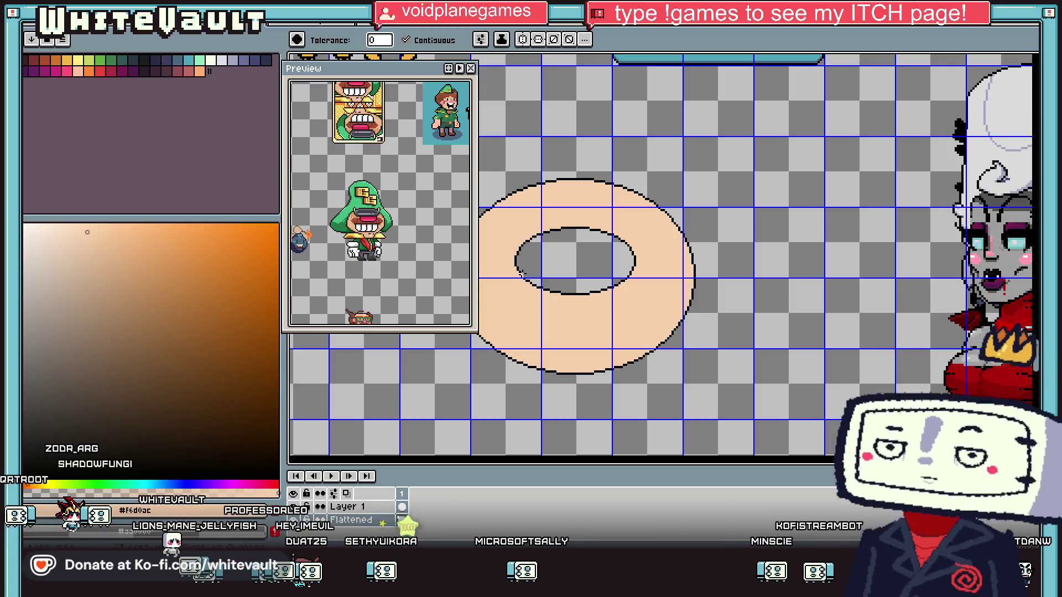
Fill the donut hole solid black with the colour sampled from its outline
{"action": "key", "text": "b"}
{"action": "scroll", "coordinate": [577, 226], "scroll_direction": "up", "scroll_amount": 1}
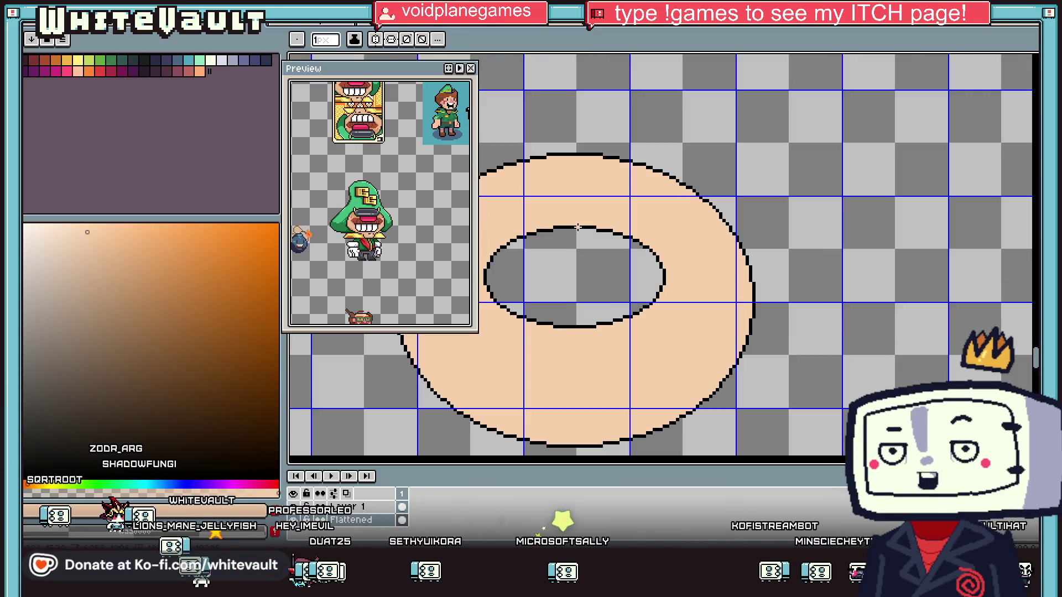
{"action": "key", "text": "i"}
{"action": "left_click", "coordinate": [582, 226]}
{"action": "key", "text": "g"}
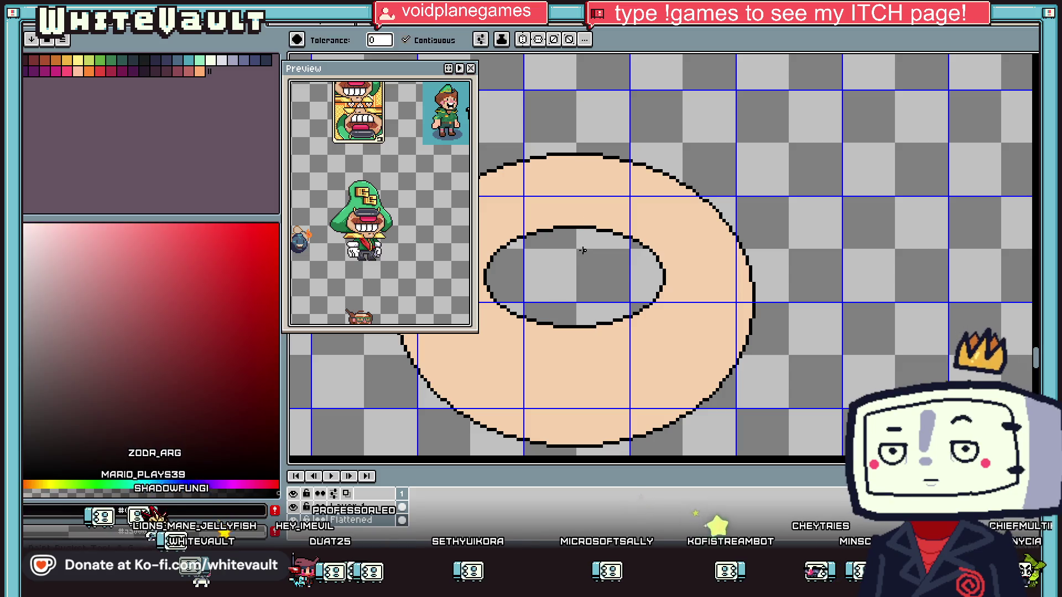
{"action": "left_click", "coordinate": [580, 247]}
{"action": "scroll", "coordinate": [587, 265], "scroll_direction": "down", "scroll_amount": 3}
{"action": "scroll", "coordinate": [613, 261], "scroll_direction": "down", "scroll_amount": 3}
Sample the pink #ff9aaf from a character to use for the nose
{"action": "key", "text": "i"}
{"action": "scroll", "coordinate": [801, 280], "scroll_direction": "up", "scroll_amount": 3}
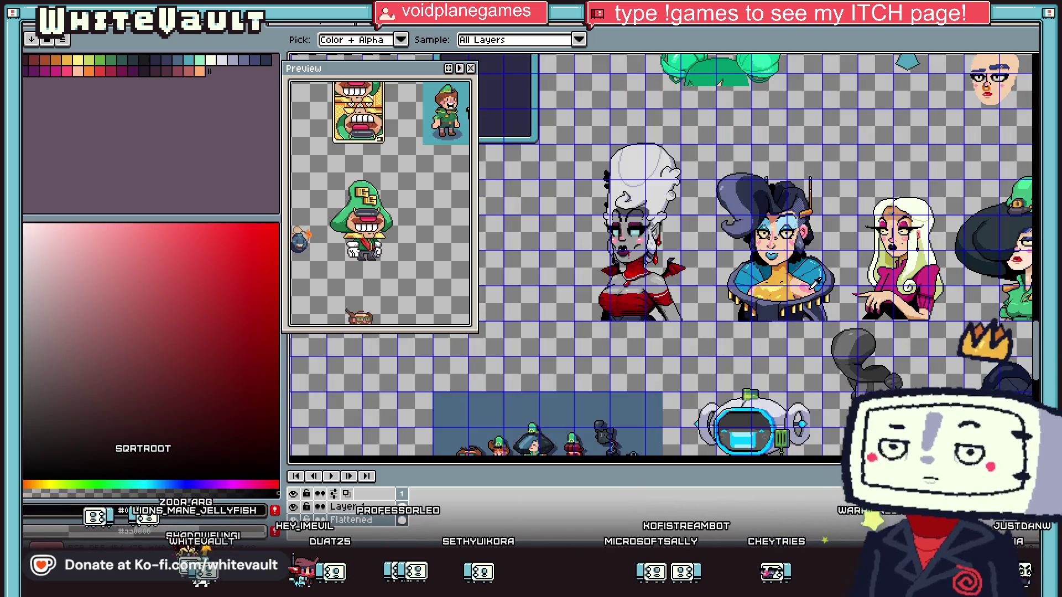
{"action": "left_click", "coordinate": [800, 281]}
{"action": "scroll", "coordinate": [800, 280], "scroll_direction": "down", "scroll_amount": 3}
{"action": "key", "text": "g"}
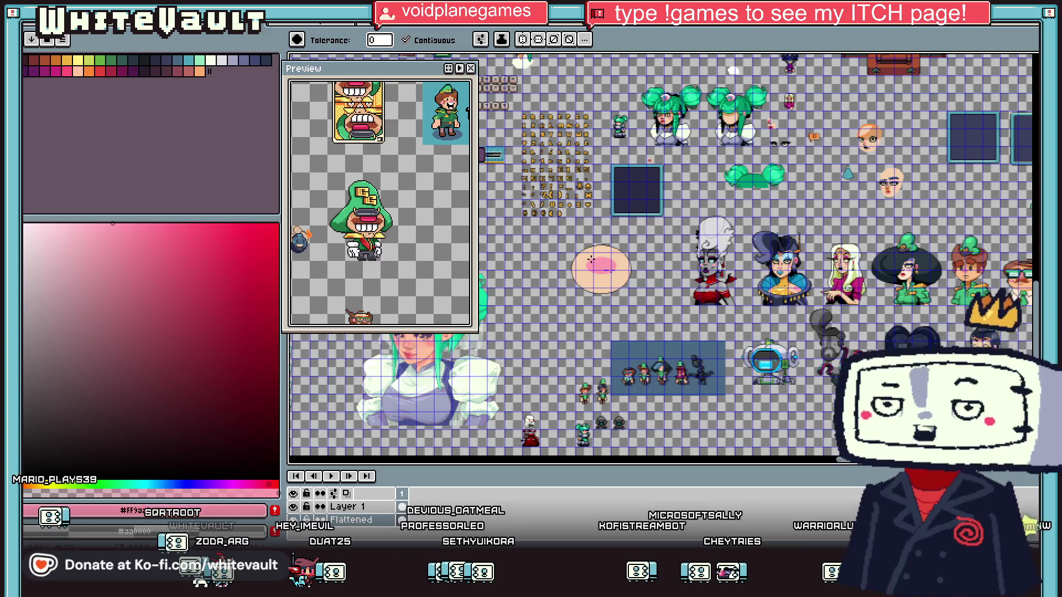
{"action": "key", "text": "i"}
{"action": "scroll", "coordinate": [976, 277], "scroll_direction": "up", "scroll_amount": 3}
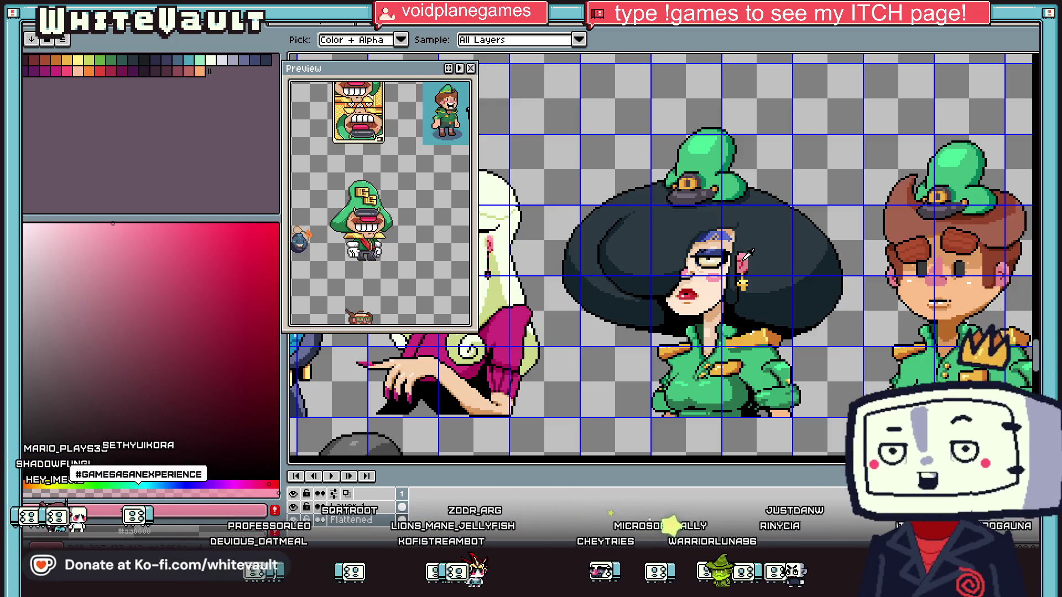
Zoom out to the whole sprite sheet, then zoom back in on the peach face
{"action": "scroll", "coordinate": [746, 255], "scroll_direction": "up", "scroll_amount": 1}
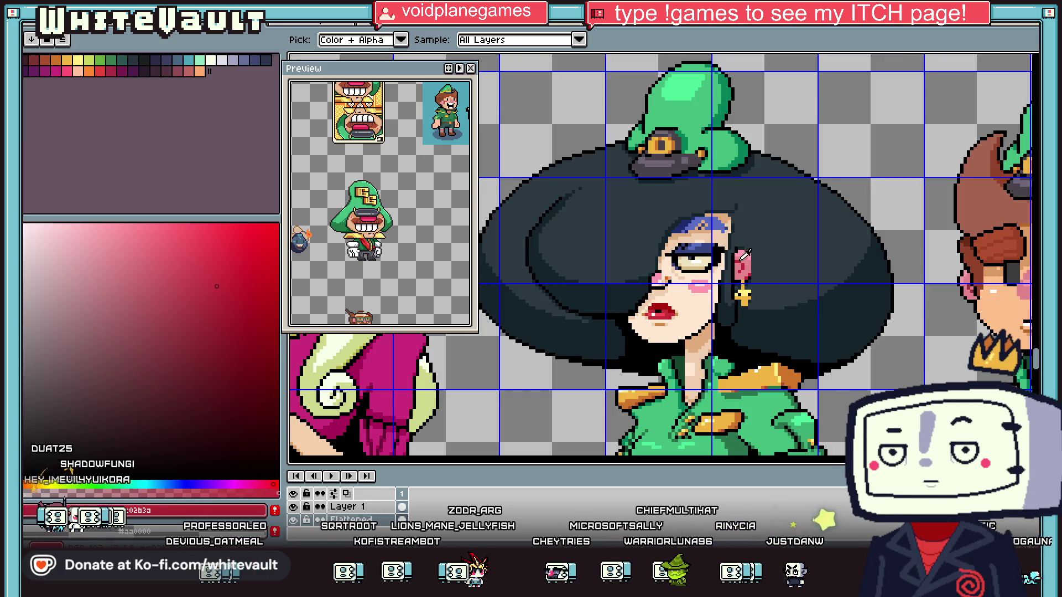
{"action": "scroll", "coordinate": [686, 293], "scroll_direction": "down", "scroll_amount": 5}
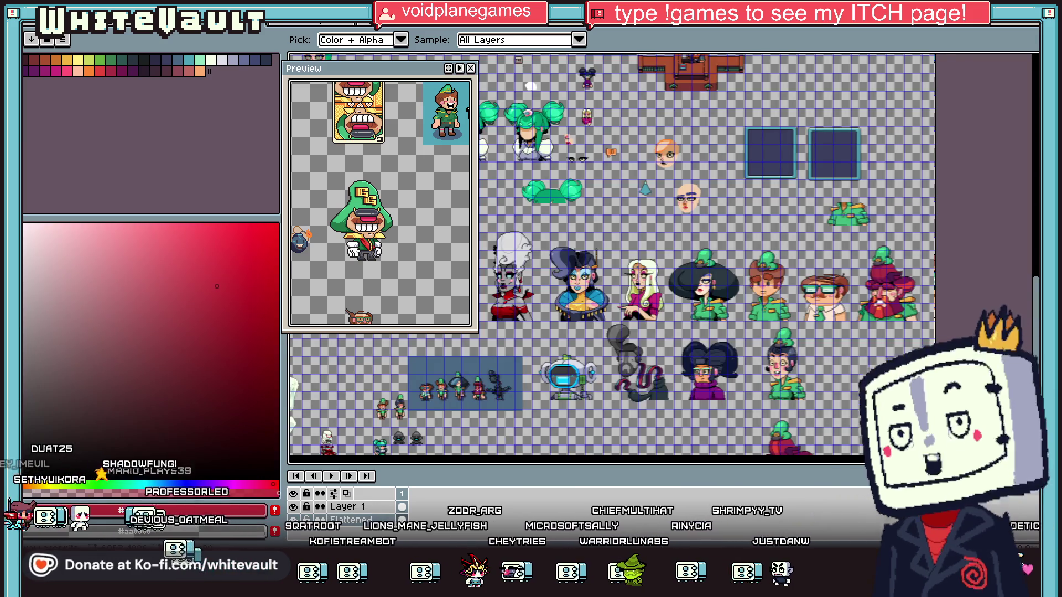
{"action": "scroll", "coordinate": [767, 291], "scroll_direction": "up", "scroll_amount": 4}
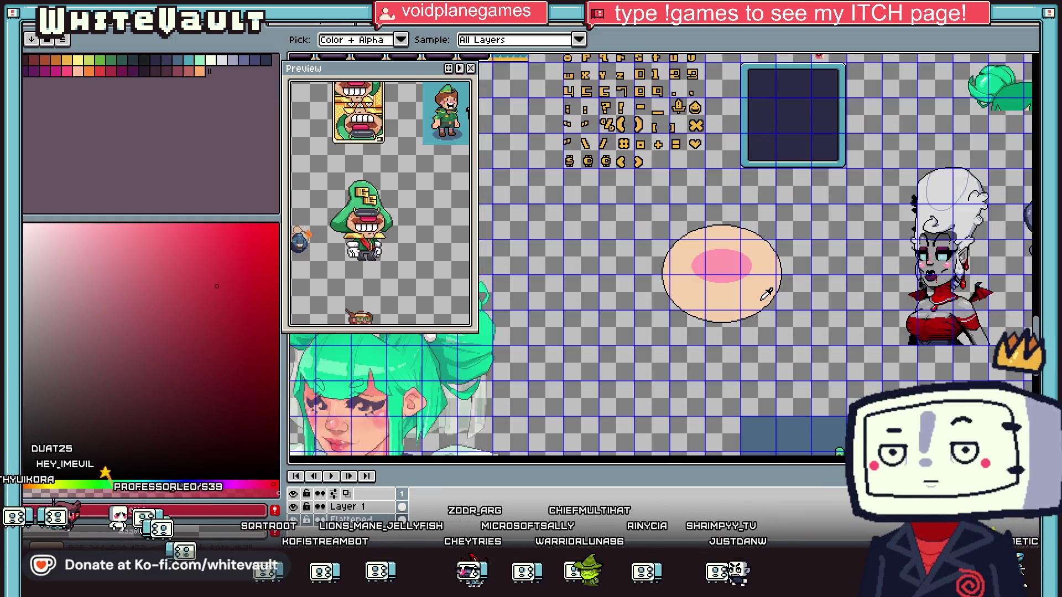
{"action": "scroll", "coordinate": [743, 279], "scroll_direction": "up", "scroll_amount": 2}
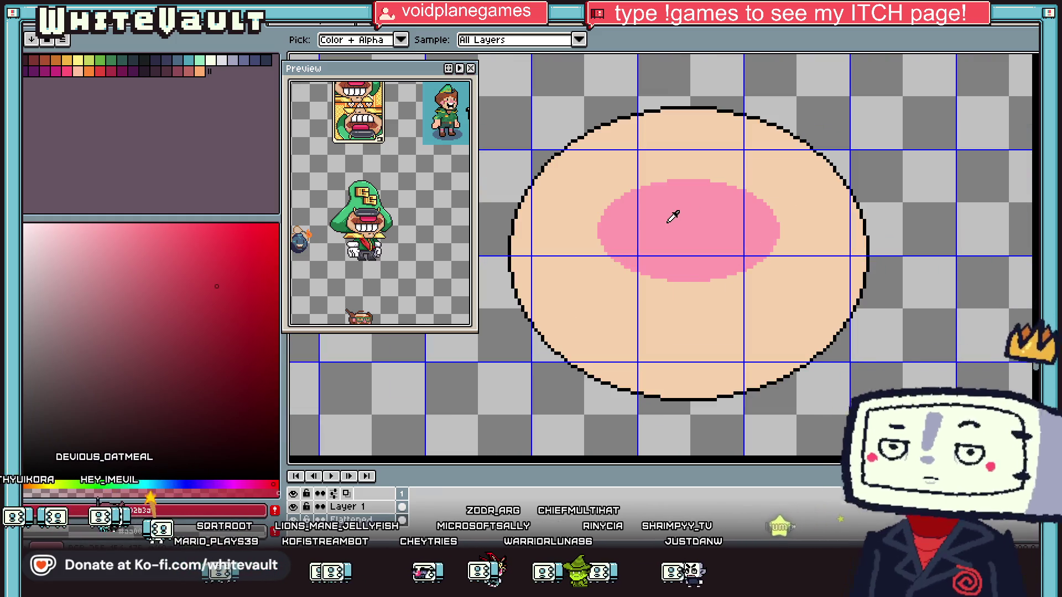
Place dark red outline pixels on the pink nose's side edges with the pencil
{"action": "key", "text": "b"}
{"action": "scroll", "coordinate": [612, 239], "scroll_direction": "up", "scroll_amount": 2}
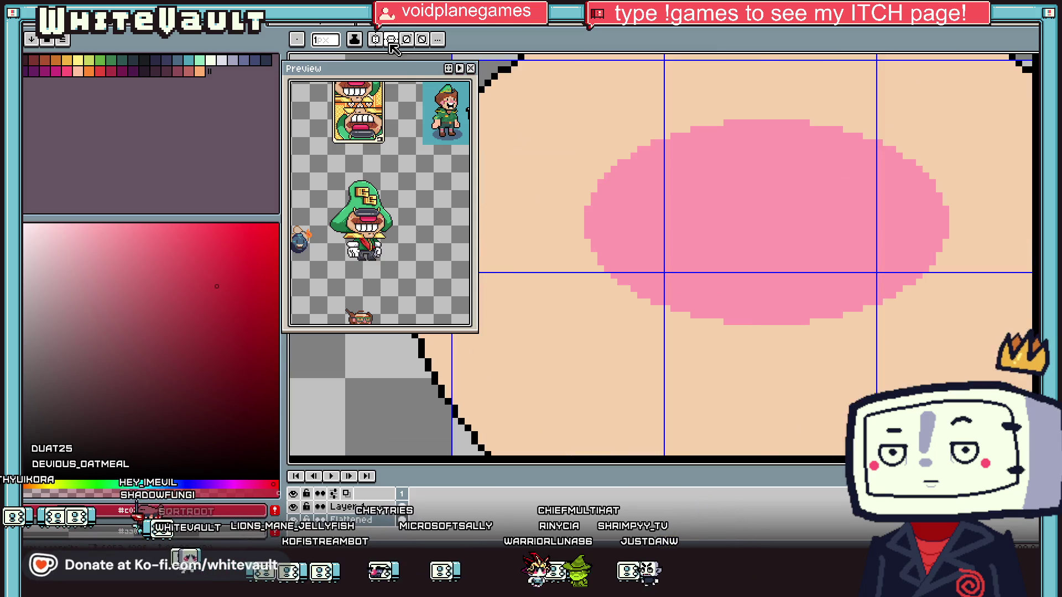
{"action": "scroll", "coordinate": [680, 222], "scroll_direction": "down", "scroll_amount": 2}
{"action": "scroll", "coordinate": [623, 214], "scroll_direction": "up", "scroll_amount": 1}
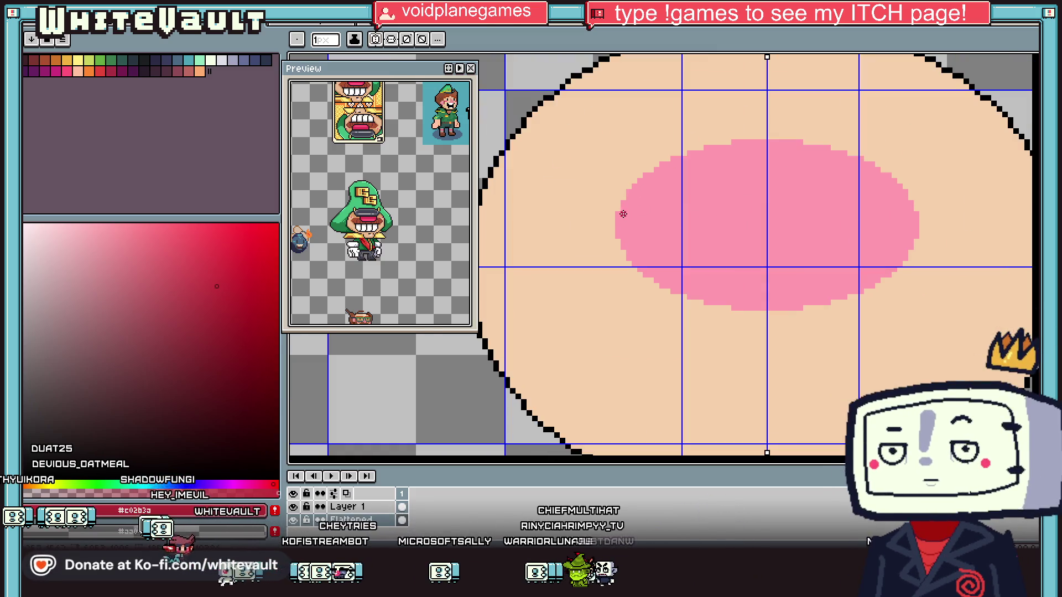
{"action": "scroll", "coordinate": [615, 236], "scroll_direction": "up", "scroll_amount": 1}
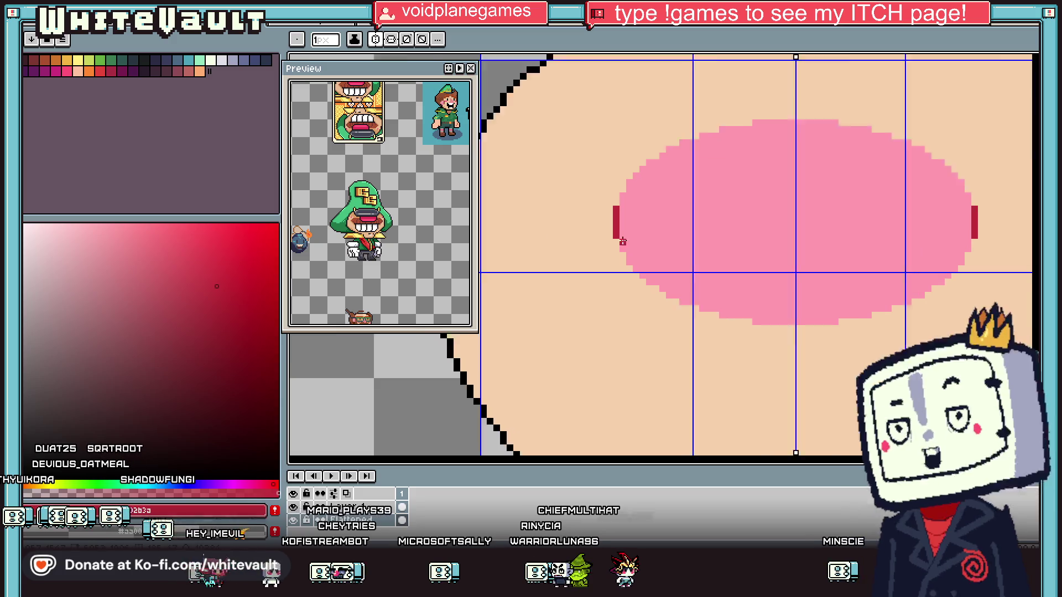
{"action": "left_click", "coordinate": [623, 248]}
Draw a dark red outline along the nose's lower edge
{"action": "scroll", "coordinate": [701, 242], "scroll_direction": "down", "scroll_amount": 2}
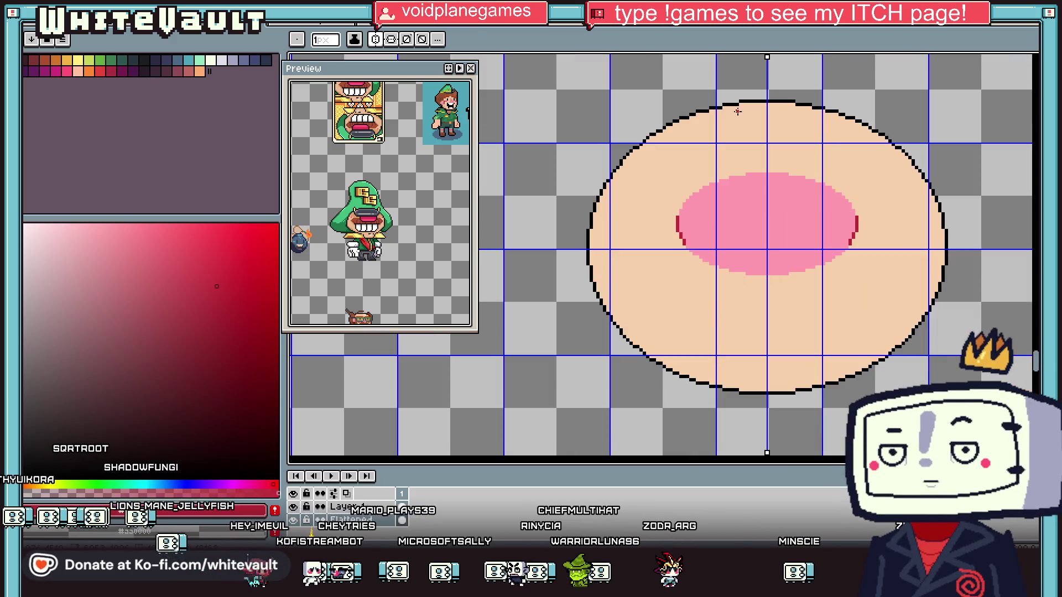
{"action": "scroll", "coordinate": [691, 246], "scroll_direction": "up", "scroll_amount": 1}
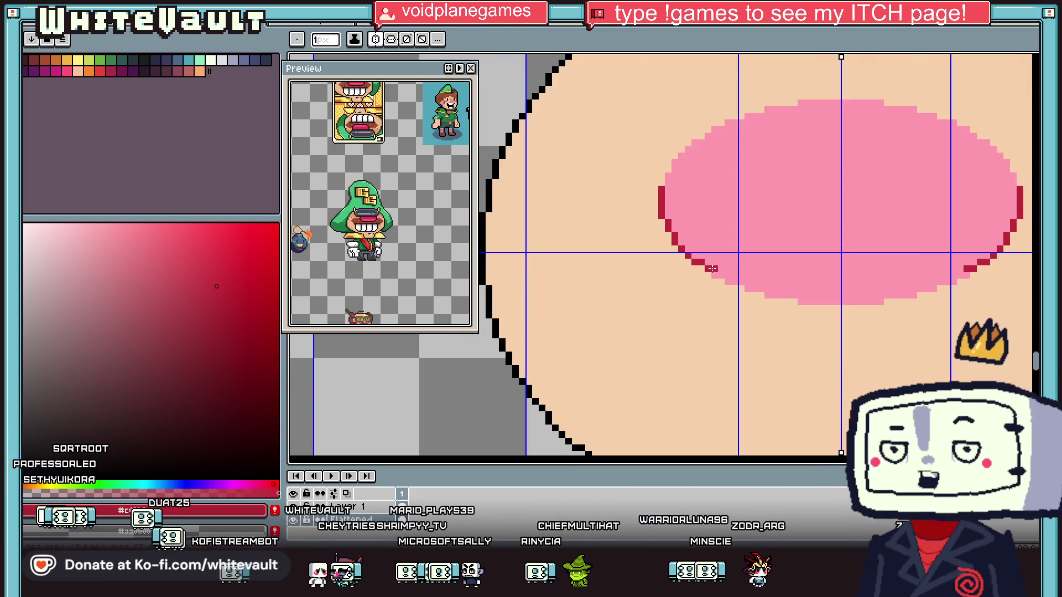
{"action": "left_click_drag", "start_coordinate": [735, 280], "coordinate": [830, 292]}
{"action": "scroll", "coordinate": [759, 289], "scroll_direction": "up", "scroll_amount": 1}
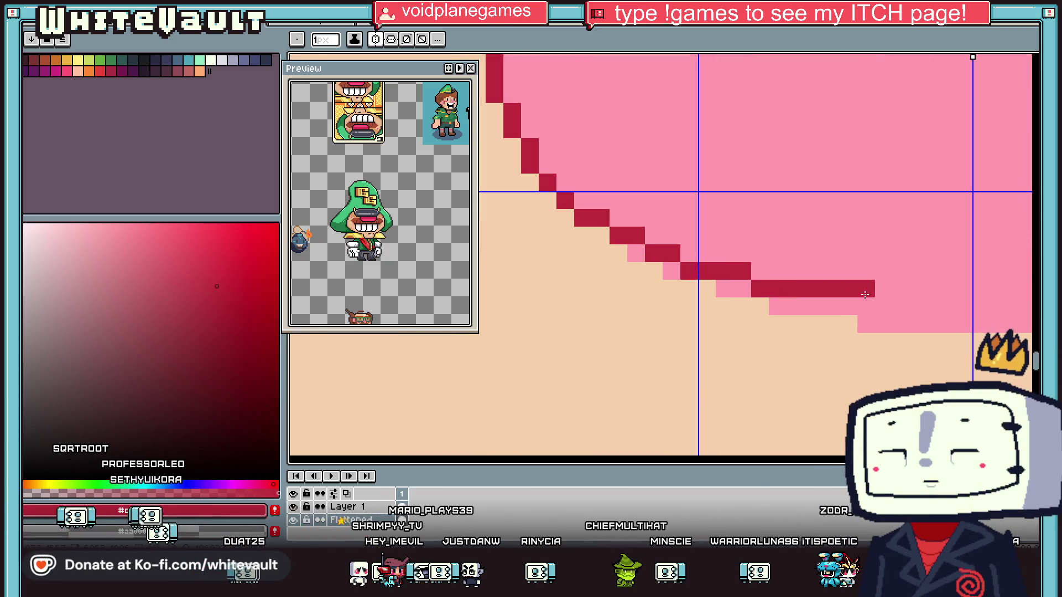
{"action": "scroll", "coordinate": [864, 295], "scroll_direction": "down", "scroll_amount": 2}
{"action": "scroll", "coordinate": [924, 297], "scroll_direction": "down", "scroll_amount": 2}
{"action": "scroll", "coordinate": [962, 284], "scroll_direction": "up", "scroll_amount": 1}
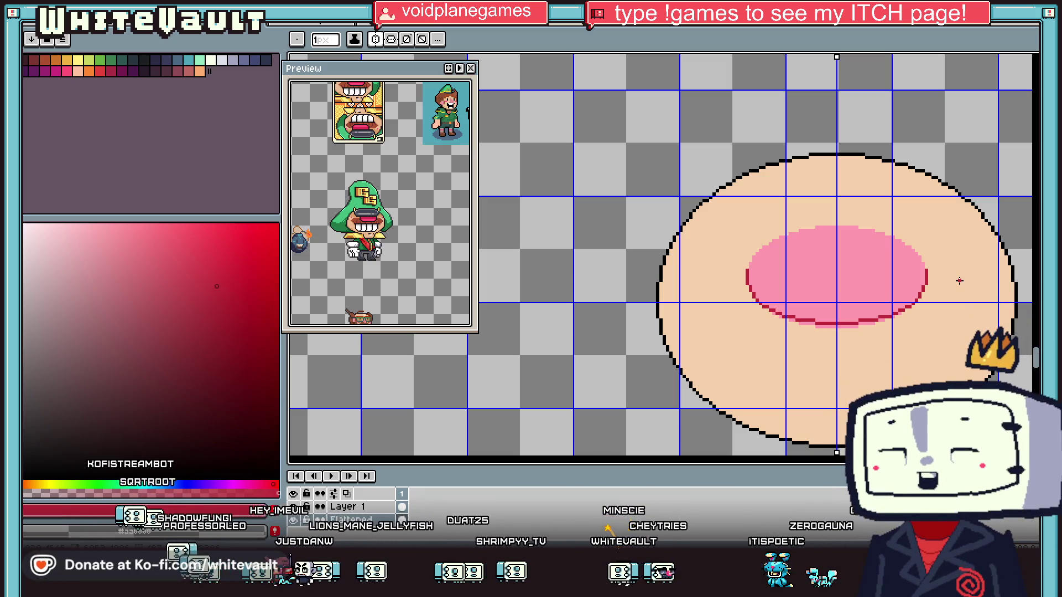
{"action": "scroll", "coordinate": [956, 320], "scroll_direction": "down", "scroll_amount": 1}
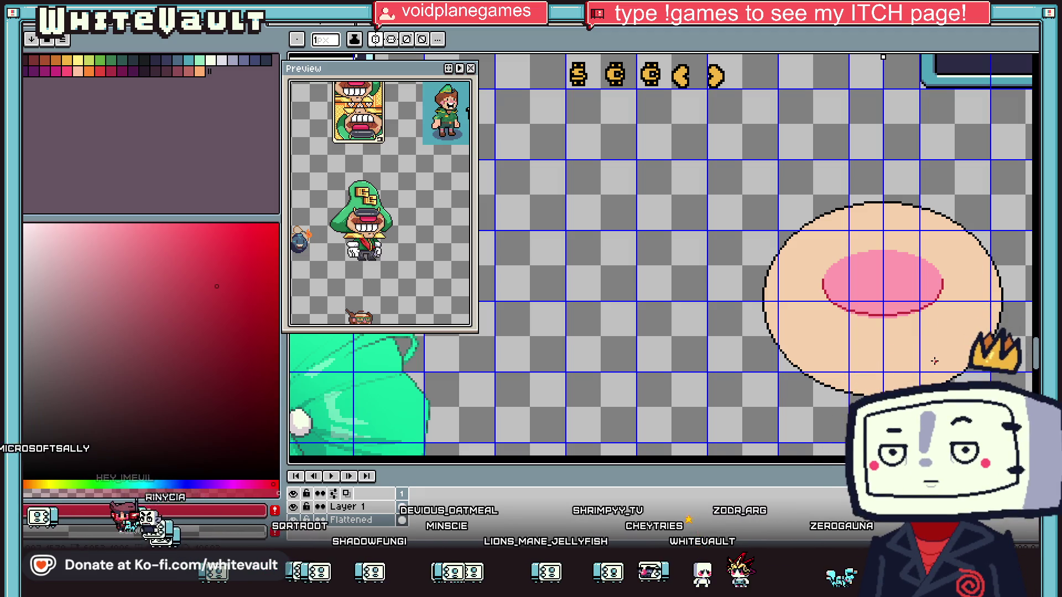
{"action": "key", "text": "i"}
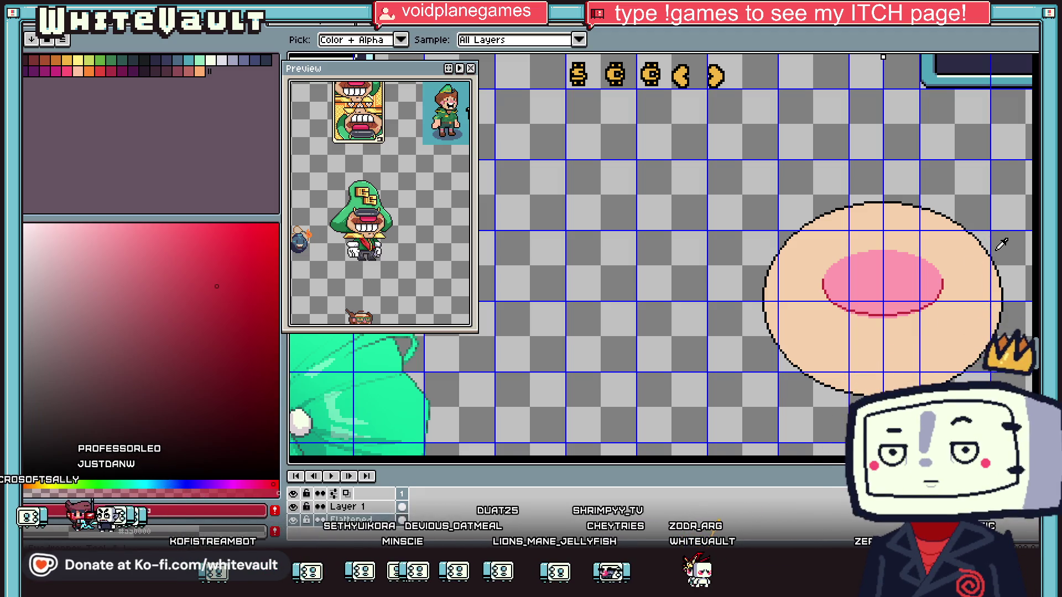
{"action": "scroll", "coordinate": [990, 238], "scroll_direction": "up", "scroll_amount": 3}
{"action": "key", "text": "b"}
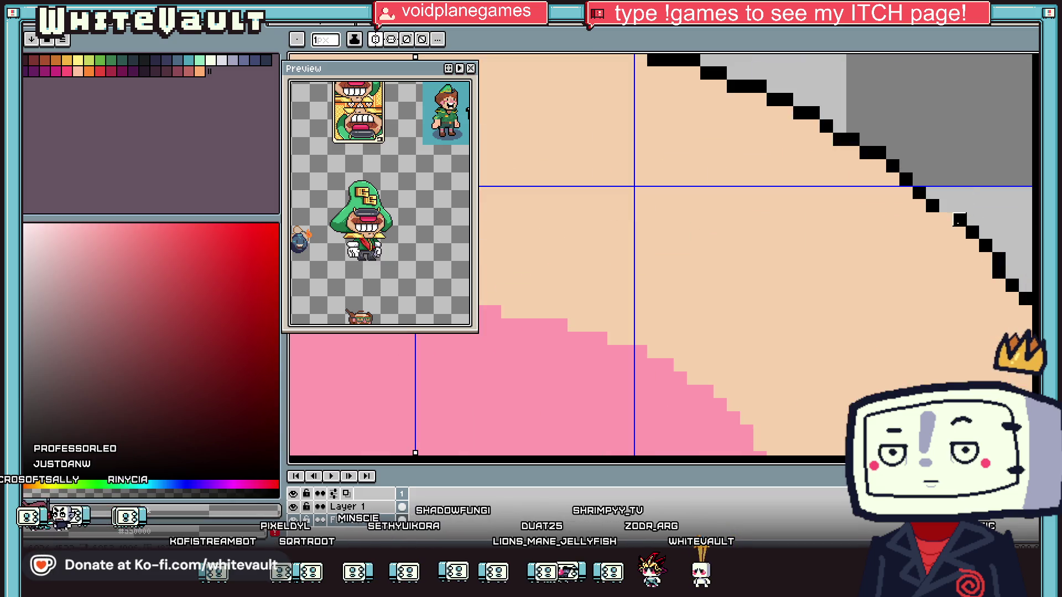
{"action": "scroll", "coordinate": [959, 222], "scroll_direction": "down", "scroll_amount": 2}
{"action": "key", "text": "i"}
{"action": "key", "text": "b"}
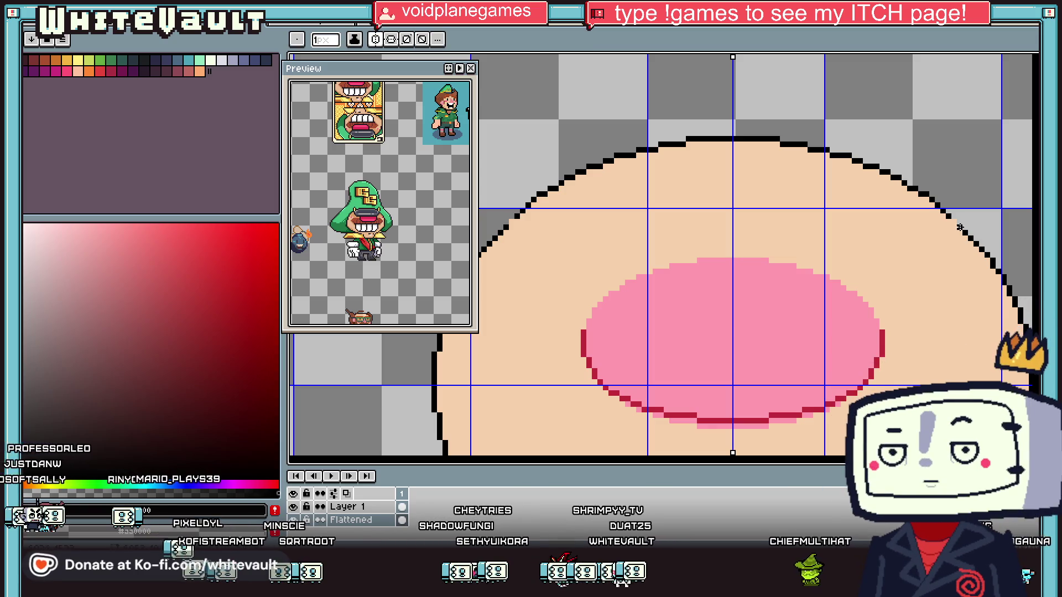
{"action": "scroll", "coordinate": [954, 238], "scroll_direction": "down", "scroll_amount": 3}
{"action": "scroll", "coordinate": [981, 261], "scroll_direction": "up", "scroll_amount": 1}
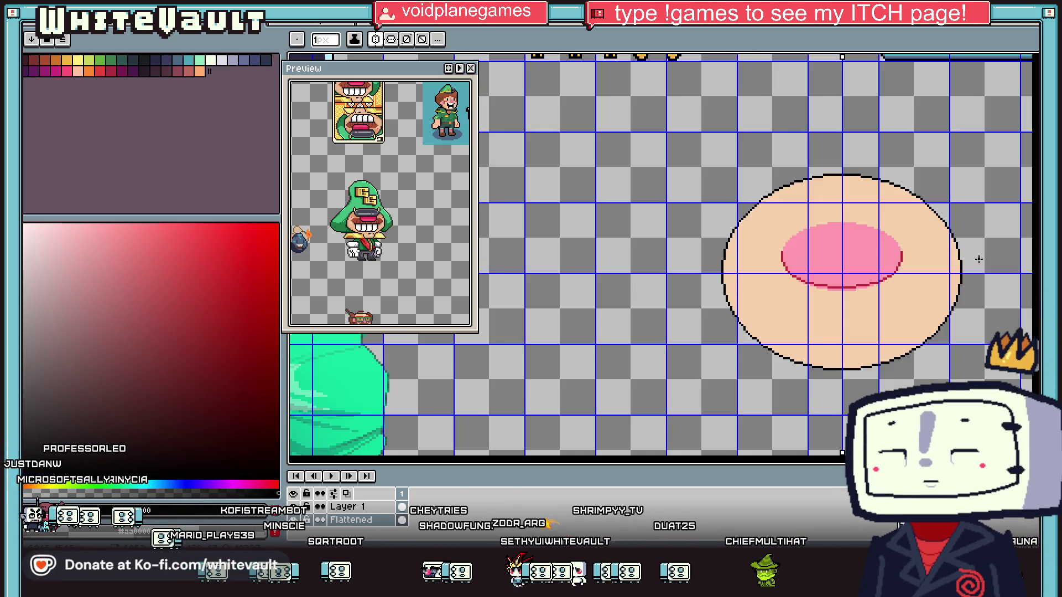
{"action": "scroll", "coordinate": [951, 226], "scroll_direction": "up", "scroll_amount": 2}
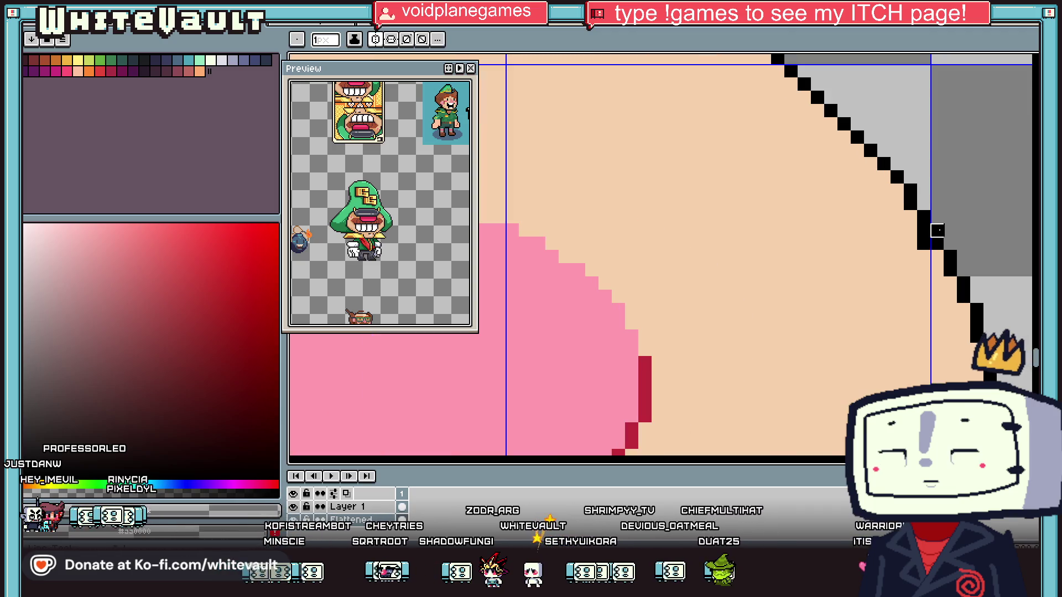
{"action": "left_click_drag", "start_coordinate": [938, 257], "coordinate": [938, 280]}
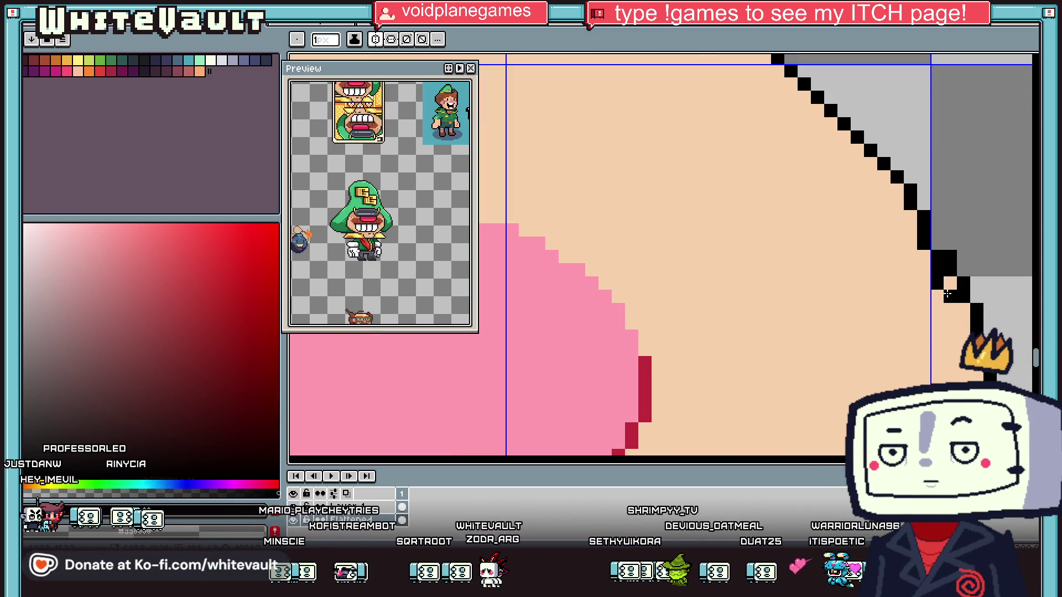
{"action": "scroll", "coordinate": [664, 255], "scroll_direction": "down", "scroll_amount": 2}
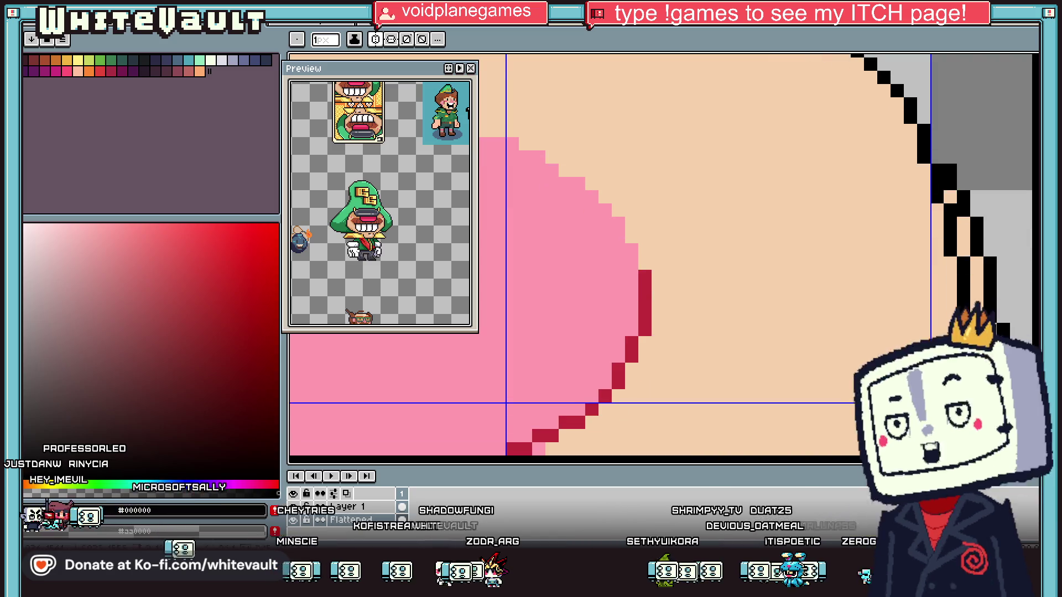
{"action": "scroll", "coordinate": [974, 329], "scroll_direction": "down", "scroll_amount": 2}
{"action": "key", "text": "alt"}
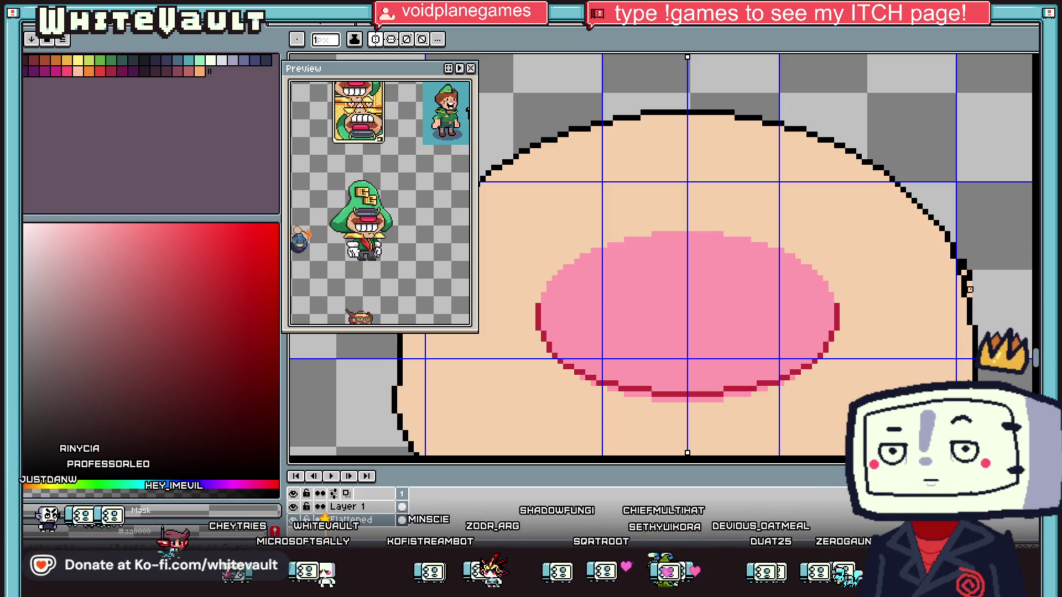
{"action": "scroll", "coordinate": [964, 257], "scroll_direction": "down", "scroll_amount": 1}
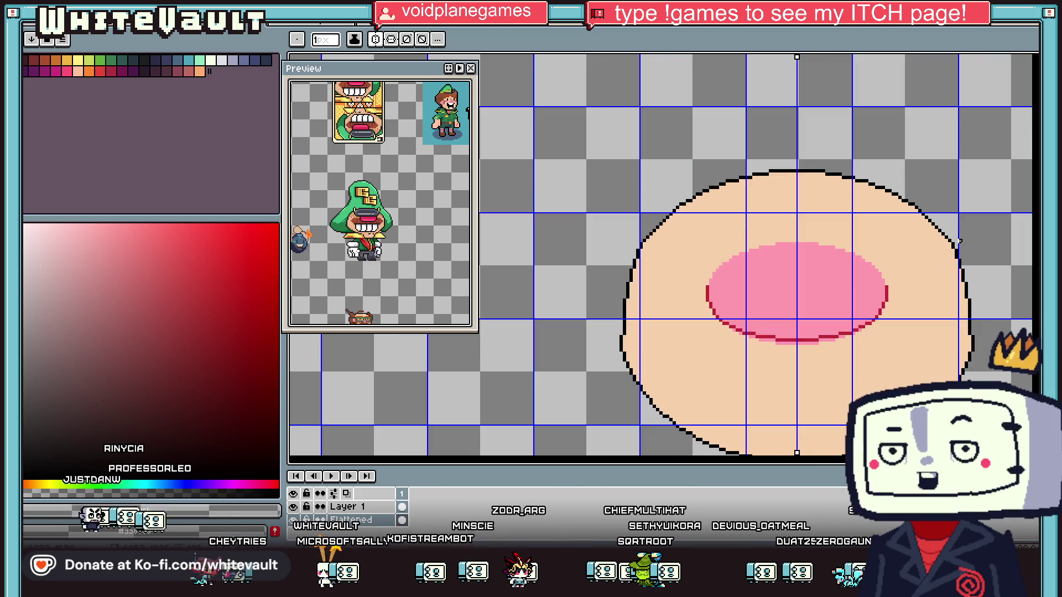
{"action": "scroll", "coordinate": [966, 241], "scroll_direction": "up", "scroll_amount": 2}
{"action": "key", "text": "alt"}
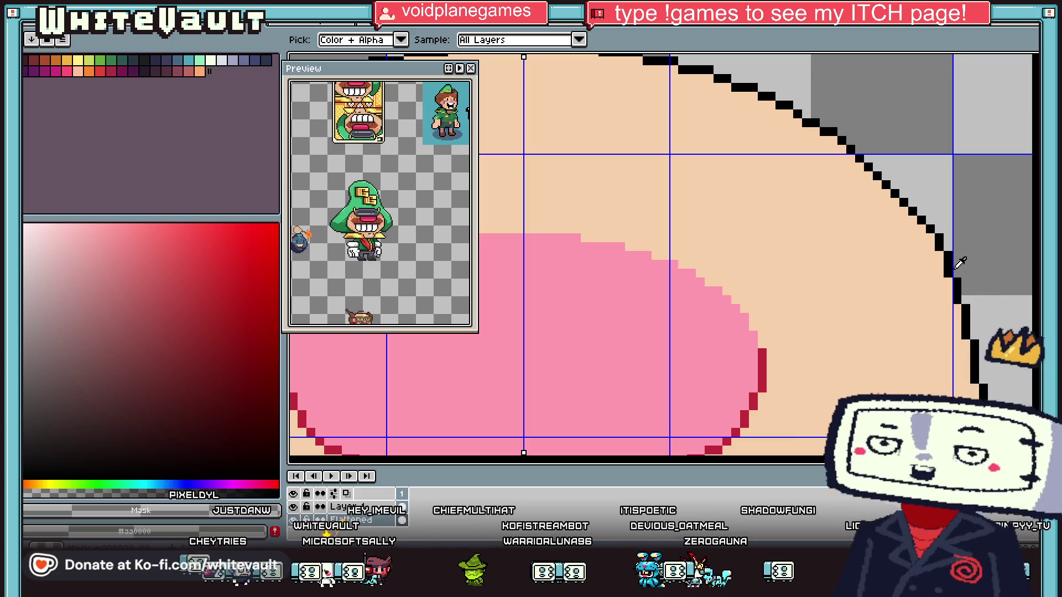
{"action": "scroll", "coordinate": [940, 280], "scroll_direction": "down", "scroll_amount": 3}
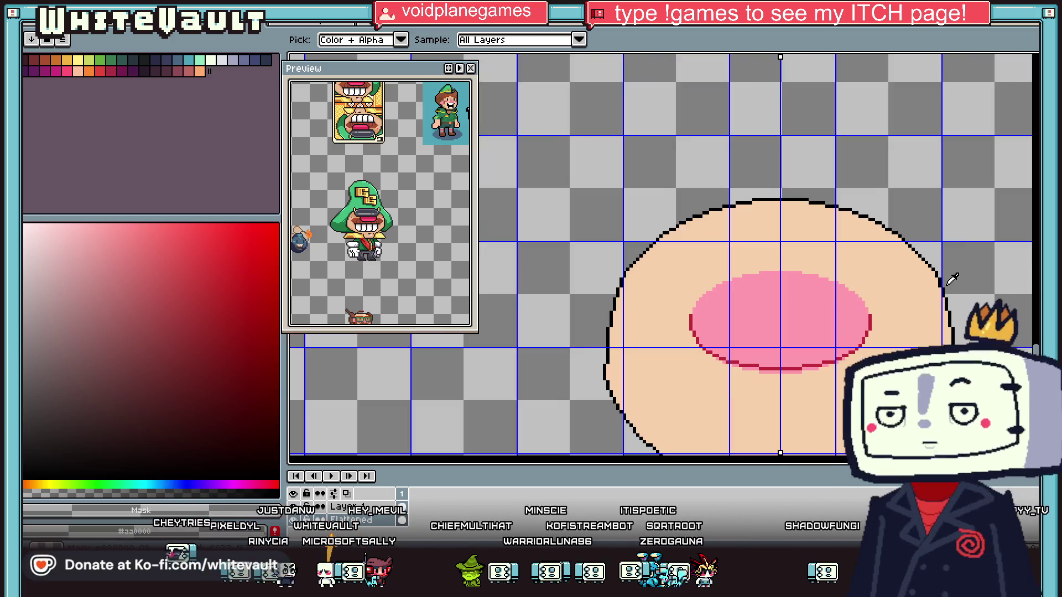
{"action": "scroll", "coordinate": [942, 268], "scroll_direction": "up", "scroll_amount": 3}
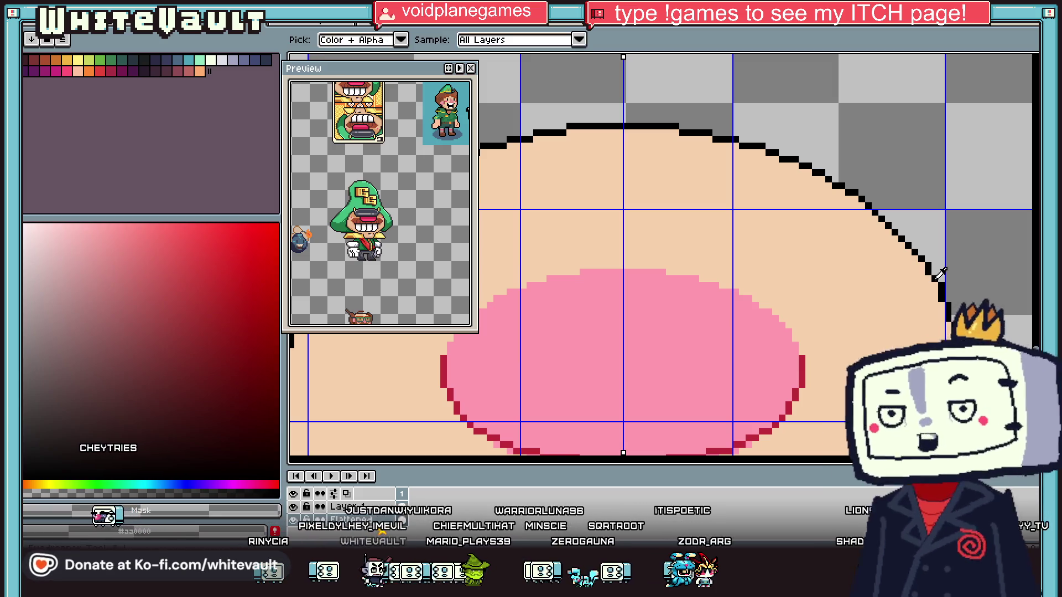
{"action": "scroll", "coordinate": [941, 285], "scroll_direction": "down", "scroll_amount": 3}
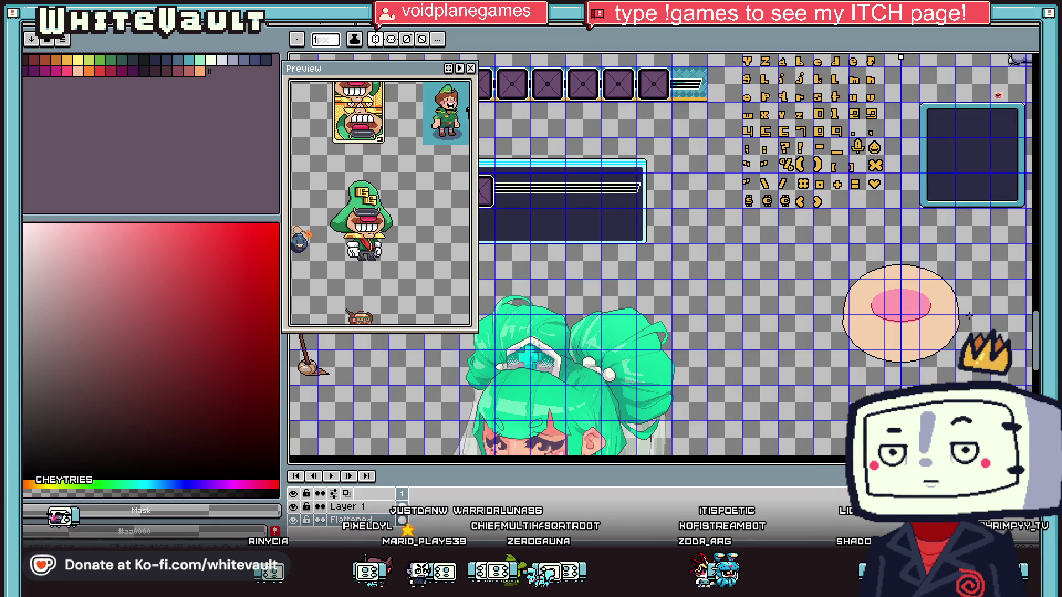
{"action": "scroll", "coordinate": [940, 285], "scroll_direction": "up", "scroll_amount": 2}
{"action": "scroll", "coordinate": [938, 338], "scroll_direction": "up", "scroll_amount": 1}
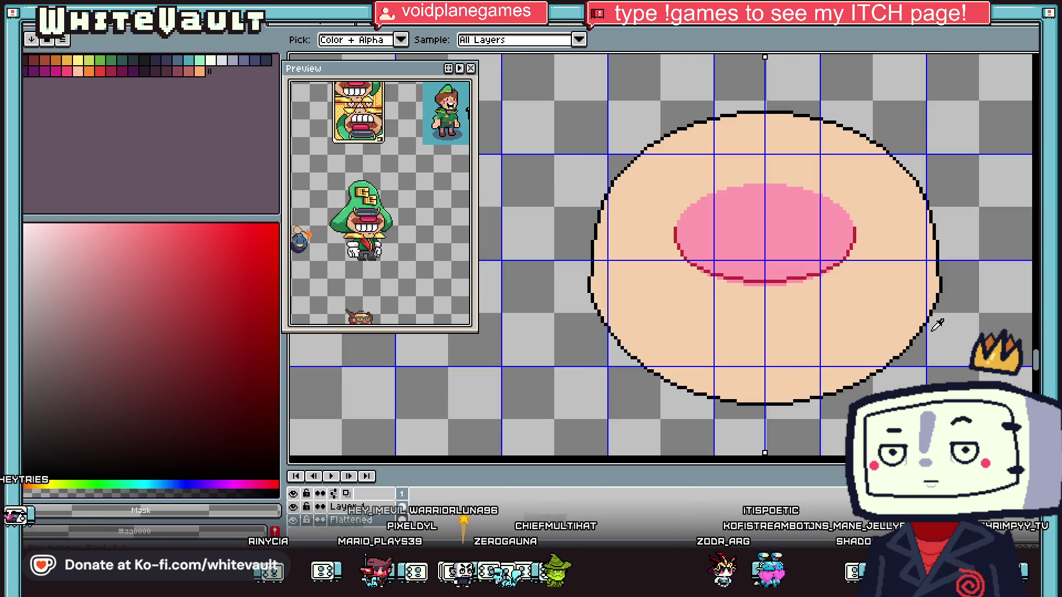
{"action": "scroll", "coordinate": [933, 326], "scroll_direction": "up", "scroll_amount": 1}
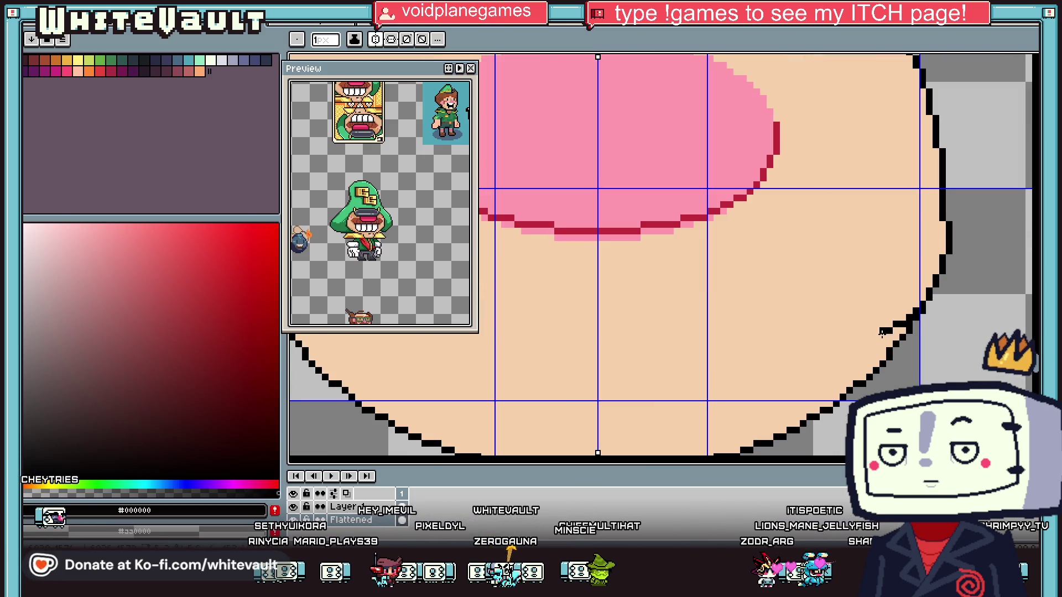
{"action": "left_click_drag", "start_coordinate": [908, 319], "coordinate": [820, 358]}
{"action": "key", "text": "ctrl+z"}
{"action": "scroll", "coordinate": [774, 376], "scroll_direction": "down", "scroll_amount": 2}
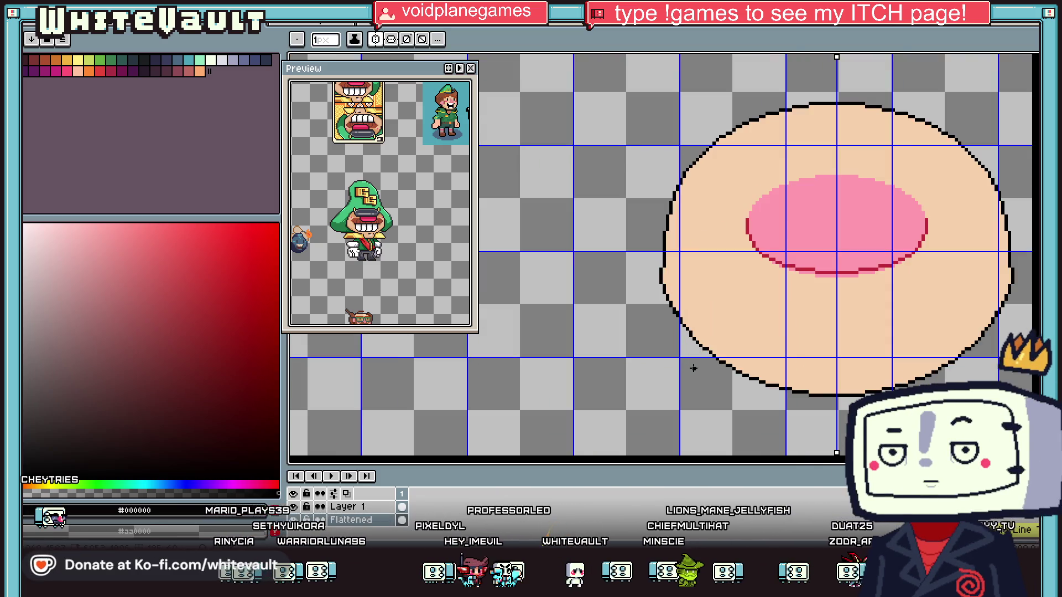
{"action": "key", "text": "e"}
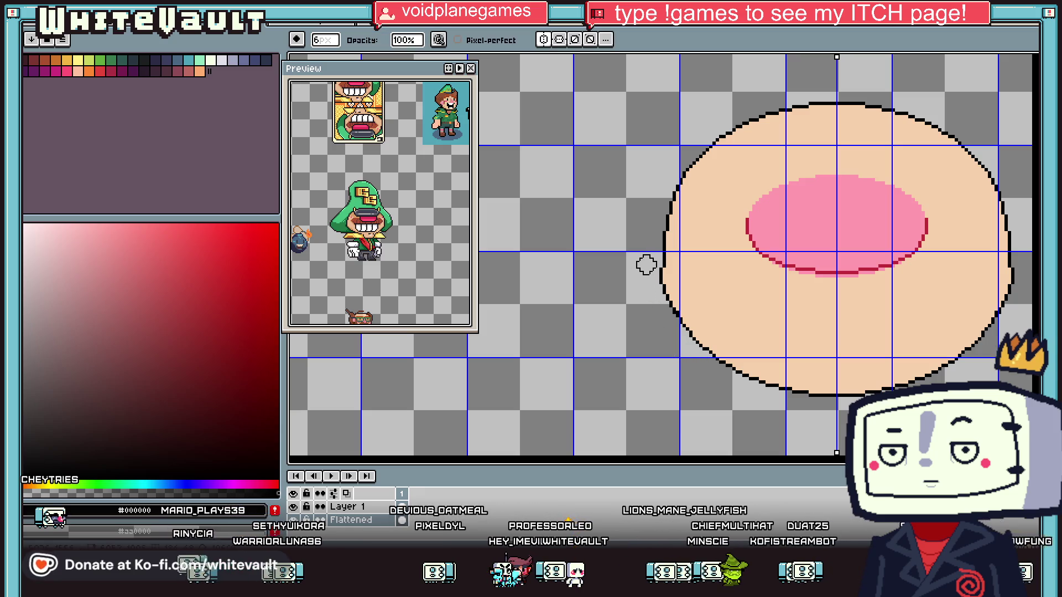
Erase the lower part of the face outline with the 6px eraser
{"action": "mouse_move", "coordinate": [649, 267]}
{"action": "left_mouse_down"}
{"action": "mouse_move", "coordinate": [702, 348]}
{"action": "mouse_move", "coordinate": [827, 391]}
{"action": "left_mouse_up"}
{"action": "scroll", "coordinate": [883, 370], "scroll_direction": "down", "scroll_amount": 3}
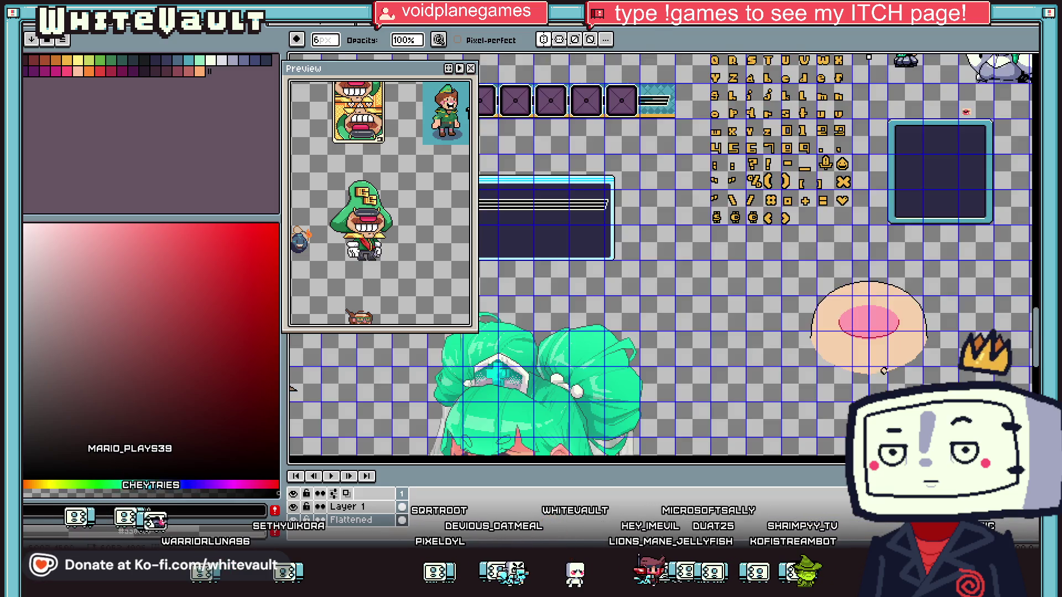
{"action": "scroll", "coordinate": [883, 371], "scroll_direction": "up", "scroll_amount": 3}
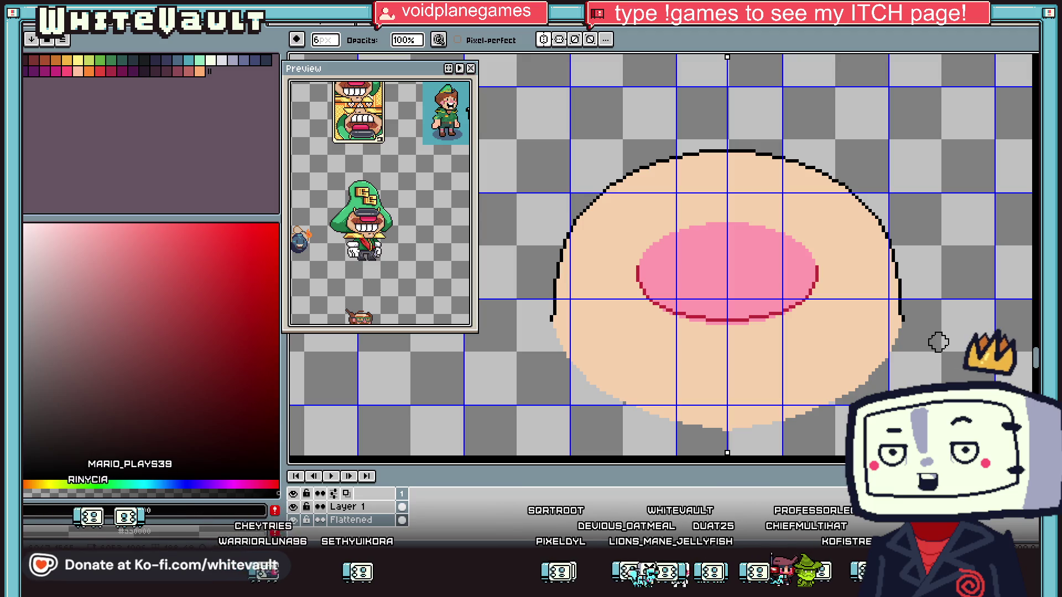
Clean up the right-side outline pixels with the pencil
{"action": "key", "text": "i"}
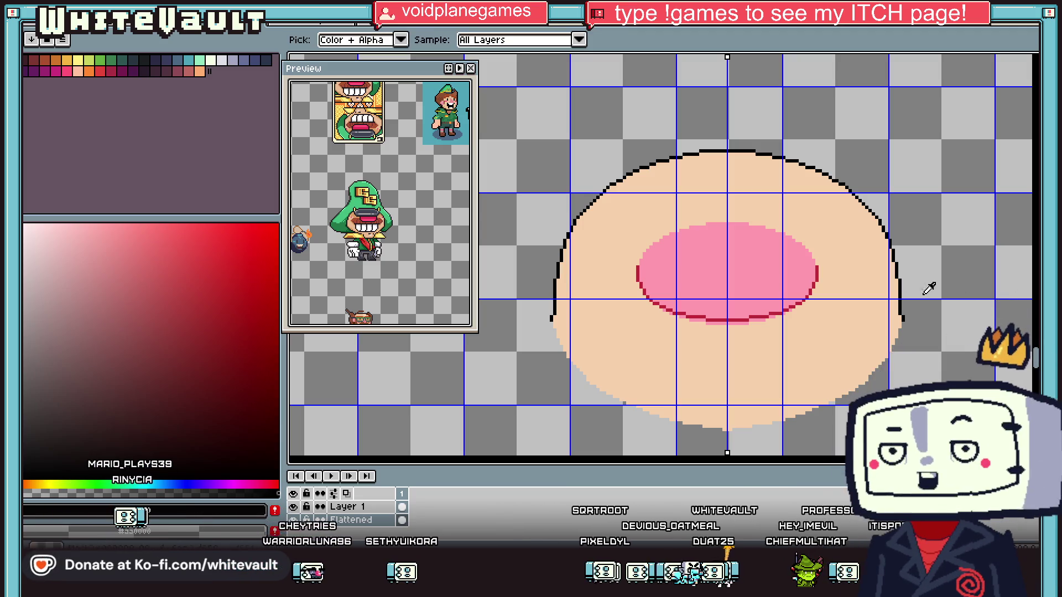
{"action": "scroll", "coordinate": [904, 312], "scroll_direction": "up", "scroll_amount": 4}
{"action": "key", "text": "b"}
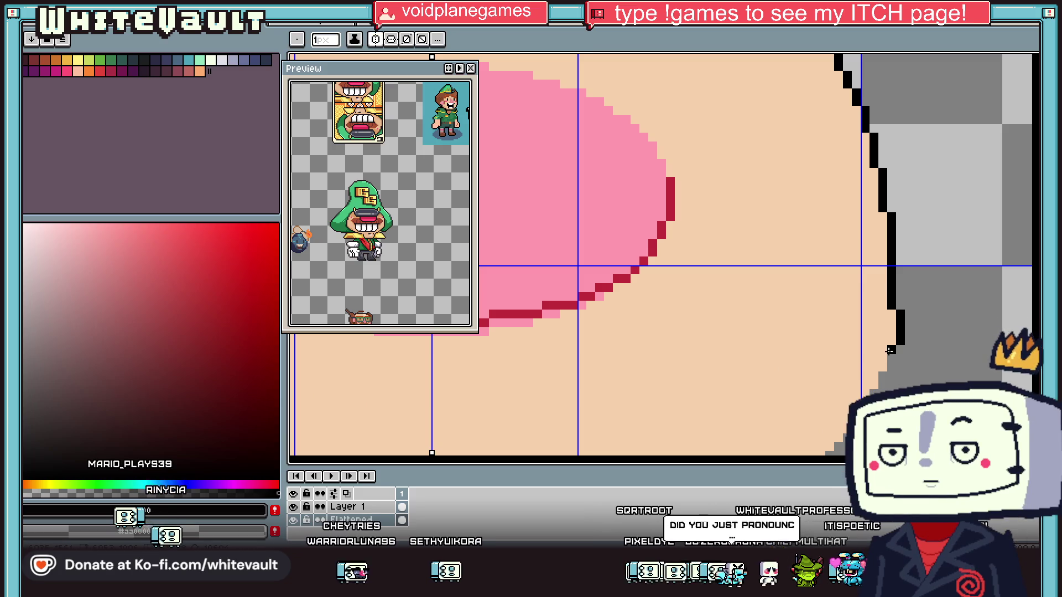
{"action": "scroll", "coordinate": [891, 350], "scroll_direction": "down", "scroll_amount": 3}
{"action": "scroll", "coordinate": [890, 350], "scroll_direction": "up", "scroll_amount": 4}
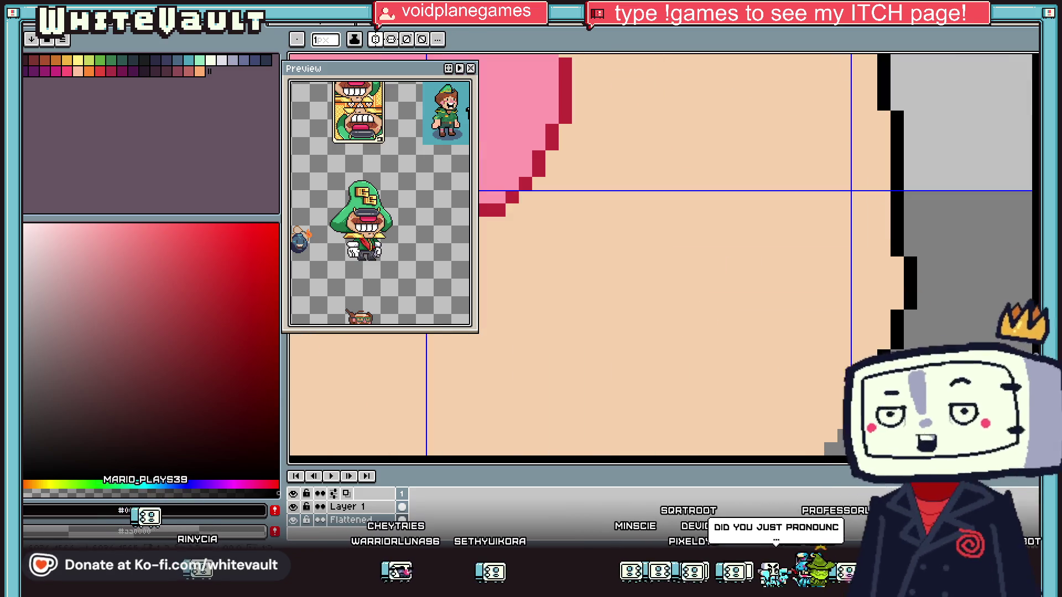
{"action": "left_click", "coordinate": [920, 197], "text": "alt"}
{"action": "left_click_drag", "start_coordinate": [897, 255], "coordinate": [897, 194]}
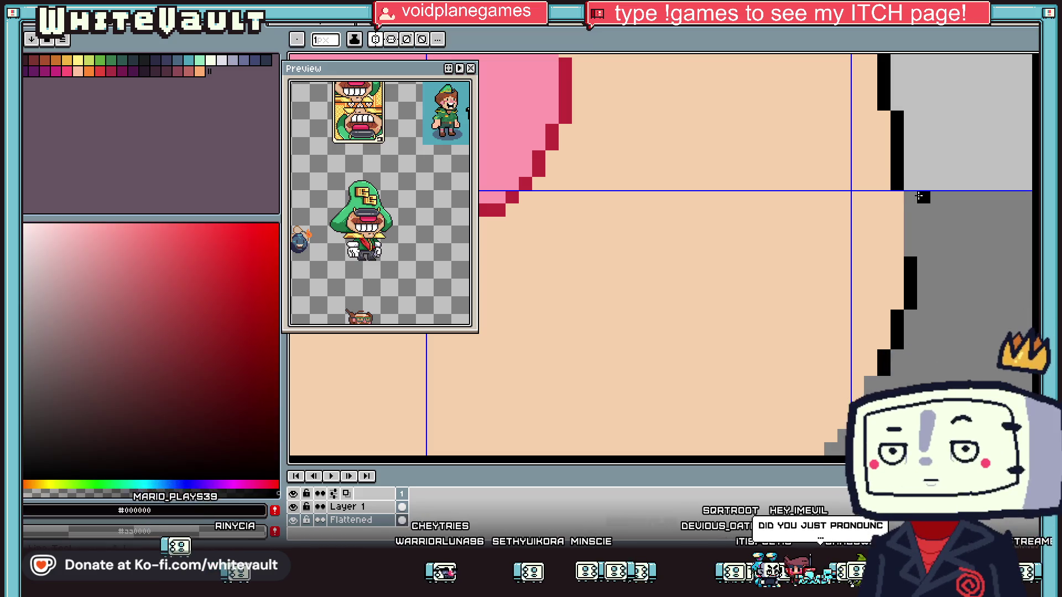
{"action": "scroll", "coordinate": [885, 332], "scroll_direction": "down", "scroll_amount": 3}
{"action": "scroll", "coordinate": [877, 381], "scroll_direction": "up", "scroll_amount": 2}
Redraw the chin in black as a stepped line with a short flat bottom segment
{"action": "key", "text": "alt"}
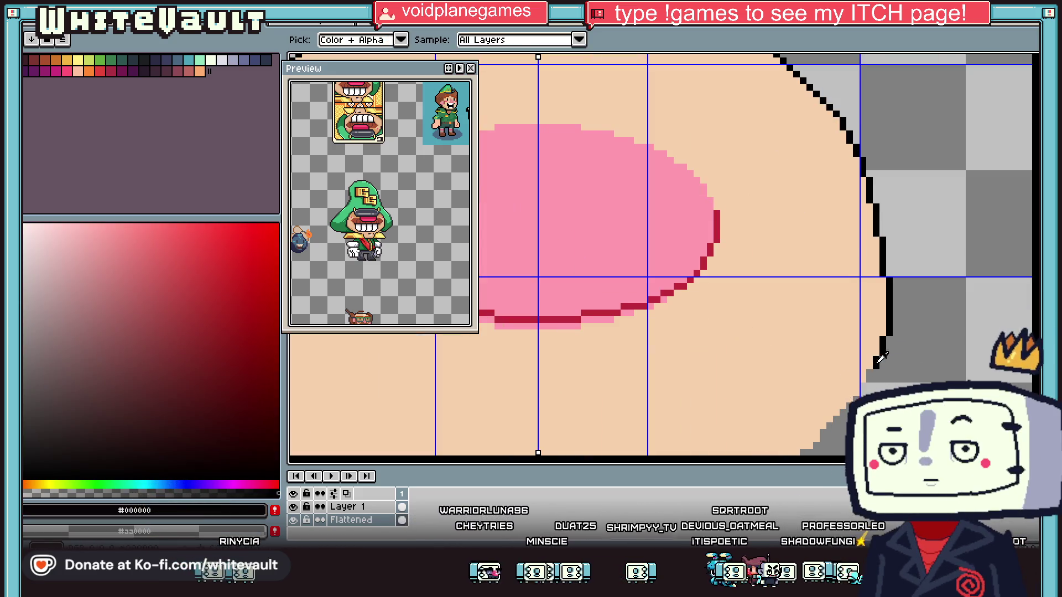
{"action": "scroll", "coordinate": [880, 359], "scroll_direction": "up", "scroll_amount": 1}
{"action": "scroll", "coordinate": [844, 421], "scroll_direction": "down", "scroll_amount": 3}
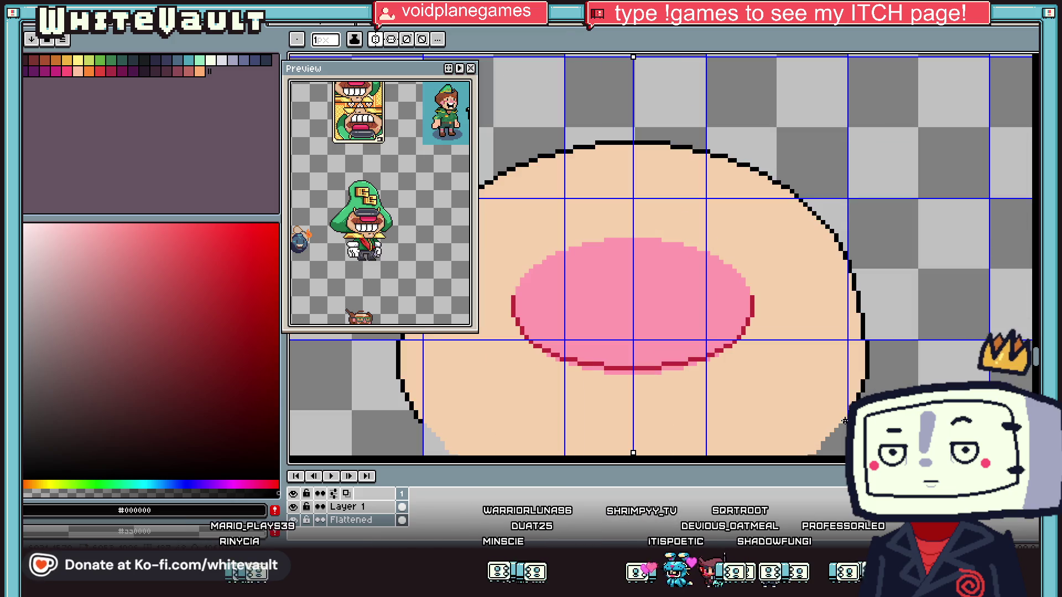
{"action": "scroll", "coordinate": [796, 332], "scroll_direction": "down", "scroll_amount": 3}
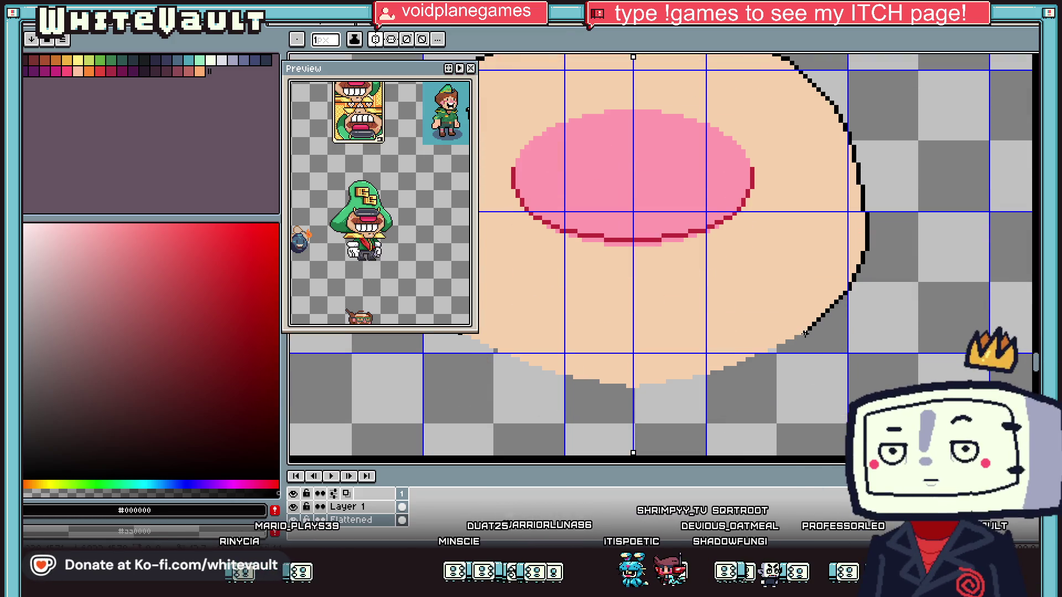
{"action": "scroll", "coordinate": [805, 334], "scroll_direction": "up", "scroll_amount": 2}
{"action": "left_click_drag", "start_coordinate": [774, 345], "coordinate": [720, 372]}
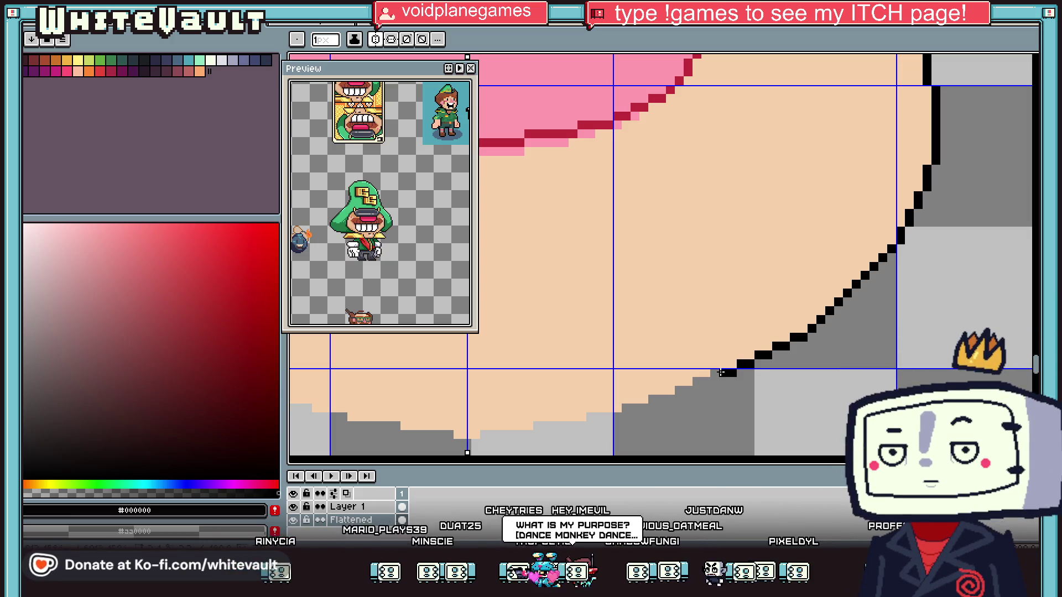
{"action": "scroll", "coordinate": [720, 373], "scroll_direction": "down", "scroll_amount": 2}
{"action": "scroll", "coordinate": [525, 368], "scroll_direction": "up", "scroll_amount": 2}
{"action": "left_click_drag", "start_coordinate": [525, 368], "coordinate": [645, 386]}
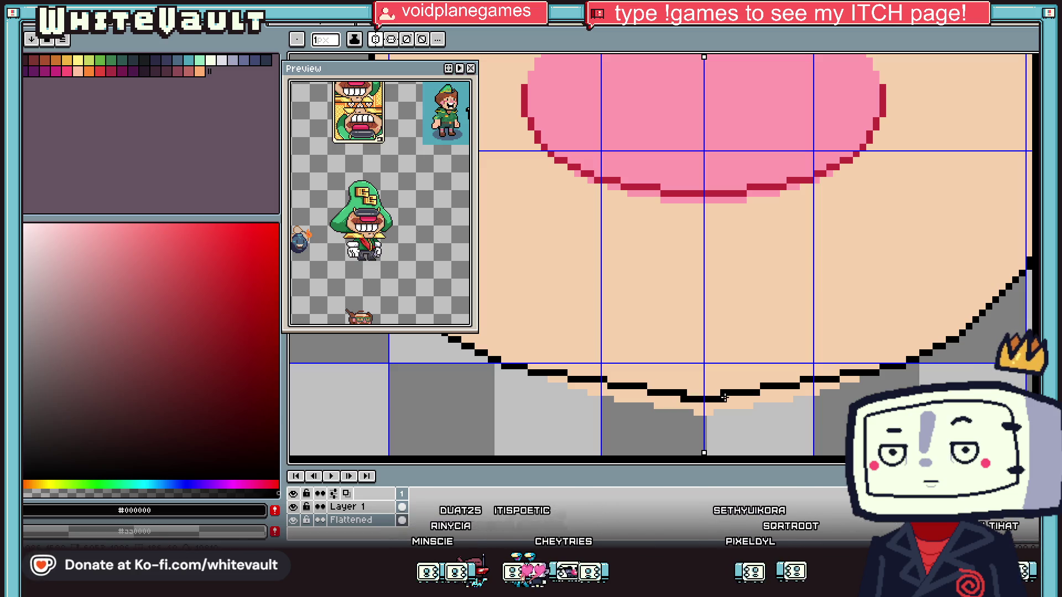
Pick the peach skin colour and apply the paint bucket near the new chin
{"action": "scroll", "coordinate": [723, 397], "scroll_direction": "up", "scroll_amount": 1}
{"action": "left_click", "coordinate": [683, 403], "text": "alt"}
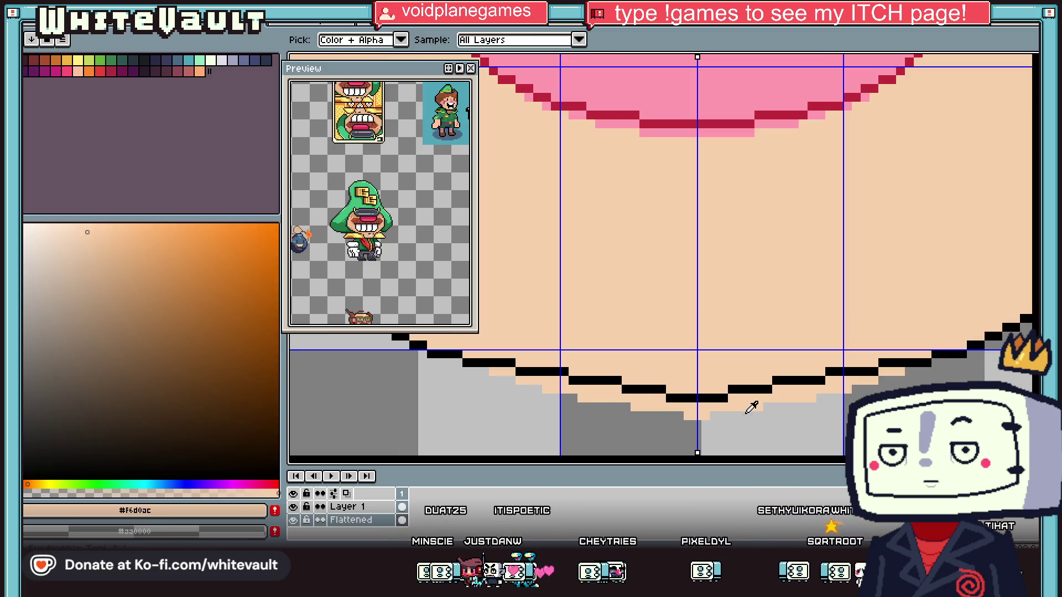
{"action": "key", "text": "g"}
{"action": "left_click", "coordinate": [651, 392]}
{"action": "scroll", "coordinate": [651, 391], "scroll_direction": "down", "scroll_amount": 3}
{"action": "scroll", "coordinate": [636, 389], "scroll_direction": "up", "scroll_amount": 2}
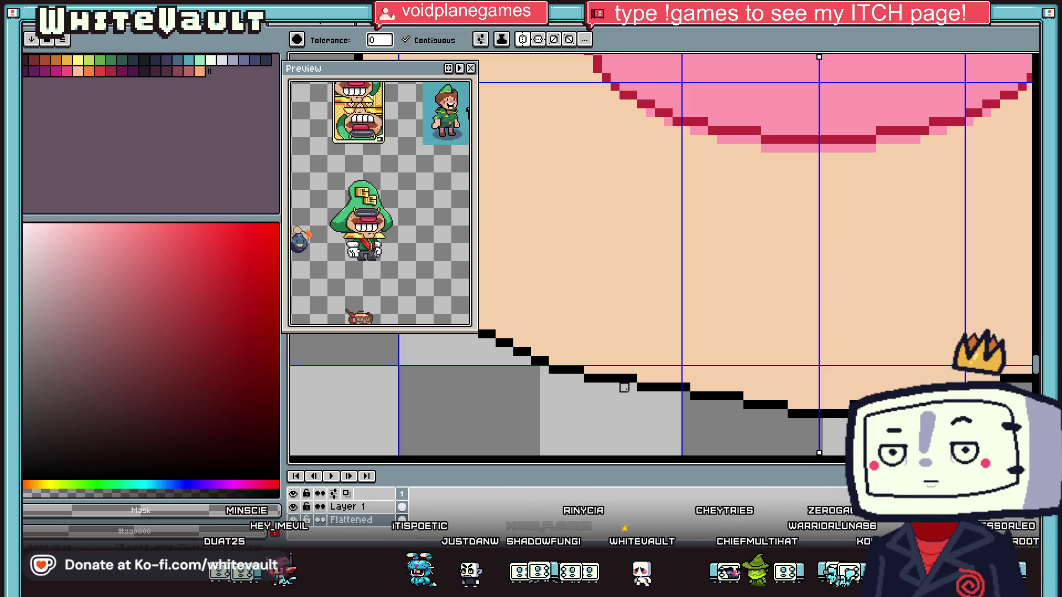
{"action": "scroll", "coordinate": [623, 387], "scroll_direction": "down", "scroll_amount": 4}
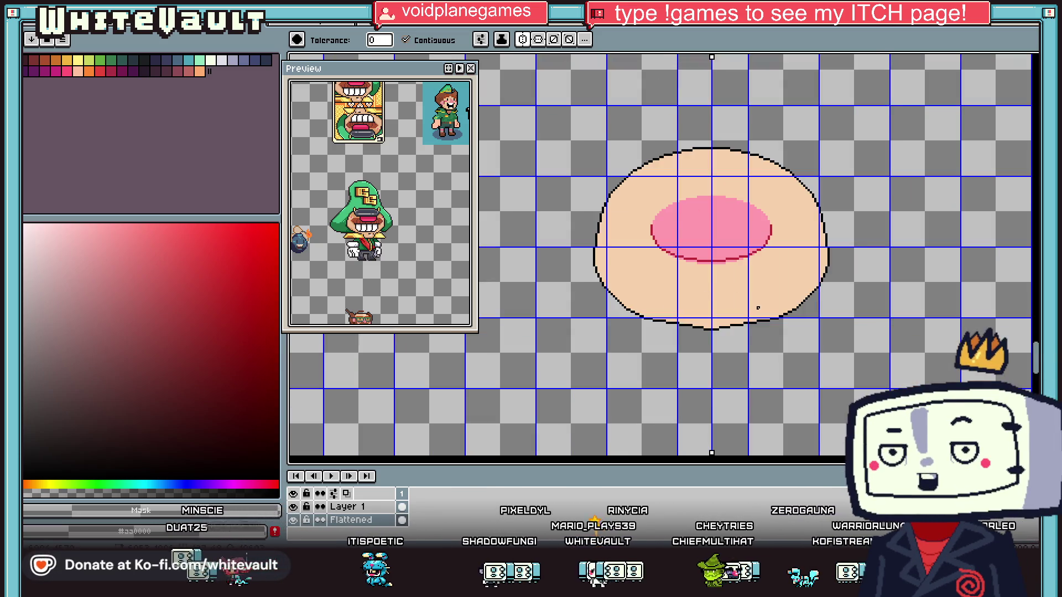
Sample the peach skin and black outline colours from the face
{"action": "scroll", "coordinate": [762, 301], "scroll_direction": "down", "scroll_amount": 2}
{"action": "scroll", "coordinate": [796, 300], "scroll_direction": "up", "scroll_amount": 5}
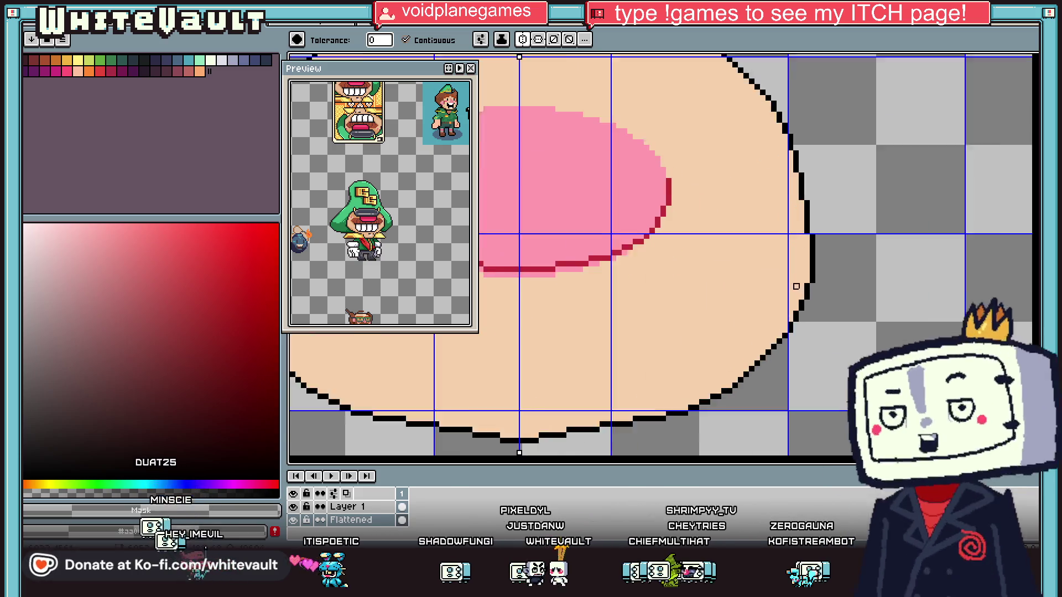
{"action": "key", "text": "i"}
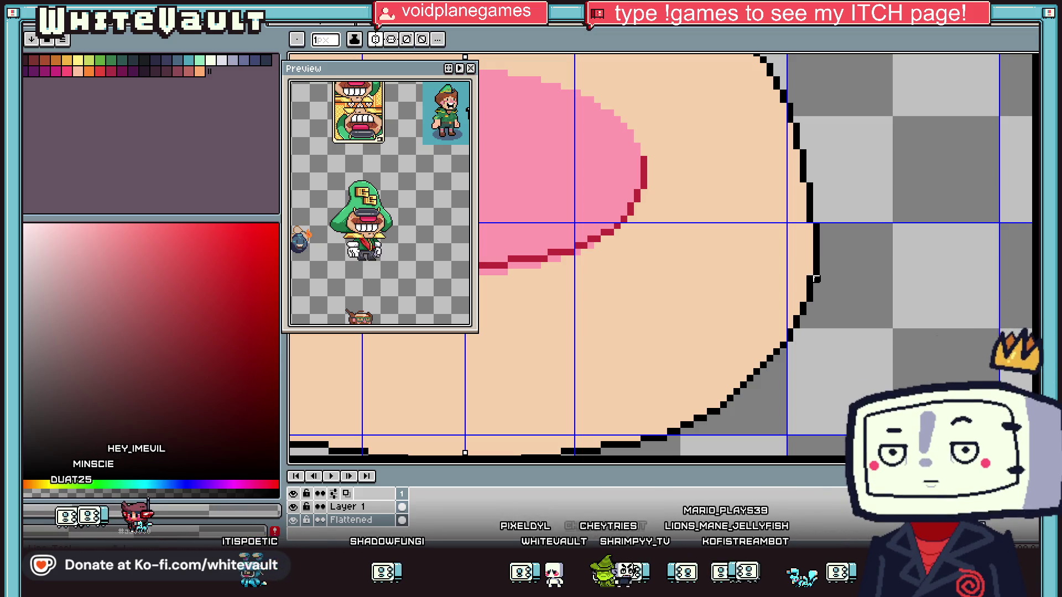
{"action": "scroll", "coordinate": [812, 312], "scroll_direction": "down", "scroll_amount": 4}
{"action": "scroll", "coordinate": [774, 321], "scroll_direction": "up", "scroll_amount": 2}
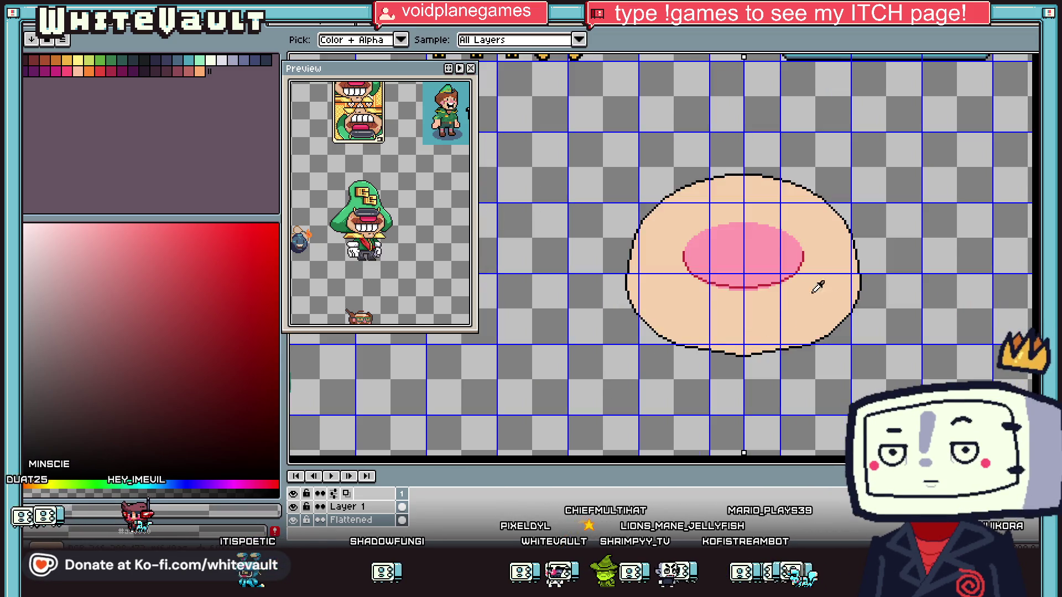
{"action": "scroll", "coordinate": [725, 348], "scroll_direction": "up", "scroll_amount": 1}
{"action": "left_click", "coordinate": [726, 347]}
{"action": "scroll", "coordinate": [726, 351], "scroll_direction": "up", "scroll_amount": 1}
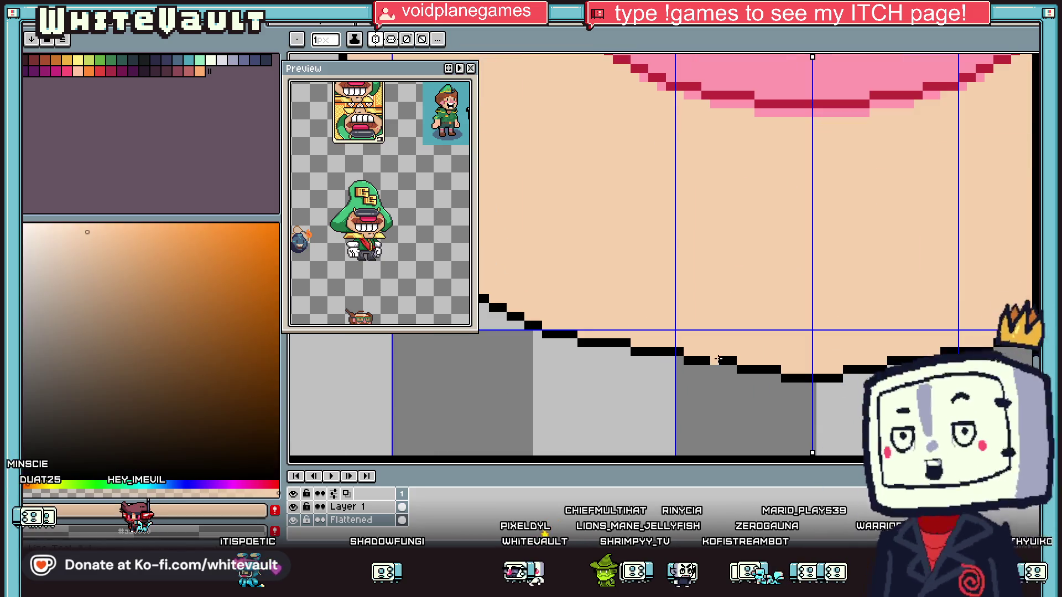
{"action": "left_click", "coordinate": [700, 360], "text": "alt"}
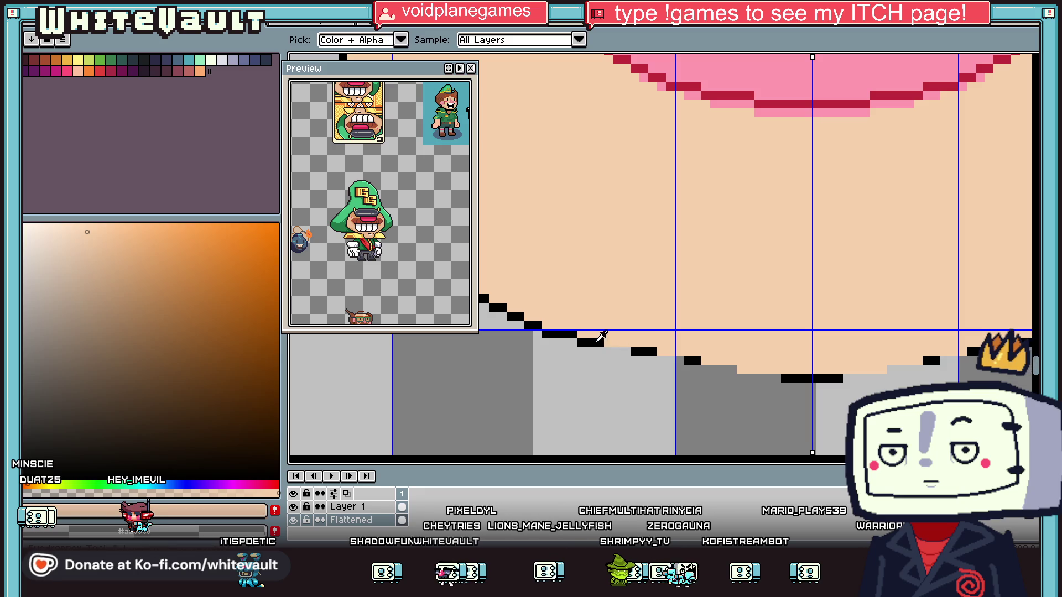
{"action": "left_click", "coordinate": [605, 344], "text": "alt"}
Repaint chin pixels in peach and black to even out the stepped bottom outline
{"action": "left_click", "coordinate": [575, 332], "text": "alt"}
{"action": "left_click", "coordinate": [572, 334]}
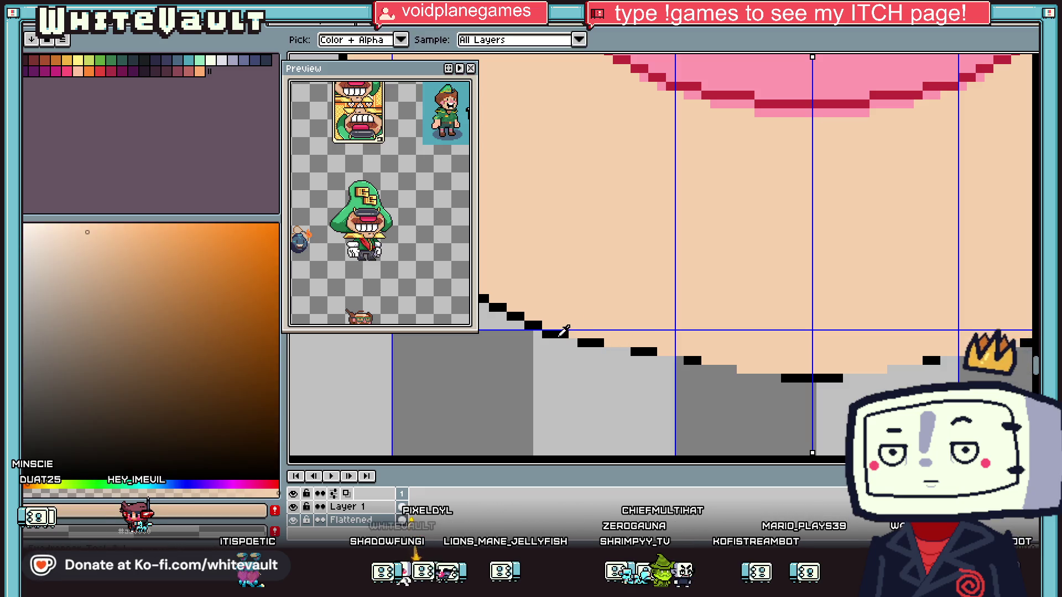
{"action": "left_click", "coordinate": [586, 343], "text": "alt"}
{"action": "left_click", "coordinate": [573, 342]}
{"action": "mouse_move", "coordinate": [608, 352]}
{"action": "left_mouse_down"}
{"action": "mouse_move", "coordinate": [763, 378]}
{"action": "mouse_move", "coordinate": [920, 368]}
{"action": "left_mouse_up"}
{"action": "left_click", "coordinate": [653, 343], "text": "alt"}
{"action": "left_click", "coordinate": [685, 360], "text": "alt"}
{"action": "scroll", "coordinate": [814, 377], "scroll_direction": "down", "scroll_amount": 3}
{"action": "scroll", "coordinate": [813, 377], "scroll_direction": "up", "scroll_amount": 1}
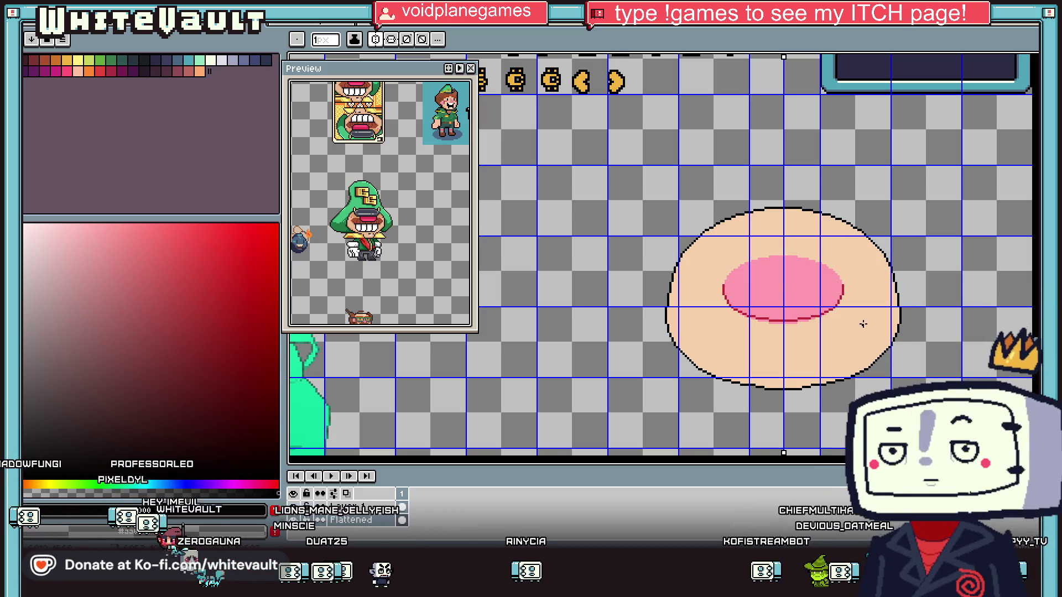
Sample the nose pink and choose a lighter pink swatch for the highlight
{"action": "key", "text": "i"}
{"action": "scroll", "coordinate": [796, 277], "scroll_direction": "up", "scroll_amount": 1}
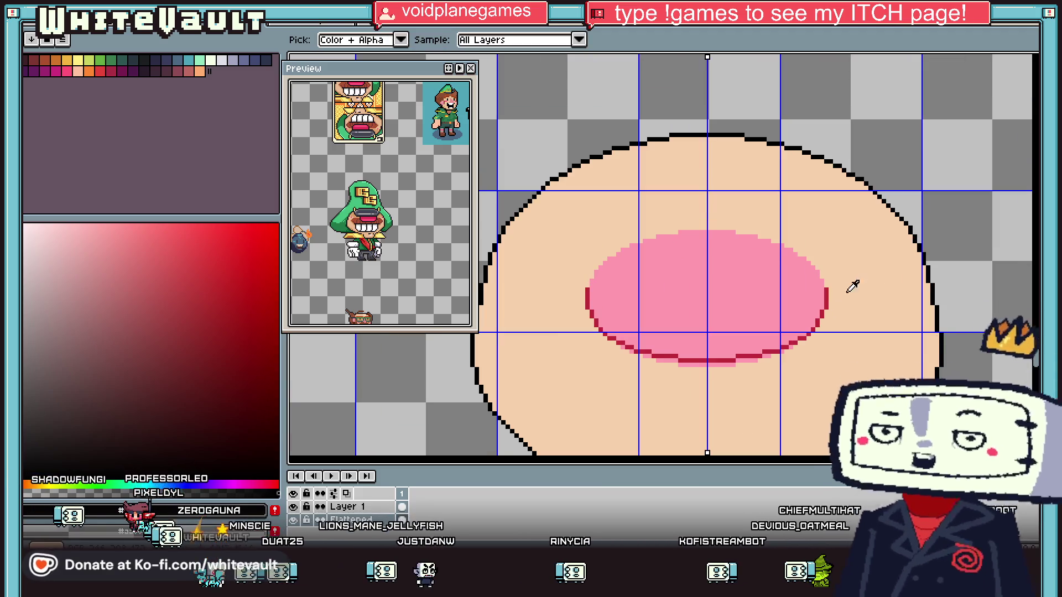
{"action": "left_click", "coordinate": [679, 373]}
{"action": "key", "text": "g"}
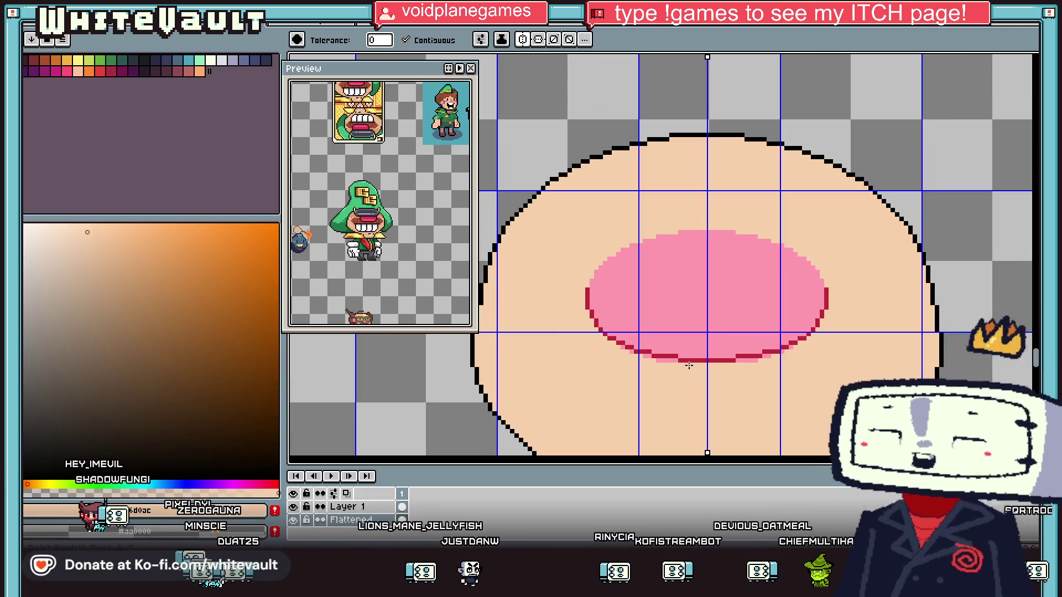
{"action": "scroll", "coordinate": [669, 360], "scroll_direction": "up", "scroll_amount": 1}
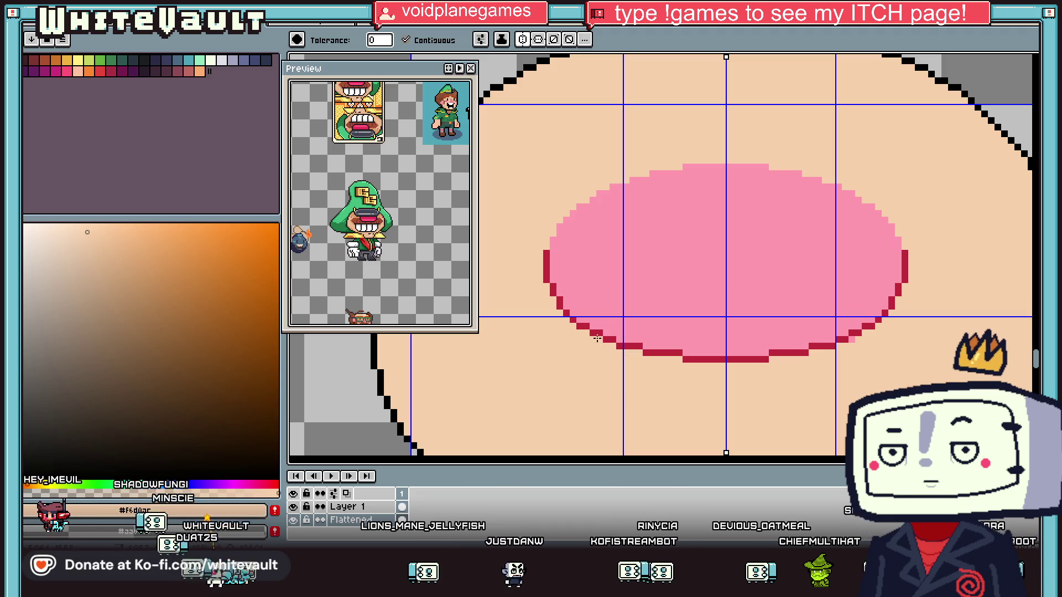
{"action": "key", "text": "i"}
{"action": "scroll", "coordinate": [766, 289], "scroll_direction": "down", "scroll_amount": 1}
{"action": "scroll", "coordinate": [796, 272], "scroll_direction": "up", "scroll_amount": 1}
{"action": "left_click", "coordinate": [730, 263]}
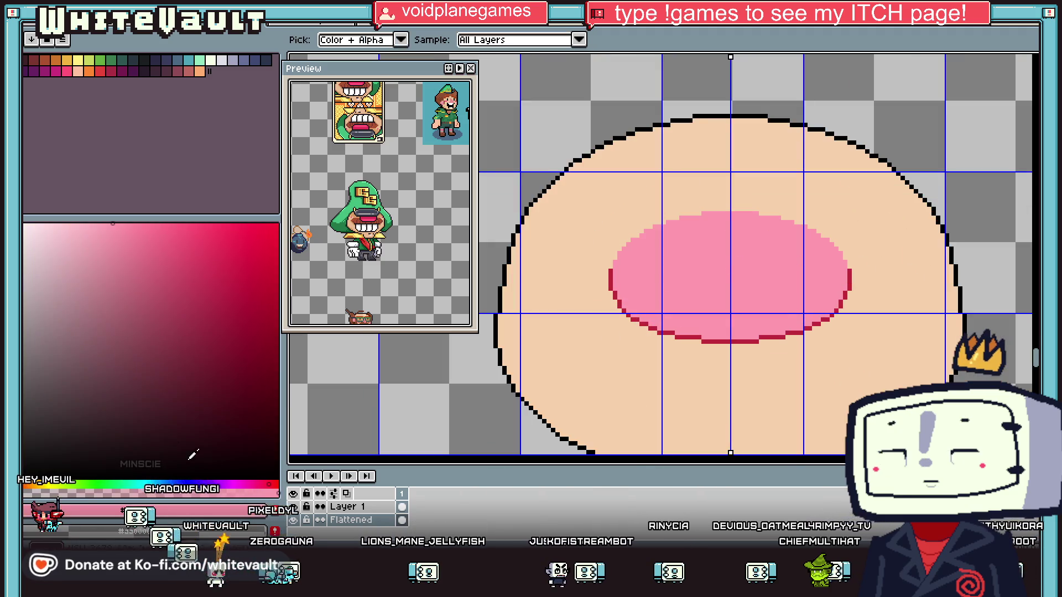
{"action": "left_click", "coordinate": [85, 224]}
Outline the highlight shape in light pink across the nose's upper area
{"action": "key", "text": "b"}
{"action": "scroll", "coordinate": [706, 222], "scroll_direction": "up", "scroll_amount": 2}
{"action": "left_click", "coordinate": [706, 220]}
{"action": "left_click_drag", "start_coordinate": [718, 204], "coordinate": [917, 205]}
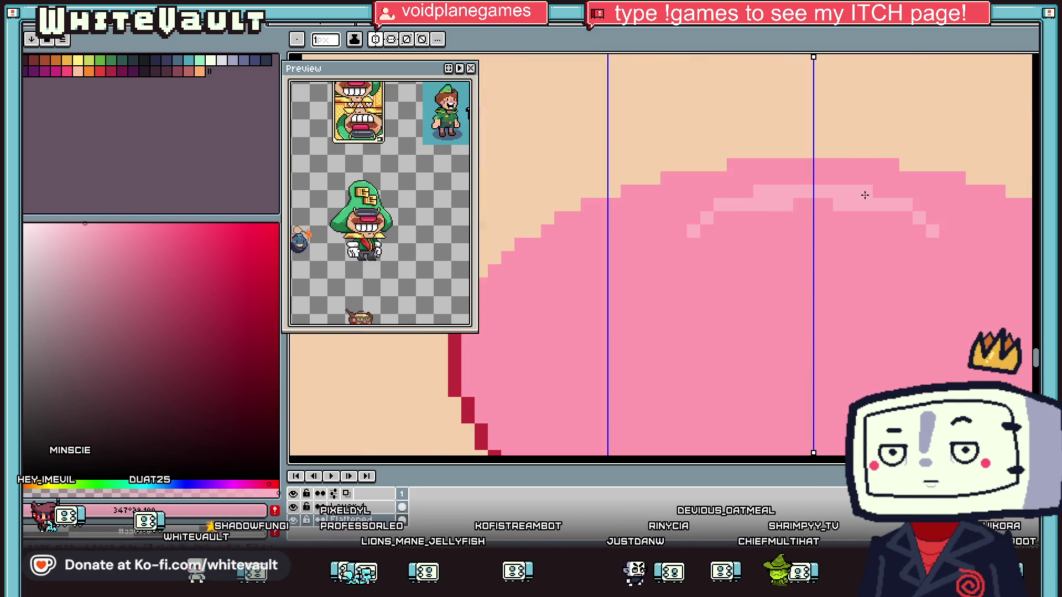
{"action": "left_click", "coordinate": [694, 218]}
{"action": "left_click_drag", "start_coordinate": [668, 241], "coordinate": [641, 289]}
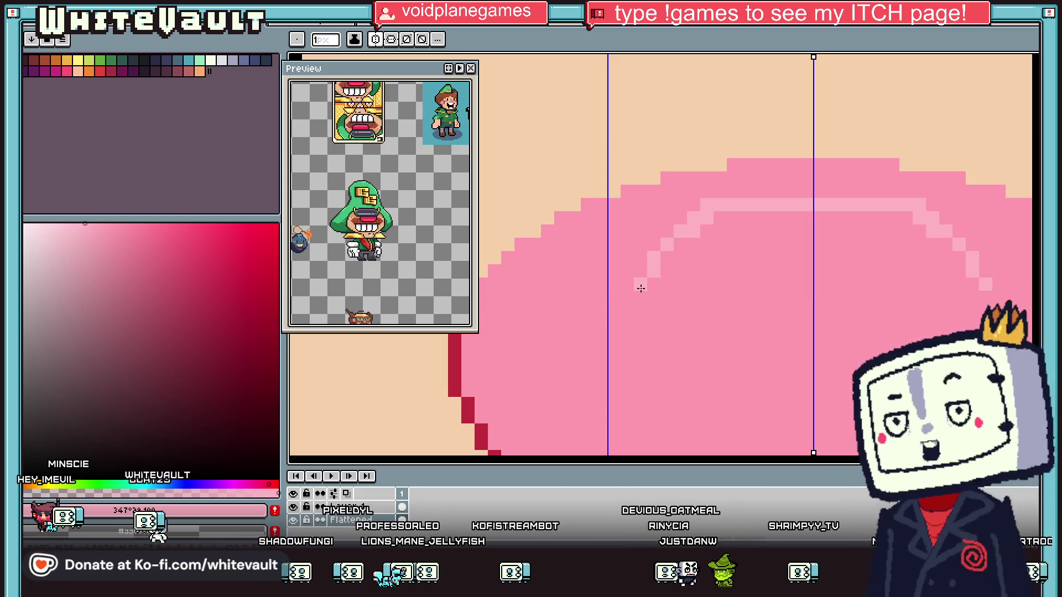
{"action": "mouse_move", "coordinate": [665, 323]}
{"action": "left_mouse_down"}
{"action": "mouse_move", "coordinate": [830, 344]}
{"action": "mouse_move", "coordinate": [841, 315]}
{"action": "mouse_move", "coordinate": [834, 294]}
{"action": "left_mouse_up"}
Bucket-fill the outlined highlight with light pink
{"action": "key", "text": "g"}
{"action": "left_click", "coordinate": [836, 272]}
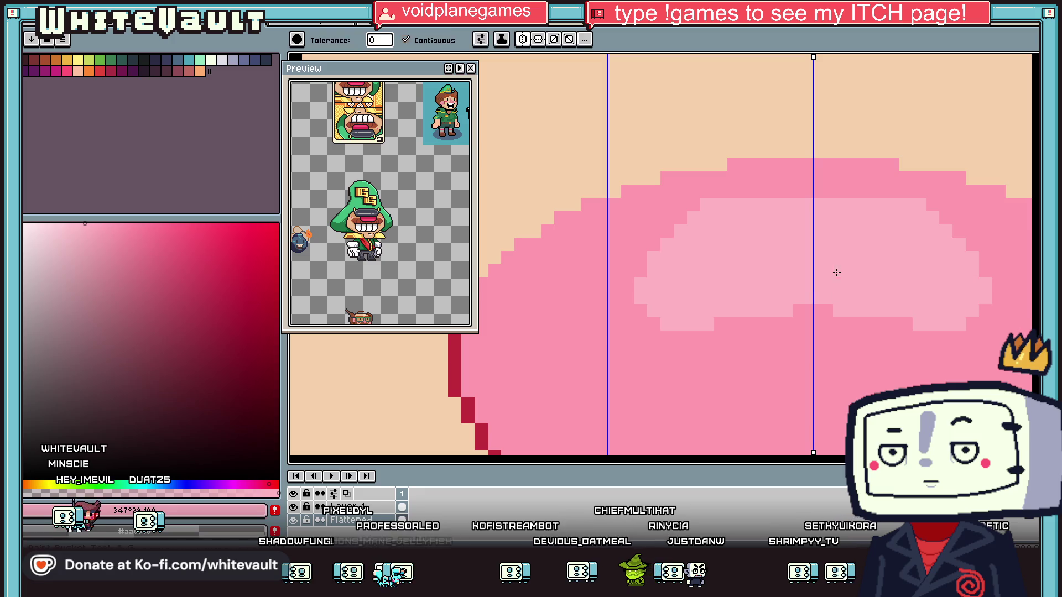
{"action": "scroll", "coordinate": [836, 272], "scroll_direction": "down", "scroll_amount": 5}
{"action": "scroll", "coordinate": [923, 303], "scroll_direction": "up", "scroll_amount": 3}
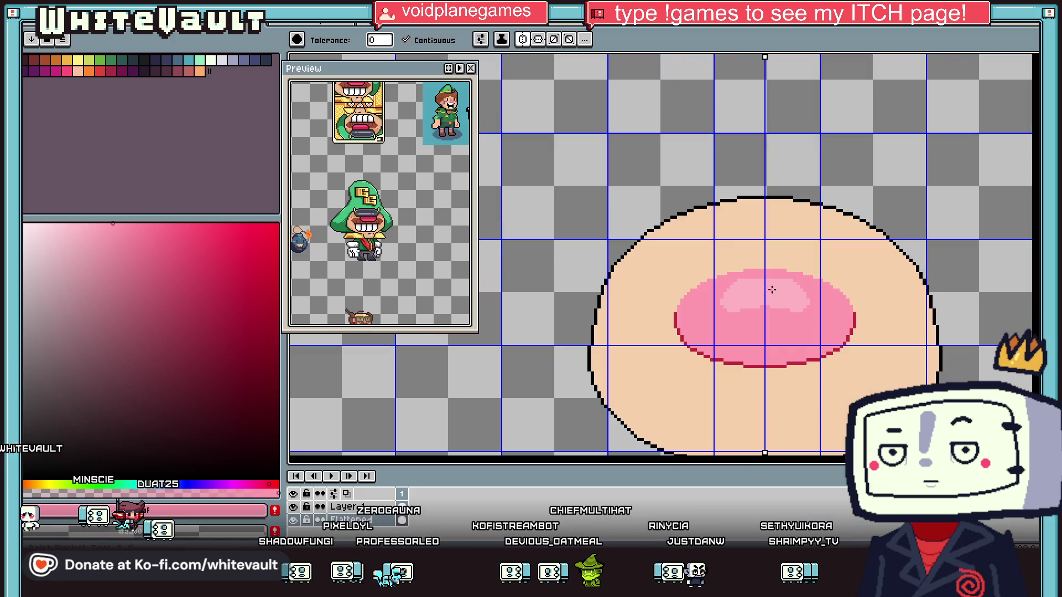
{"action": "scroll", "coordinate": [771, 289], "scroll_direction": "down", "scroll_amount": 3}
{"action": "scroll", "coordinate": [863, 339], "scroll_direction": "up", "scroll_amount": 2}
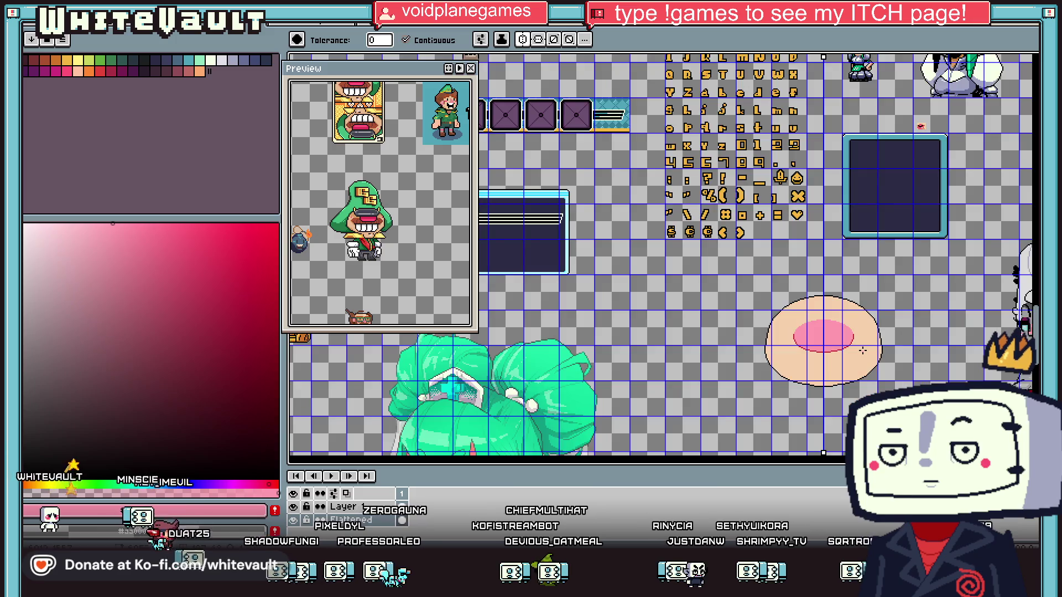
{"action": "scroll", "coordinate": [863, 339], "scroll_direction": "down", "scroll_amount": 3}
{"action": "scroll", "coordinate": [973, 350], "scroll_direction": "up", "scroll_amount": 2}
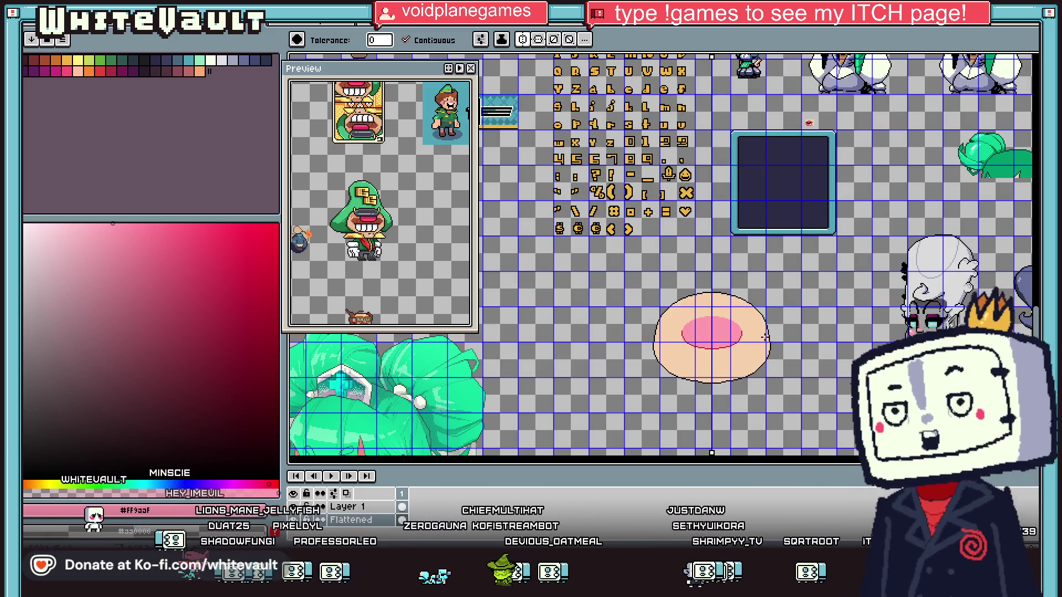
{"action": "key", "text": "i"}
{"action": "scroll", "coordinate": [713, 332], "scroll_direction": "down", "scroll_amount": 2}
{"action": "scroll", "coordinate": [713, 331], "scroll_direction": "up", "scroll_amount": 2}
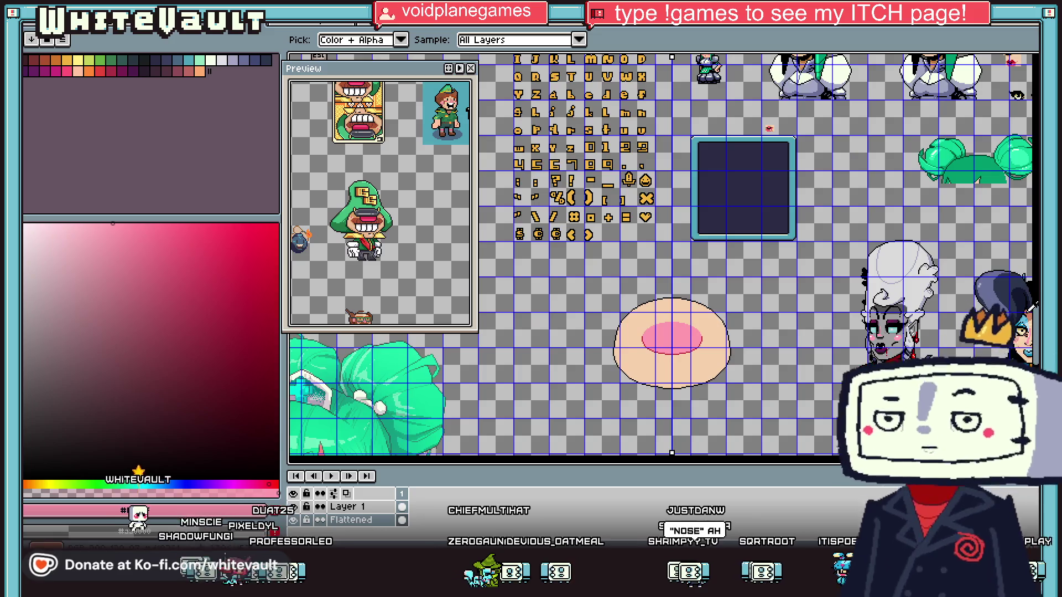
{"action": "left_click", "coordinate": [1020, 354]}
{"action": "key", "text": "g"}
{"action": "left_click", "coordinate": [715, 324]}
{"action": "scroll", "coordinate": [714, 324], "scroll_direction": "down", "scroll_amount": 2}
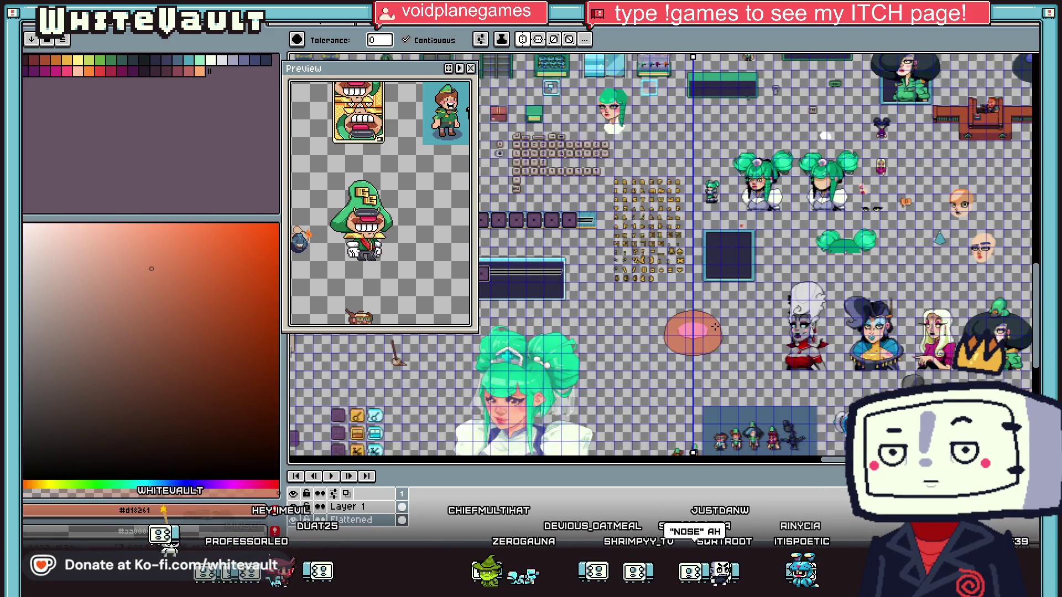
{"action": "key", "text": "ctrl+z"}
{"action": "scroll", "coordinate": [693, 331], "scroll_direction": "up", "scroll_amount": 3}
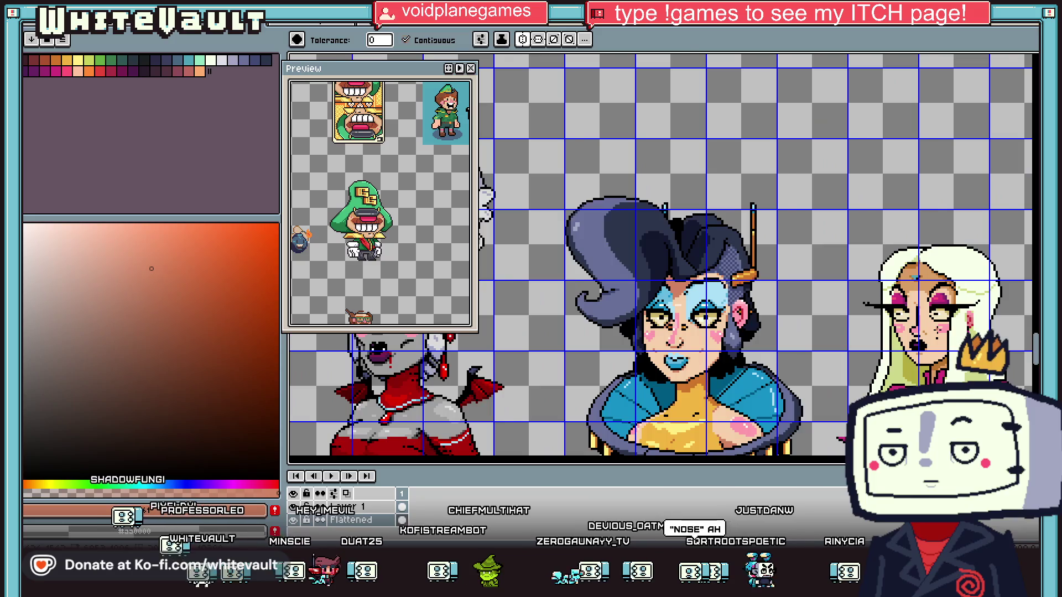
{"action": "scroll", "coordinate": [450, 338], "scroll_direction": "down", "scroll_amount": 1}
{"action": "key", "text": "b"}
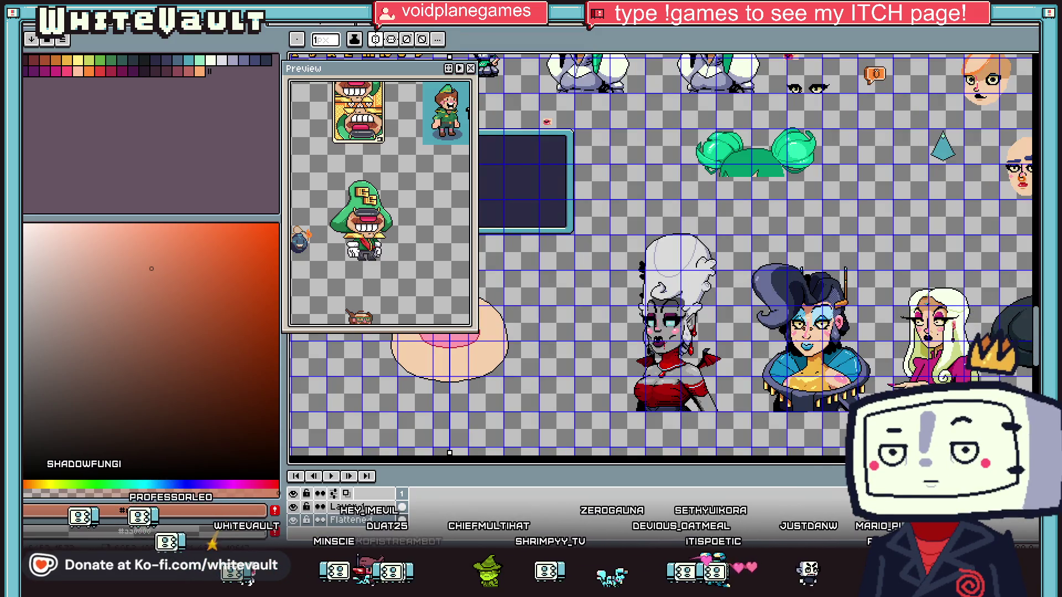
{"action": "key", "text": "i"}
{"action": "left_click", "coordinate": [449, 341]}
{"action": "scroll", "coordinate": [676, 350], "scroll_direction": "down", "scroll_amount": 2}
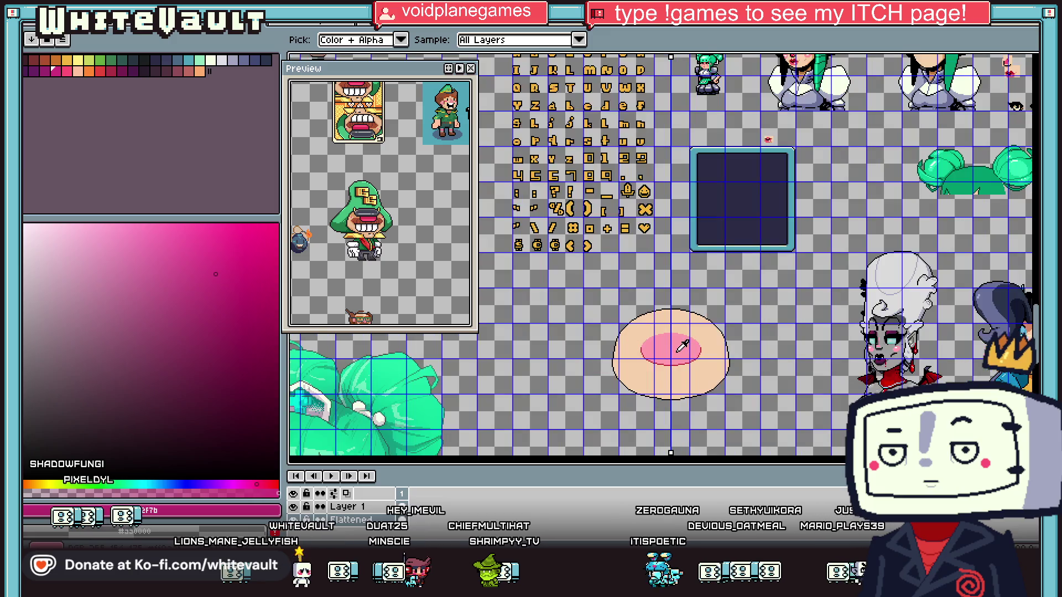
{"action": "scroll", "coordinate": [681, 345], "scroll_direction": "up", "scroll_amount": 1}
{"action": "key", "text": "g"}
{"action": "left_click", "coordinate": [676, 352]}
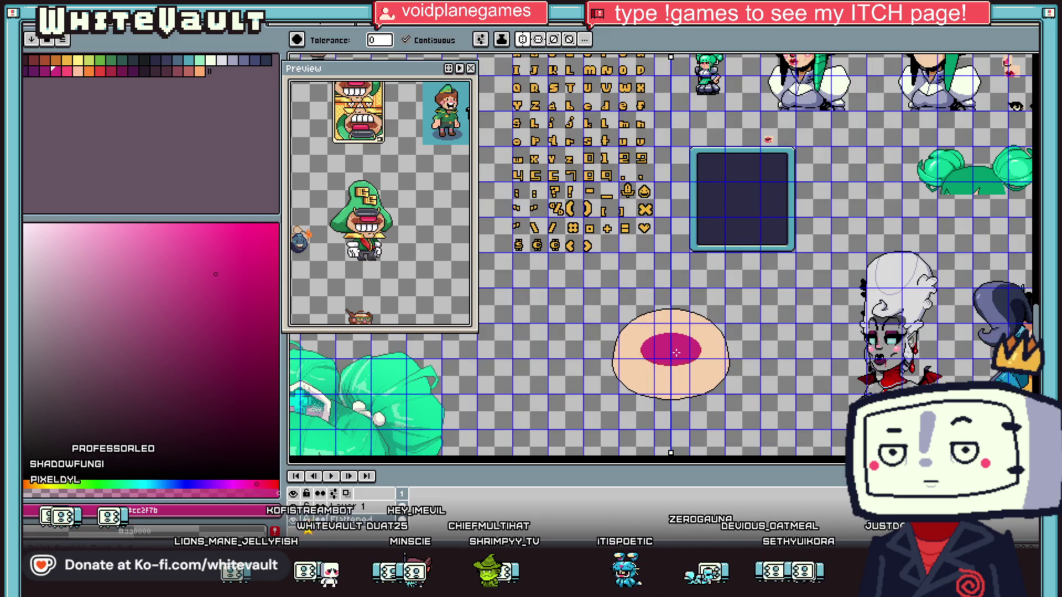
{"action": "scroll", "coordinate": [676, 352], "scroll_direction": "up", "scroll_amount": 1}
{"action": "scroll", "coordinate": [678, 354], "scroll_direction": "down", "scroll_amount": 1}
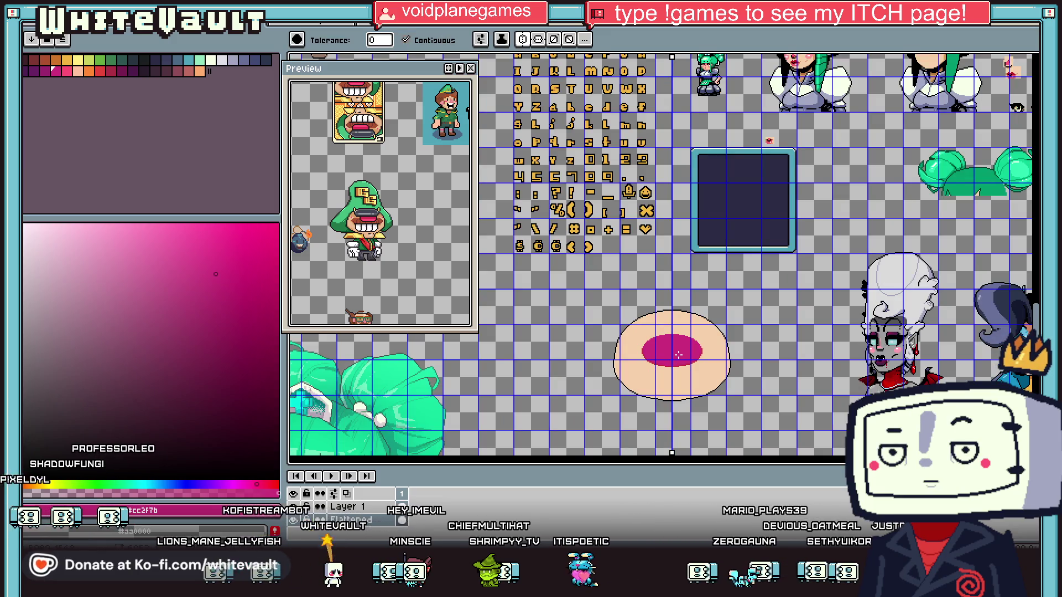
{"action": "scroll", "coordinate": [679, 354], "scroll_direction": "up", "scroll_amount": 1}
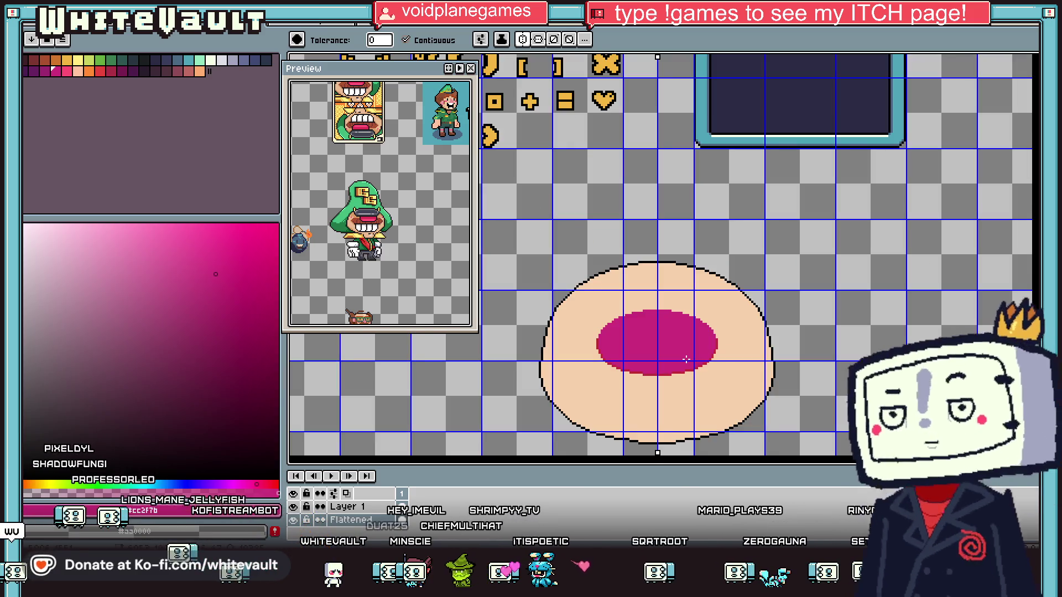
{"action": "key", "text": "ctrl+z"}
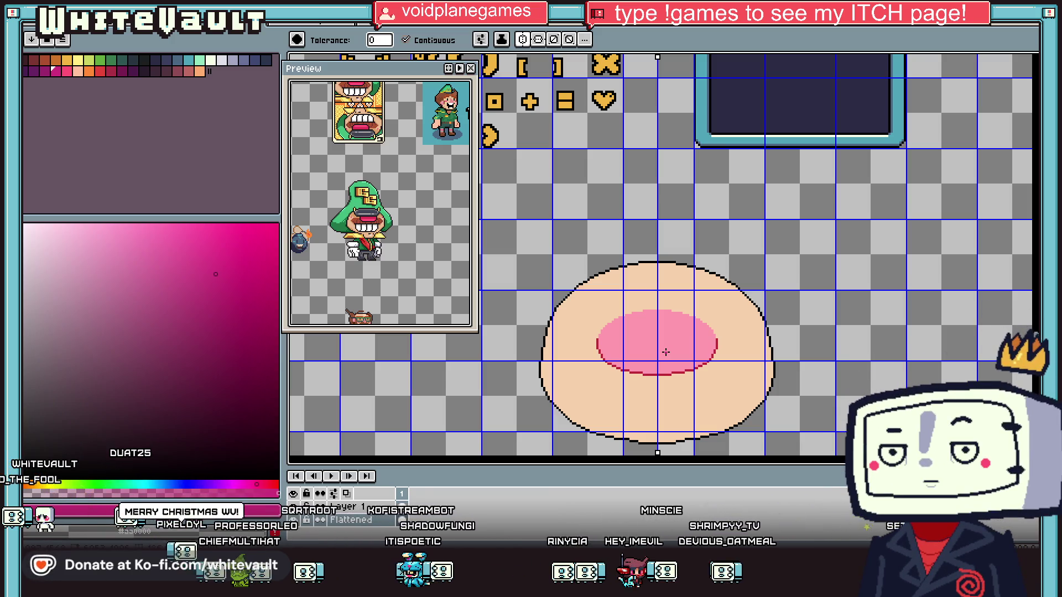
{"action": "key", "text": "i"}
Choose a light cream swatch and draw the teeth's side lines below the nose
{"action": "scroll", "coordinate": [658, 321], "scroll_direction": "up", "scroll_amount": 1}
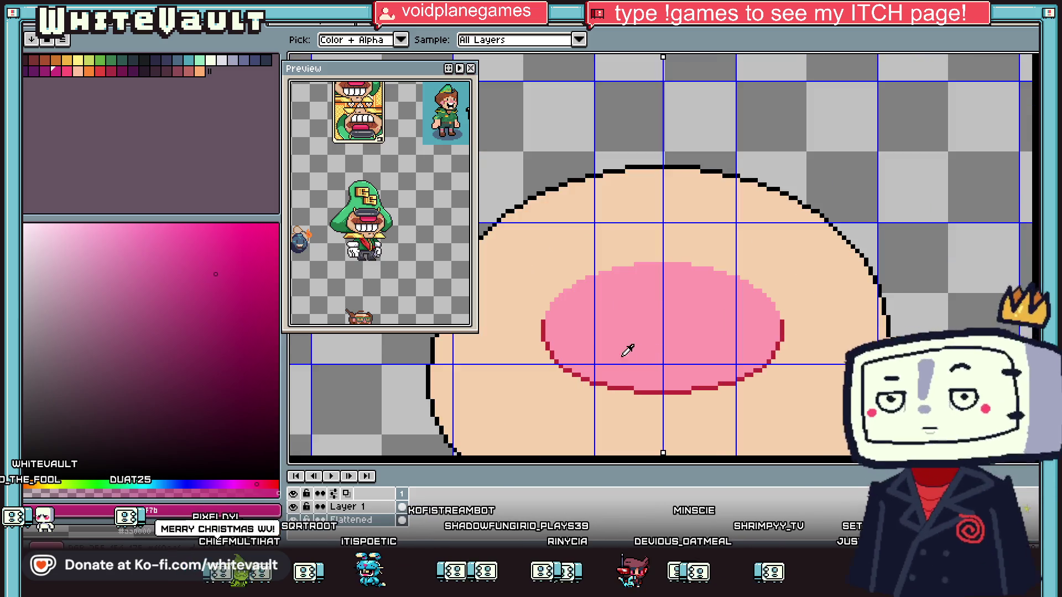
{"action": "scroll", "coordinate": [625, 324], "scroll_direction": "up", "scroll_amount": 1}
{"action": "scroll", "coordinate": [581, 357], "scroll_direction": "down", "scroll_amount": 3}
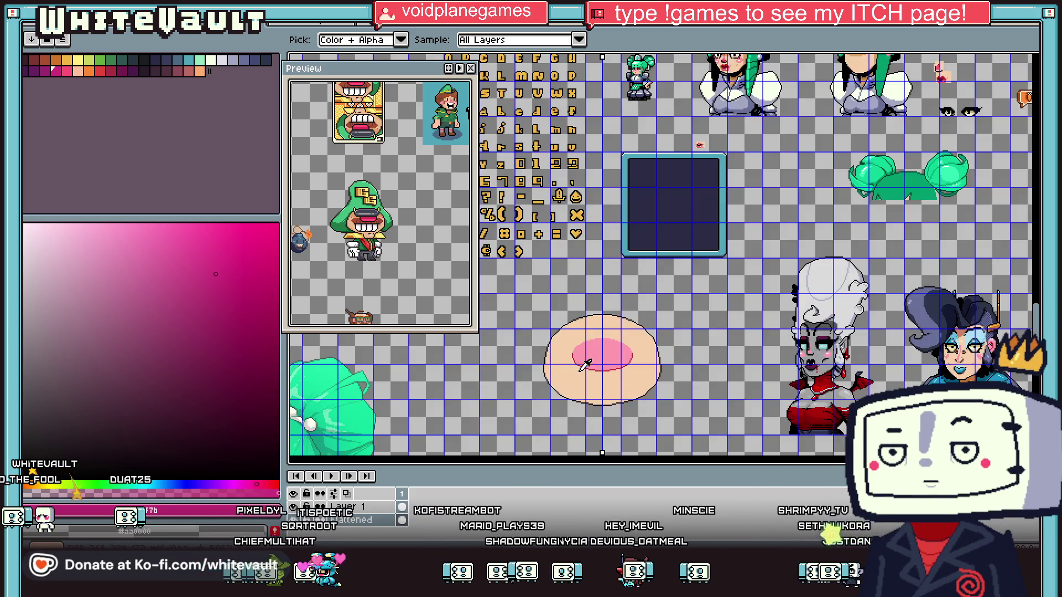
{"action": "scroll", "coordinate": [593, 385], "scroll_direction": "up", "scroll_amount": 2}
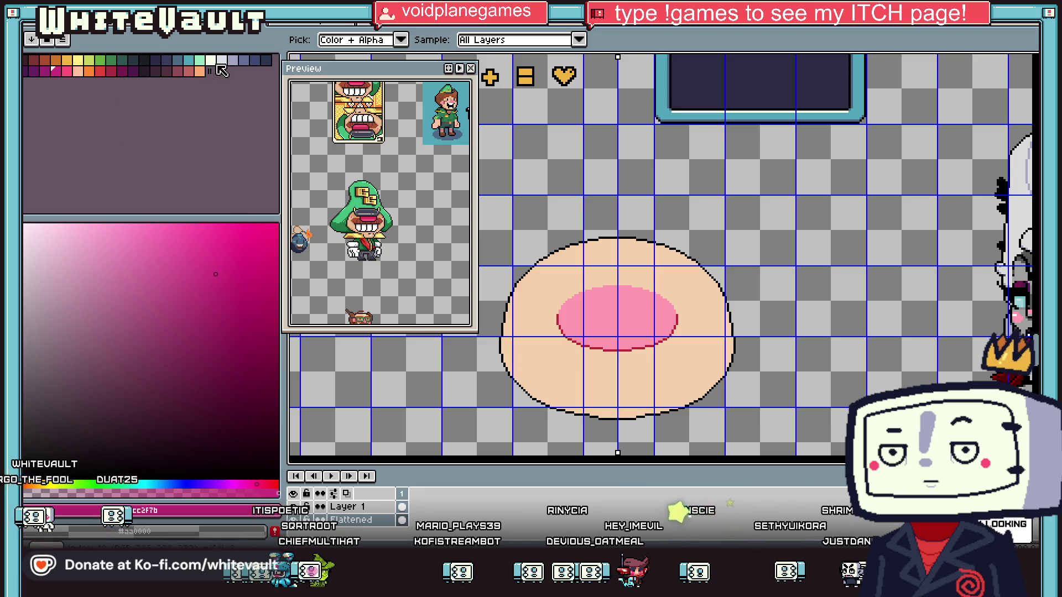
{"action": "left_click", "coordinate": [211, 60]}
{"action": "scroll", "coordinate": [573, 326], "scroll_direction": "up", "scroll_amount": 2}
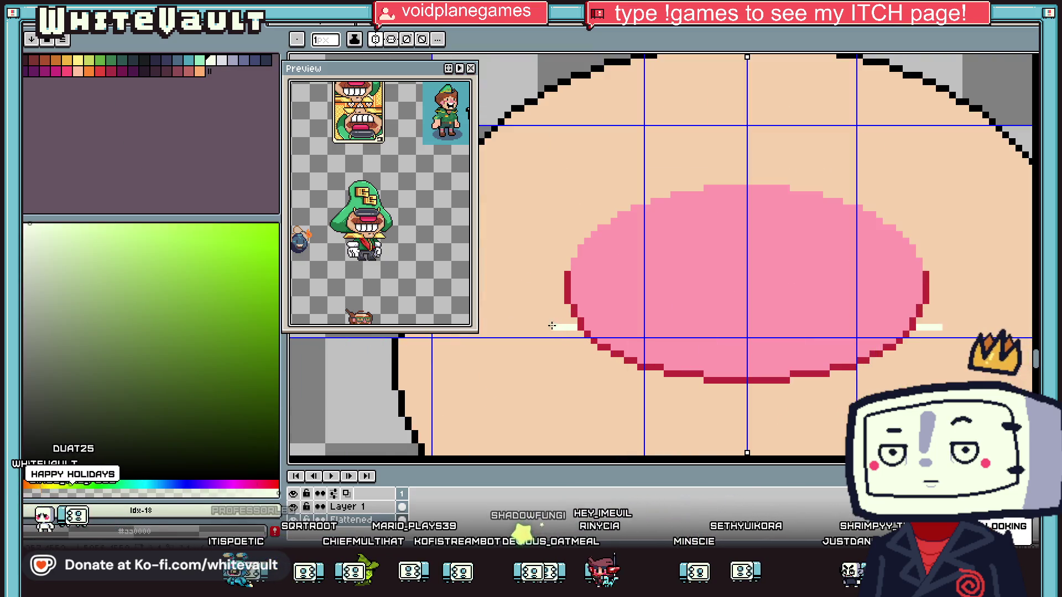
{"action": "scroll", "coordinate": [530, 359], "scroll_direction": "down", "scroll_amount": 3}
{"action": "mouse_move", "coordinate": [528, 334]}
{"action": "left_mouse_down"}
{"action": "mouse_move", "coordinate": [537, 402]}
{"action": "mouse_move", "coordinate": [557, 385]}
{"action": "left_mouse_up"}
Close the teeth outline along the bottom and bucket-fill it cream
{"action": "scroll", "coordinate": [539, 411], "scroll_direction": "down", "scroll_amount": 2}
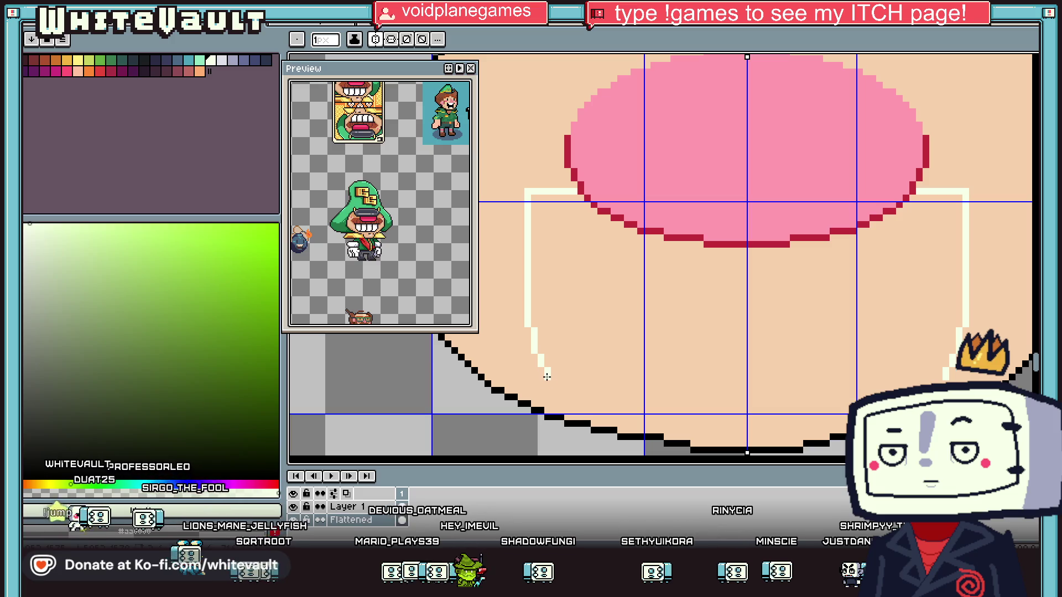
{"action": "left_click_drag", "start_coordinate": [559, 403], "coordinate": [746, 423]}
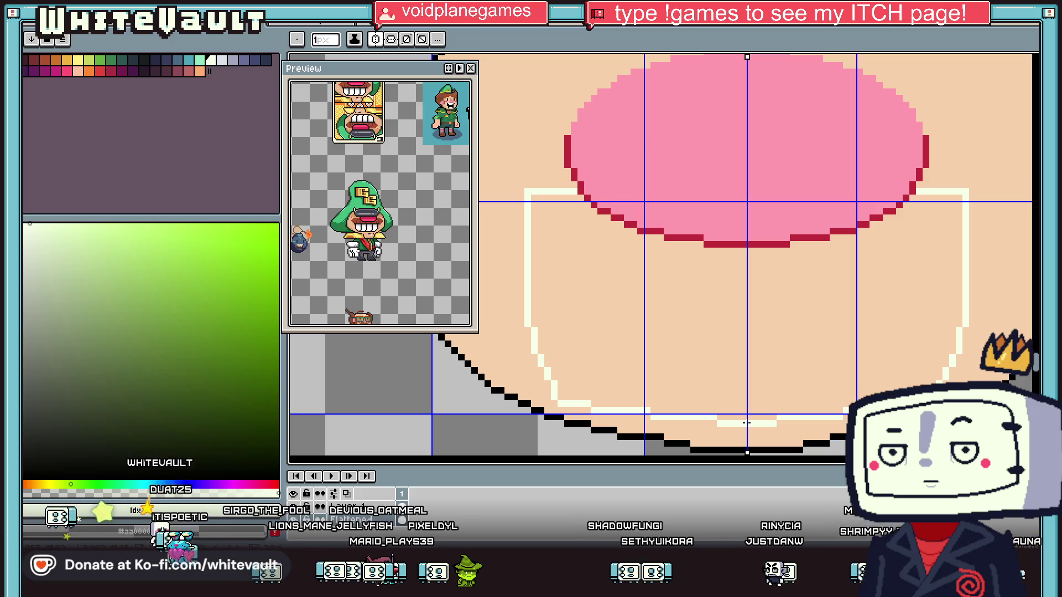
{"action": "scroll", "coordinate": [746, 423], "scroll_direction": "down", "scroll_amount": 2}
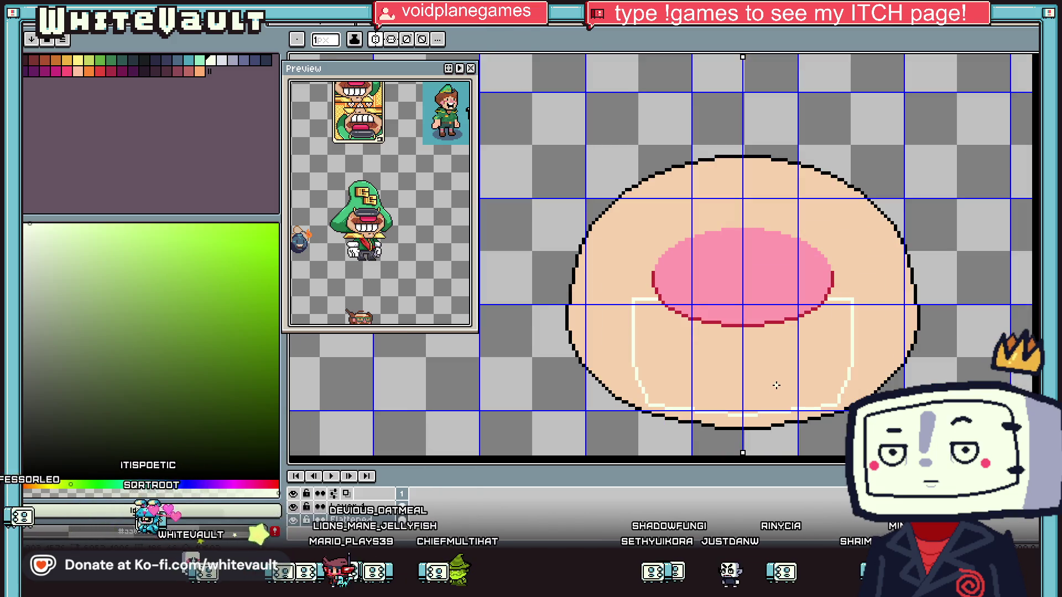
{"action": "key", "text": "g"}
{"action": "left_click", "coordinate": [776, 385]}
{"action": "scroll", "coordinate": [776, 385], "scroll_direction": "down", "scroll_amount": 3}
{"action": "scroll", "coordinate": [817, 379], "scroll_direction": "up", "scroll_amount": 2}
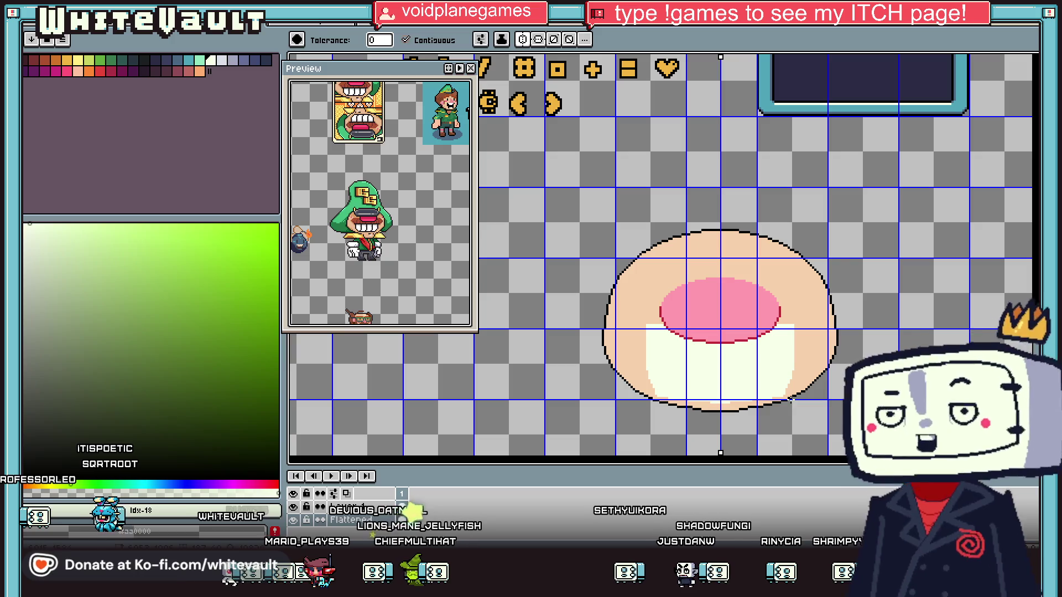
Choose maroon and draw the band's stepped lower outline in pixels
{"action": "key", "text": "i"}
{"action": "scroll", "coordinate": [844, 323], "scroll_direction": "down", "scroll_amount": 3}
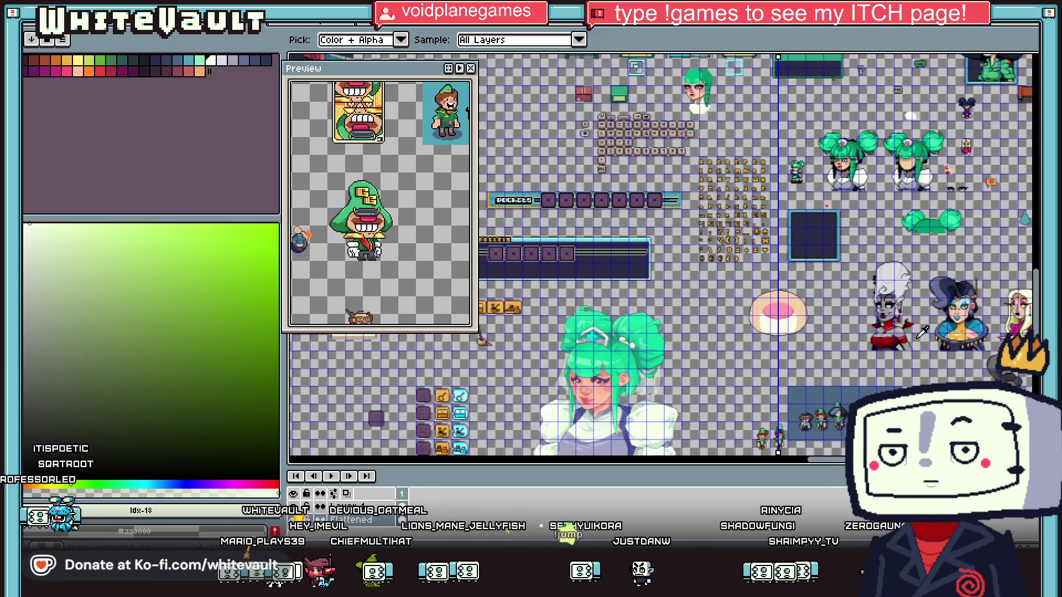
{"action": "scroll", "coordinate": [828, 325], "scroll_direction": "up", "scroll_amount": 1}
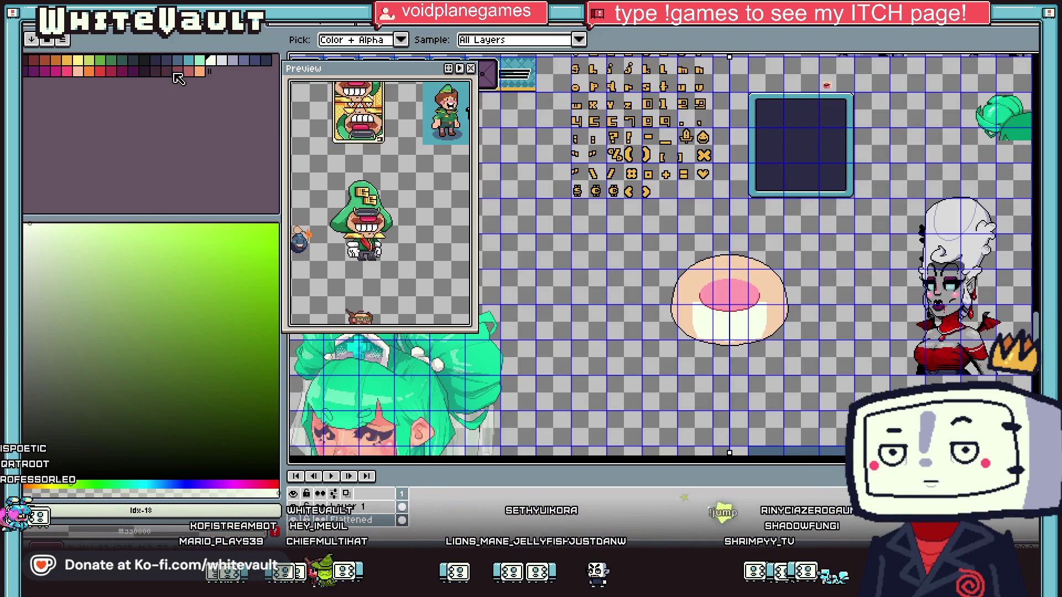
{"action": "left_click", "coordinate": [177, 72]}
{"action": "key", "text": "b"}
{"action": "scroll", "coordinate": [679, 301], "scroll_direction": "up", "scroll_amount": 3}
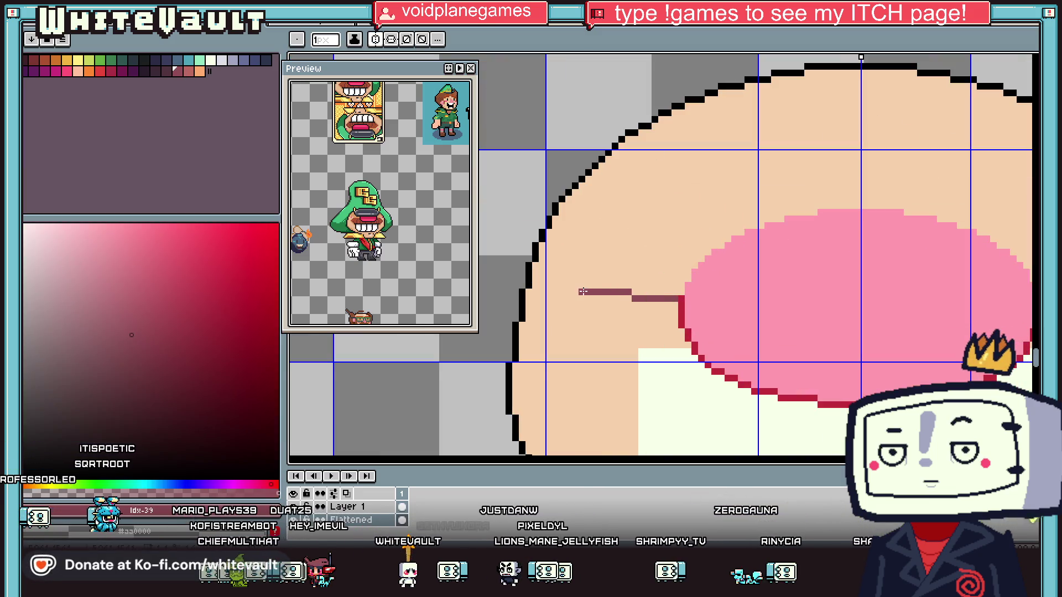
{"action": "scroll", "coordinate": [582, 363], "scroll_direction": "up", "scroll_amount": 1}
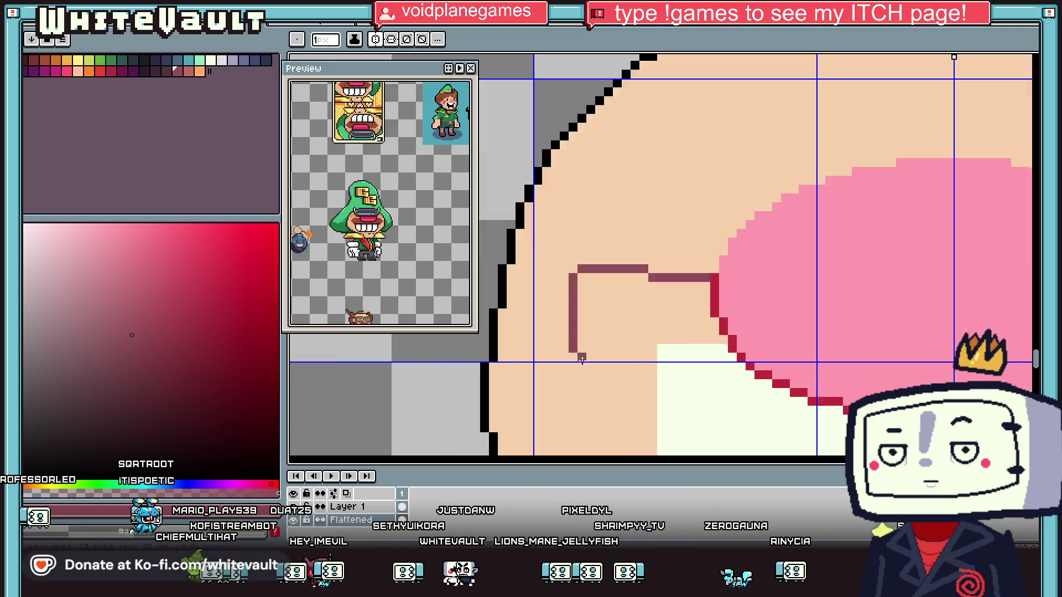
{"action": "left_click", "coordinate": [592, 364]}
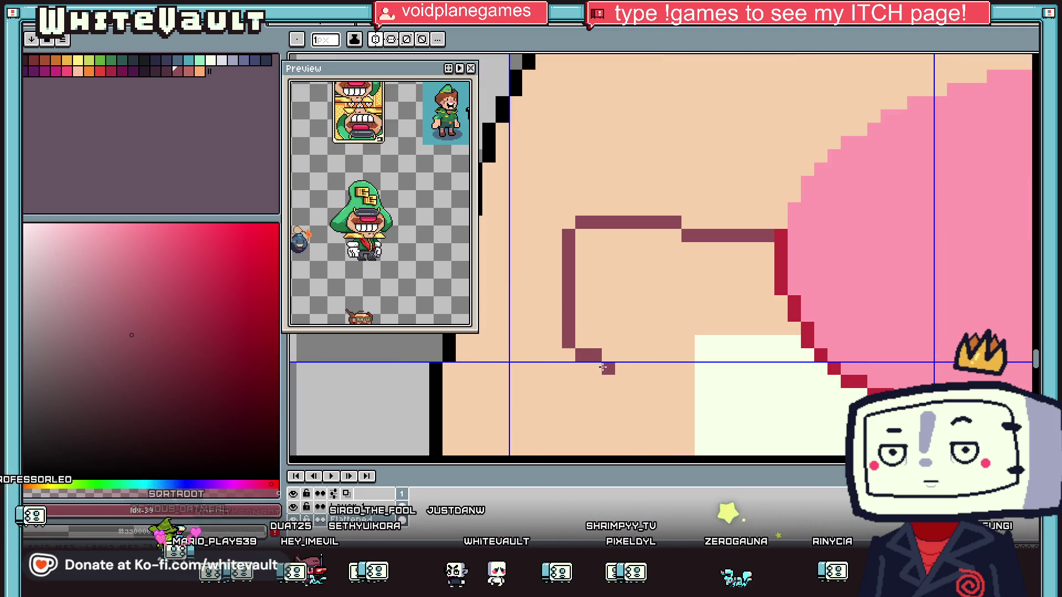
{"action": "key", "text": "ctrl+z"}
{"action": "left_click", "coordinate": [593, 366]}
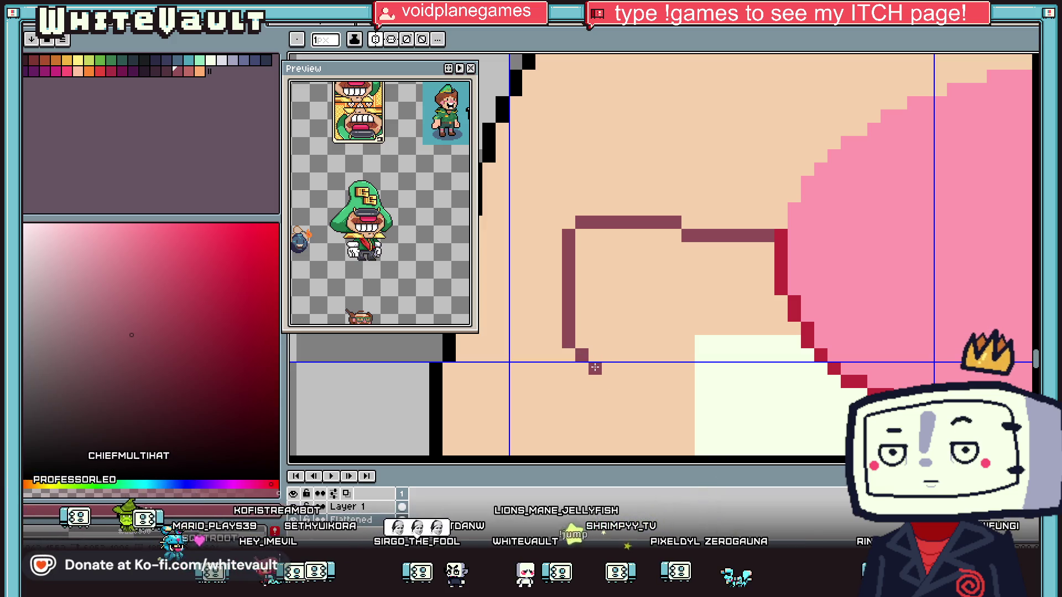
{"action": "left_click_drag", "start_coordinate": [624, 378], "coordinate": [826, 408]}
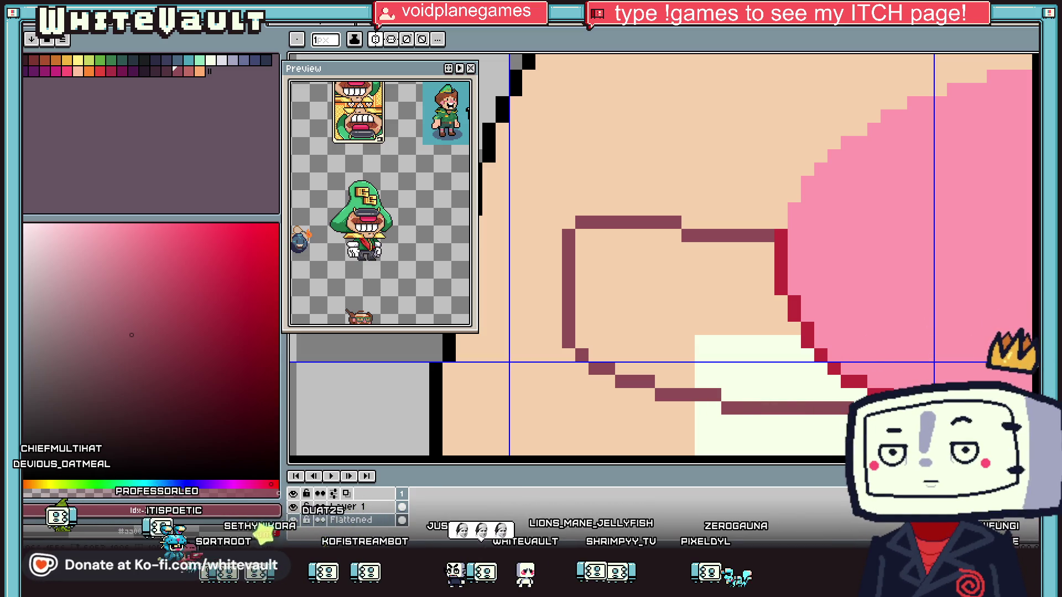
Bucket-fill the band inside its outline with maroon
{"action": "key", "text": "g"}
{"action": "left_click", "coordinate": [741, 321]}
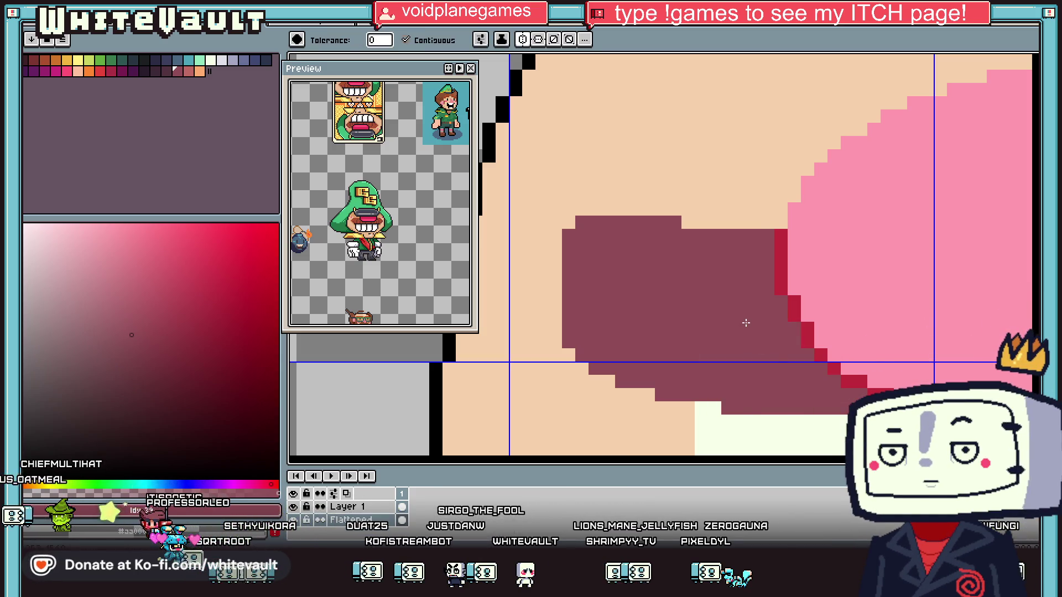
{"action": "scroll", "coordinate": [741, 320], "scroll_direction": "down", "scroll_amount": 5}
{"action": "scroll", "coordinate": [913, 332], "scroll_direction": "up", "scroll_amount": 2}
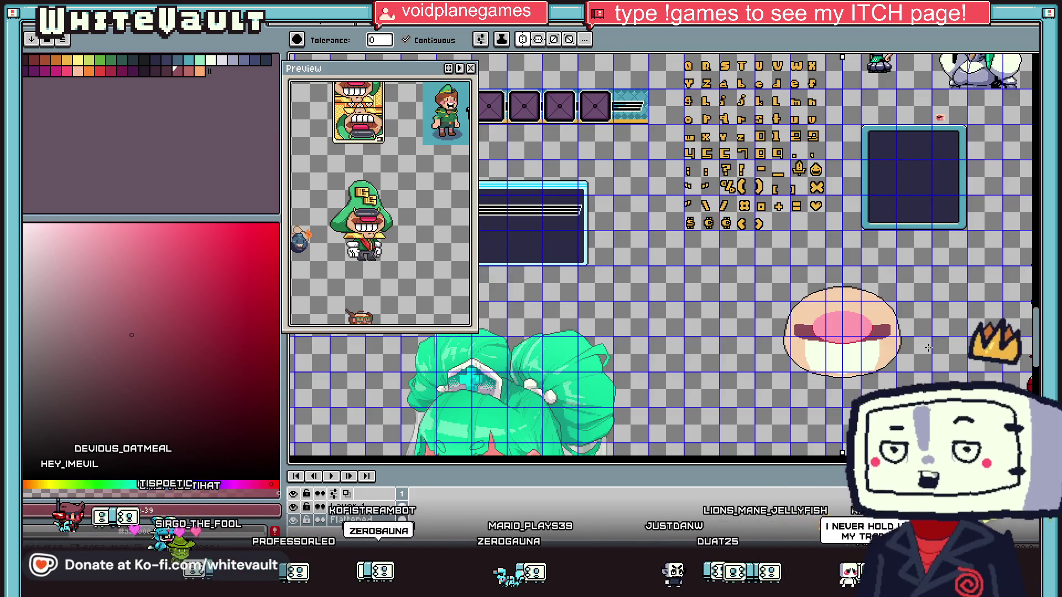
{"action": "scroll", "coordinate": [918, 333], "scroll_direction": "down", "scroll_amount": 1}
{"action": "scroll", "coordinate": [929, 348], "scroll_direction": "up", "scroll_amount": 2}
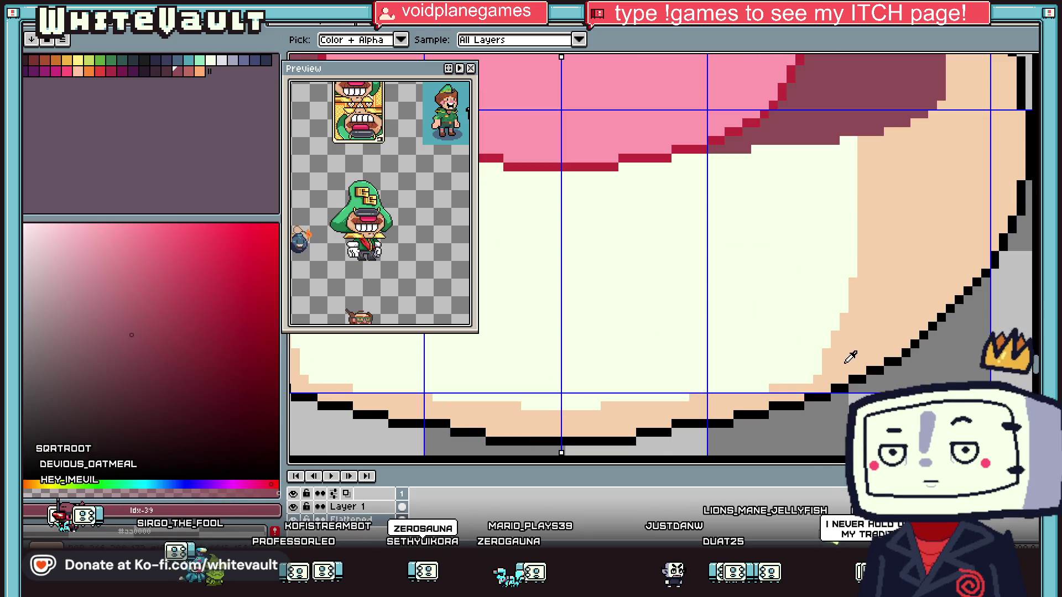
Sample the peach and cream face colours, then switch to black
{"action": "left_click", "coordinate": [820, 371], "text": "alt"}
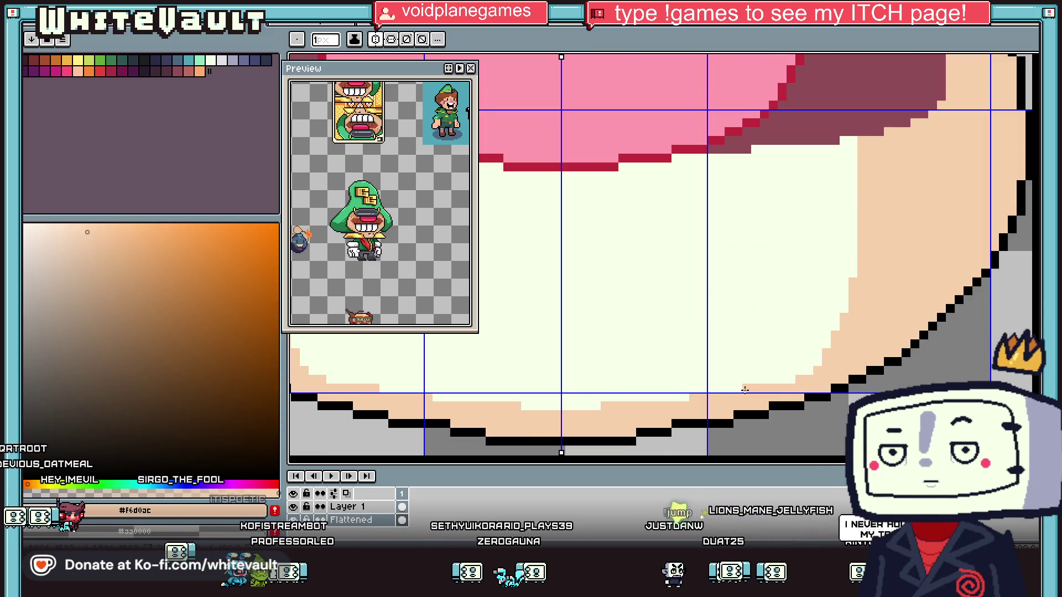
{"action": "scroll", "coordinate": [719, 359], "scroll_direction": "down", "scroll_amount": 2}
{"action": "scroll", "coordinate": [600, 328], "scroll_direction": "down", "scroll_amount": 1}
{"action": "scroll", "coordinate": [600, 327], "scroll_direction": "up", "scroll_amount": 1}
{"action": "left_click", "coordinate": [597, 332], "text": "alt"}
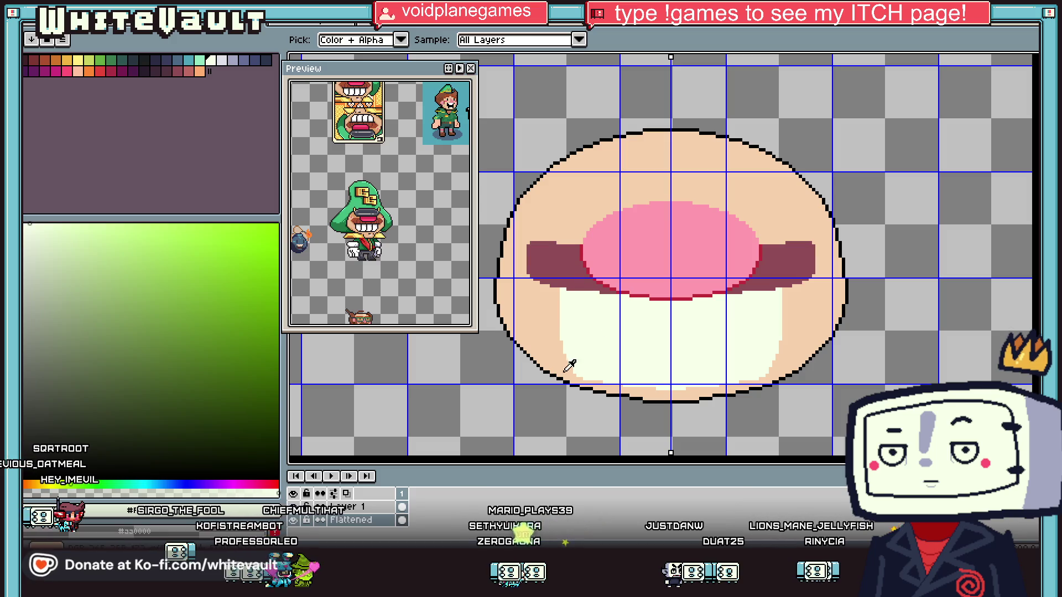
{"action": "scroll", "coordinate": [569, 366], "scroll_direction": "up", "scroll_amount": 1}
{"action": "left_click", "coordinate": [570, 366], "text": "alt"}
Draw mirrored black vertical tooth lines down from the maroon band through the cream area
{"action": "scroll", "coordinate": [597, 352], "scroll_direction": "up", "scroll_amount": 1}
{"action": "left_click_drag", "start_coordinate": [597, 221], "coordinate": [606, 388]}
{"action": "scroll", "coordinate": [607, 387], "scroll_direction": "down", "scroll_amount": 1}
{"action": "left_click_drag", "start_coordinate": [607, 338], "coordinate": [660, 429]}
Extend the two inner tooth lines further down the cream area
{"action": "scroll", "coordinate": [625, 379], "scroll_direction": "up", "scroll_amount": 1}
{"action": "scroll", "coordinate": [628, 372], "scroll_direction": "up", "scroll_amount": 1}
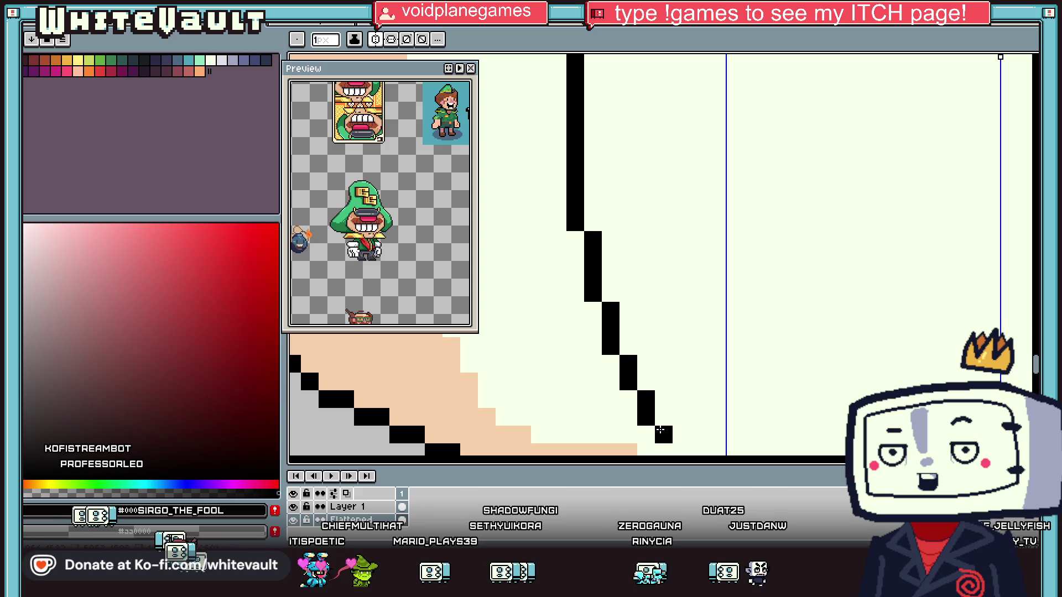
{"action": "scroll", "coordinate": [694, 379], "scroll_direction": "down", "scroll_amount": 2}
{"action": "scroll", "coordinate": [761, 312], "scroll_direction": "up", "scroll_amount": 1}
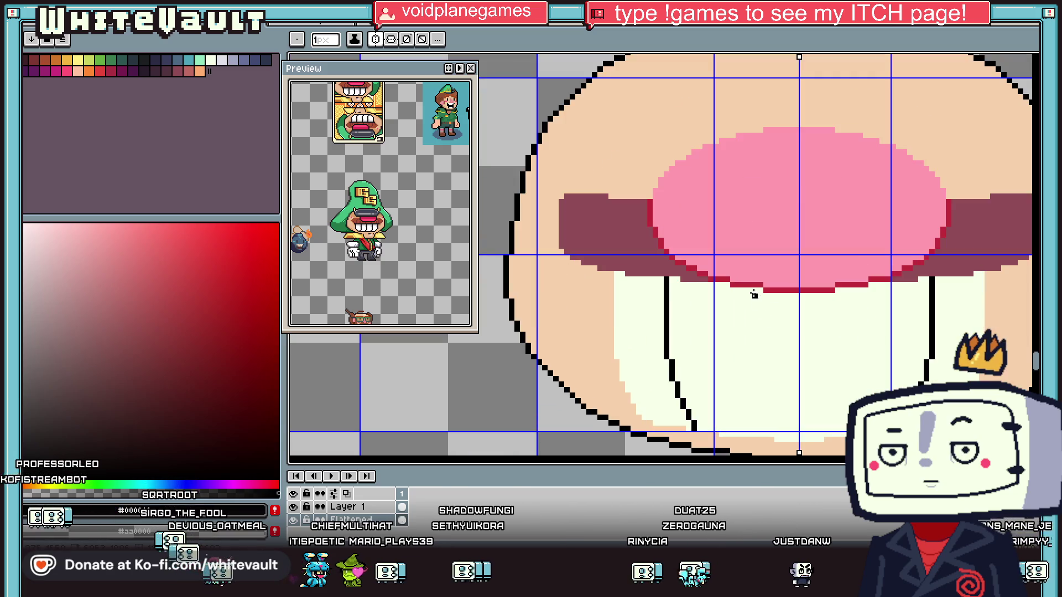
{"action": "left_click_drag", "start_coordinate": [752, 315], "coordinate": [760, 399]}
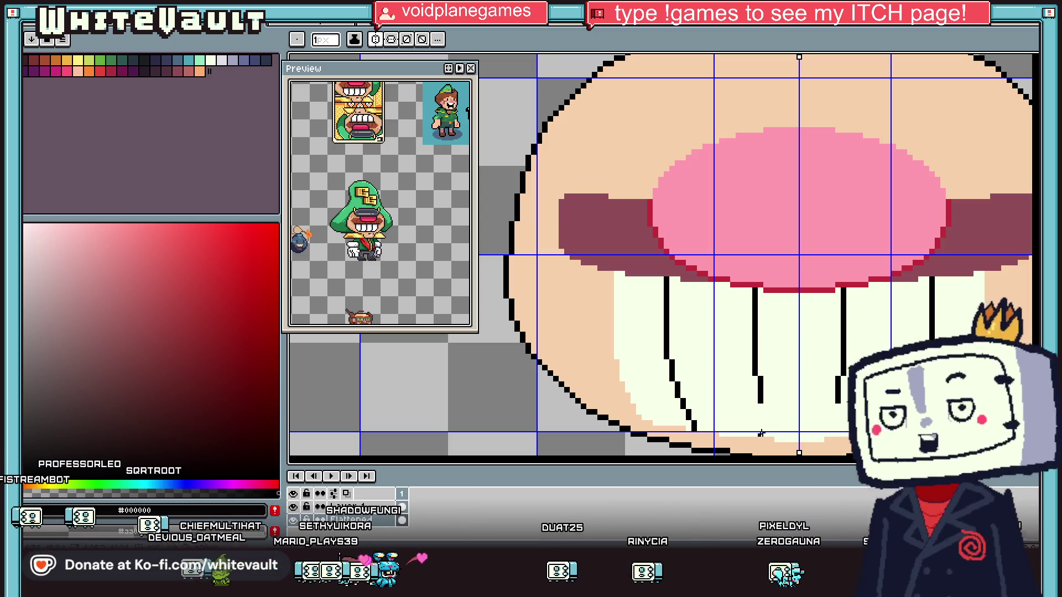
{"action": "scroll", "coordinate": [760, 398], "scroll_direction": "up", "scroll_amount": 2}
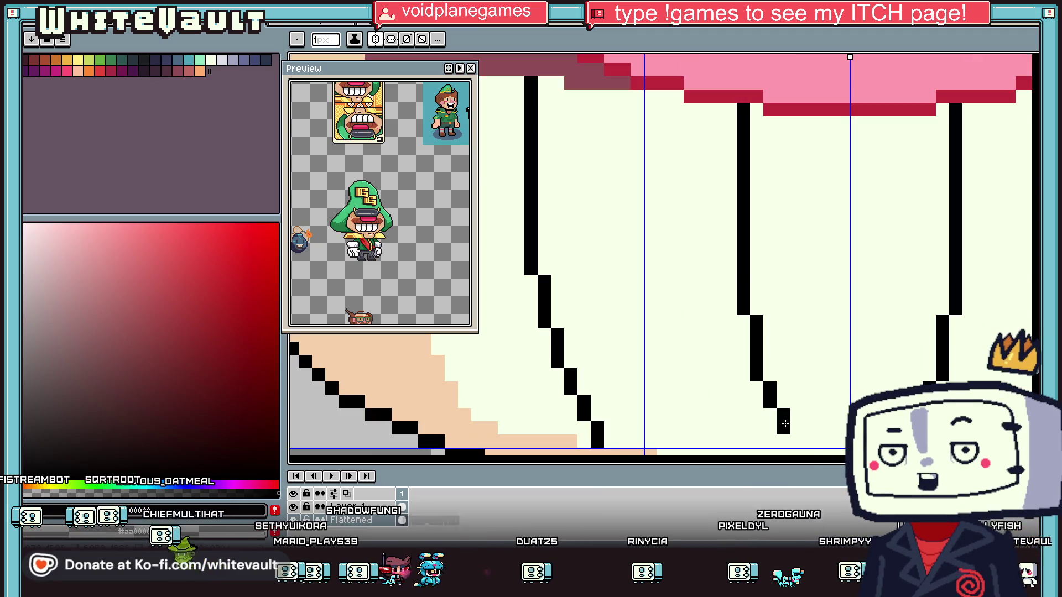
{"action": "scroll", "coordinate": [786, 426], "scroll_direction": "down", "scroll_amount": 2}
{"action": "scroll", "coordinate": [823, 431], "scroll_direction": "down", "scroll_amount": 3}
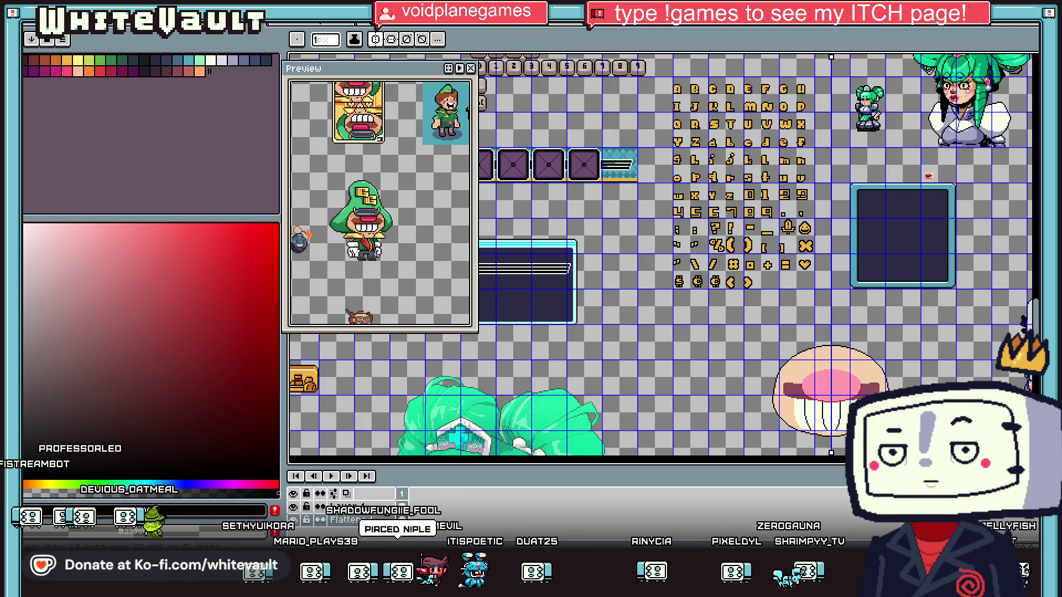
Undo the two middle black tooth lines
{"action": "scroll", "coordinate": [822, 431], "scroll_direction": "up", "scroll_amount": 3}
{"action": "scroll", "coordinate": [822, 431], "scroll_direction": "down", "scroll_amount": 3}
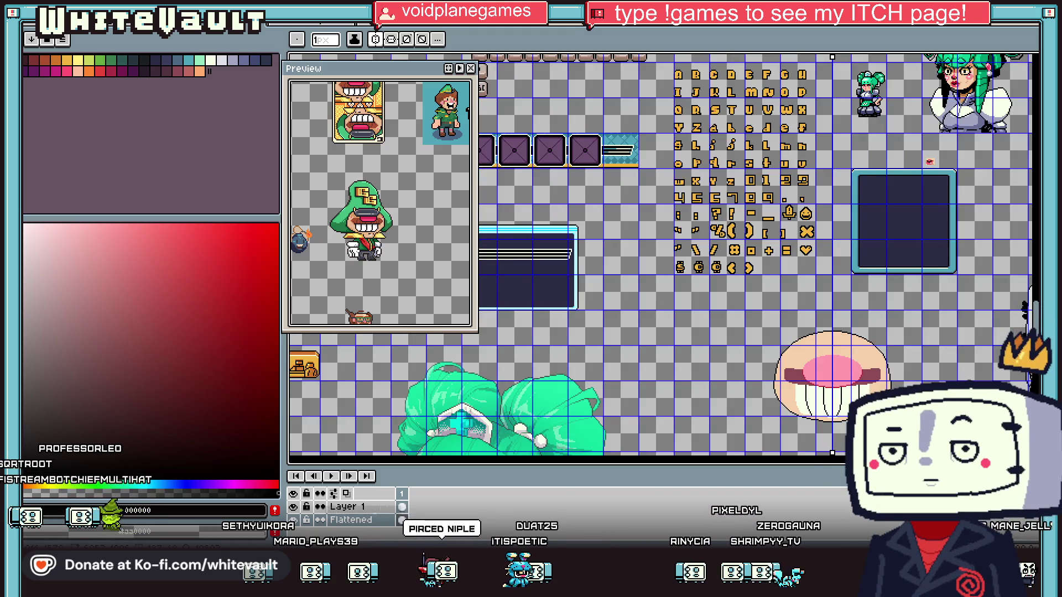
{"action": "scroll", "coordinate": [866, 411], "scroll_direction": "up", "scroll_amount": 1}
{"action": "scroll", "coordinate": [862, 412], "scroll_direction": "up", "scroll_amount": 2}
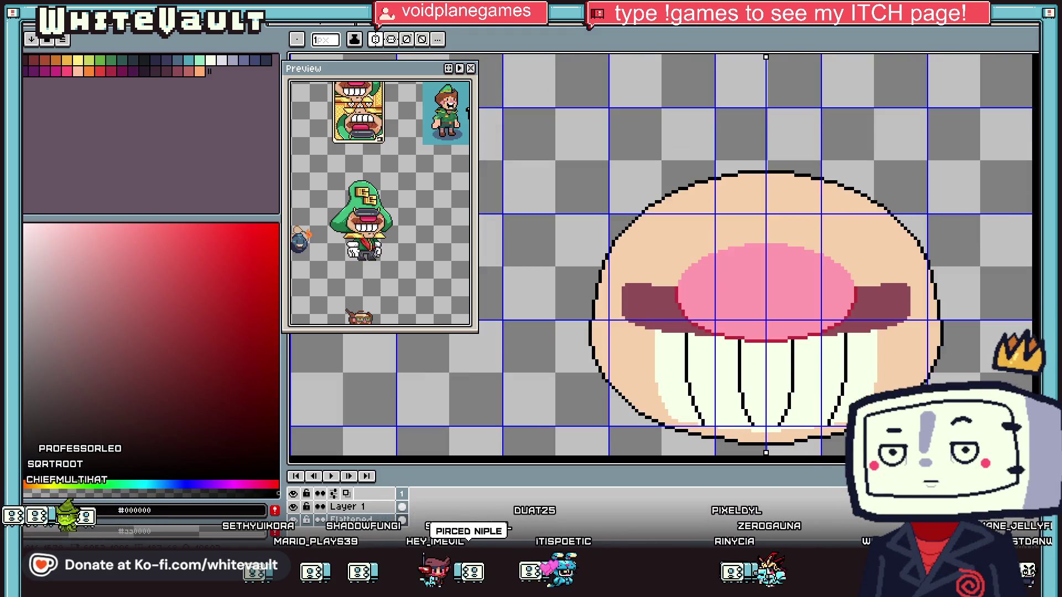
{"action": "key", "text": "v"}
{"action": "key", "text": "ctrl+z"}
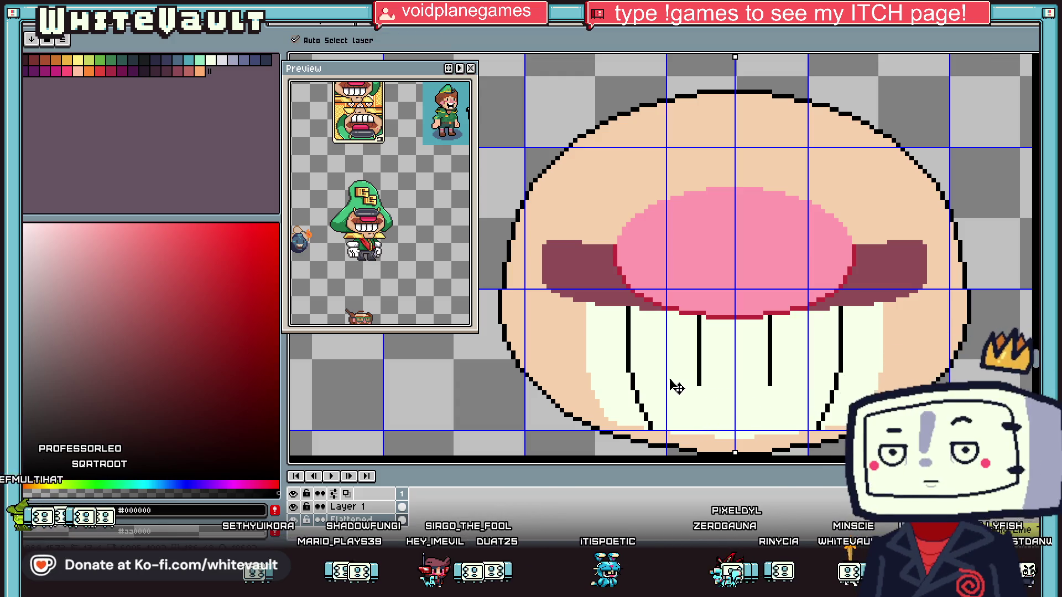
{"action": "key", "text": "b"}
Draw two black lines across the teeth and bucket-fill the gap between them black
{"action": "scroll", "coordinate": [614, 378], "scroll_direction": "up", "scroll_amount": 1}
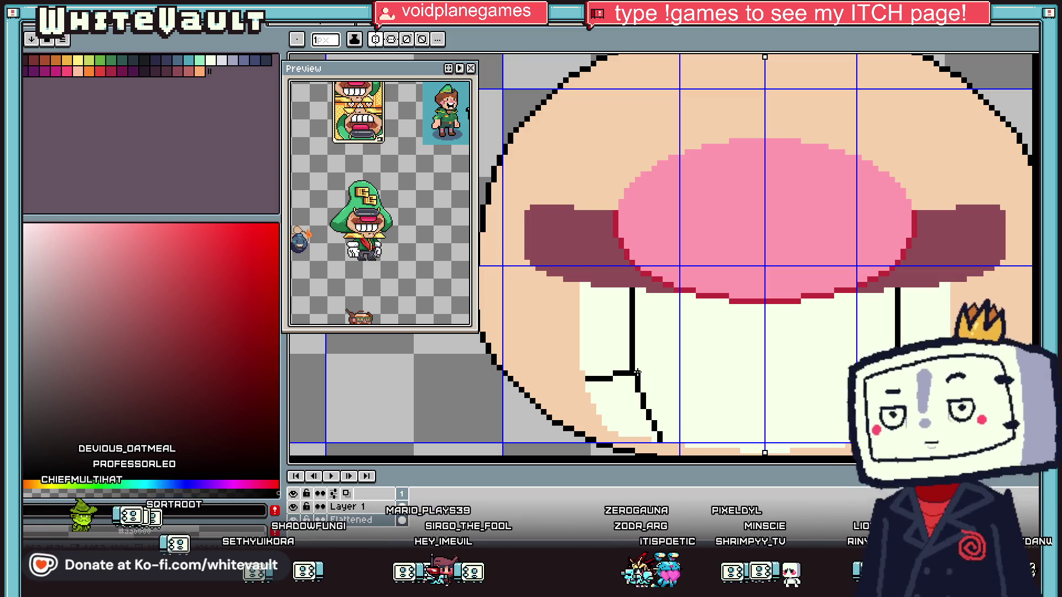
{"action": "left_click_drag", "start_coordinate": [635, 367], "coordinate": [896, 367]}
{"action": "scroll", "coordinate": [797, 360], "scroll_direction": "down", "scroll_amount": 5}
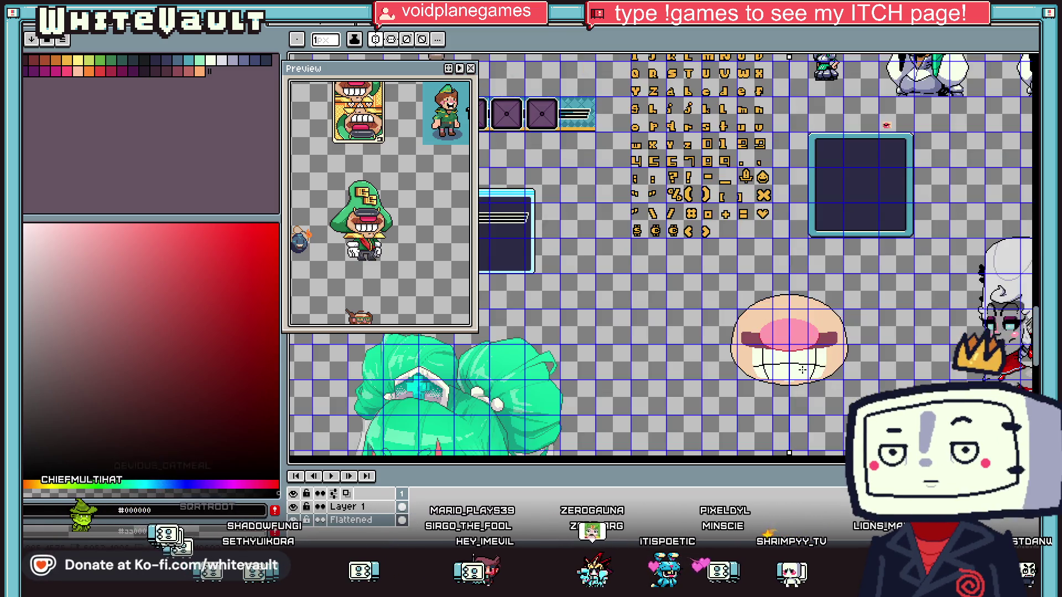
{"action": "scroll", "coordinate": [735, 374], "scroll_direction": "up", "scroll_amount": 4}
{"action": "left_click_drag", "start_coordinate": [654, 377], "coordinate": [843, 376]}
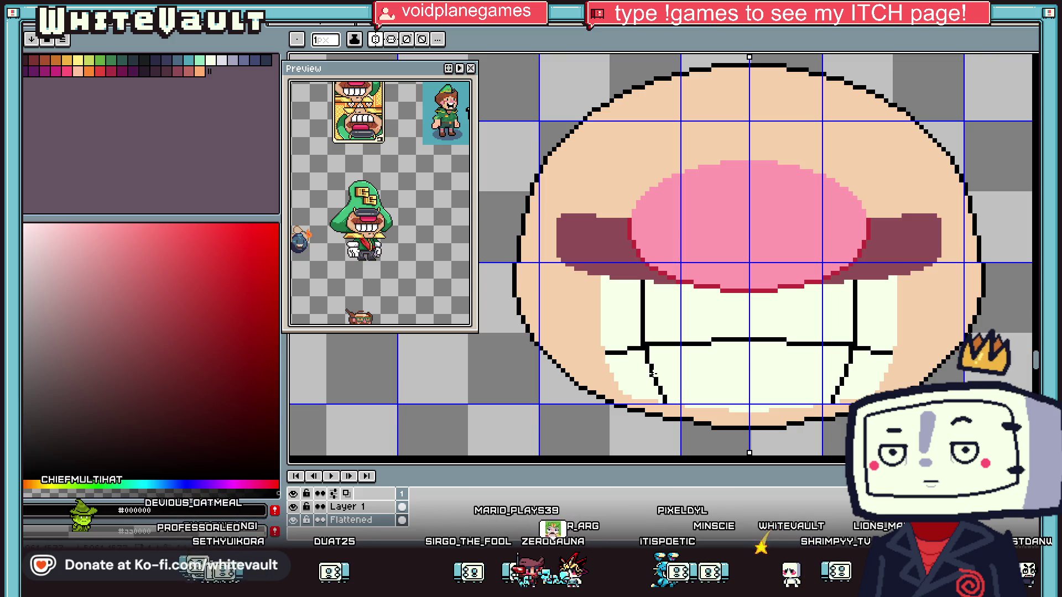
{"action": "key", "text": "g"}
{"action": "left_click", "coordinate": [752, 376]}
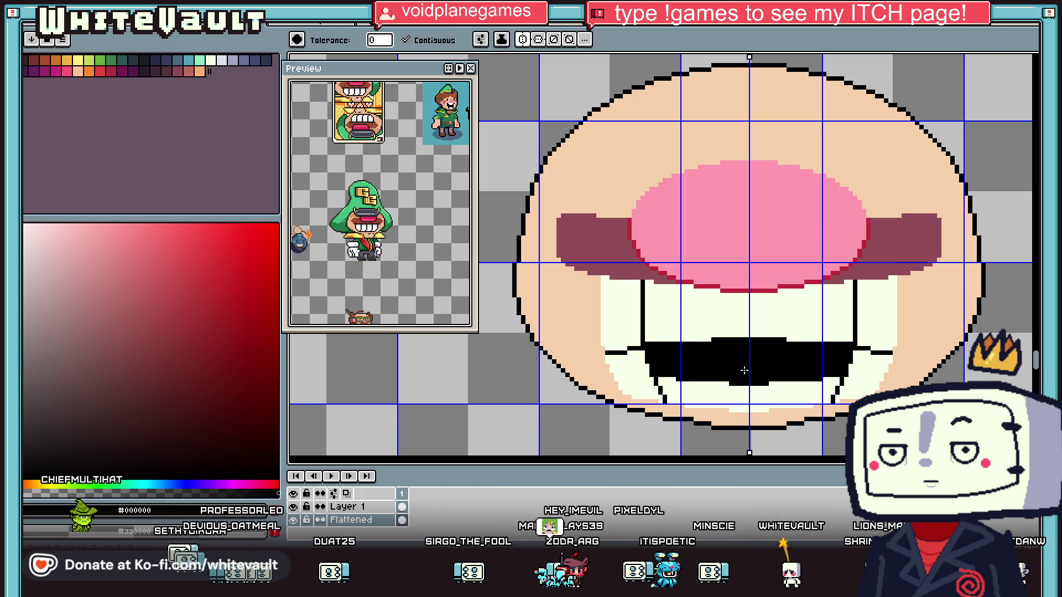
Revert the black gap fill and the lines across the teeth
{"action": "scroll", "coordinate": [763, 377], "scroll_direction": "down", "scroll_amount": 3}
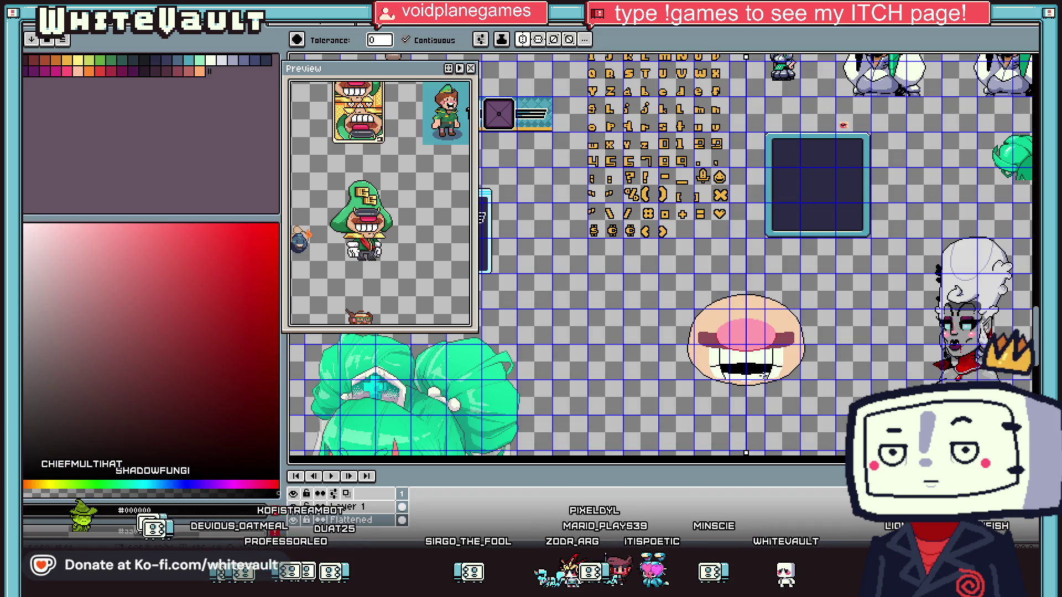
{"action": "scroll", "coordinate": [763, 376], "scroll_direction": "up", "scroll_amount": 3}
{"action": "key", "text": "i"}
{"action": "scroll", "coordinate": [605, 278], "scroll_direction": "down", "scroll_amount": 3}
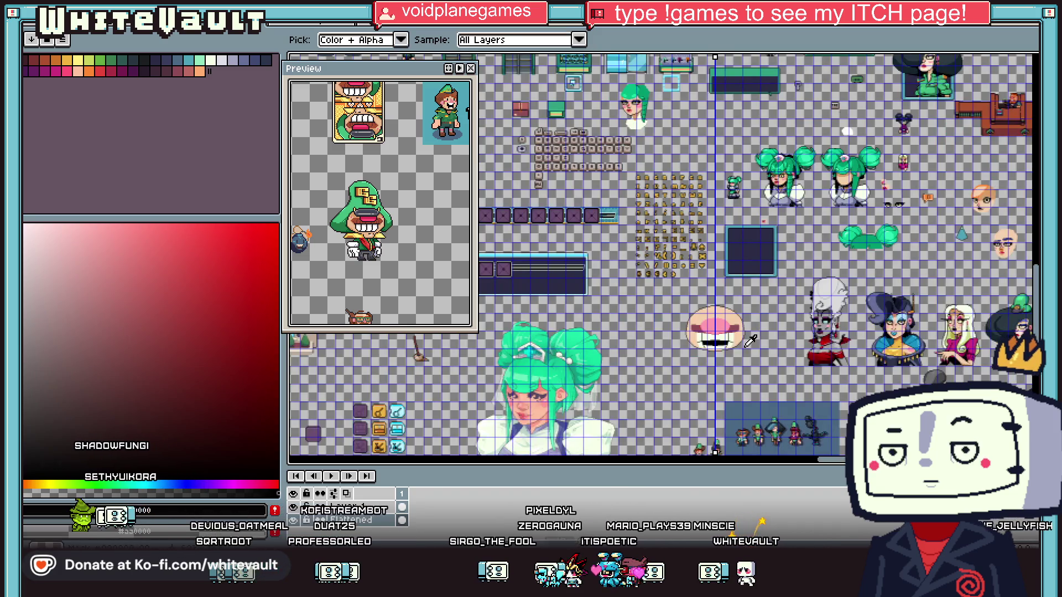
{"action": "scroll", "coordinate": [687, 319], "scroll_direction": "up", "scroll_amount": 2}
{"action": "key", "text": "v"}
{"action": "key", "text": "ctrl+z"}
{"action": "key", "text": "ctrl+z"}
{"action": "key", "text": "ctrl+z"}
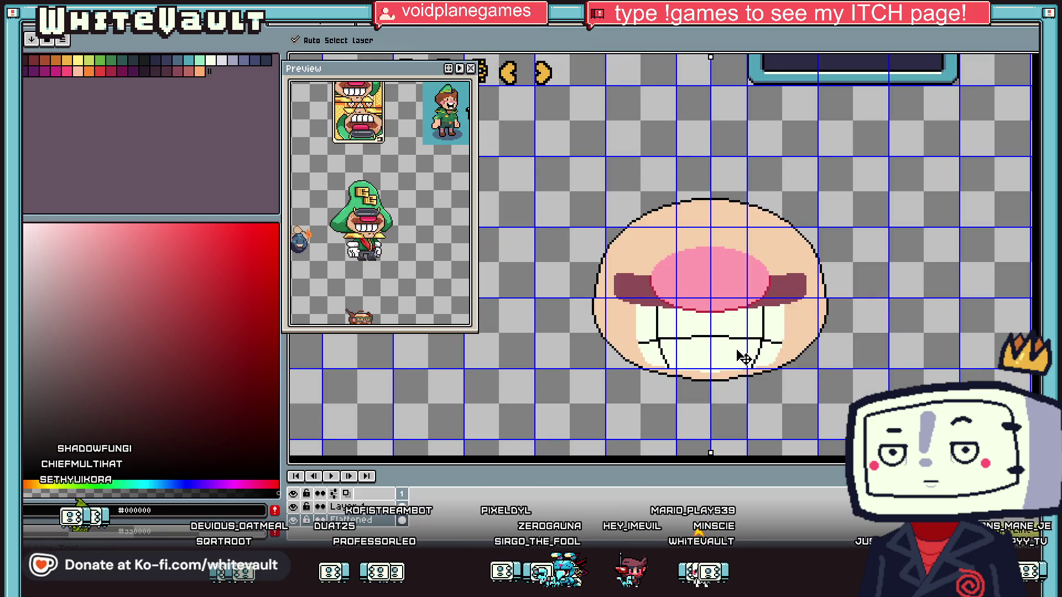
Eyedrop the maroon colour from the mouth band
{"action": "key", "text": "i"}
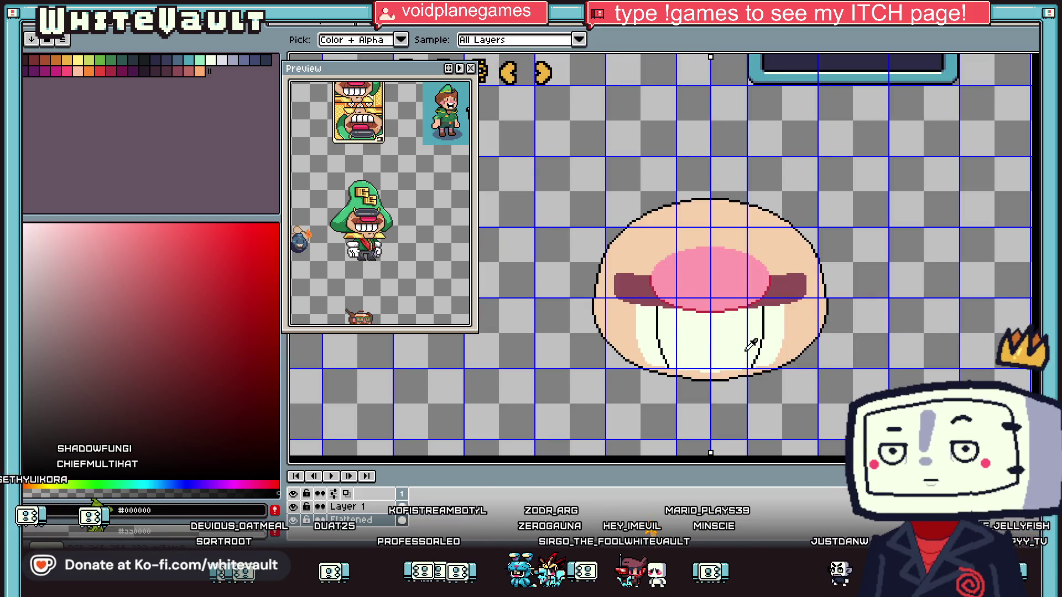
{"action": "scroll", "coordinate": [786, 343], "scroll_direction": "down", "scroll_amount": 2}
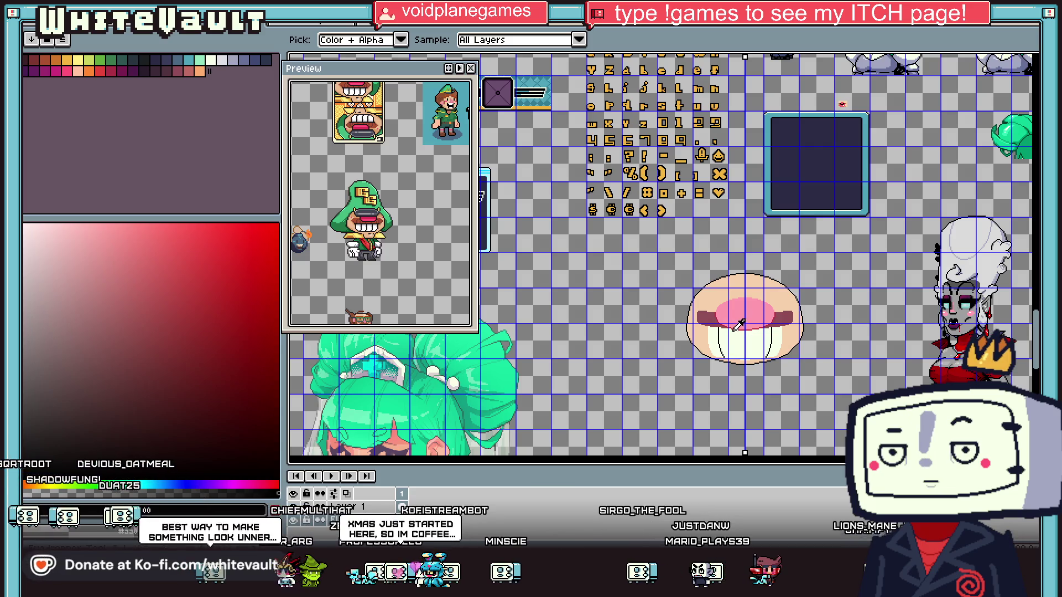
{"action": "left_click", "coordinate": [785, 326], "text": "alt"}
{"action": "scroll", "coordinate": [788, 323], "scroll_direction": "up", "scroll_amount": 3}
Draw curved outlines along the maroon band's right side and top edge
{"action": "scroll", "coordinate": [796, 293], "scroll_direction": "up", "scroll_amount": 1}
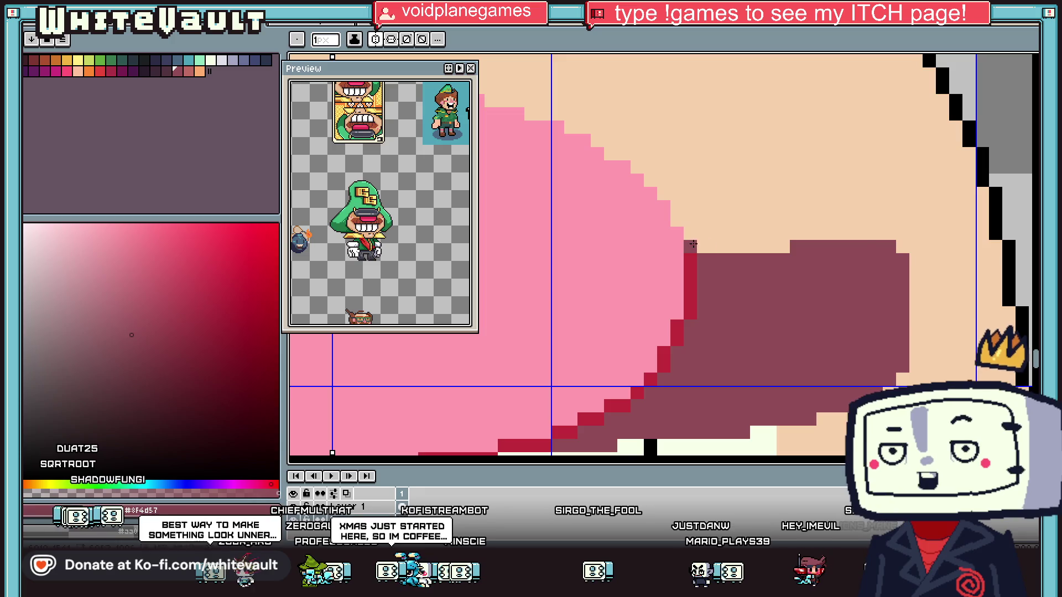
{"action": "mouse_move", "coordinate": [912, 227]}
{"action": "left_mouse_down"}
{"action": "mouse_move", "coordinate": [911, 375]}
{"action": "mouse_move", "coordinate": [761, 429]}
{"action": "left_mouse_up"}
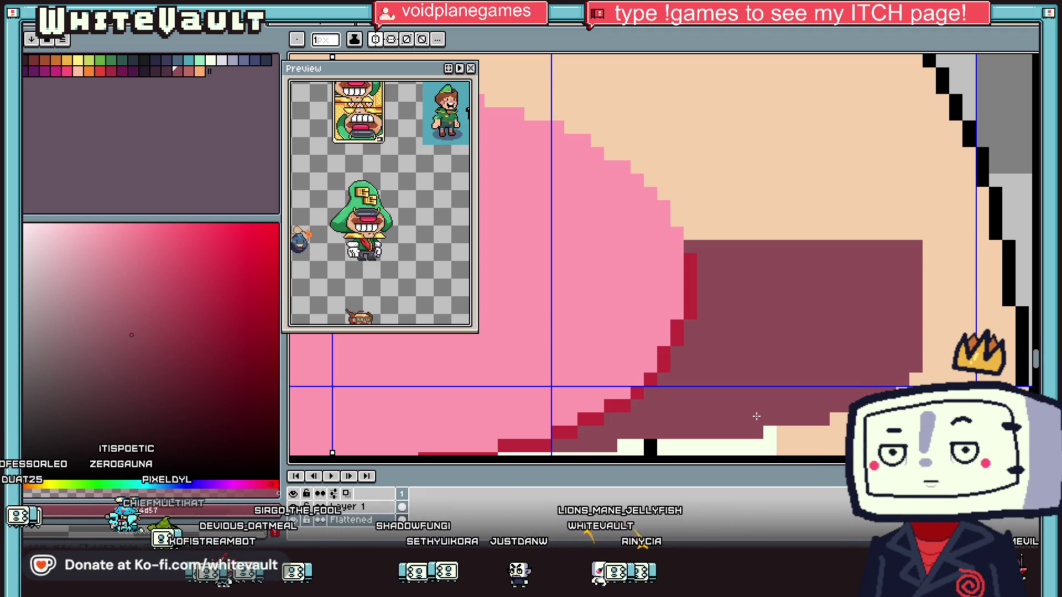
{"action": "scroll", "coordinate": [774, 297], "scroll_direction": "down", "scroll_amount": 2}
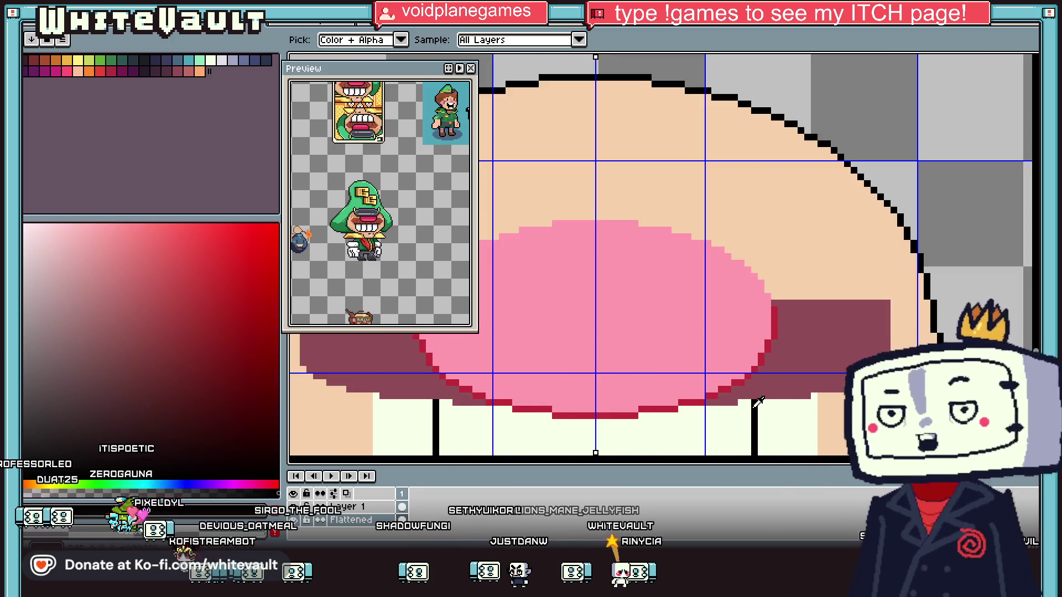
{"action": "scroll", "coordinate": [774, 297], "scroll_direction": "up", "scroll_amount": 1}
{"action": "mouse_move", "coordinate": [774, 297]}
{"action": "left_mouse_down"}
{"action": "mouse_move", "coordinate": [1008, 303]}
{"action": "mouse_move", "coordinate": [1014, 382]}
{"action": "left_mouse_up"}
Outline the band bottom and mouth's lower edge, then recolour that edge dark red
{"action": "scroll", "coordinate": [1007, 303], "scroll_direction": "down", "scroll_amount": 1}
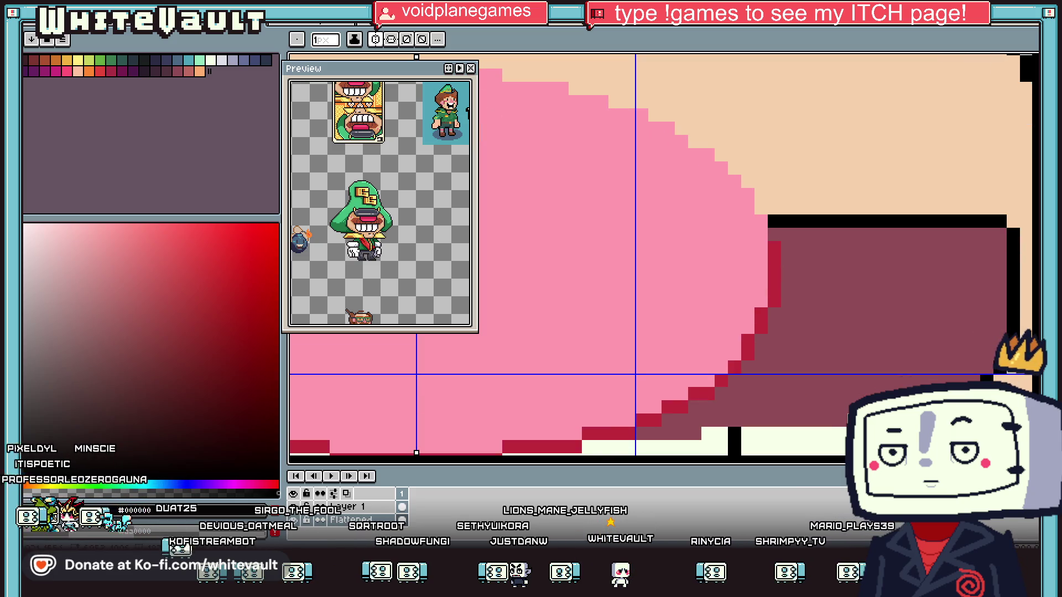
{"action": "left_click_drag", "start_coordinate": [705, 431], "coordinate": [840, 428]}
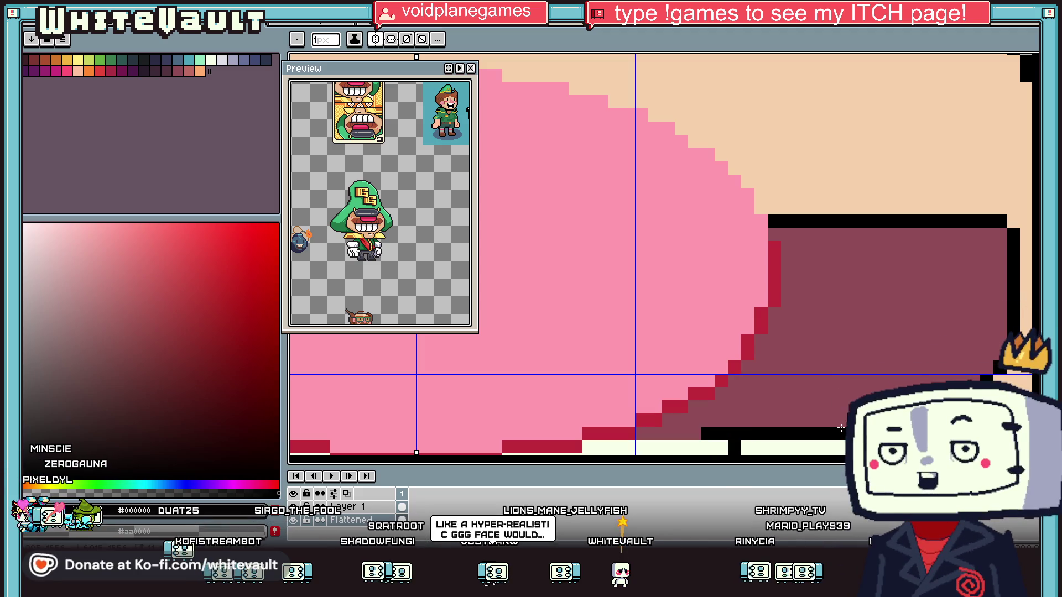
{"action": "scroll", "coordinate": [841, 428], "scroll_direction": "down", "scroll_amount": 2}
{"action": "scroll", "coordinate": [612, 418], "scroll_direction": "up", "scroll_amount": 2}
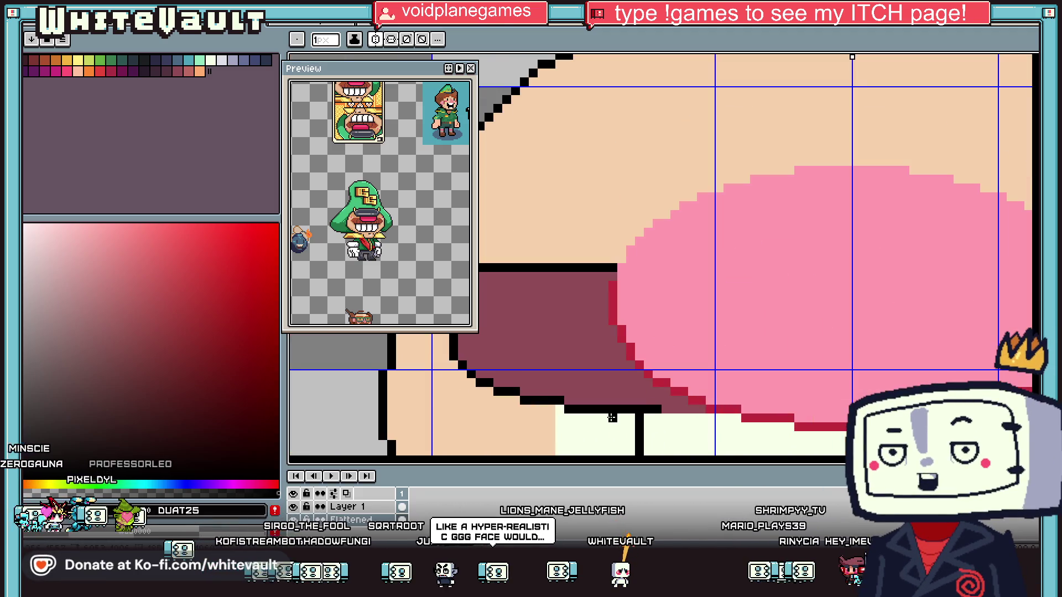
{"action": "mouse_move", "coordinate": [612, 417]}
{"action": "left_mouse_down"}
{"action": "mouse_move", "coordinate": [760, 426]}
{"action": "mouse_move", "coordinate": [741, 417]}
{"action": "left_mouse_up"}
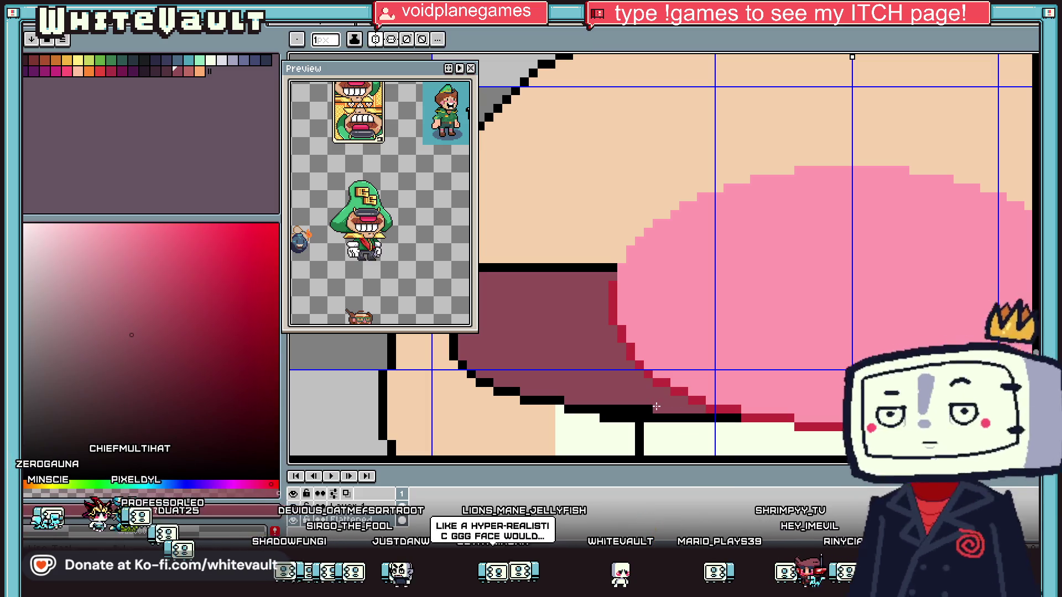
{"action": "left_click", "coordinate": [658, 404], "text": "alt"}
{"action": "left_click_drag", "start_coordinate": [611, 409], "coordinate": [783, 424]}
Thicken the black outline under the pink mouth
{"action": "scroll", "coordinate": [791, 427], "scroll_direction": "down", "scroll_amount": 3}
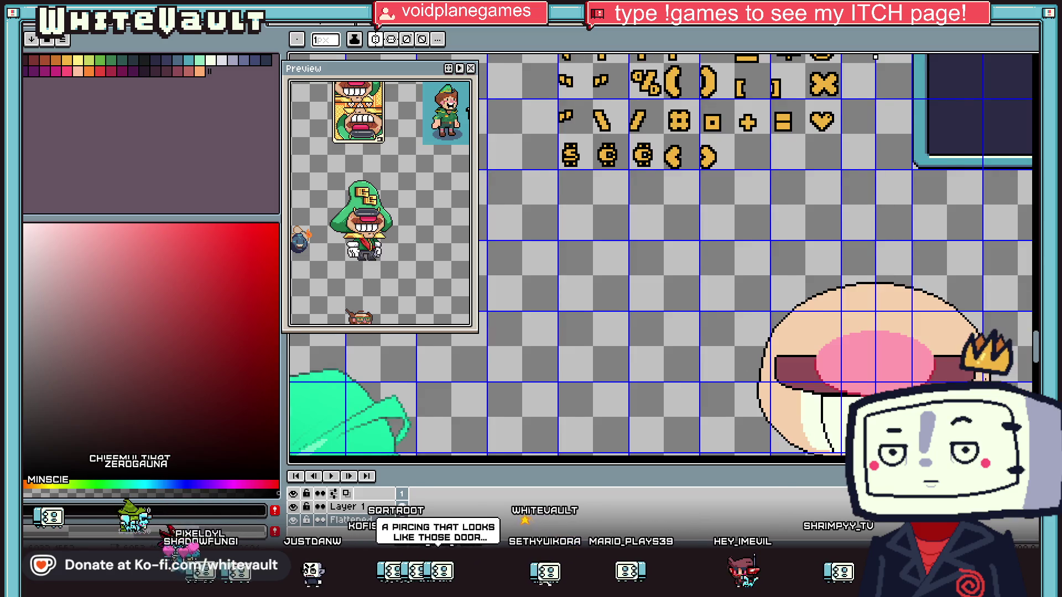
{"action": "scroll", "coordinate": [876, 351], "scroll_direction": "down", "scroll_amount": 2}
{"action": "scroll", "coordinate": [875, 351], "scroll_direction": "up", "scroll_amount": 3}
{"action": "scroll", "coordinate": [876, 351], "scroll_direction": "up", "scroll_amount": 3}
{"action": "mouse_move", "coordinate": [876, 351]}
{"action": "left_mouse_down"}
{"action": "mouse_move", "coordinate": [411, 350]}
{"action": "mouse_move", "coordinate": [358, 338]}
{"action": "left_mouse_up"}
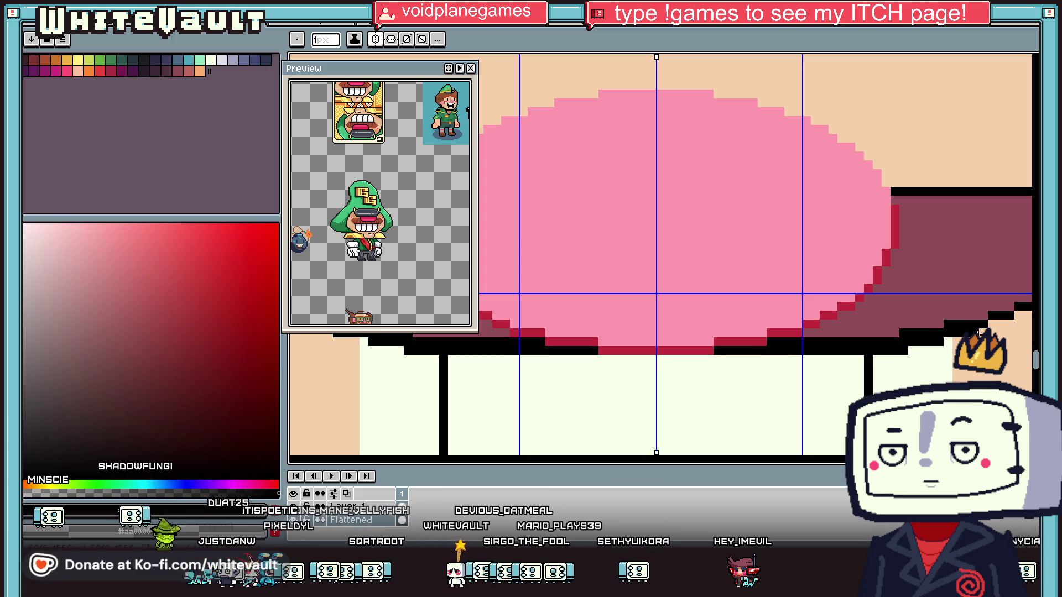
{"action": "scroll", "coordinate": [1011, 323], "scroll_direction": "down", "scroll_amount": 3}
{"action": "scroll", "coordinate": [972, 305], "scroll_direction": "up", "scroll_amount": 4}
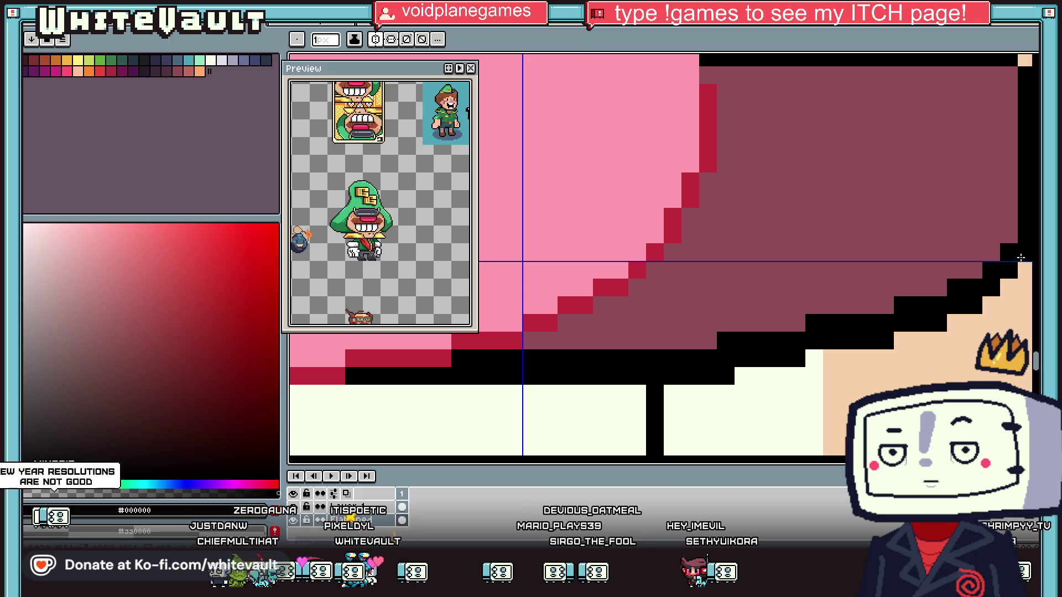
Try painting a black corner pixel peach, undo it, and return to the 1px pencil
{"action": "left_click", "coordinate": [990, 301], "text": "alt"}
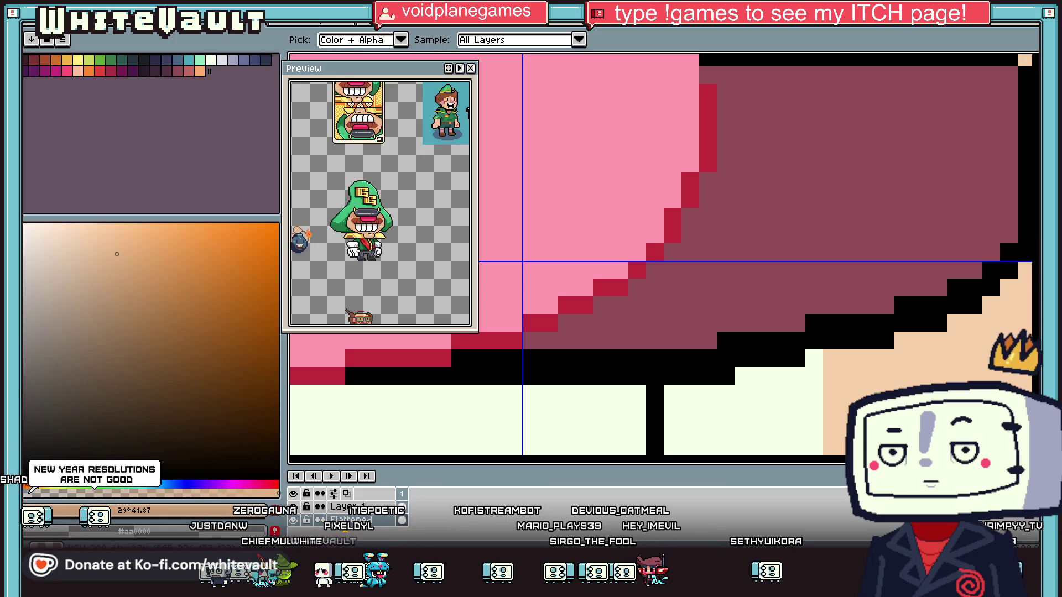
{"action": "left_click", "coordinate": [1006, 263]}
{"action": "key", "text": "ctrl+z"}
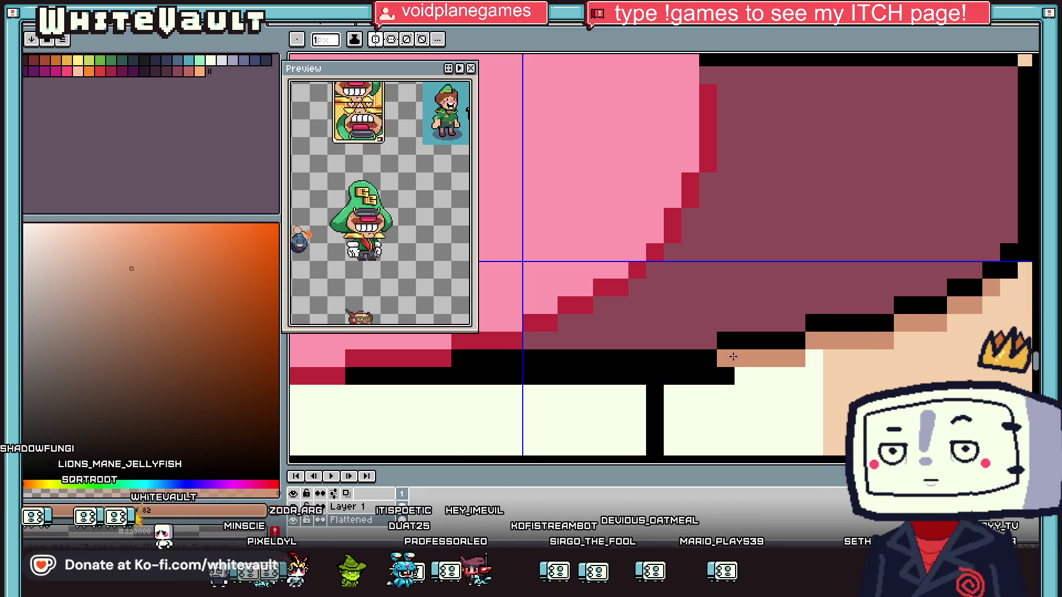
{"action": "scroll", "coordinate": [780, 378], "scroll_direction": "down", "scroll_amount": 4}
{"action": "scroll", "coordinate": [780, 378], "scroll_direction": "down", "scroll_amount": 3}
{"action": "scroll", "coordinate": [703, 409], "scroll_direction": "up", "scroll_amount": 3}
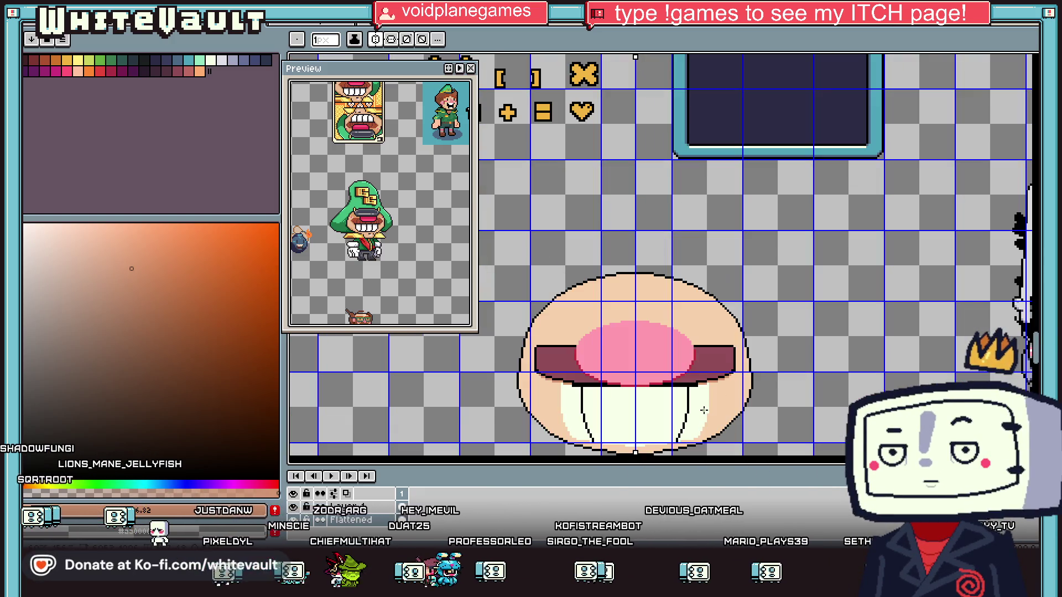
{"action": "key", "text": "v"}
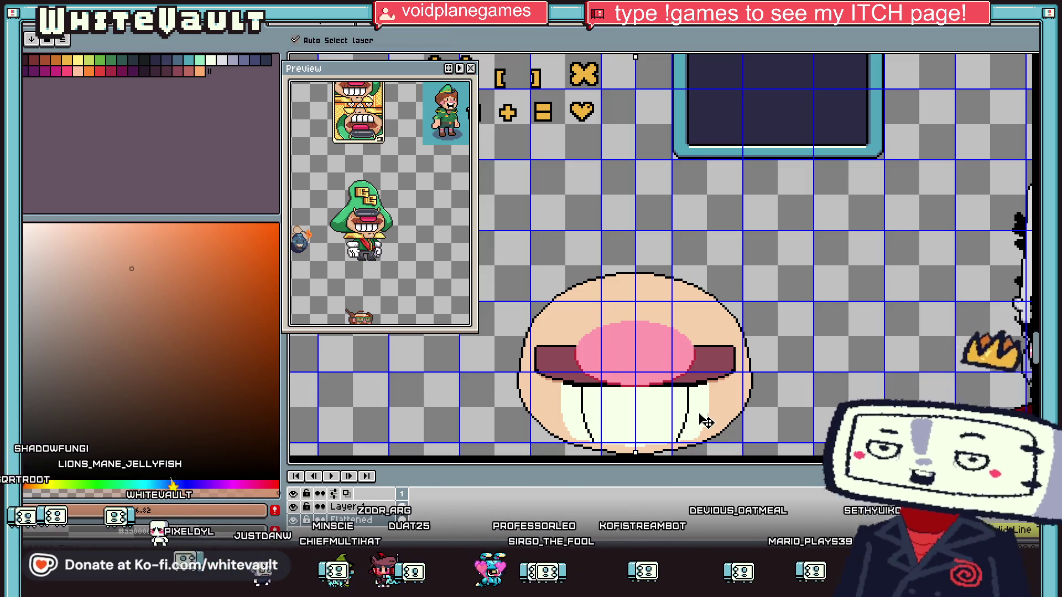
{"action": "key", "text": "b"}
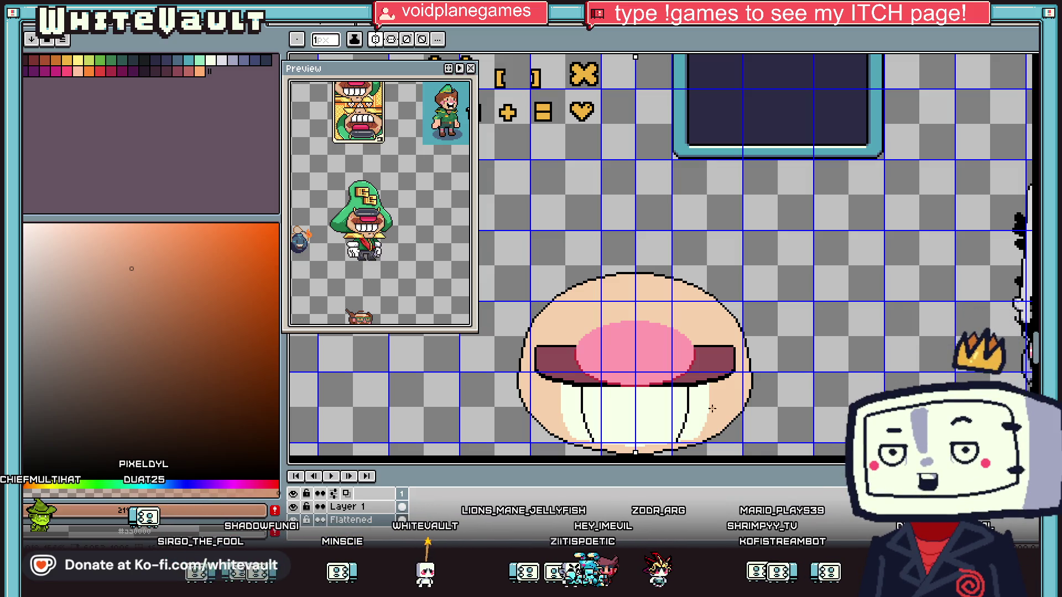
{"action": "scroll", "coordinate": [380, 202], "scroll_direction": "up", "scroll_amount": 2}
Eyedrop black and draw mirrored vertical tooth lines down from the band
{"action": "key", "text": "i"}
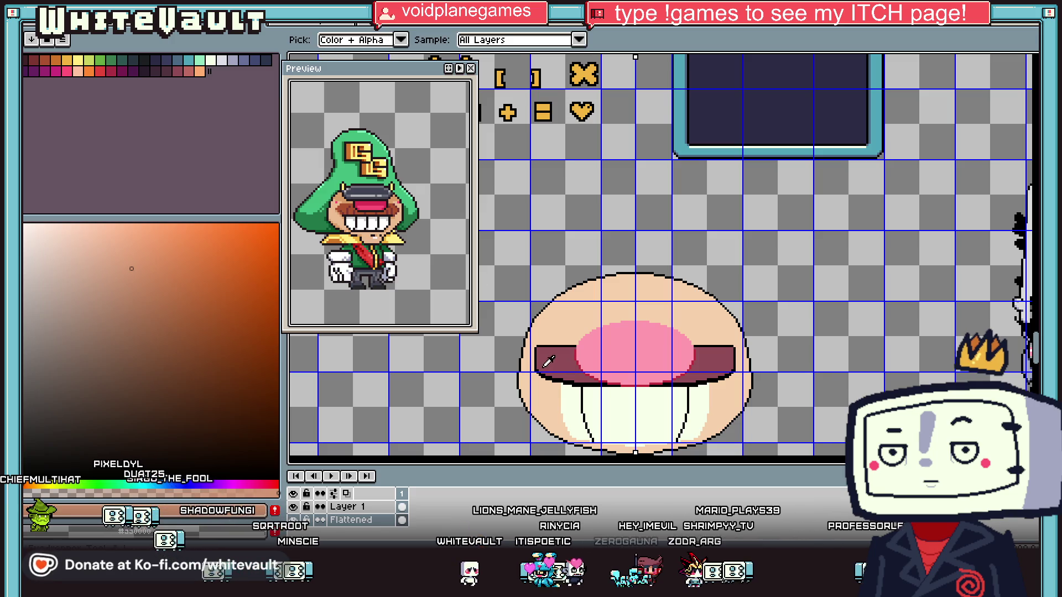
{"action": "scroll", "coordinate": [564, 360], "scroll_direction": "up", "scroll_amount": 1}
{"action": "scroll", "coordinate": [619, 314], "scroll_direction": "down", "scroll_amount": 5}
{"action": "scroll", "coordinate": [628, 333], "scroll_direction": "up", "scroll_amount": 2}
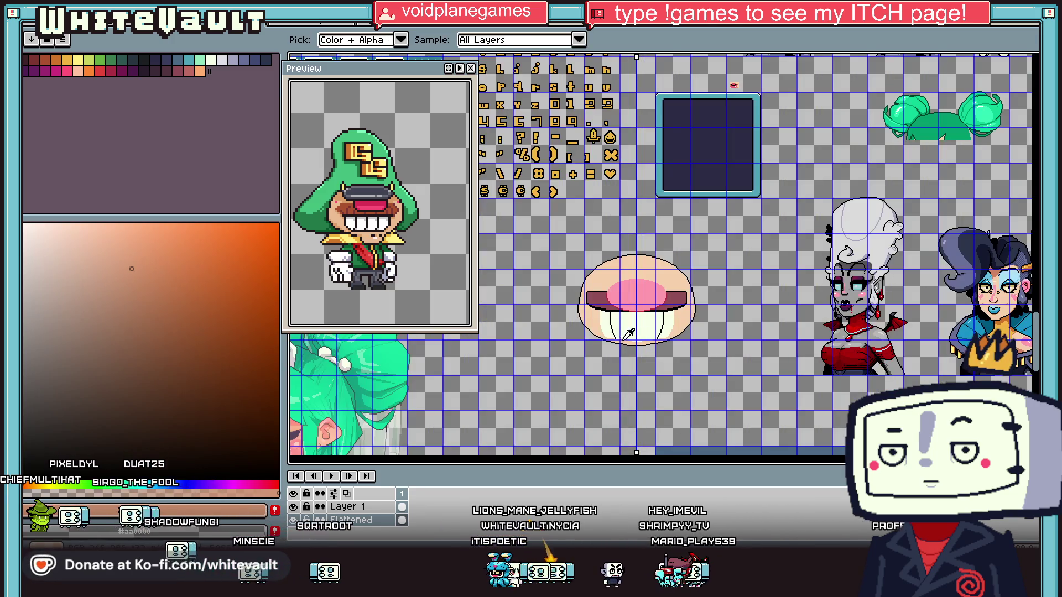
{"action": "scroll", "coordinate": [598, 326], "scroll_direction": "up", "scroll_amount": 4}
{"action": "scroll", "coordinate": [598, 259], "scroll_direction": "down", "scroll_amount": 2}
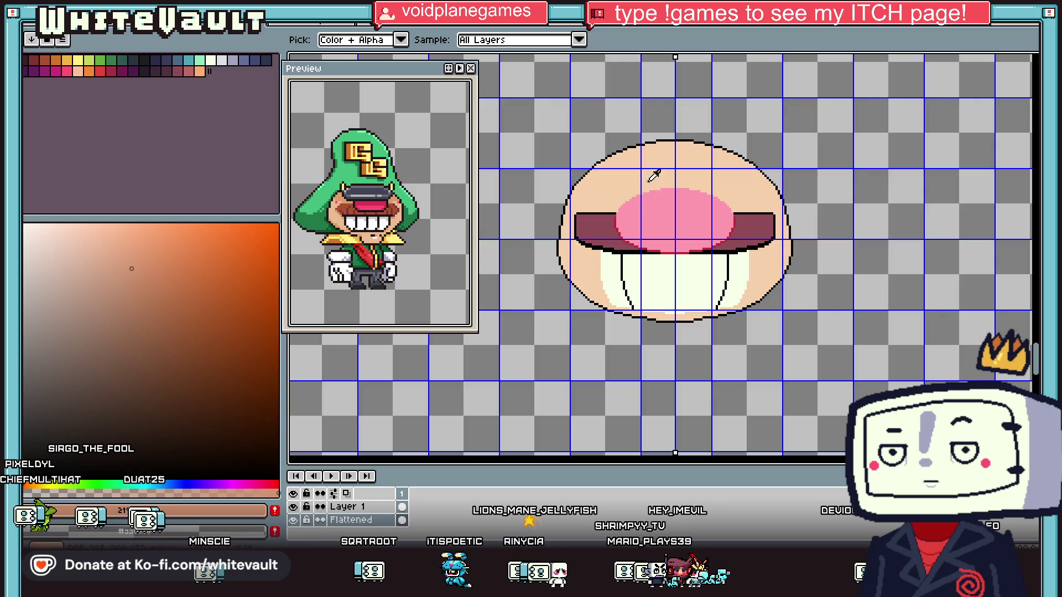
{"action": "scroll", "coordinate": [624, 172], "scroll_direction": "up", "scroll_amount": 1}
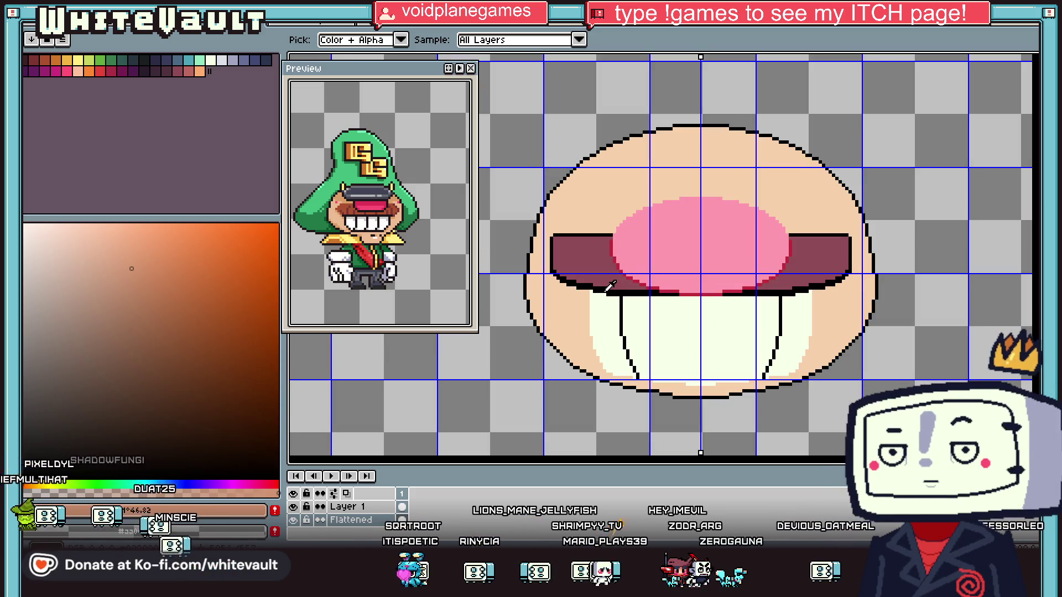
{"action": "left_click", "coordinate": [609, 286], "text": "alt"}
{"action": "scroll", "coordinate": [672, 296], "scroll_direction": "up", "scroll_amount": 1}
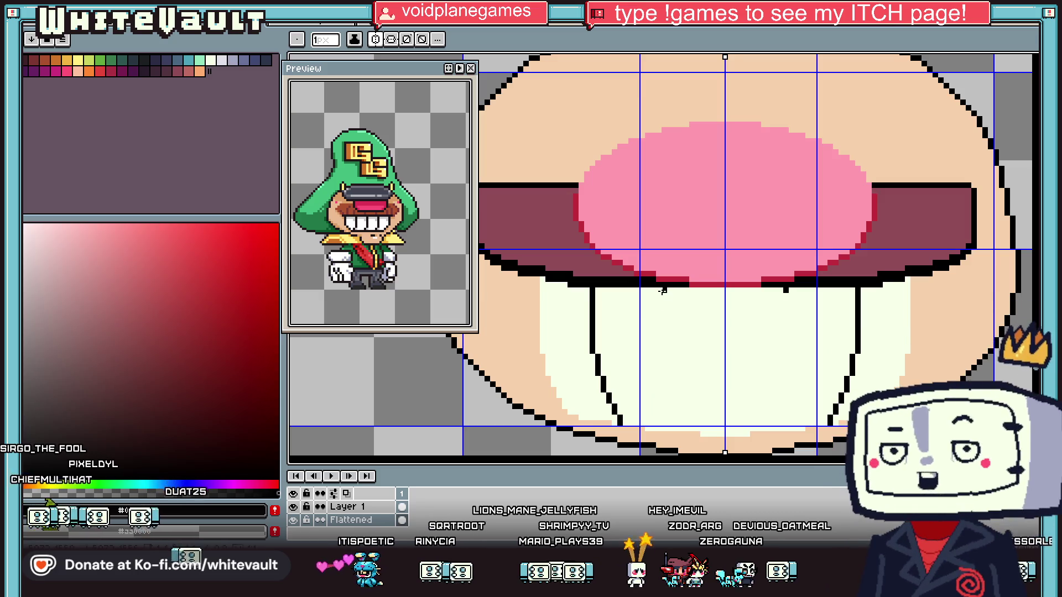
{"action": "left_click_drag", "start_coordinate": [663, 291], "coordinate": [664, 358]}
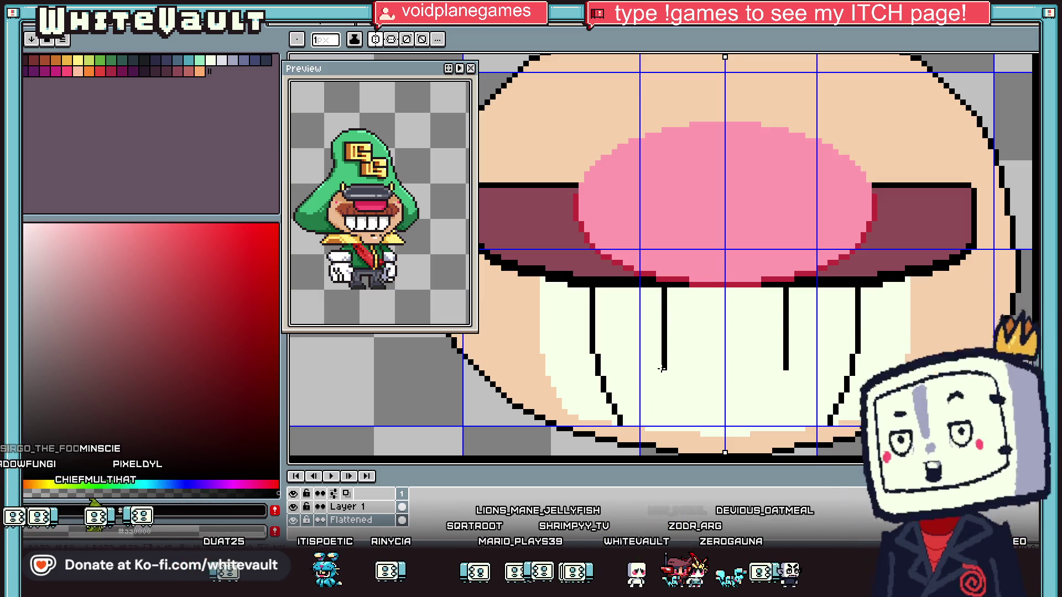
Paint over stray black beside the left tooth line with the cream teeth colour
{"action": "scroll", "coordinate": [619, 369], "scroll_direction": "down", "scroll_amount": 2}
{"action": "scroll", "coordinate": [619, 369], "scroll_direction": "up", "scroll_amount": 2}
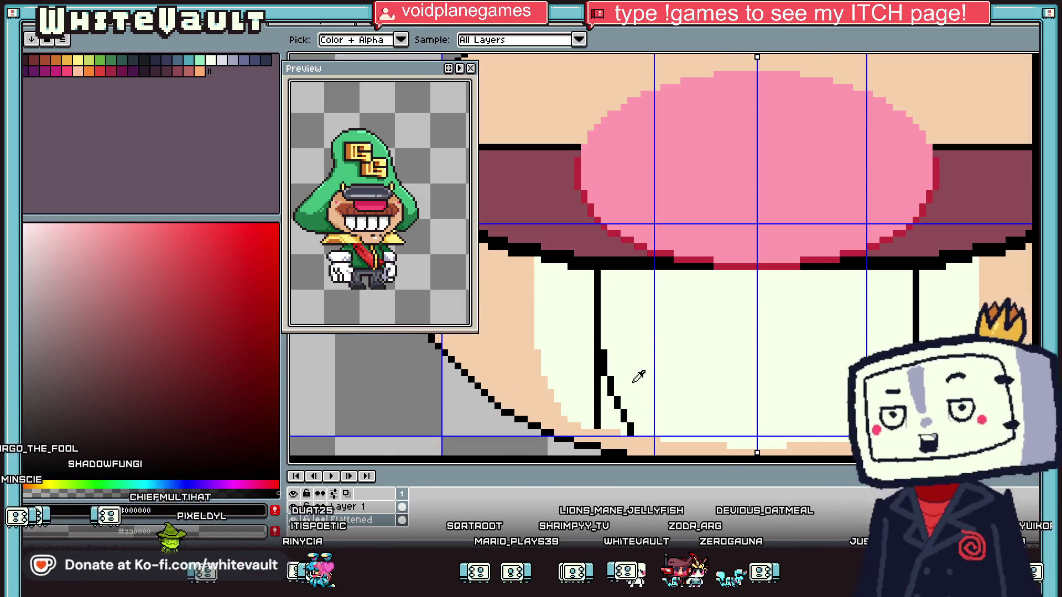
{"action": "left_click", "coordinate": [605, 409], "text": "alt"}
{"action": "left_click_drag", "start_coordinate": [604, 354], "coordinate": [617, 405]}
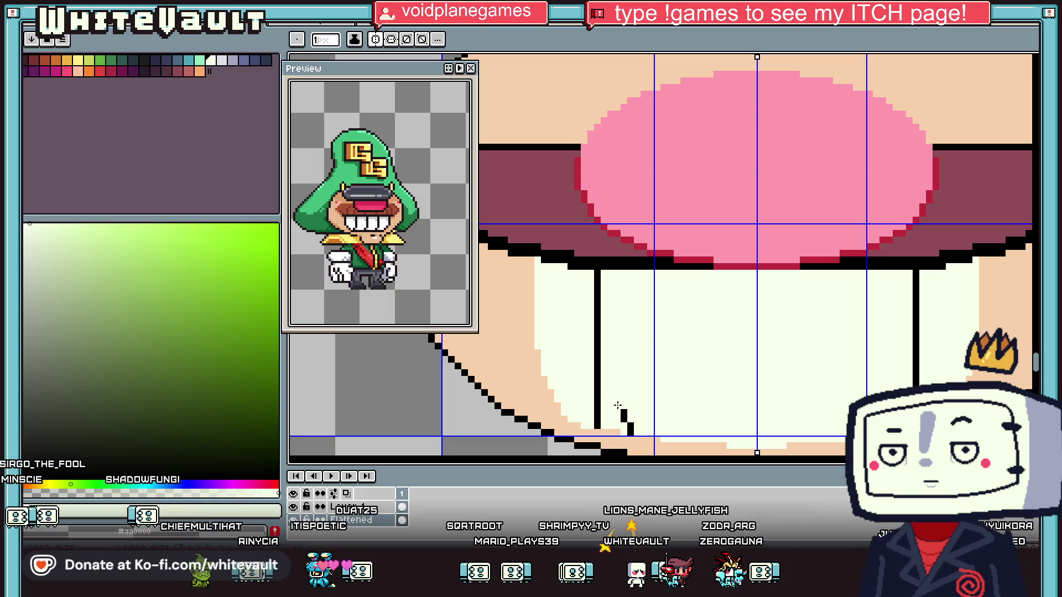
Draw more mirrored black tooth lines between the existing ones and touch one up
{"action": "left_click", "coordinate": [636, 428], "text": "alt"}
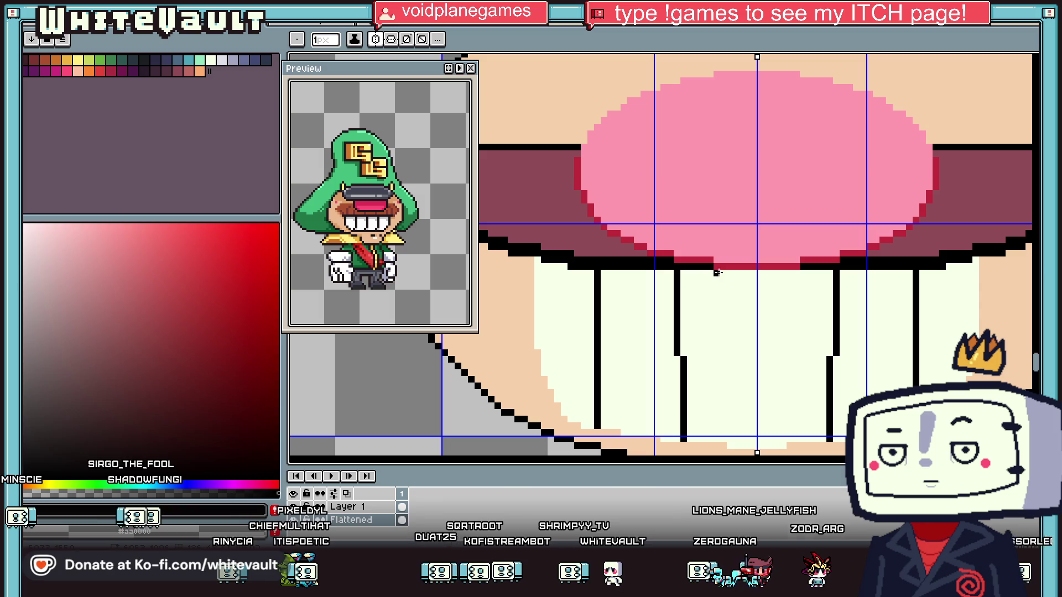
{"action": "left_click_drag", "start_coordinate": [723, 305], "coordinate": [729, 442]}
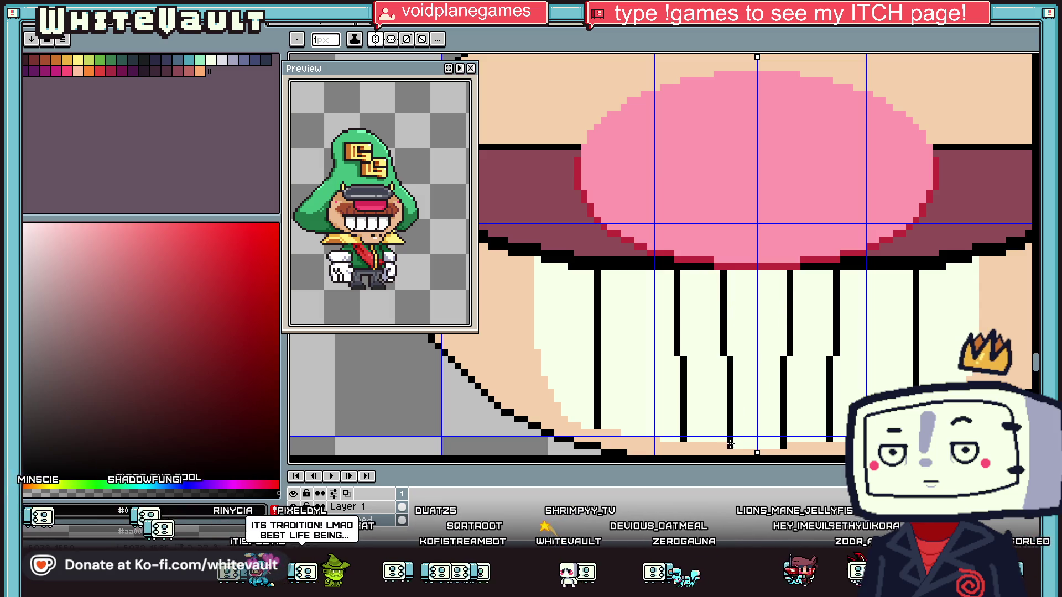
{"action": "scroll", "coordinate": [784, 387], "scroll_direction": "down", "scroll_amount": 4}
{"action": "scroll", "coordinate": [824, 394], "scroll_direction": "up", "scroll_amount": 4}
{"action": "left_click_drag", "start_coordinate": [620, 248], "coordinate": [620, 369]}
{"action": "scroll", "coordinate": [707, 336], "scroll_direction": "down", "scroll_amount": 4}
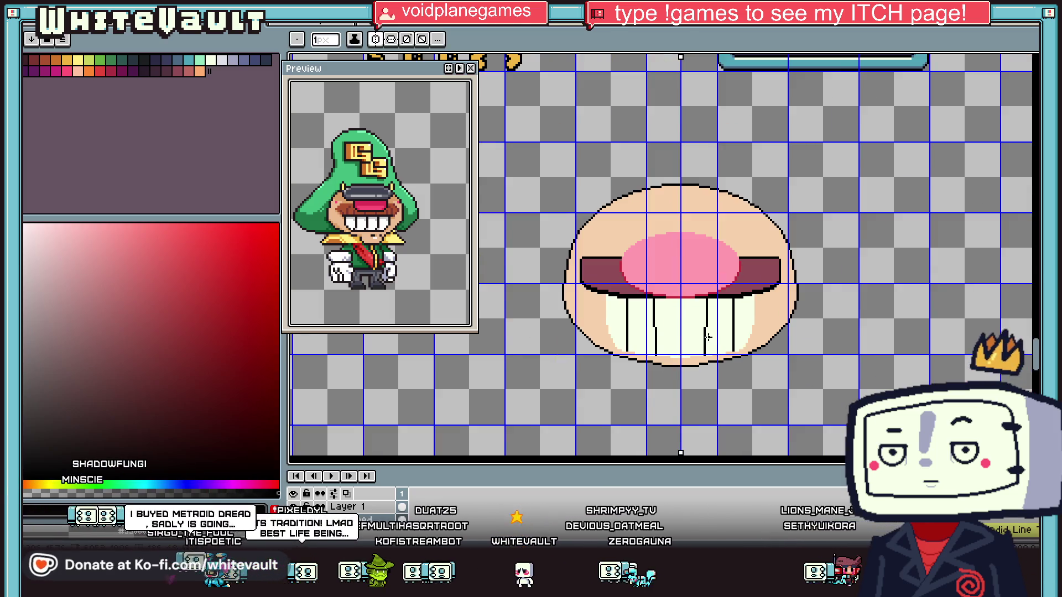
{"action": "scroll", "coordinate": [708, 337], "scroll_direction": "up", "scroll_amount": 2}
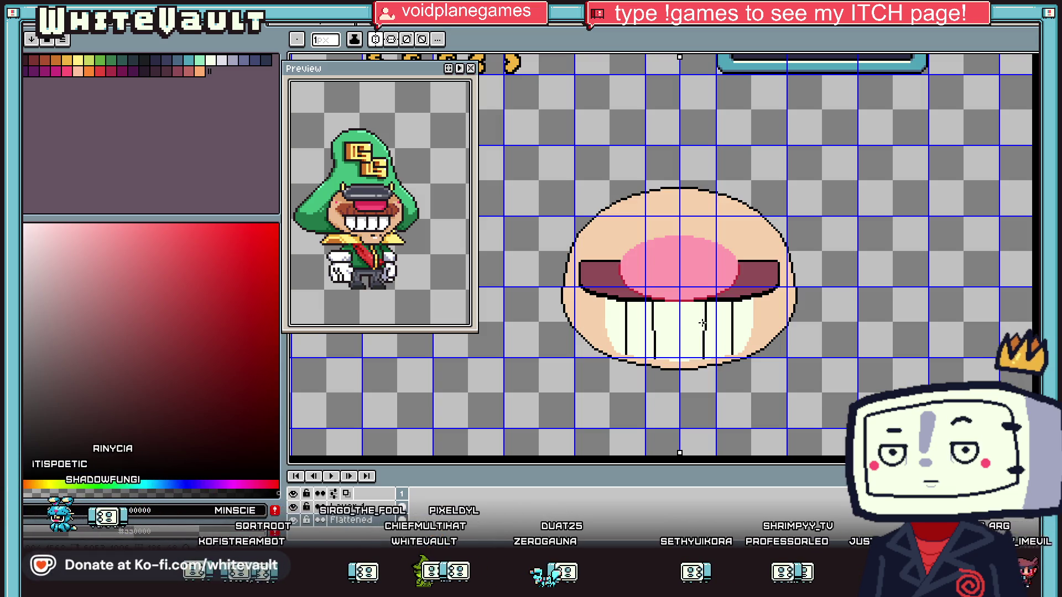
Bucket-fill the outer sides of the teeth with peach skin colour
{"action": "scroll", "coordinate": [702, 323], "scroll_direction": "up", "scroll_amount": 1}
{"action": "key", "text": "v"}
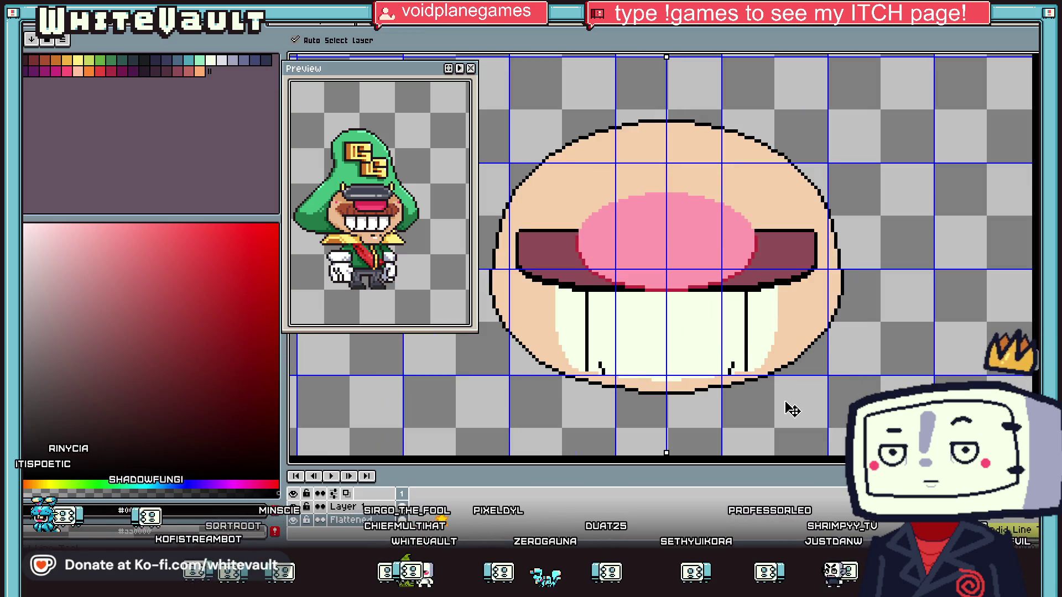
{"action": "key", "text": "b"}
{"action": "scroll", "coordinate": [760, 335], "scroll_direction": "down", "scroll_amount": 3}
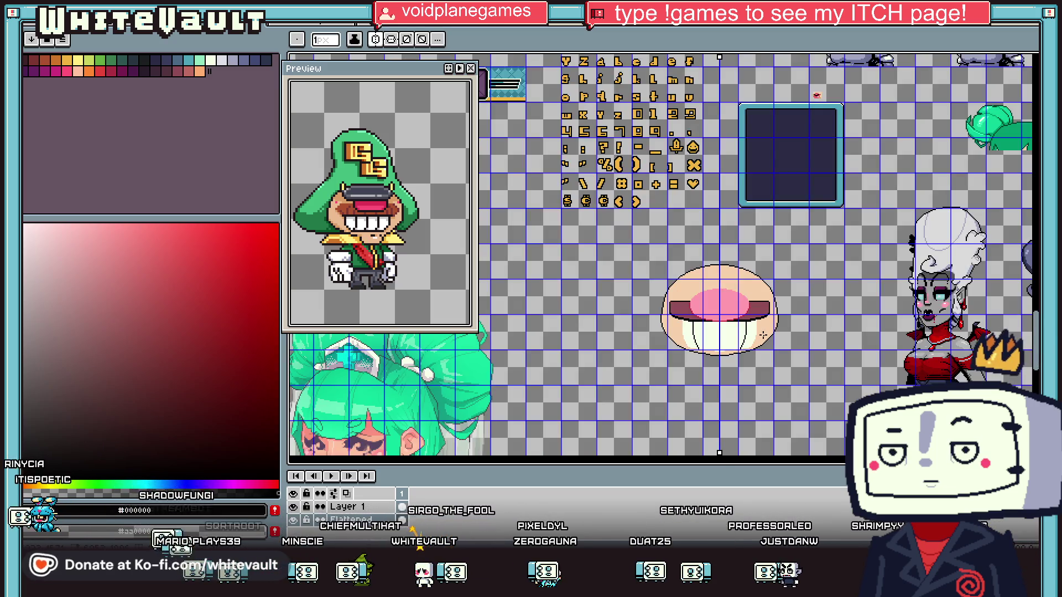
{"action": "scroll", "coordinate": [761, 335], "scroll_direction": "up", "scroll_amount": 3}
{"action": "key", "text": "f"}
{"action": "left_click", "coordinate": [750, 334], "text": "alt"}
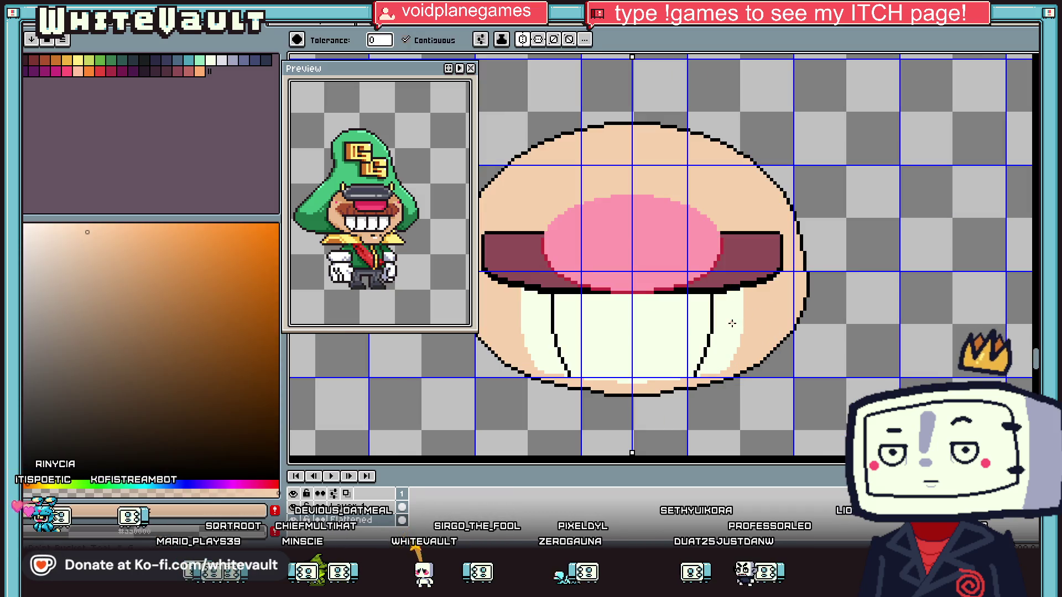
{"action": "left_click", "coordinate": [735, 331]}
Fill the shadow area under the maroon band with brown
{"action": "scroll", "coordinate": [735, 329], "scroll_direction": "down", "scroll_amount": 3}
{"action": "scroll", "coordinate": [737, 331], "scroll_direction": "up", "scroll_amount": 2}
{"action": "scroll", "coordinate": [735, 330], "scroll_direction": "up", "scroll_amount": 1}
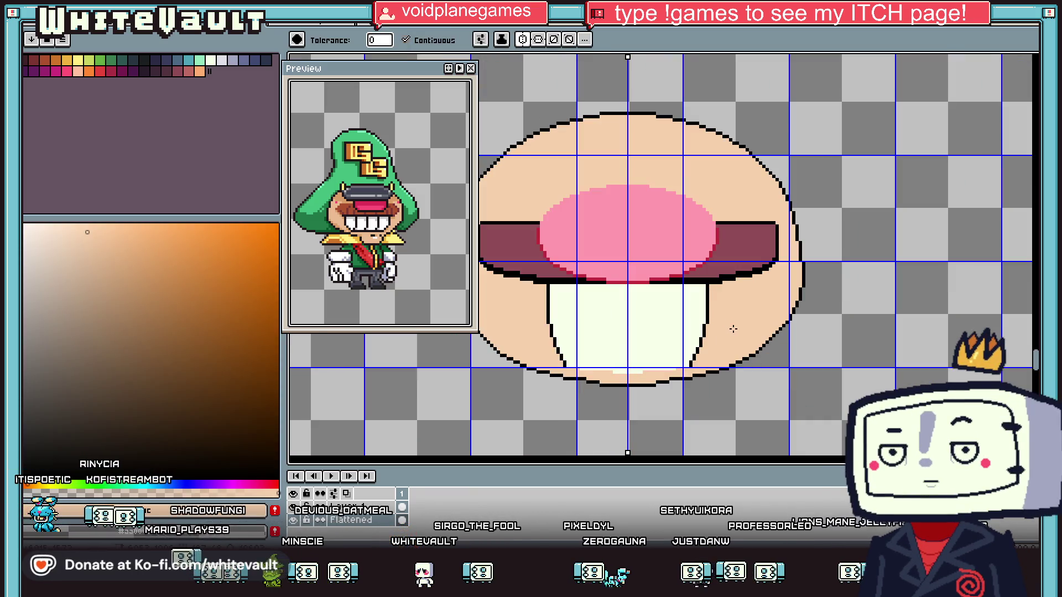
{"action": "scroll", "coordinate": [739, 300], "scroll_direction": "up", "scroll_amount": 1}
{"action": "key", "text": "i"}
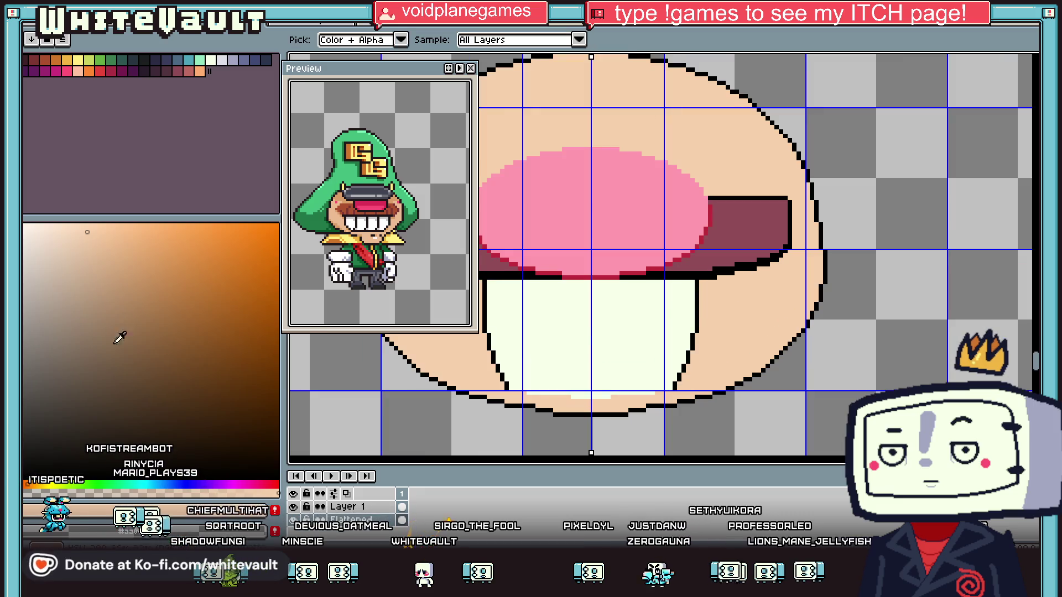
{"action": "key", "text": "b"}
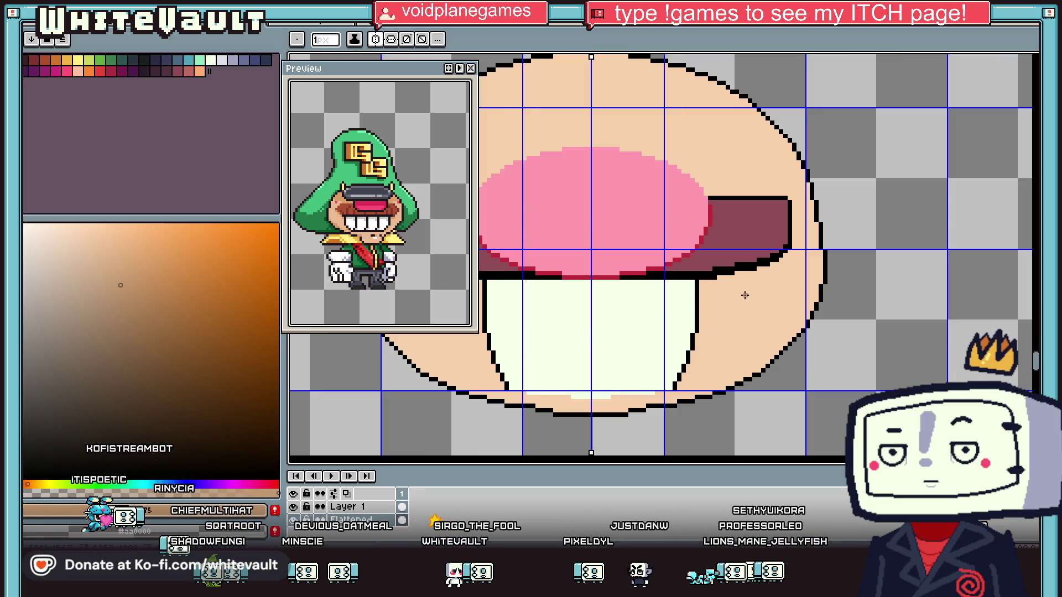
{"action": "scroll", "coordinate": [774, 260], "scroll_direction": "up", "scroll_amount": 1}
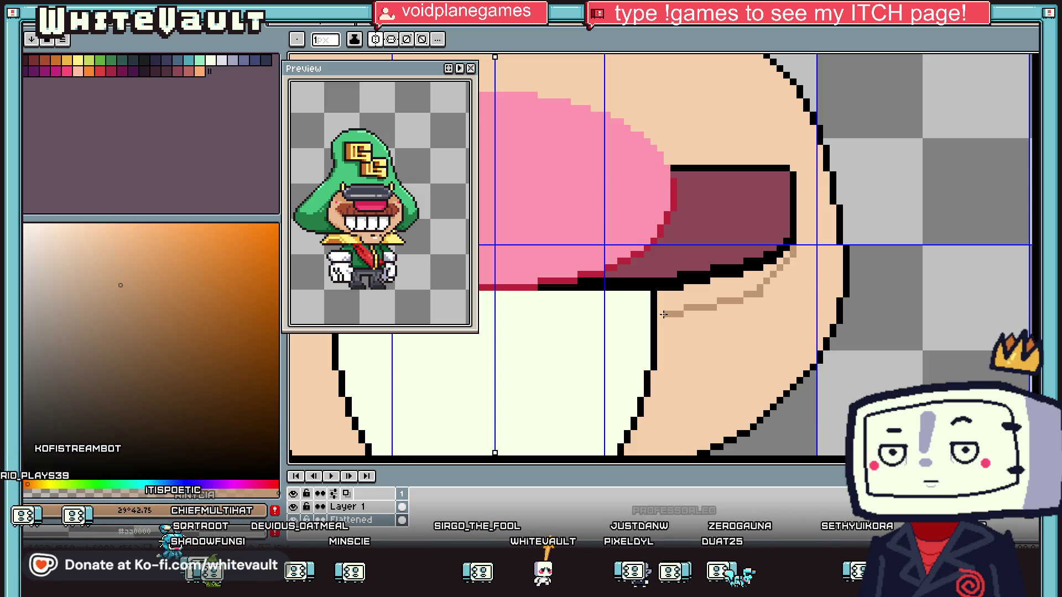
{"action": "key", "text": "g"}
{"action": "left_click", "coordinate": [691, 296]}
{"action": "scroll", "coordinate": [674, 291], "scroll_direction": "down", "scroll_amount": 1}
Draw a mirrored light blue-grey line across the teeth and fill the strip above it grey
{"action": "key", "text": "i"}
{"action": "left_click", "coordinate": [580, 309]}
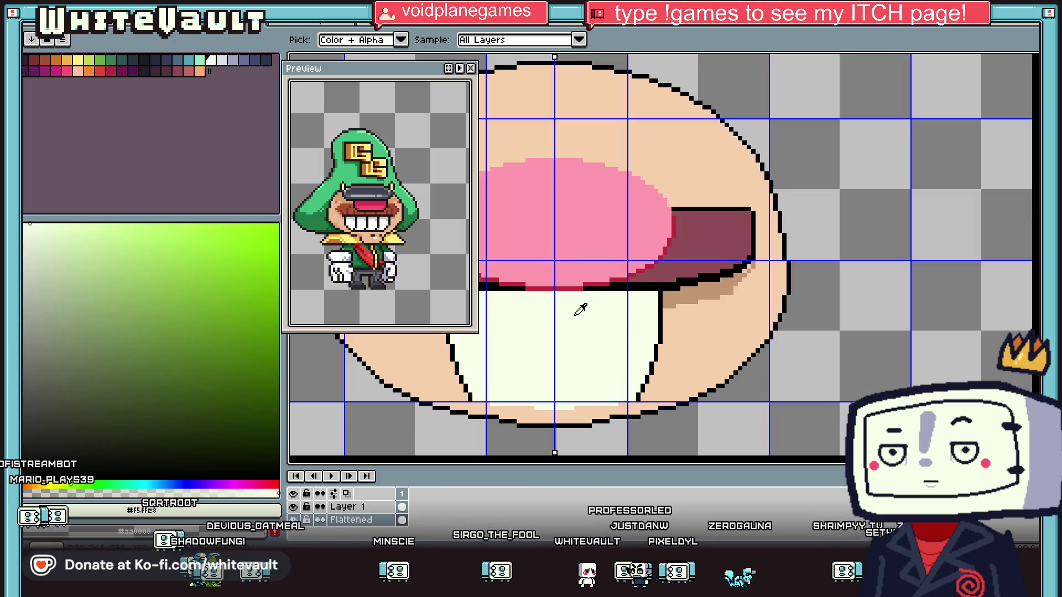
{"action": "left_click", "coordinate": [235, 62]}
{"action": "scroll", "coordinate": [575, 266], "scroll_direction": "down", "scroll_amount": 3}
{"action": "scroll", "coordinate": [575, 265], "scroll_direction": "up", "scroll_amount": 3}
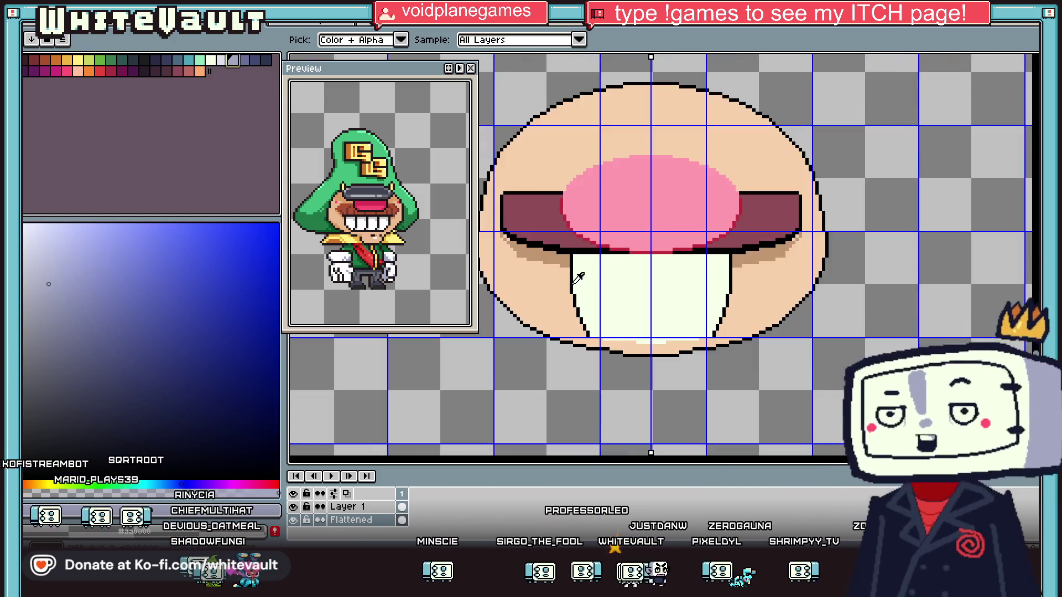
{"action": "key", "text": "b"}
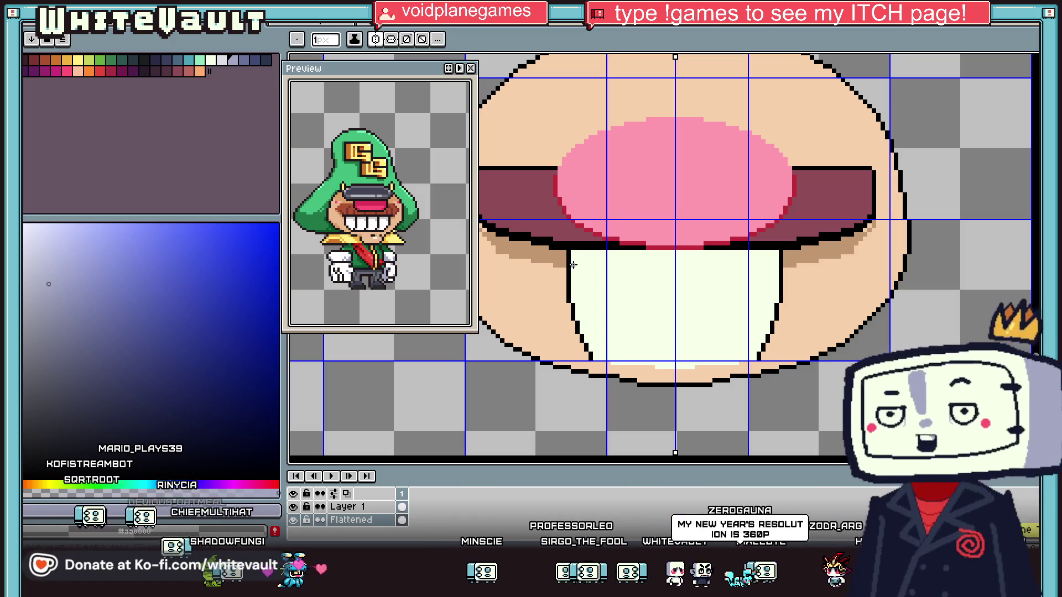
{"action": "left_click_drag", "start_coordinate": [573, 266], "coordinate": [676, 262]}
{"action": "key", "text": "g"}
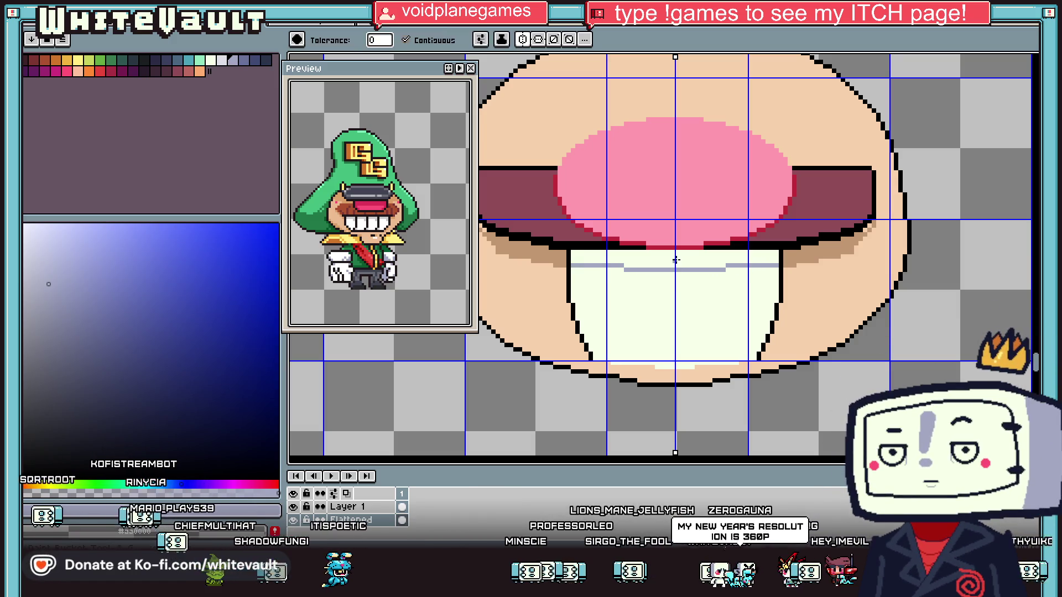
{"action": "left_click", "coordinate": [677, 257]}
{"action": "scroll", "coordinate": [677, 258], "scroll_direction": "down", "scroll_amount": 3}
Sample black from the face outline and place a black pixel lower down for the new eye
{"action": "scroll", "coordinate": [605, 224], "scroll_direction": "up", "scroll_amount": 2}
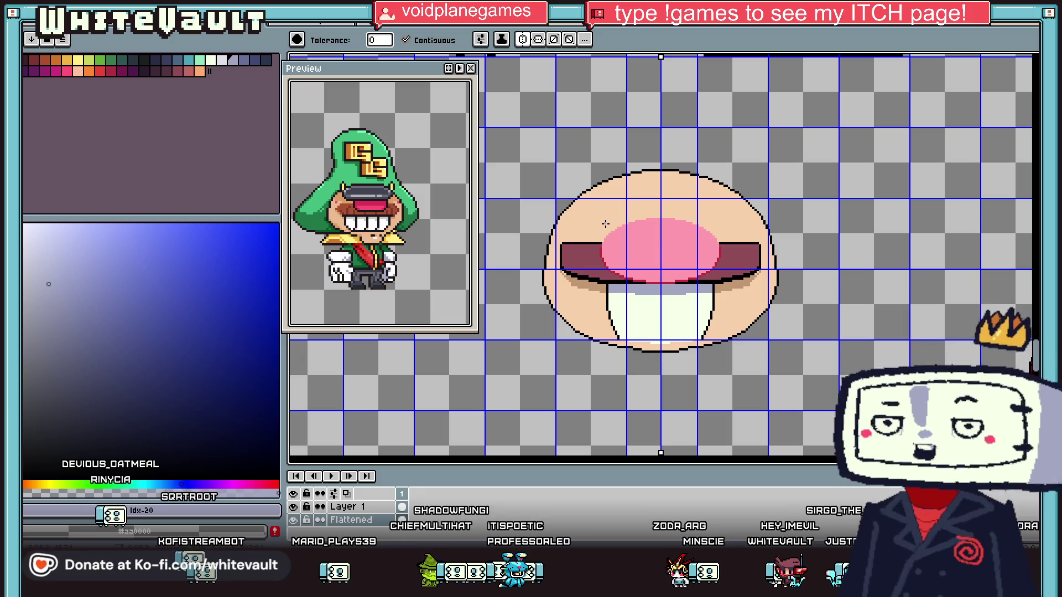
{"action": "key", "text": "i"}
{"action": "scroll", "coordinate": [680, 230], "scroll_direction": "down", "scroll_amount": 1}
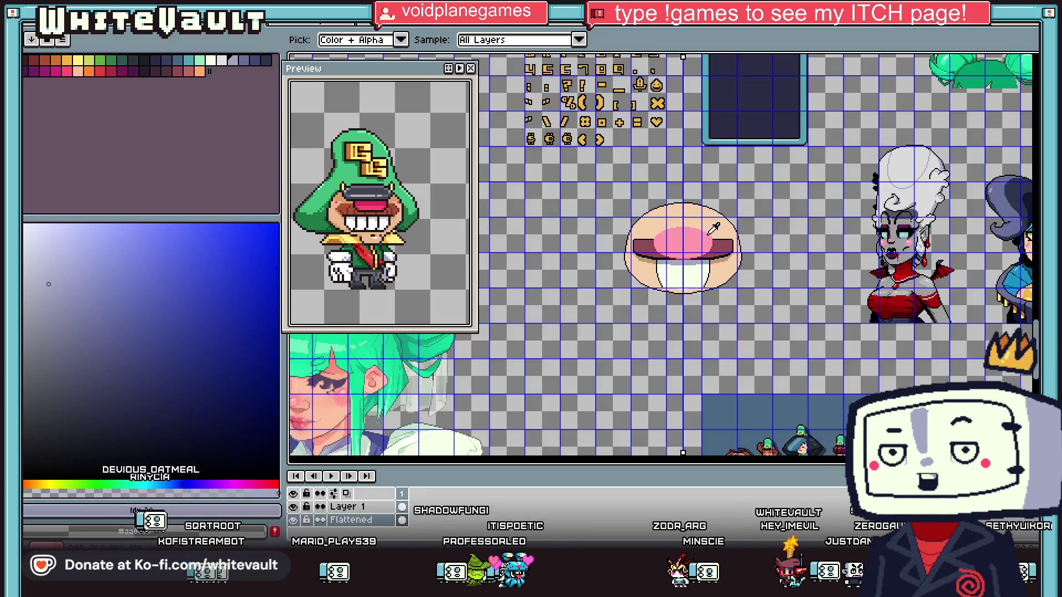
{"action": "scroll", "coordinate": [728, 223], "scroll_direction": "up", "scroll_amount": 2}
{"action": "left_click", "coordinate": [729, 285]}
{"action": "scroll", "coordinate": [739, 180], "scroll_direction": "up", "scroll_amount": 1}
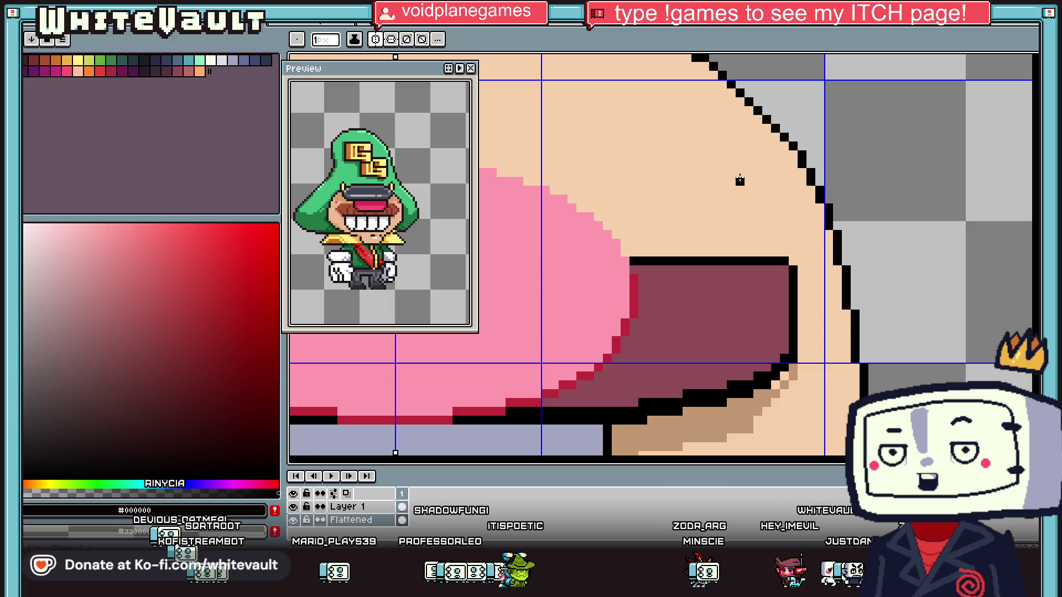
{"action": "scroll", "coordinate": [742, 185], "scroll_direction": "up", "scroll_amount": 1}
{"action": "left_click", "coordinate": [722, 189]}
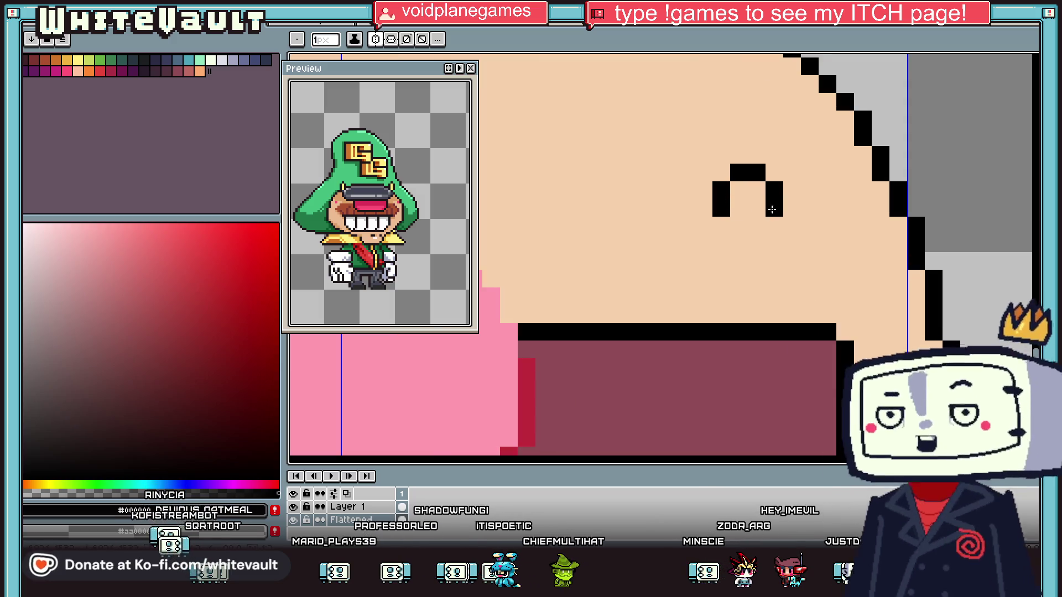
Sample the tan skin colour and dot tan pixels beside and below the new eye
{"action": "key", "text": "g"}
{"action": "scroll", "coordinate": [741, 207], "scroll_direction": "down", "scroll_amount": 5}
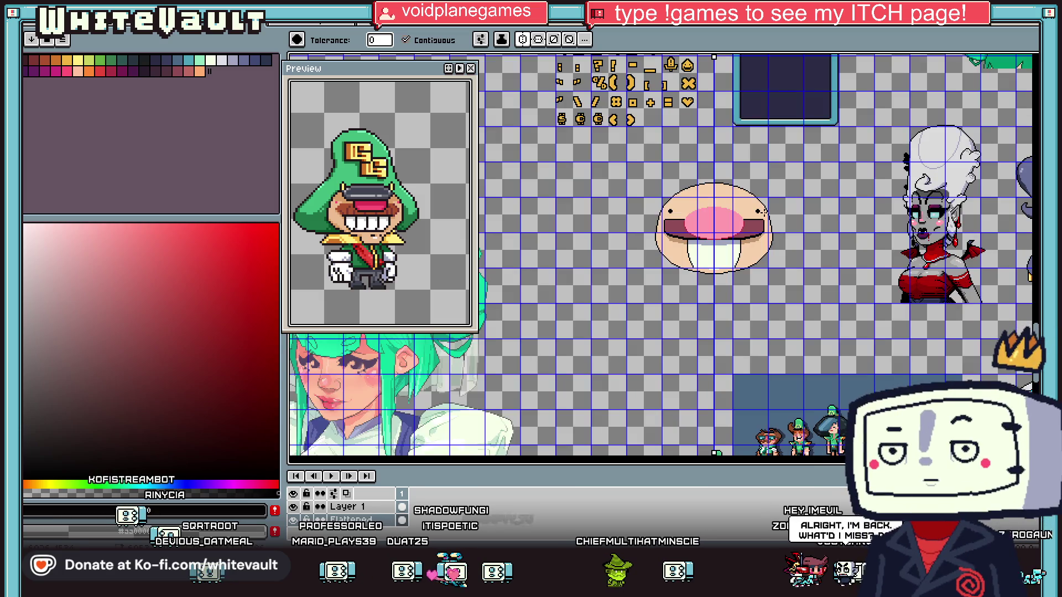
{"action": "scroll", "coordinate": [752, 213], "scroll_direction": "up", "scroll_amount": 2}
{"action": "key", "text": "i"}
{"action": "left_click", "coordinate": [780, 342]}
{"action": "key", "text": "b"}
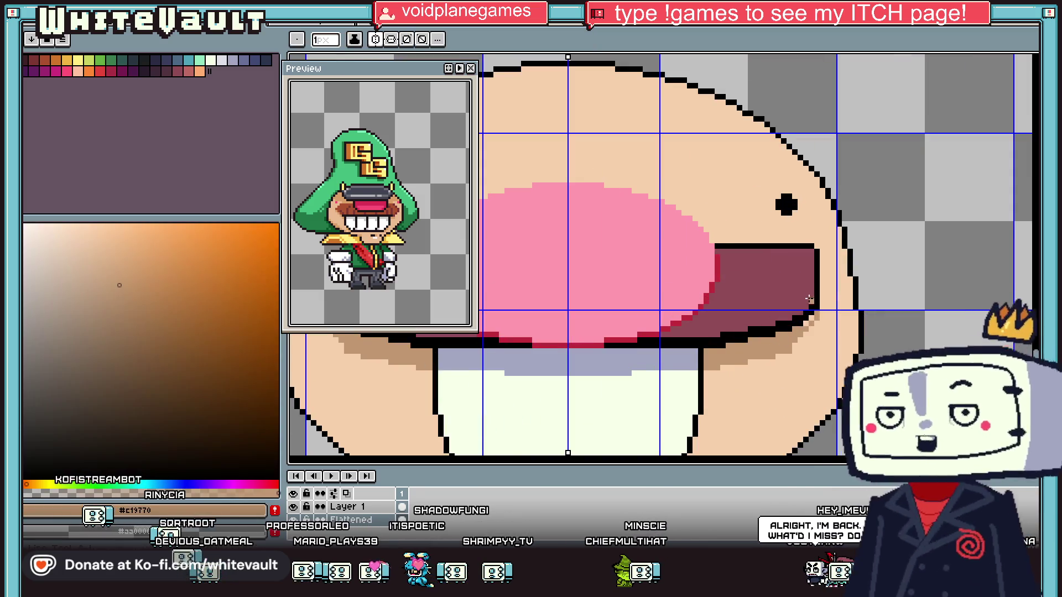
{"action": "scroll", "coordinate": [796, 332], "scroll_direction": "up", "scroll_amount": 1}
{"action": "left_click", "coordinate": [816, 321]}
{"action": "scroll", "coordinate": [791, 305], "scroll_direction": "down", "scroll_amount": 2}
{"action": "scroll", "coordinate": [774, 146], "scroll_direction": "up", "scroll_amount": 2}
{"action": "left_click", "coordinate": [763, 149]}
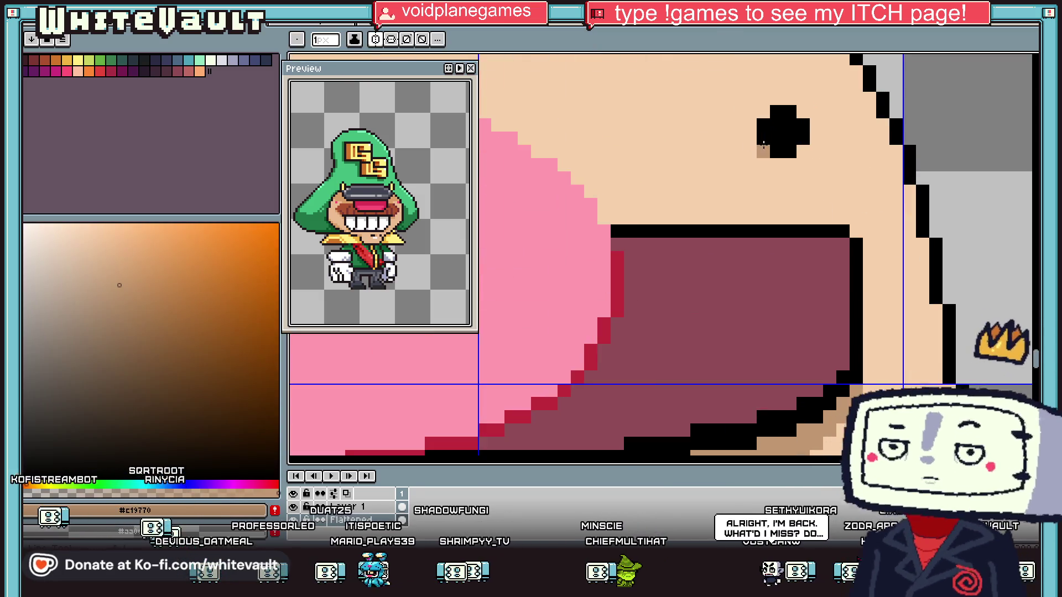
Make the eye's black the drawing colour again after briefly choosing slate-blue from the palette
{"action": "key", "text": "i"}
{"action": "left_click", "coordinate": [790, 127]}
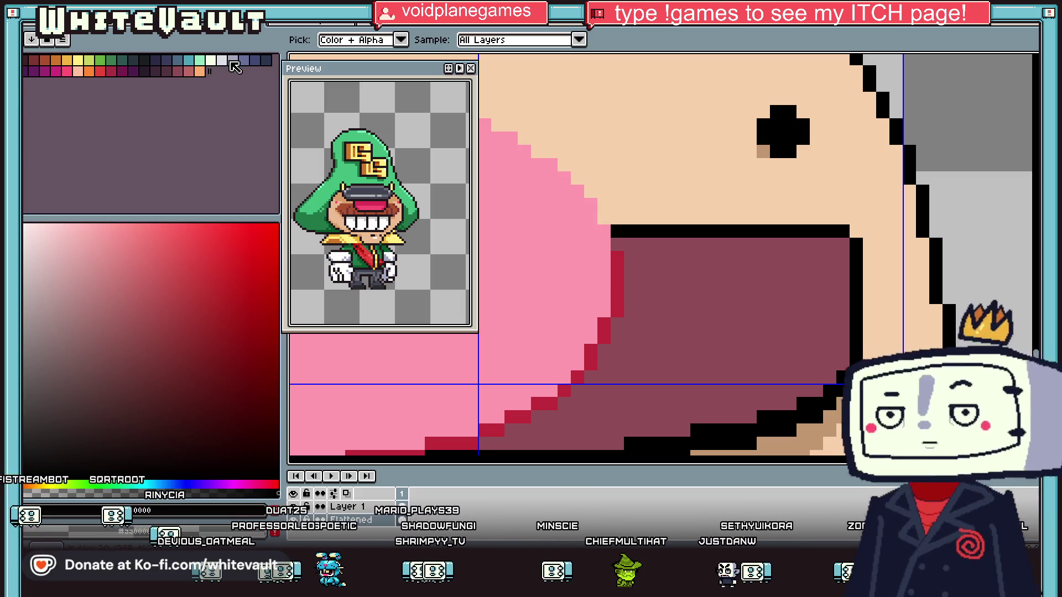
{"action": "left_click", "coordinate": [178, 60]}
{"action": "key", "text": "b"}
{"action": "scroll", "coordinate": [819, 213], "scroll_direction": "down", "scroll_amount": 3}
{"action": "scroll", "coordinate": [819, 213], "scroll_direction": "down", "scroll_amount": 3}
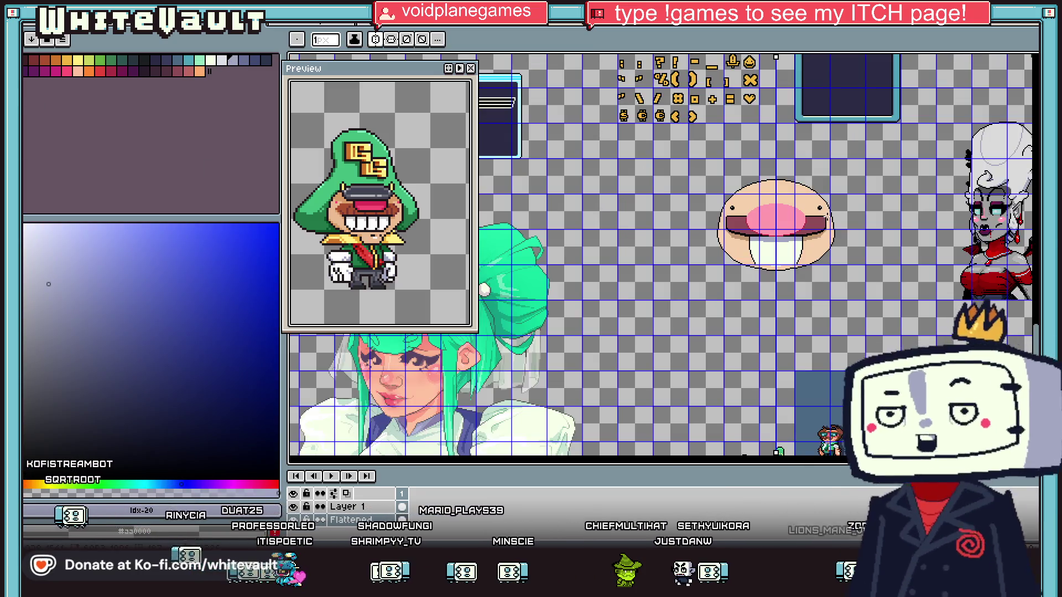
{"action": "scroll", "coordinate": [818, 213], "scroll_direction": "up", "scroll_amount": 3}
{"action": "key", "text": "i"}
{"action": "scroll", "coordinate": [810, 194], "scroll_direction": "up", "scroll_amount": 1}
{"action": "left_click", "coordinate": [807, 194]}
{"action": "key", "text": "b"}
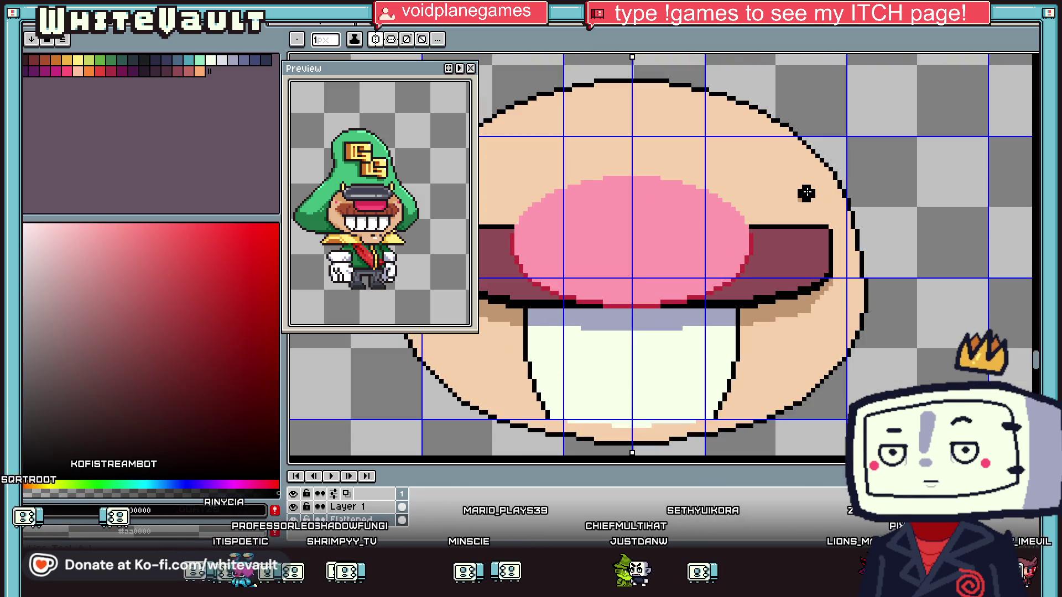
Draw a small black ring for the lower eye and fill its hollow with black
{"action": "scroll", "coordinate": [812, 199], "scroll_direction": "down", "scroll_amount": 3}
{"action": "scroll", "coordinate": [822, 208], "scroll_direction": "up", "scroll_amount": 4}
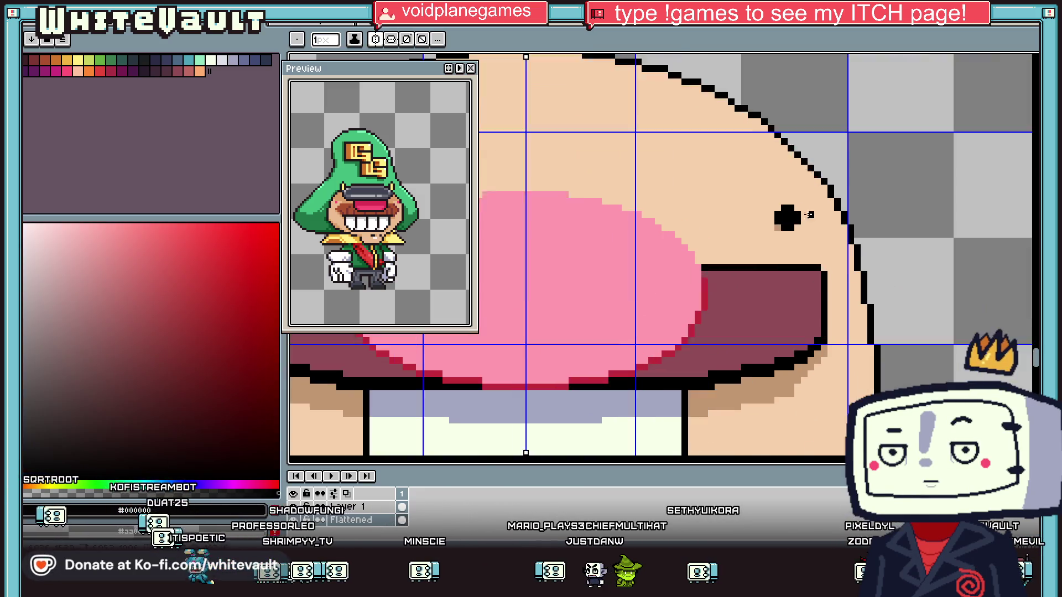
{"action": "scroll", "coordinate": [840, 248], "scroll_direction": "up", "scroll_amount": 1}
{"action": "mouse_move", "coordinate": [863, 261]}
{"action": "left_mouse_down"}
{"action": "mouse_move", "coordinate": [863, 278]}
{"action": "mouse_move", "coordinate": [810, 279]}
{"action": "mouse_move", "coordinate": [843, 293]}
{"action": "mouse_move", "coordinate": [827, 296]}
{"action": "mouse_move", "coordinate": [843, 279]}
{"action": "left_mouse_up"}
{"action": "key", "text": "e"}
{"action": "key", "text": "b"}
{"action": "key", "text": "g"}
{"action": "left_click", "coordinate": [836, 261]}
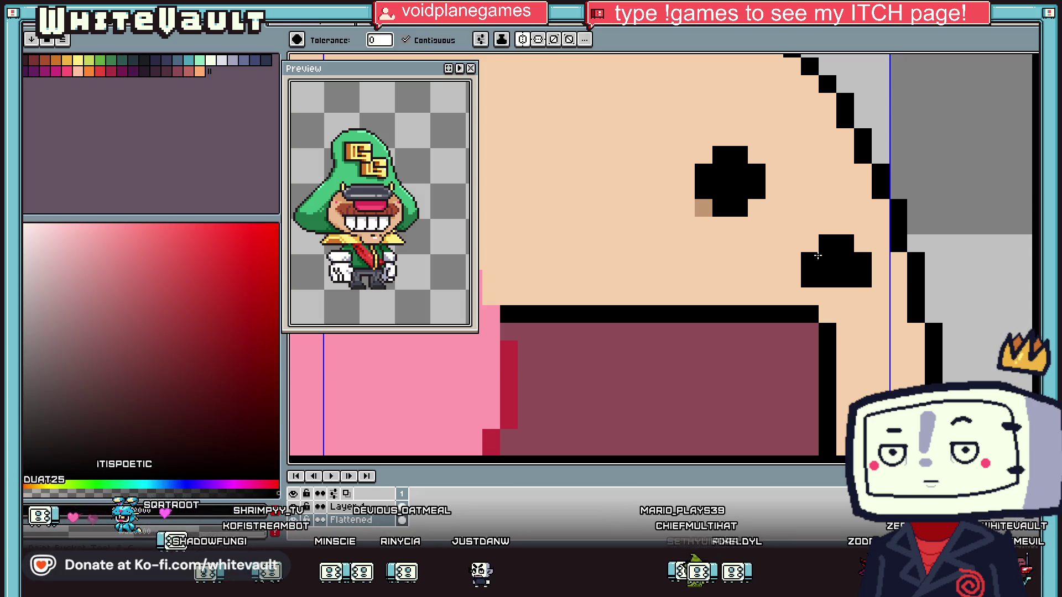
Cover the old eye with skin tone and add tan pixels at the new eye's corners
{"action": "left_click", "coordinate": [746, 221], "text": "alt"}
{"action": "left_click", "coordinate": [718, 208]}
{"action": "left_click", "coordinate": [810, 243]}
{"action": "left_click", "coordinate": [863, 279]}
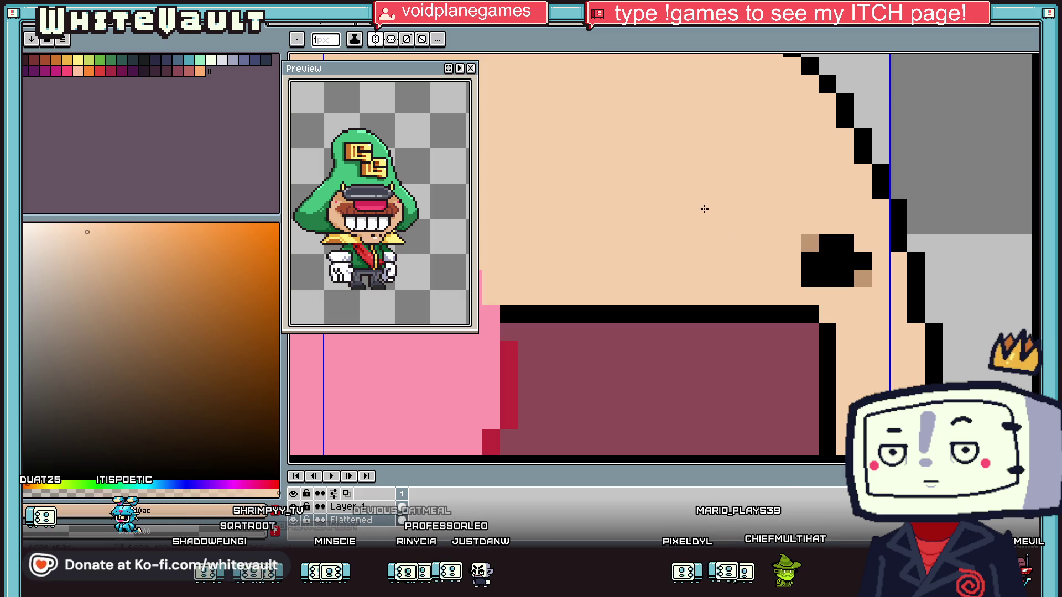
{"action": "scroll", "coordinate": [703, 208], "scroll_direction": "down", "scroll_amount": 5}
{"action": "scroll", "coordinate": [750, 274], "scroll_direction": "up", "scroll_amount": 1}
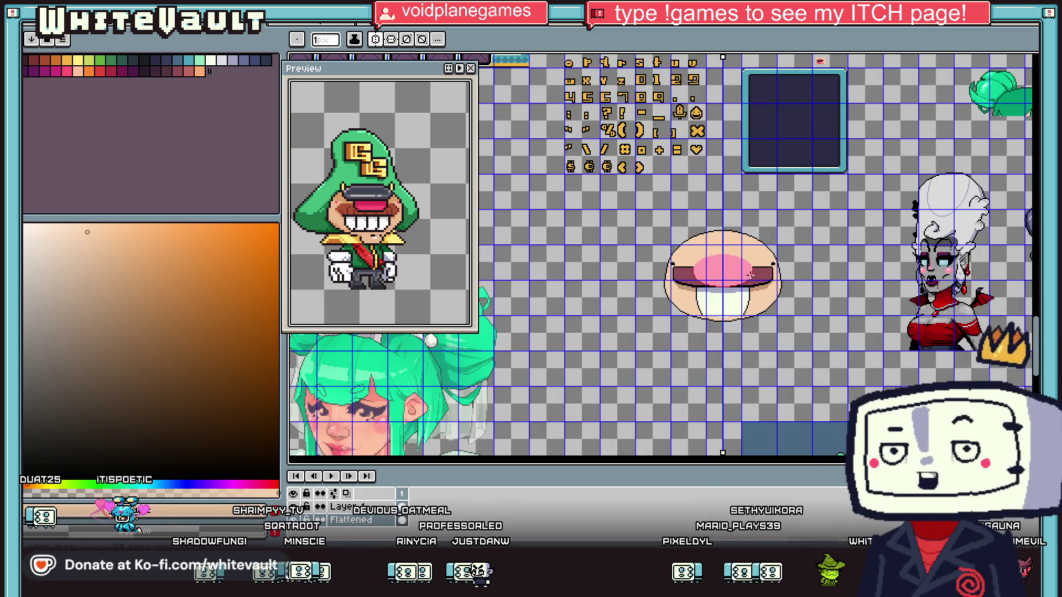
{"action": "scroll", "coordinate": [749, 274], "scroll_direction": "up", "scroll_amount": 3}
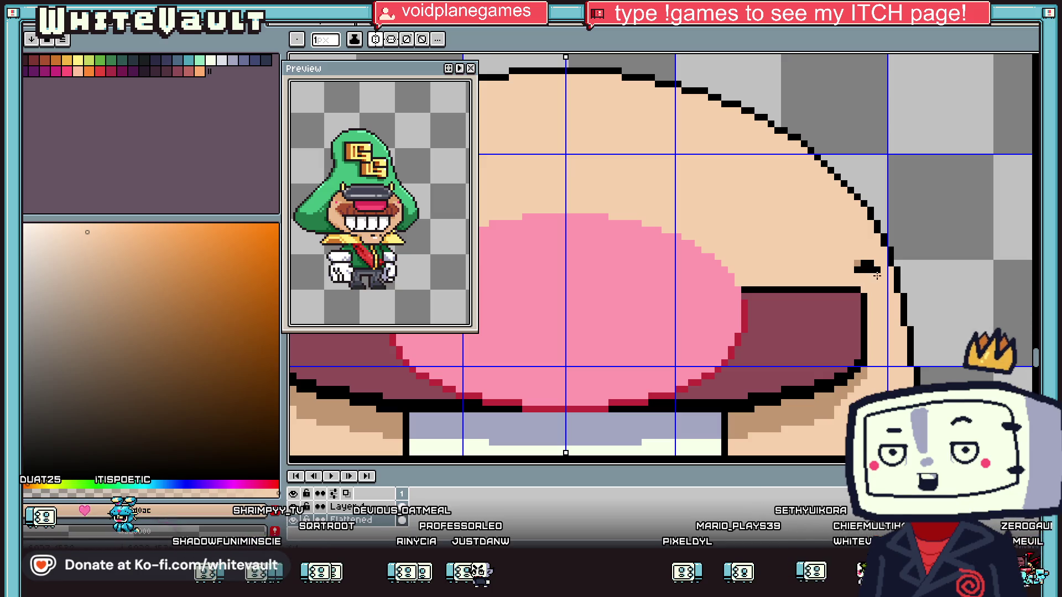
Sample the pink of the nose with the eyedropper
{"action": "scroll", "coordinate": [851, 269], "scroll_direction": "down", "scroll_amount": 4}
{"action": "scroll", "coordinate": [851, 274], "scroll_direction": "up", "scroll_amount": 1}
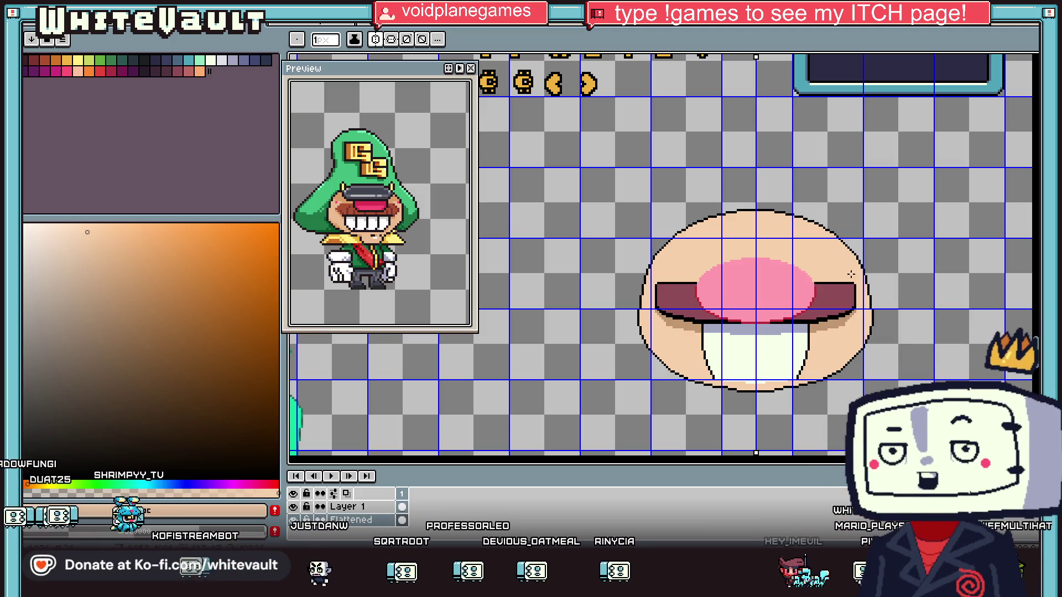
{"action": "key", "text": "i"}
{"action": "scroll", "coordinate": [810, 280], "scroll_direction": "up", "scroll_amount": 3}
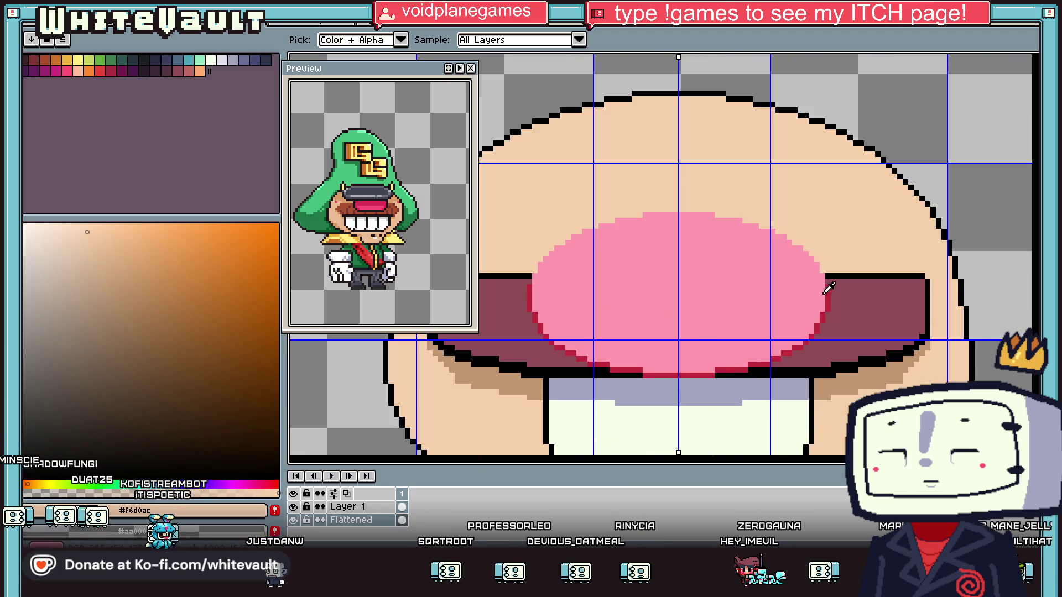
{"action": "key", "text": "b"}
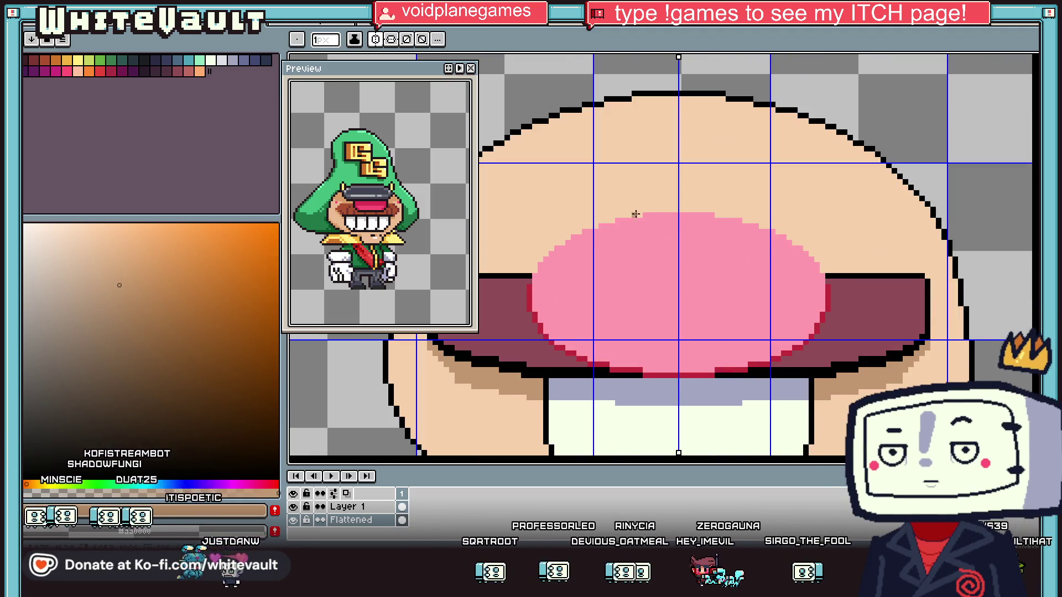
{"action": "left_click", "coordinate": [674, 220], "text": "alt"}
Sample the crimson #c02b3a edge colour for the nose's lower-left edge against the band
{"action": "scroll", "coordinate": [587, 367], "scroll_direction": "up", "scroll_amount": 2}
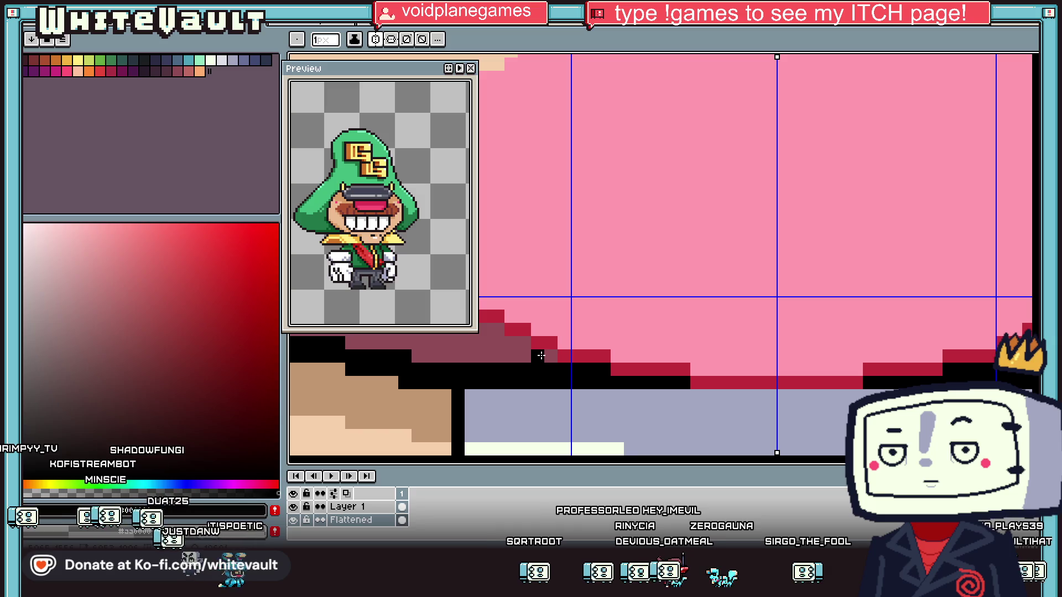
{"action": "scroll", "coordinate": [535, 356], "scroll_direction": "down", "scroll_amount": 2}
{"action": "scroll", "coordinate": [514, 293], "scroll_direction": "up", "scroll_amount": 1}
{"action": "left_click", "coordinate": [507, 283], "text": "alt"}
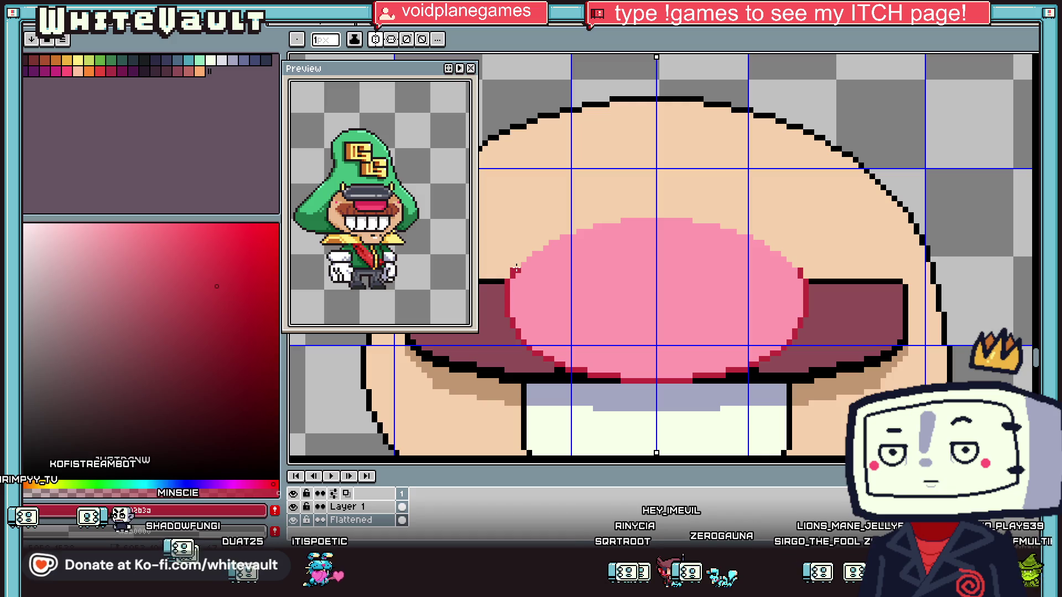
{"action": "scroll", "coordinate": [545, 274], "scroll_direction": "down", "scroll_amount": 2}
{"action": "scroll", "coordinate": [553, 288], "scroll_direction": "up", "scroll_amount": 1}
{"action": "key", "text": "alt"}
{"action": "scroll", "coordinate": [560, 303], "scroll_direction": "up", "scroll_amount": 1}
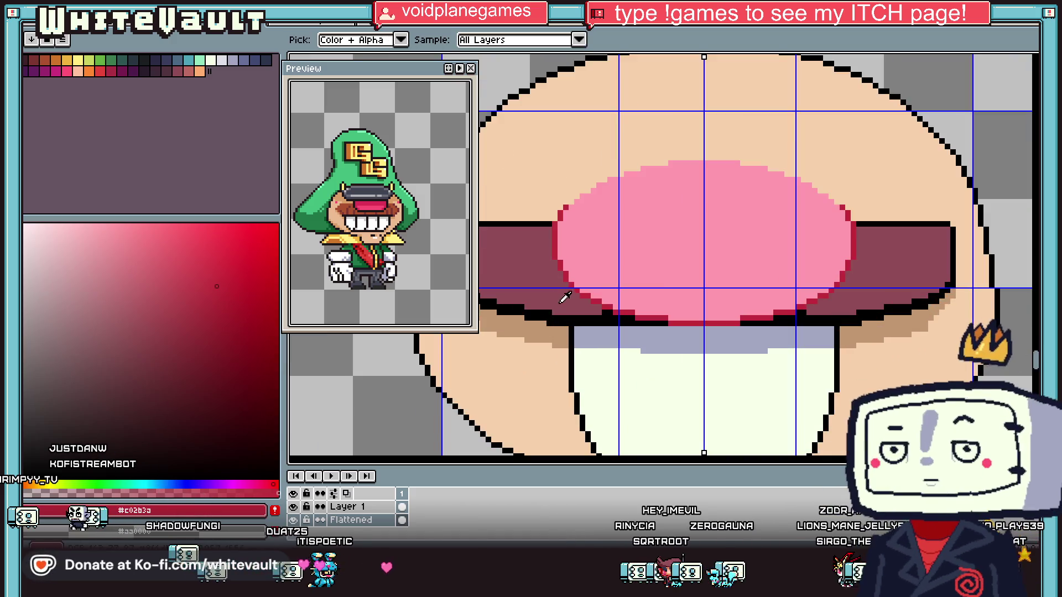
{"action": "scroll", "coordinate": [551, 245], "scroll_direction": "up", "scroll_amount": 2}
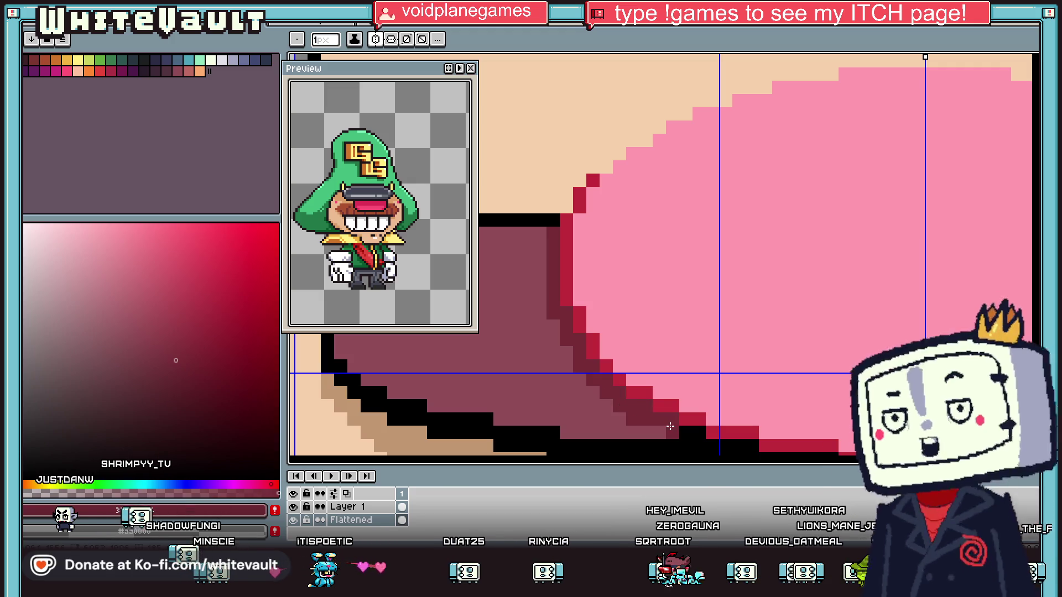
{"action": "scroll", "coordinate": [702, 400], "scroll_direction": "down", "scroll_amount": 3}
{"action": "scroll", "coordinate": [708, 401], "scroll_direction": "up", "scroll_amount": 2}
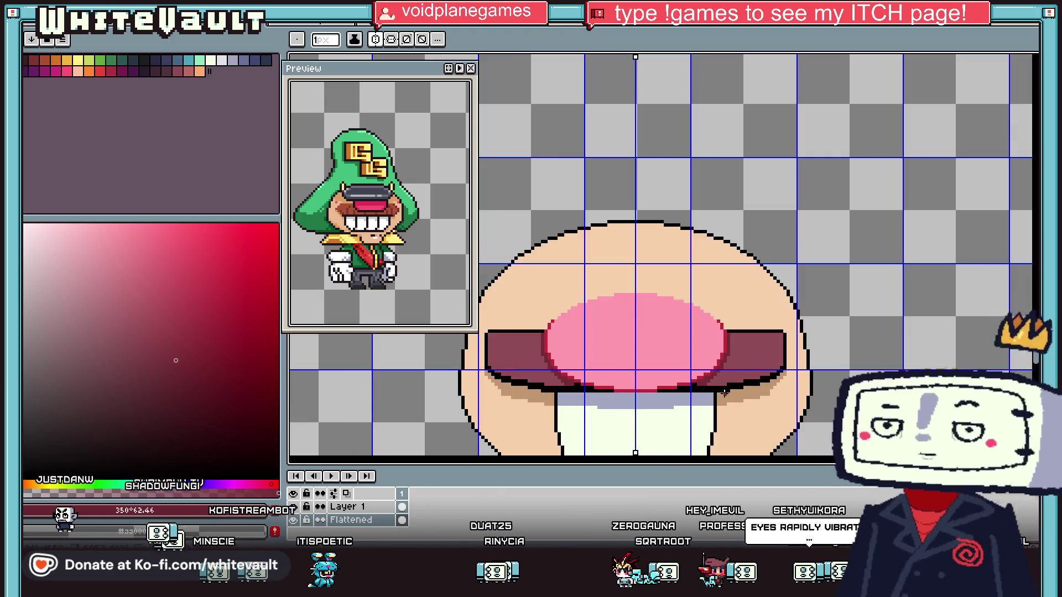
Add darker #762c37 stepped pixels into the maroon band beside the nose and at both tips
{"action": "scroll", "coordinate": [753, 377], "scroll_direction": "up", "scroll_amount": 1}
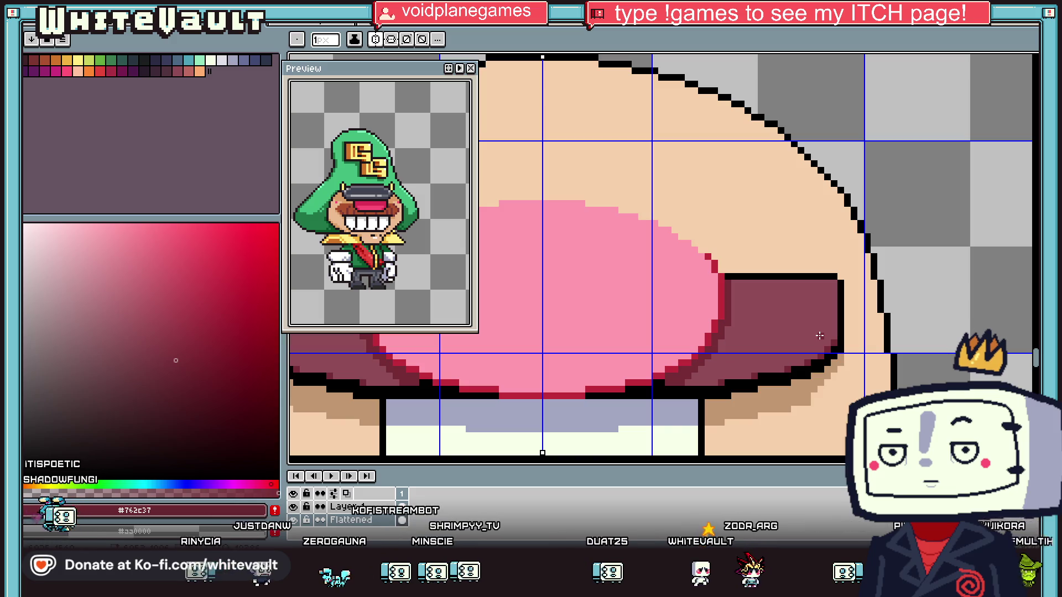
{"action": "key", "text": "i"}
{"action": "scroll", "coordinate": [776, 288], "scroll_direction": "down", "scroll_amount": 2}
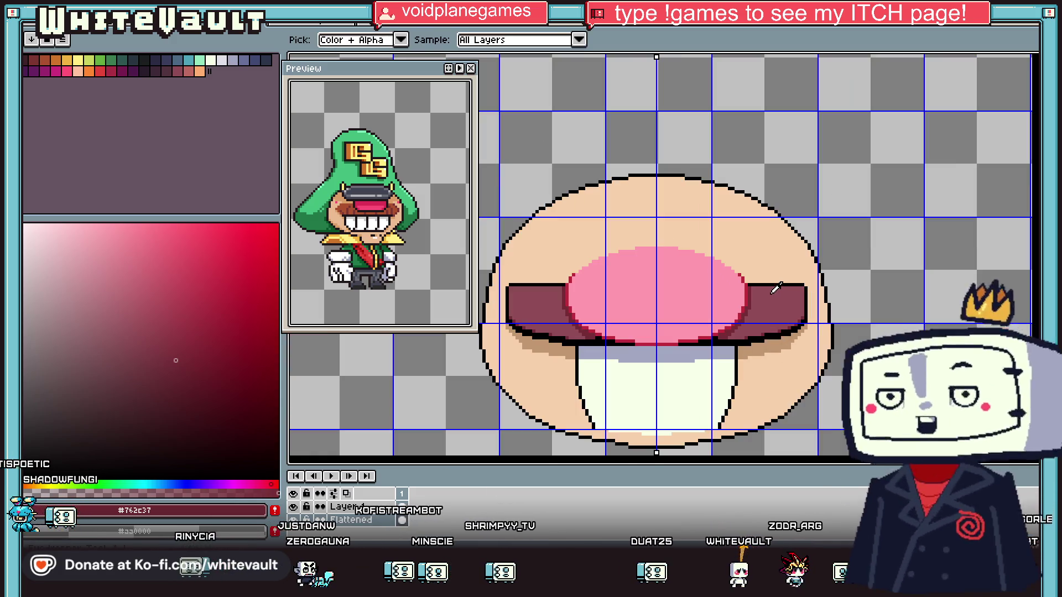
{"action": "scroll", "coordinate": [553, 296], "scroll_direction": "up", "scroll_amount": 2}
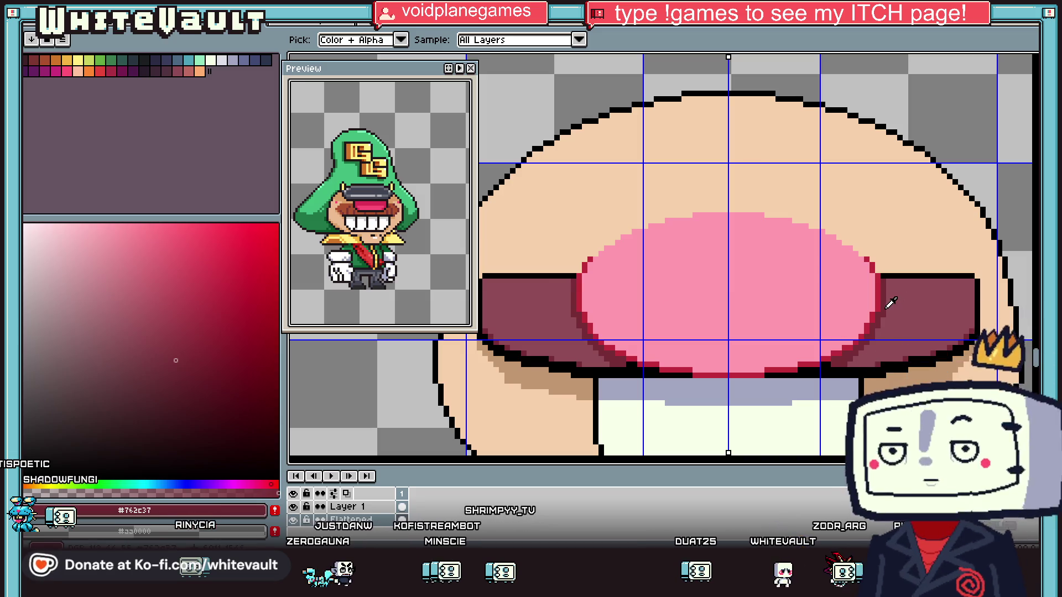
{"action": "key", "text": "b"}
{"action": "scroll", "coordinate": [889, 298], "scroll_direction": "up", "scroll_amount": 1}
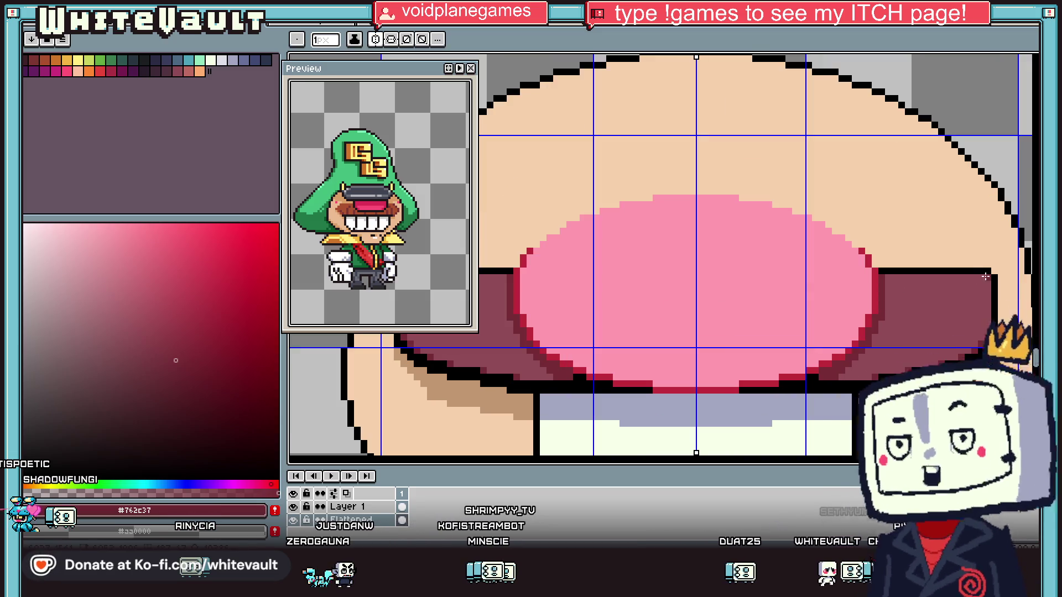
{"action": "scroll", "coordinate": [964, 300], "scroll_direction": "up", "scroll_amount": 1}
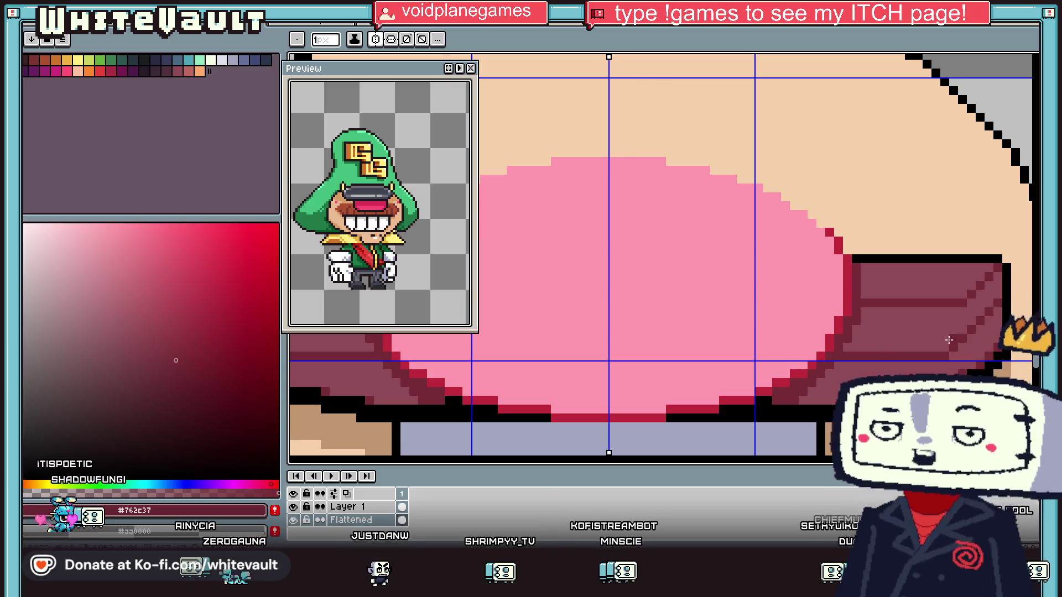
{"action": "scroll", "coordinate": [993, 313], "scroll_direction": "up", "scroll_amount": 1}
{"action": "scroll", "coordinate": [993, 313], "scroll_direction": "down", "scroll_amount": 2}
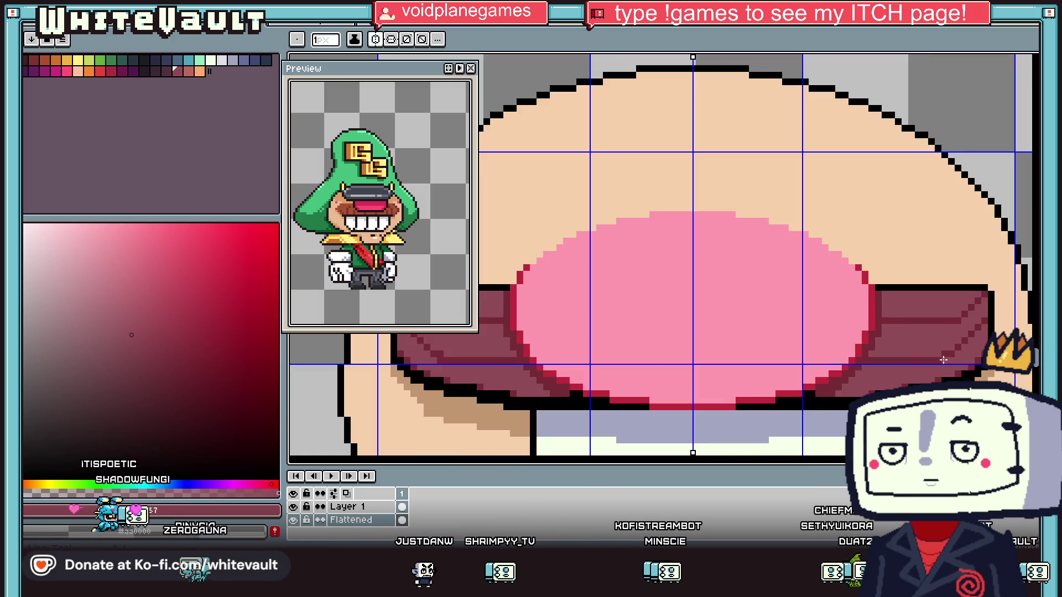
{"action": "scroll", "coordinate": [949, 359], "scroll_direction": "down", "scroll_amount": 3}
{"action": "scroll", "coordinate": [905, 356], "scroll_direction": "up", "scroll_amount": 3}
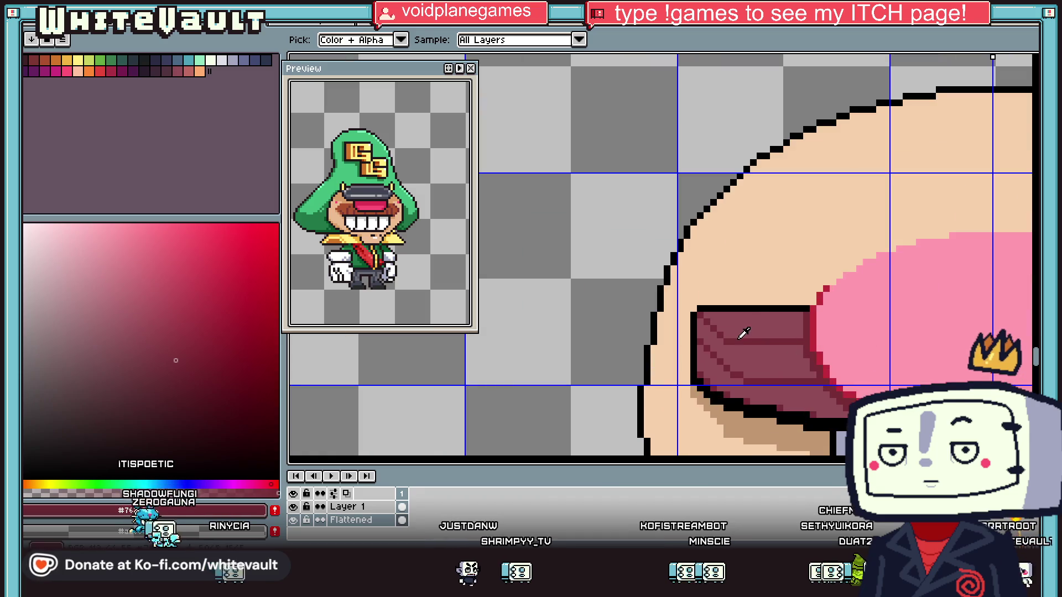
{"action": "scroll", "coordinate": [732, 345], "scroll_direction": "down", "scroll_amount": 3}
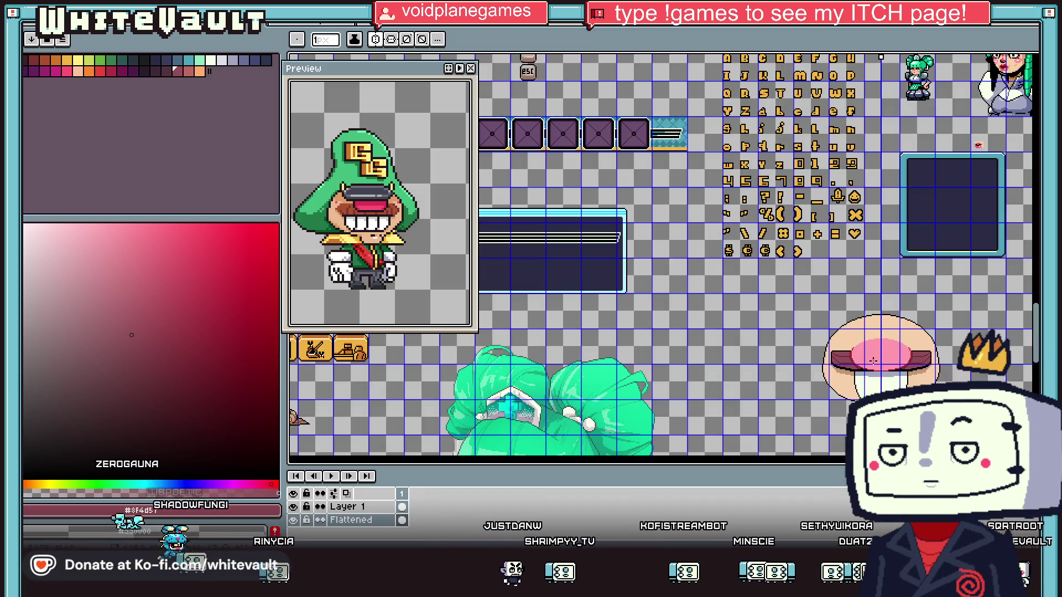
Sample the lavender-grey shadow colour from above the teeth
{"action": "scroll", "coordinate": [733, 346], "scroll_direction": "up", "scroll_amount": 1}
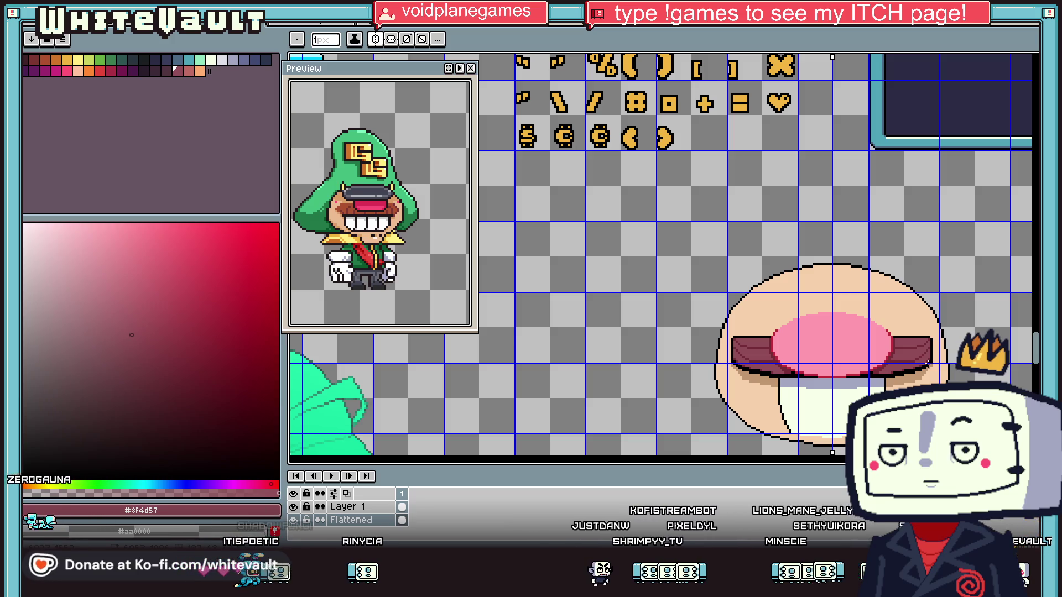
{"action": "key", "text": "i"}
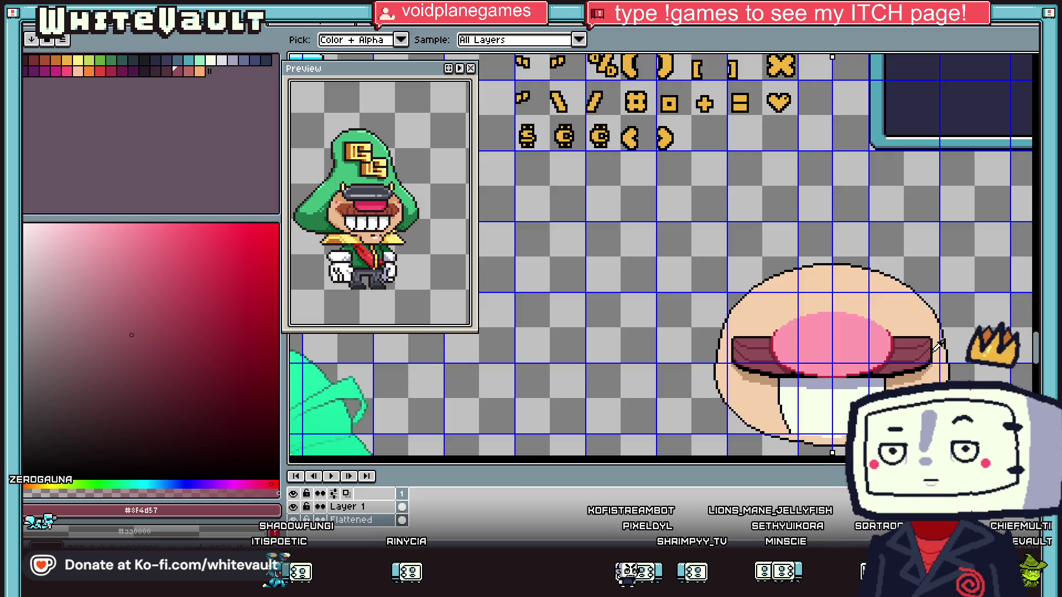
{"action": "scroll", "coordinate": [882, 338], "scroll_direction": "up", "scroll_amount": 2}
{"action": "scroll", "coordinate": [881, 338], "scroll_direction": "down", "scroll_amount": 2}
{"action": "key", "text": "v"}
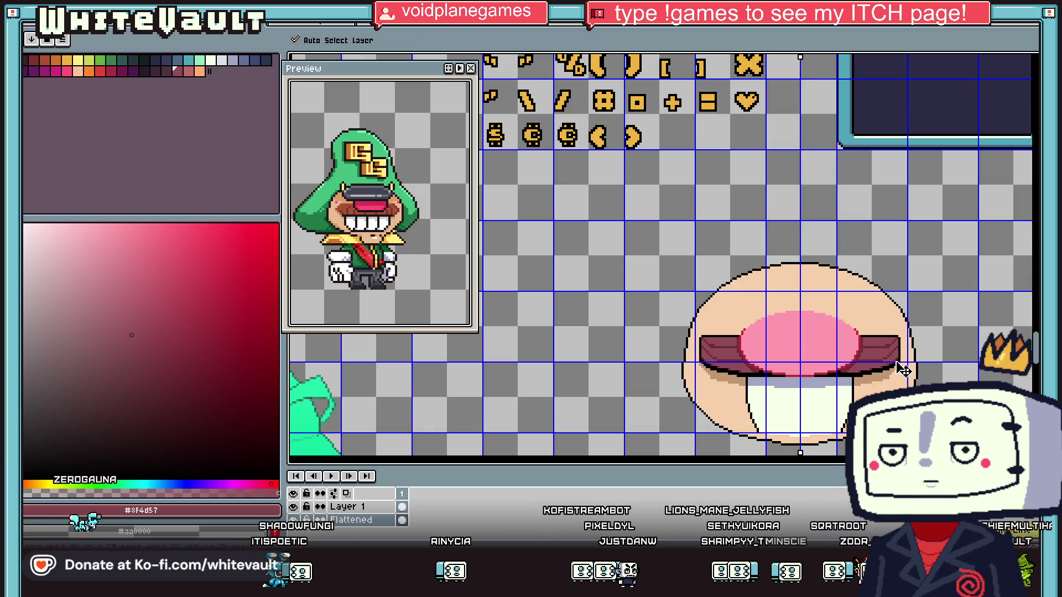
{"action": "key", "text": "i"}
{"action": "scroll", "coordinate": [904, 376], "scroll_direction": "down", "scroll_amount": 2}
{"action": "scroll", "coordinate": [904, 376], "scroll_direction": "up", "scroll_amount": 2}
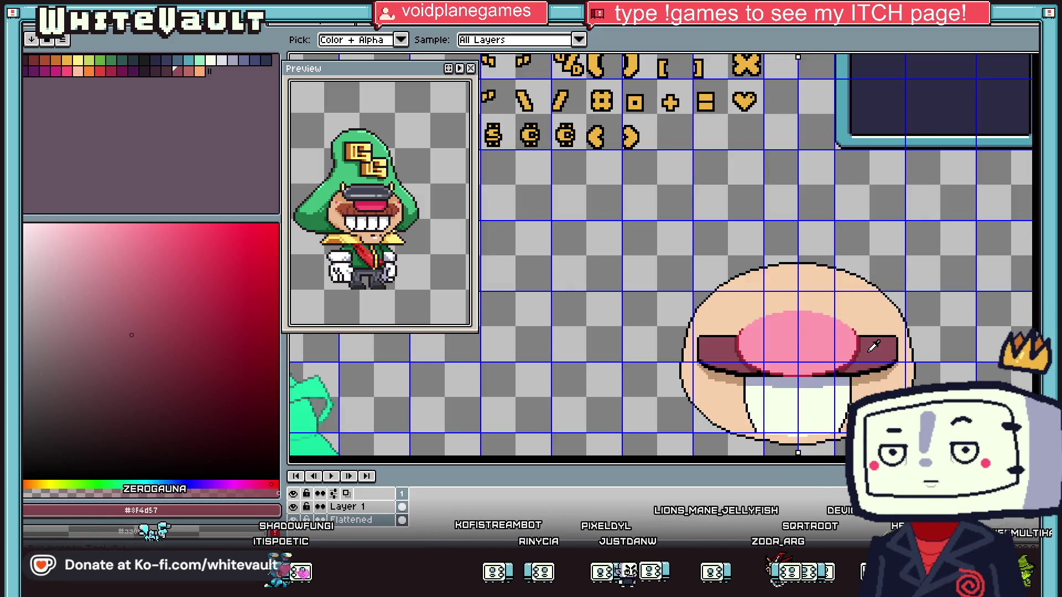
{"action": "scroll", "coordinate": [810, 438], "scroll_direction": "up", "scroll_amount": 2}
{"action": "left_click", "coordinate": [753, 308]}
{"action": "key", "text": "b"}
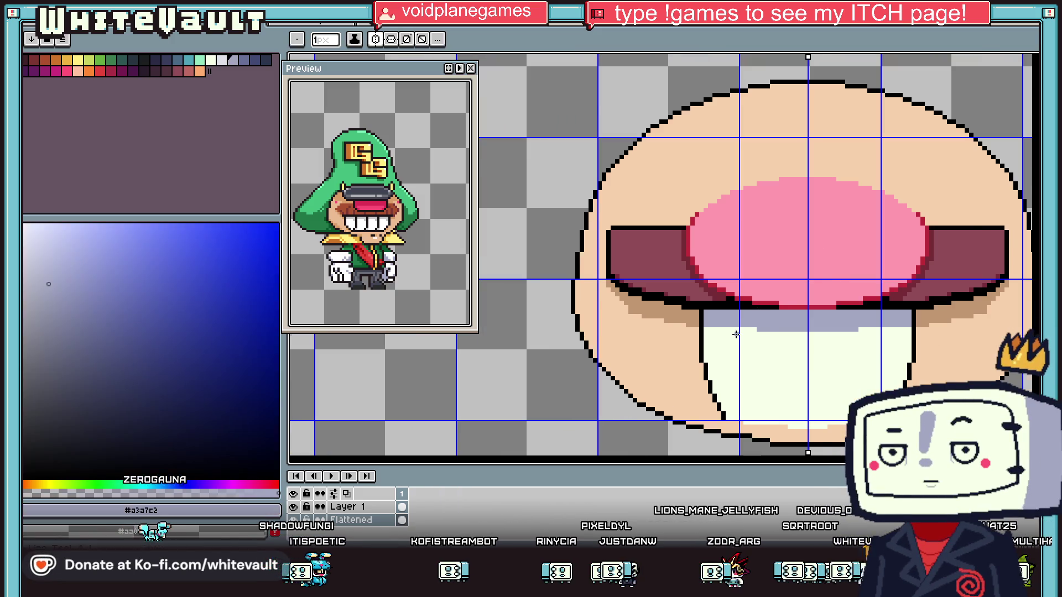
Shade the teeth's lower-left outline lavender-grey and pick the tan face-shadow colour
{"action": "scroll", "coordinate": [723, 330], "scroll_direction": "up", "scroll_amount": 2}
{"action": "scroll", "coordinate": [723, 329], "scroll_direction": "up", "scroll_amount": 1}
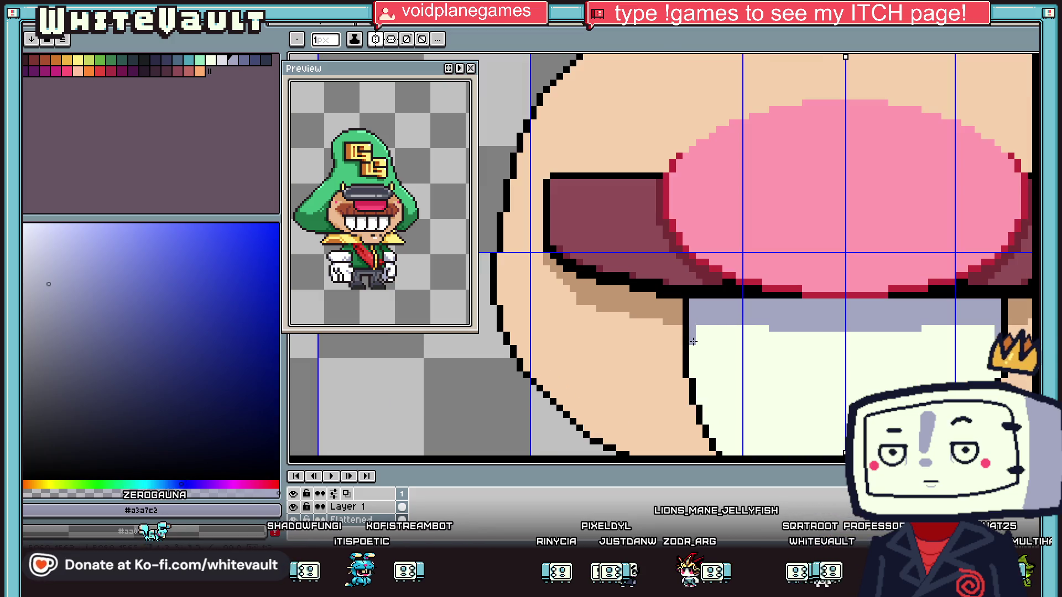
{"action": "mouse_move", "coordinate": [699, 381]}
{"action": "left_mouse_down"}
{"action": "mouse_move", "coordinate": [709, 428]}
{"action": "mouse_move", "coordinate": [710, 372]}
{"action": "mouse_move", "coordinate": [724, 404]}
{"action": "left_mouse_up"}
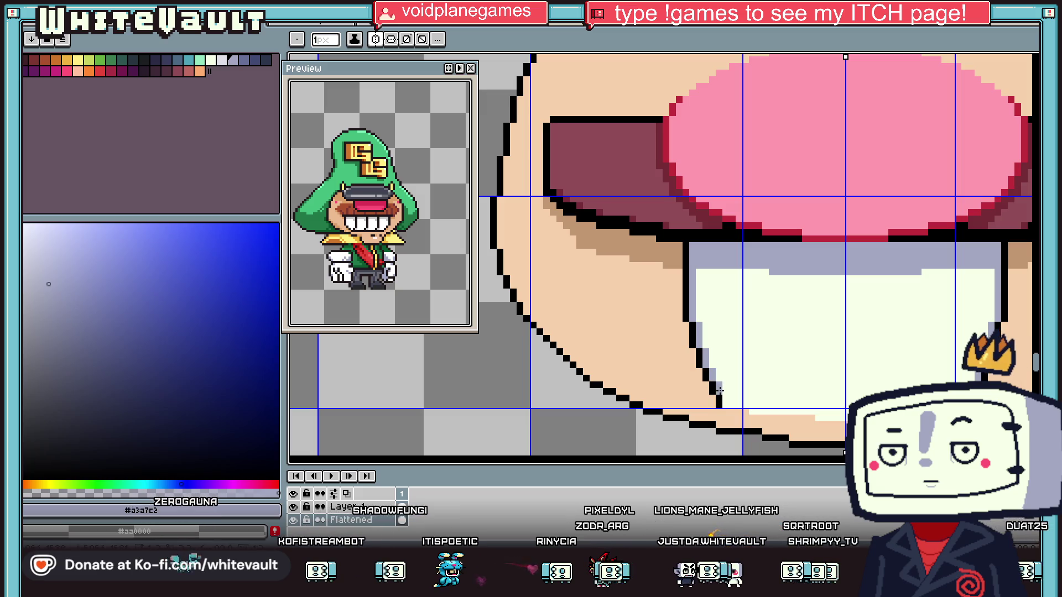
{"action": "scroll", "coordinate": [729, 410], "scroll_direction": "up", "scroll_amount": 2}
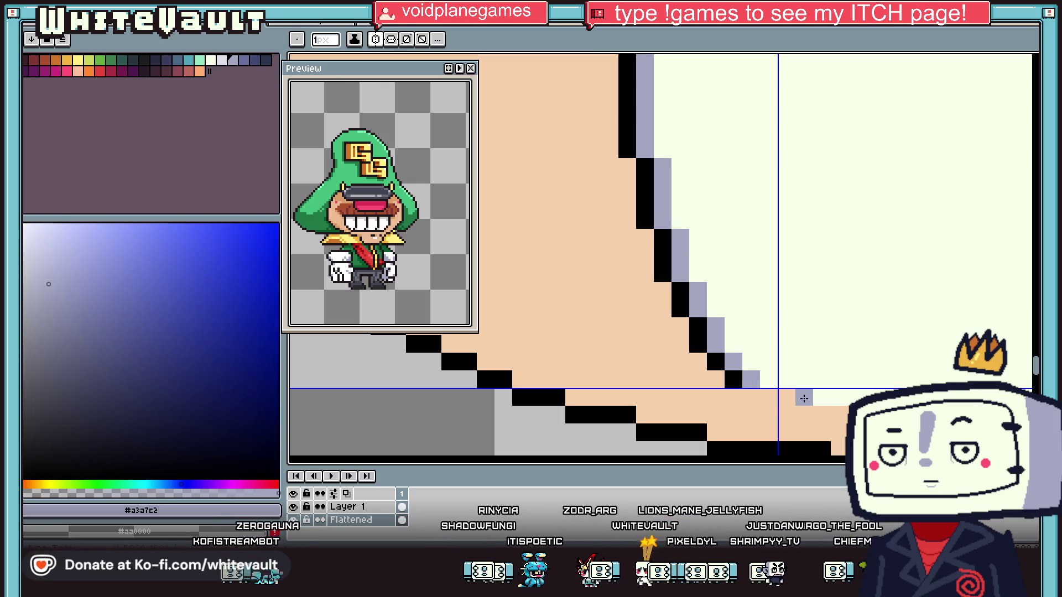
{"action": "scroll", "coordinate": [660, 255], "scroll_direction": "down", "scroll_amount": 3}
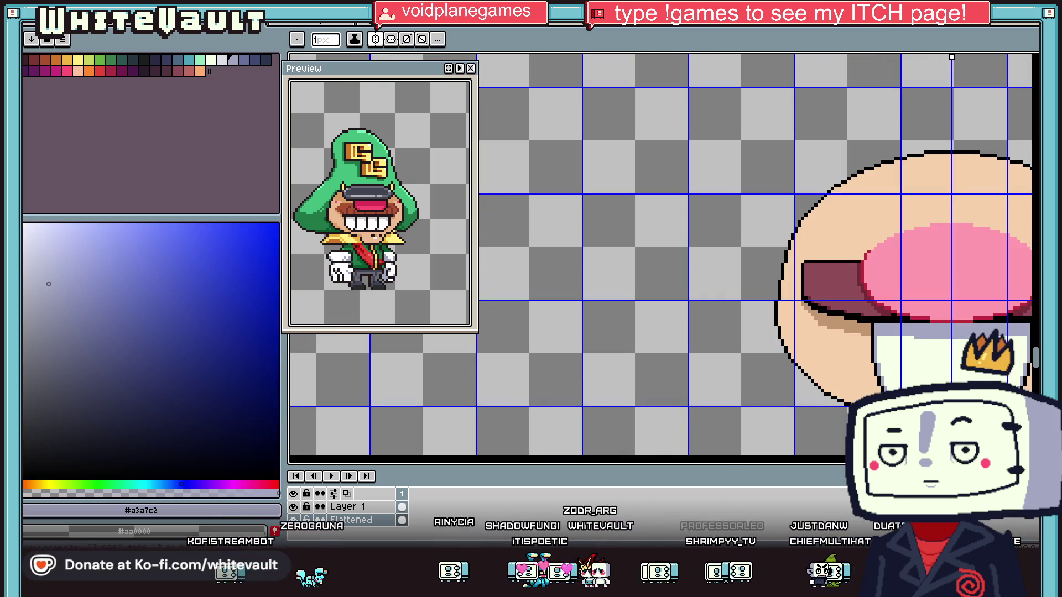
{"action": "scroll", "coordinate": [915, 382], "scroll_direction": "right", "scroll_amount": 3}
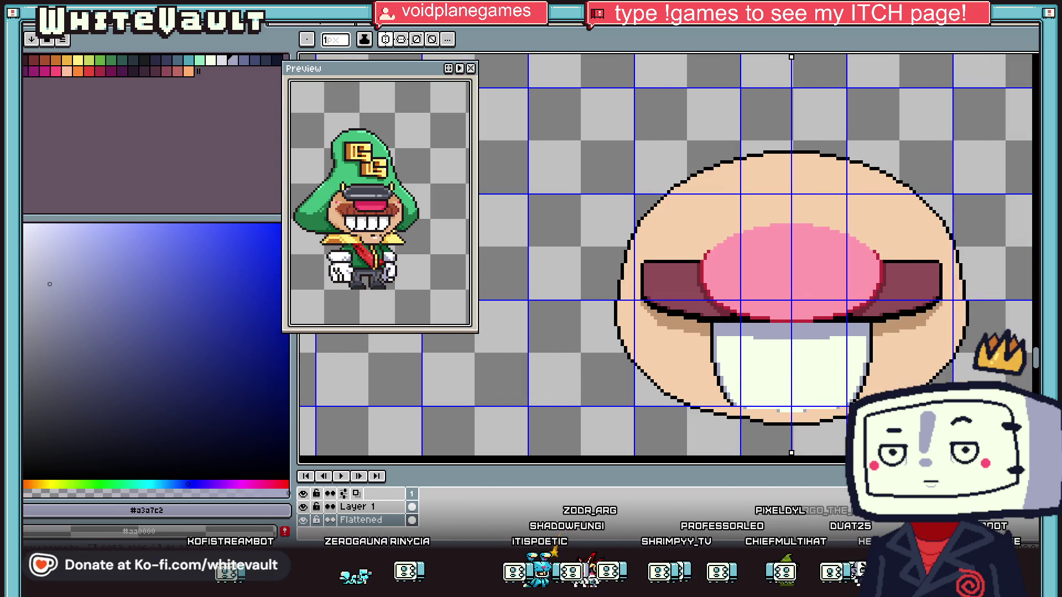
{"action": "key", "text": "i"}
{"action": "left_click", "coordinate": [895, 326]}
{"action": "scroll", "coordinate": [878, 359], "scroll_direction": "up", "scroll_amount": 2}
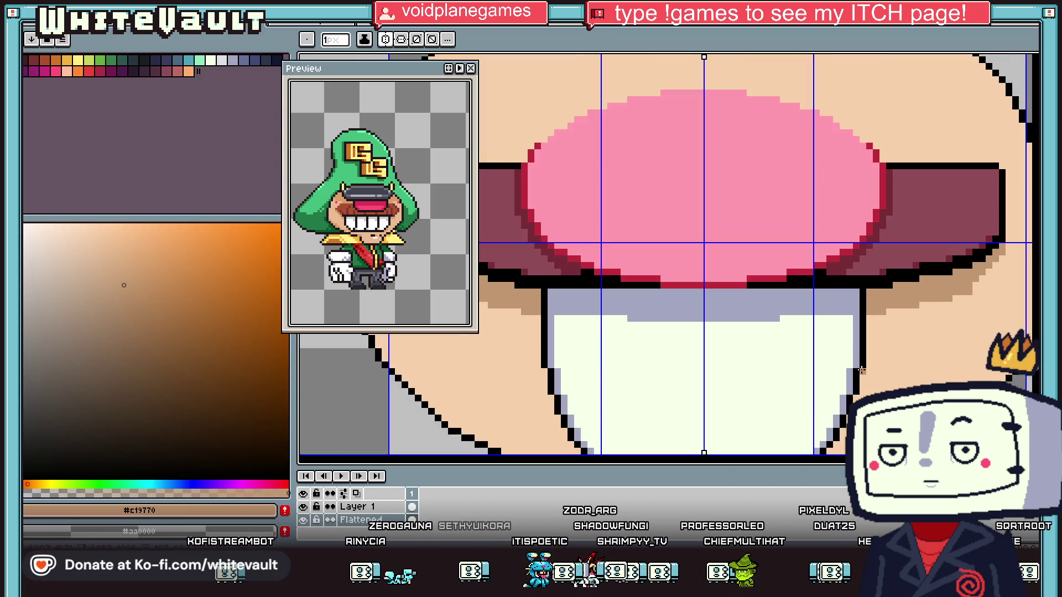
Zoom around the face to inspect the tan #c19770 shading now selected
{"action": "scroll", "coordinate": [912, 416], "scroll_direction": "up", "scroll_amount": 1}
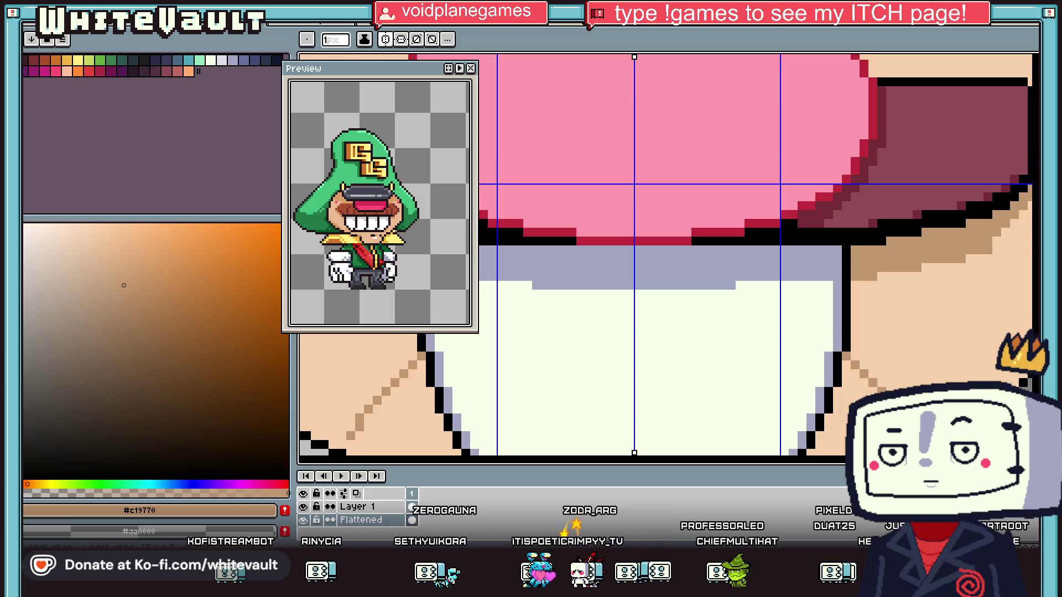
{"action": "scroll", "coordinate": [932, 396], "scroll_direction": "down", "scroll_amount": 3}
{"action": "scroll", "coordinate": [932, 397], "scroll_direction": "up", "scroll_amount": 2}
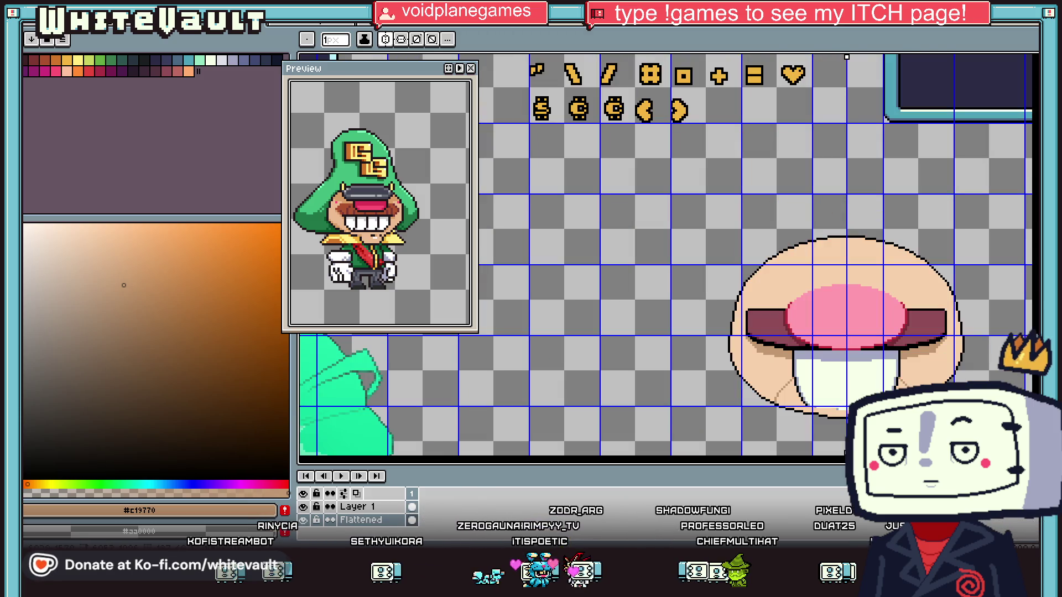
{"action": "scroll", "coordinate": [916, 402], "scroll_direction": "up", "scroll_amount": 2}
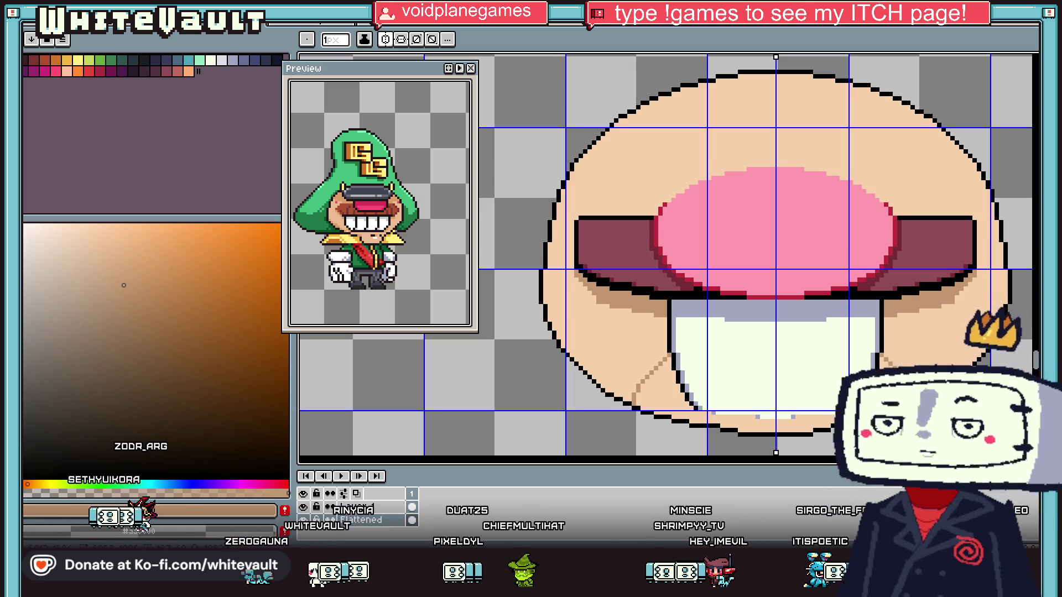
Recolour the left tooth's black outline with the sampled grey-blue tooth-shadow colour
{"action": "scroll", "coordinate": [932, 378], "scroll_direction": "up", "scroll_amount": 1}
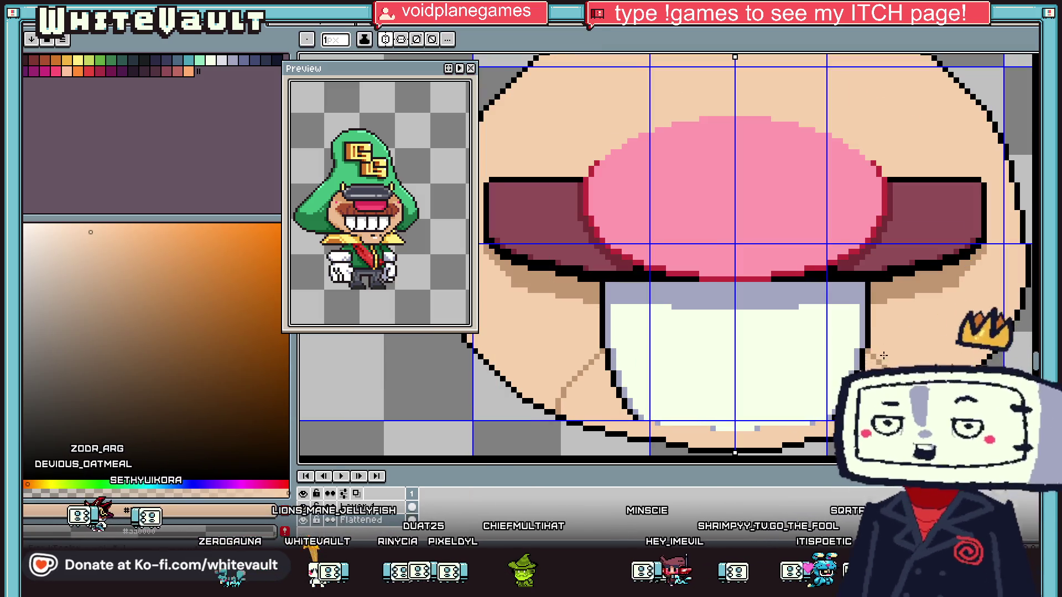
{"action": "scroll", "coordinate": [860, 347], "scroll_direction": "up", "scroll_amount": 2}
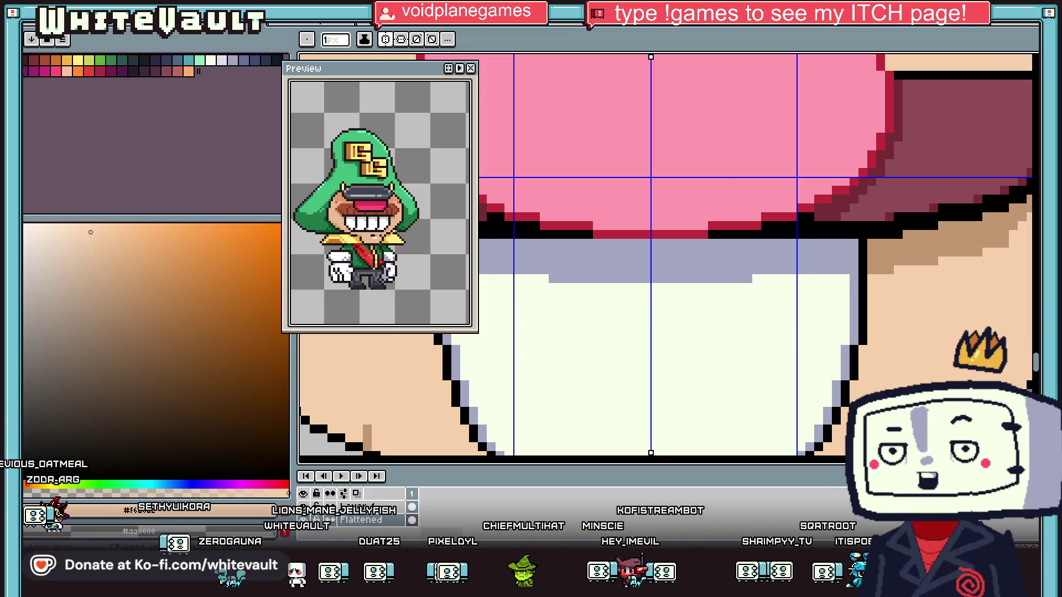
{"action": "scroll", "coordinate": [663, 254], "scroll_direction": "down", "scroll_amount": 1}
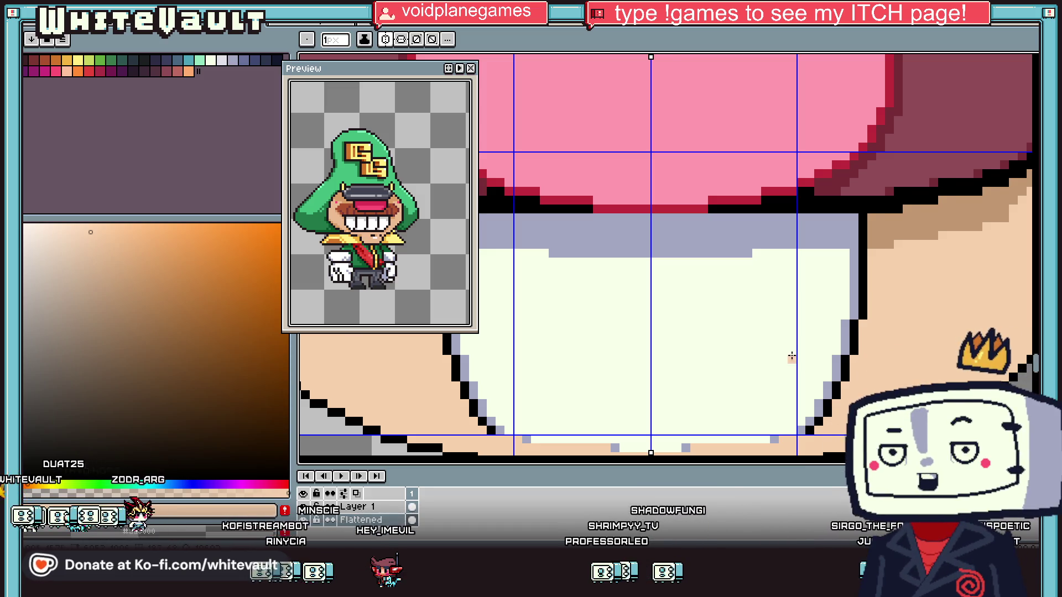
{"action": "scroll", "coordinate": [792, 356], "scroll_direction": "down", "scroll_amount": 3}
{"action": "scroll", "coordinate": [719, 332], "scroll_direction": "up", "scroll_amount": 4}
{"action": "key", "text": "i"}
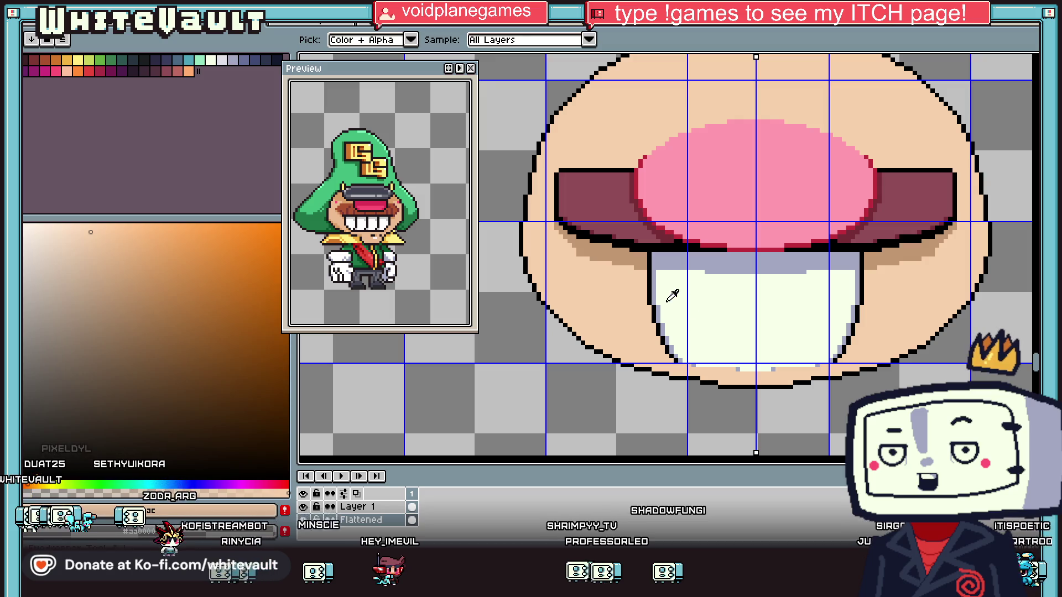
{"action": "scroll", "coordinate": [672, 296], "scroll_direction": "up", "scroll_amount": 2}
{"action": "left_click", "coordinate": [660, 246]}
{"action": "left_click", "coordinate": [252, 59]}
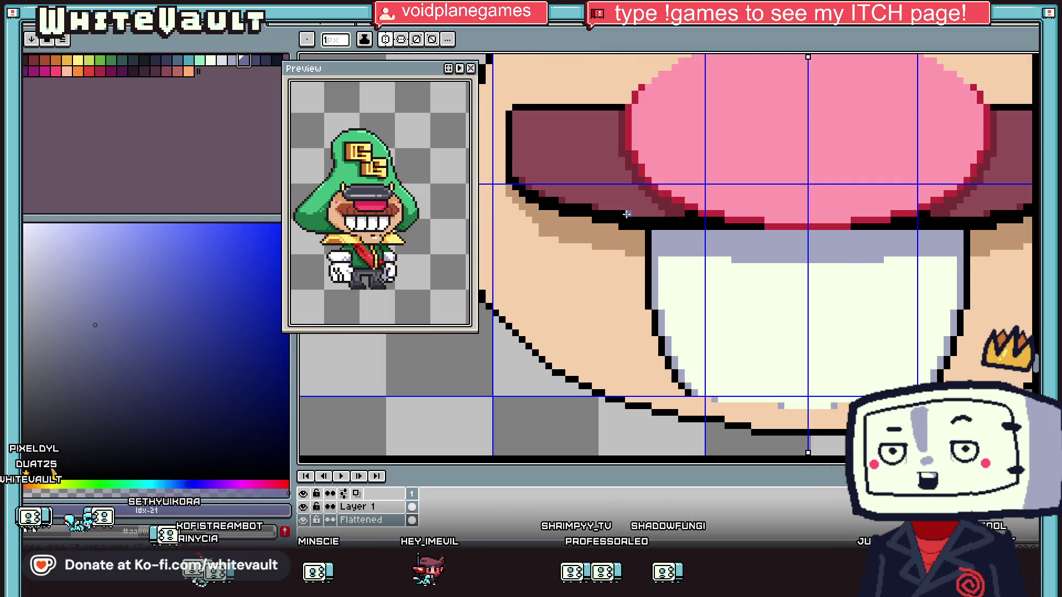
{"action": "key", "text": "b"}
{"action": "scroll", "coordinate": [653, 323], "scroll_direction": "up", "scroll_amount": 3}
{"action": "scroll", "coordinate": [653, 323], "scroll_direction": "down", "scroll_amount": 3}
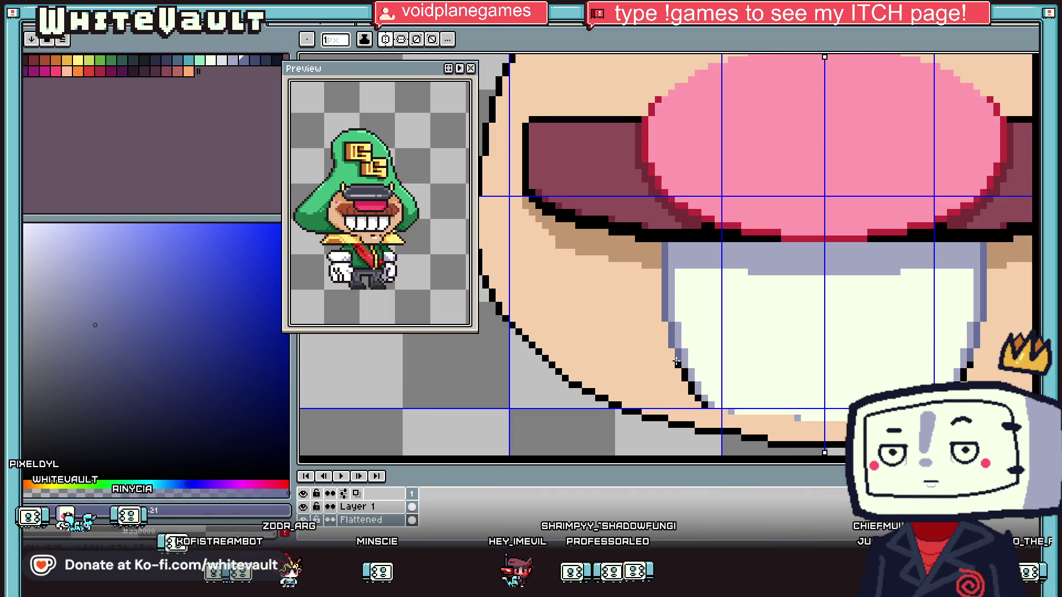
{"action": "left_click_drag", "start_coordinate": [674, 352], "coordinate": [690, 390]}
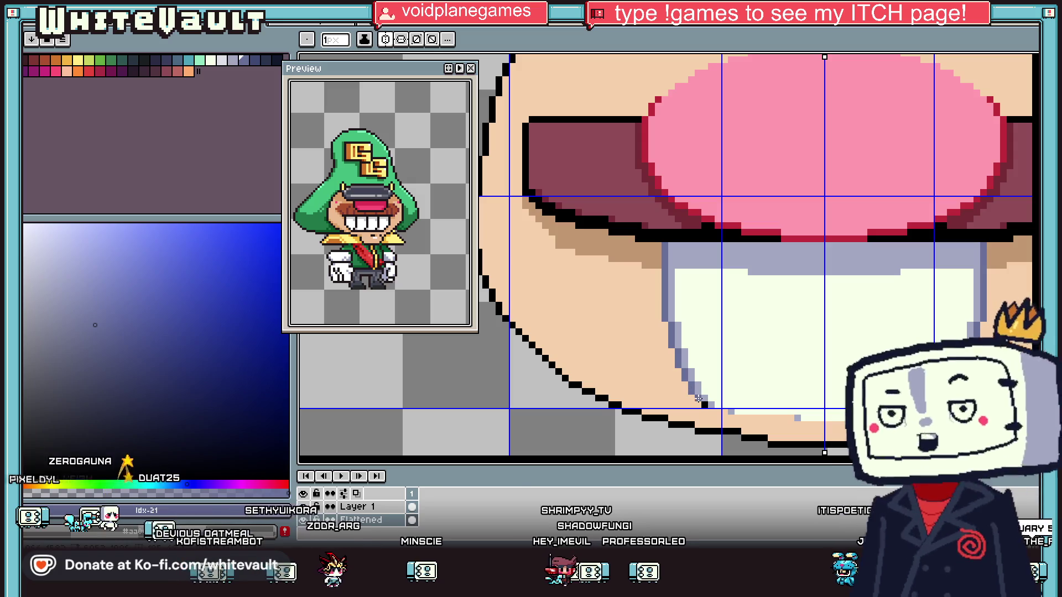
Line the right tooth edge with tan face-shadow pixels
{"action": "scroll", "coordinate": [752, 332], "scroll_direction": "down", "scroll_amount": 3}
{"action": "key", "text": "alt"}
{"action": "scroll", "coordinate": [832, 332], "scroll_direction": "up", "scroll_amount": 5}
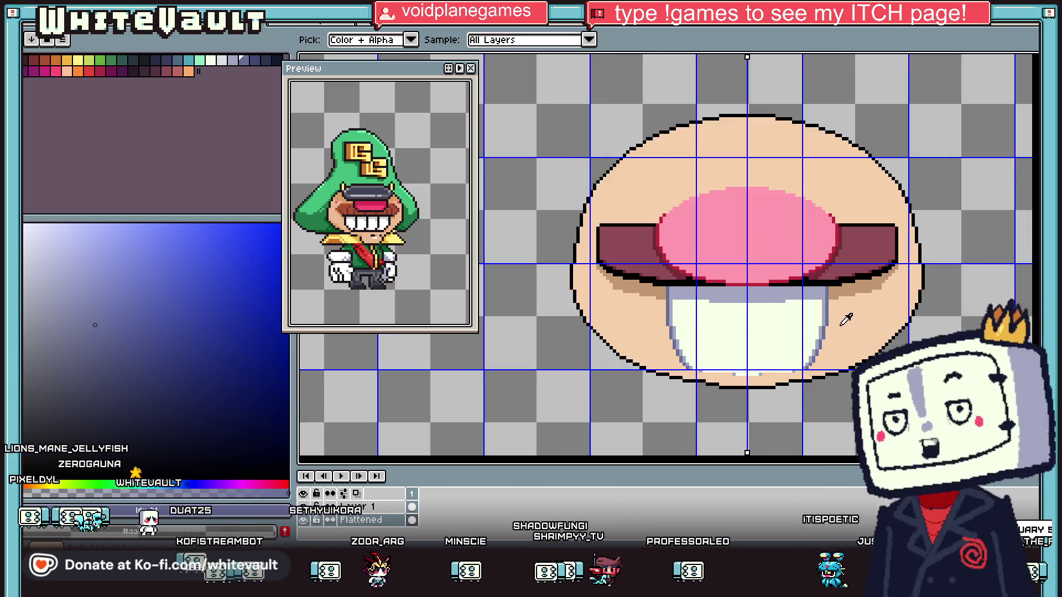
{"action": "left_click", "coordinate": [810, 325]}
{"action": "left_click_drag", "start_coordinate": [808, 327], "coordinate": [776, 415]}
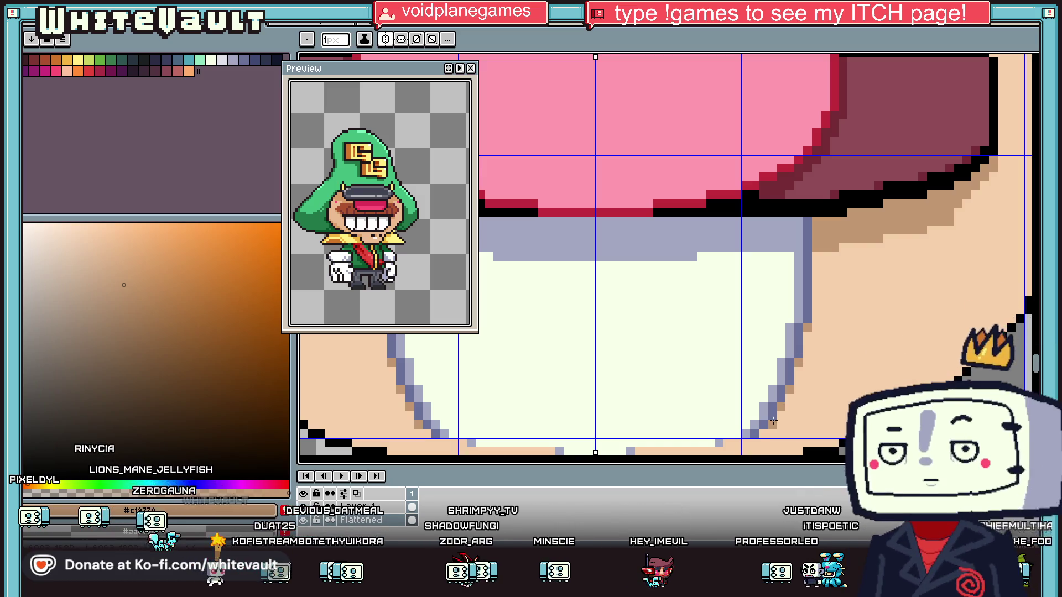
Draw mirrored tan shadow lines down both cheeks
{"action": "scroll", "coordinate": [776, 415], "scroll_direction": "down", "scroll_amount": 3}
{"action": "scroll", "coordinate": [791, 400], "scroll_direction": "up", "scroll_amount": 2}
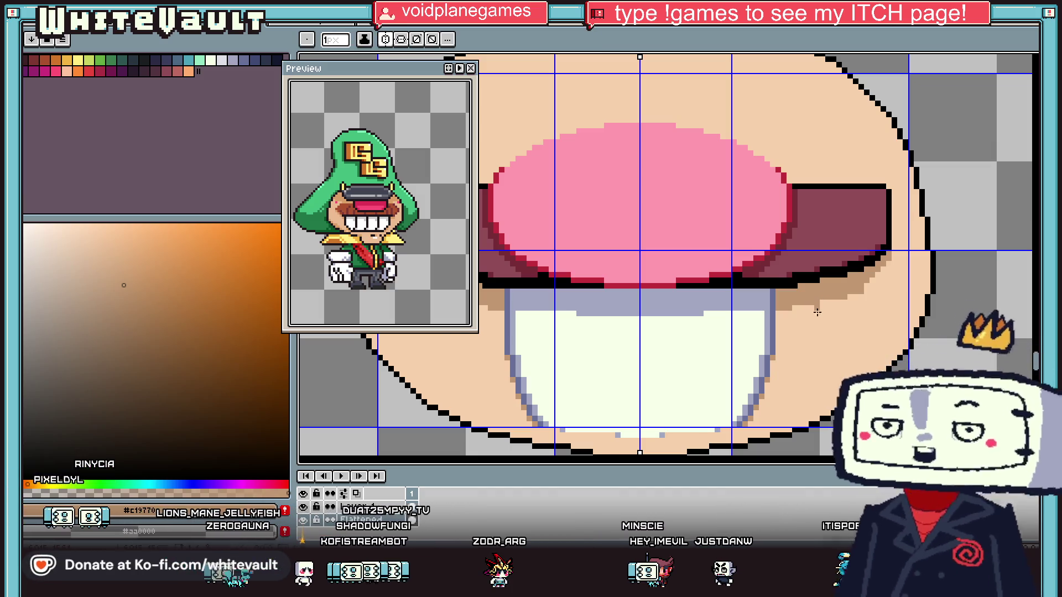
{"action": "left_click_drag", "start_coordinate": [816, 301], "coordinate": [816, 397]}
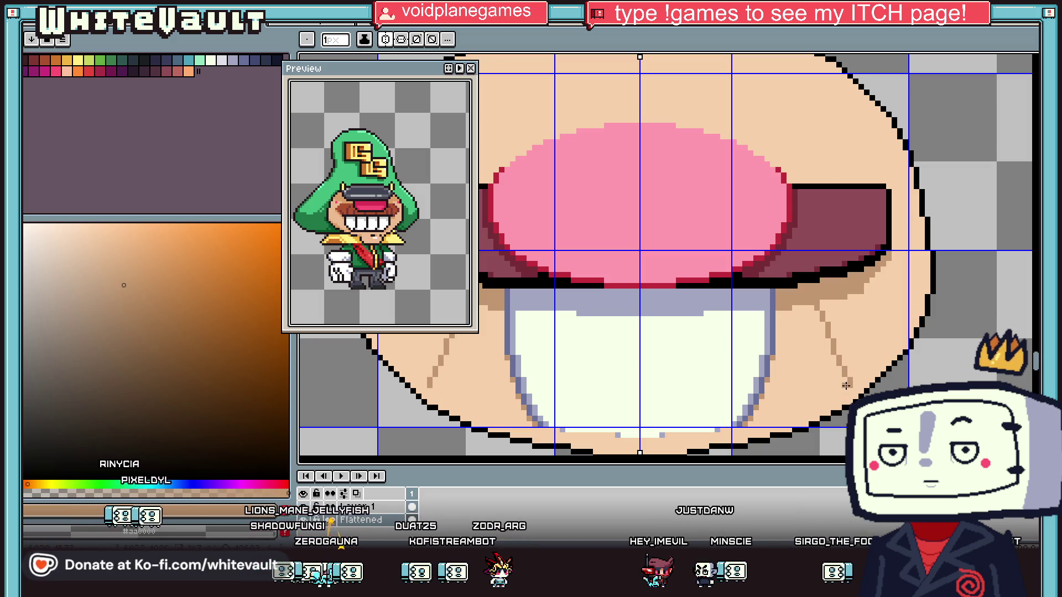
Zoom in on the mouth and eyedrop the lip pink as the drawing colour
{"action": "scroll", "coordinate": [846, 385], "scroll_direction": "up", "scroll_amount": 2}
{"action": "scroll", "coordinate": [839, 405], "scroll_direction": "down", "scroll_amount": 3}
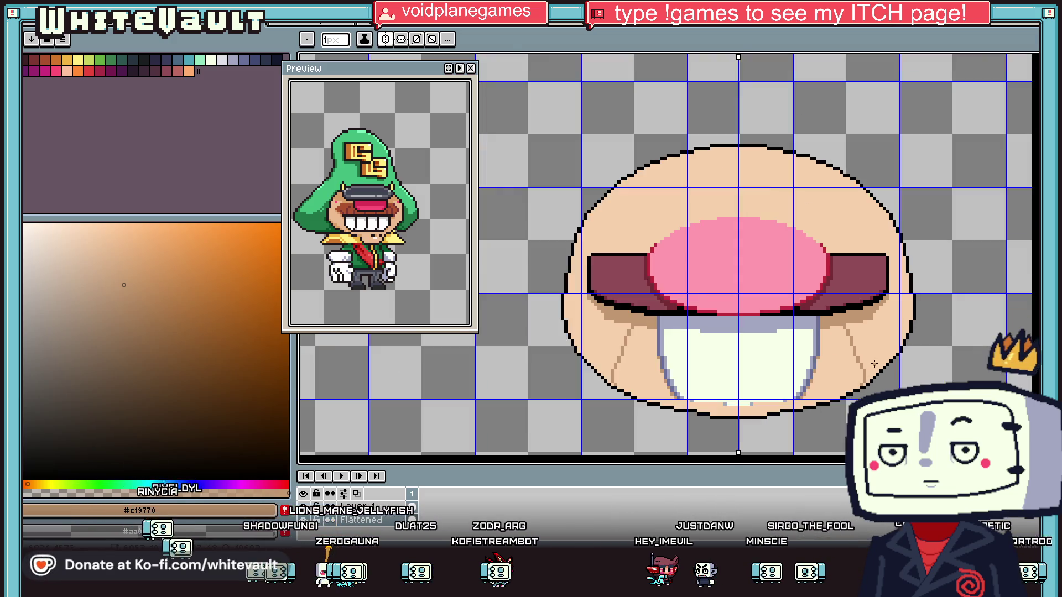
{"action": "scroll", "coordinate": [873, 355], "scroll_direction": "up", "scroll_amount": 3}
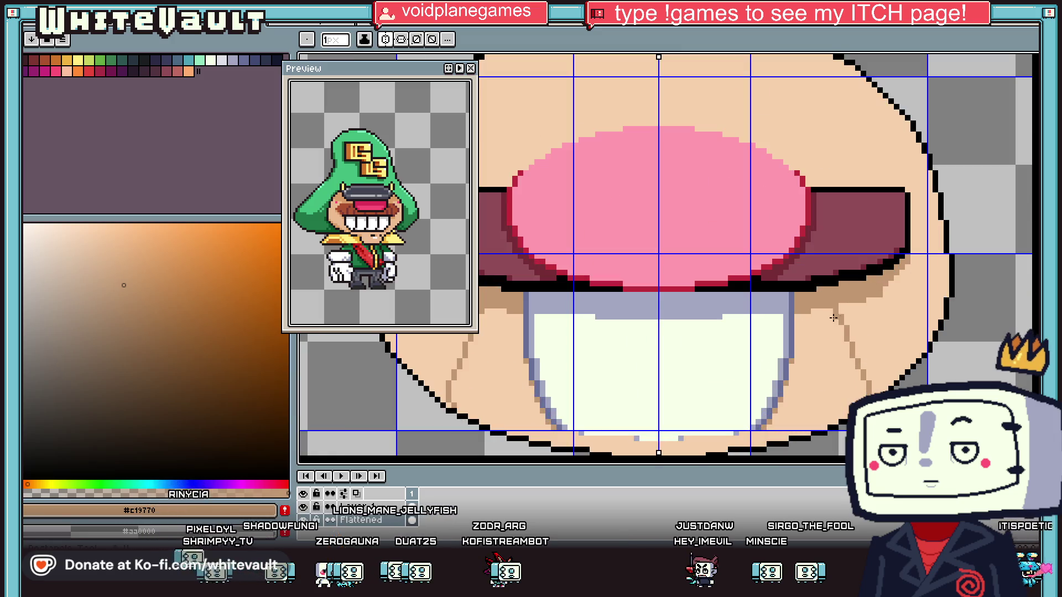
{"action": "scroll", "coordinate": [830, 301], "scroll_direction": "up", "scroll_amount": 1}
{"action": "key", "text": "alt"}
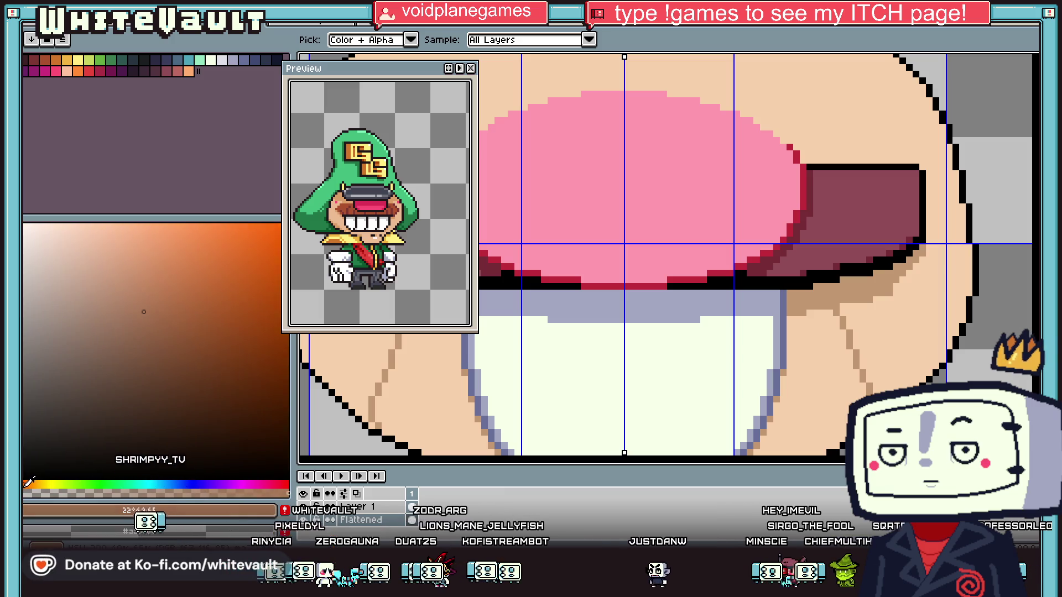
{"action": "scroll", "coordinate": [819, 321], "scroll_direction": "up", "scroll_amount": 1}
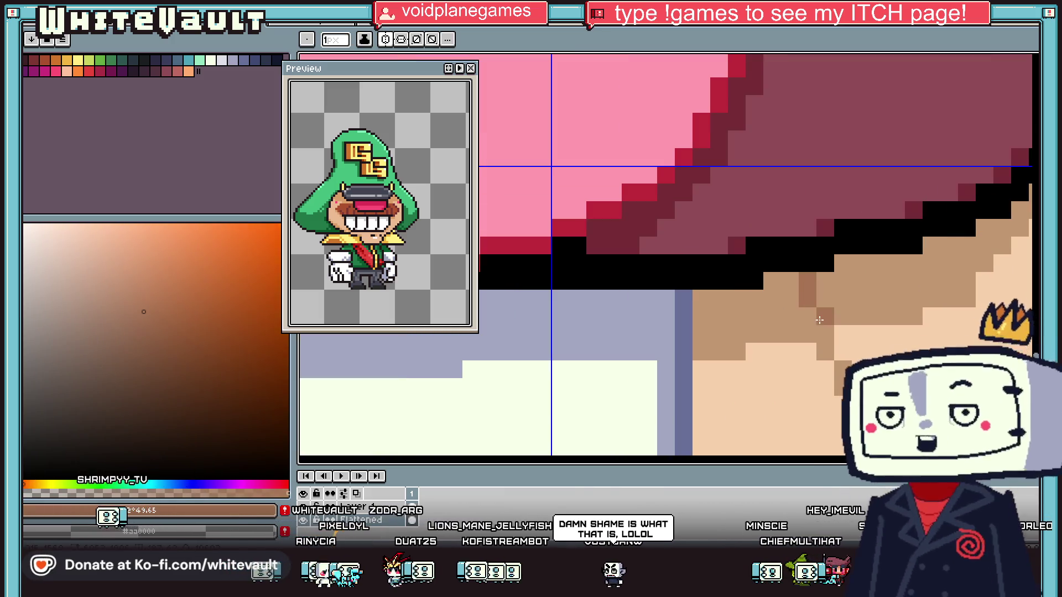
{"action": "scroll", "coordinate": [777, 378], "scroll_direction": "down", "scroll_amount": 3}
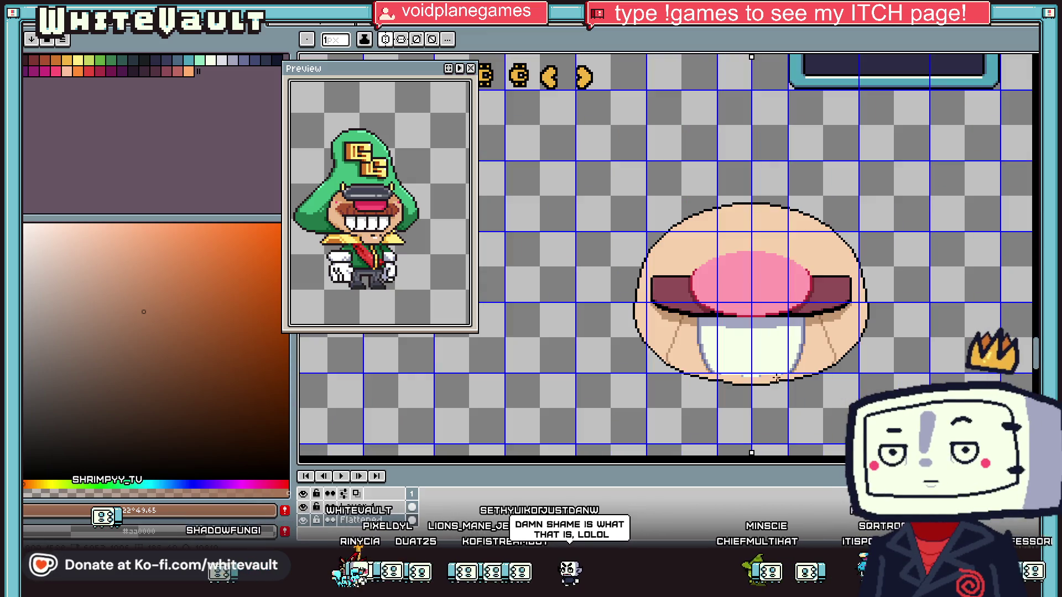
{"action": "key", "text": "alt"}
{"action": "scroll", "coordinate": [740, 381], "scroll_direction": "up", "scroll_amount": 1}
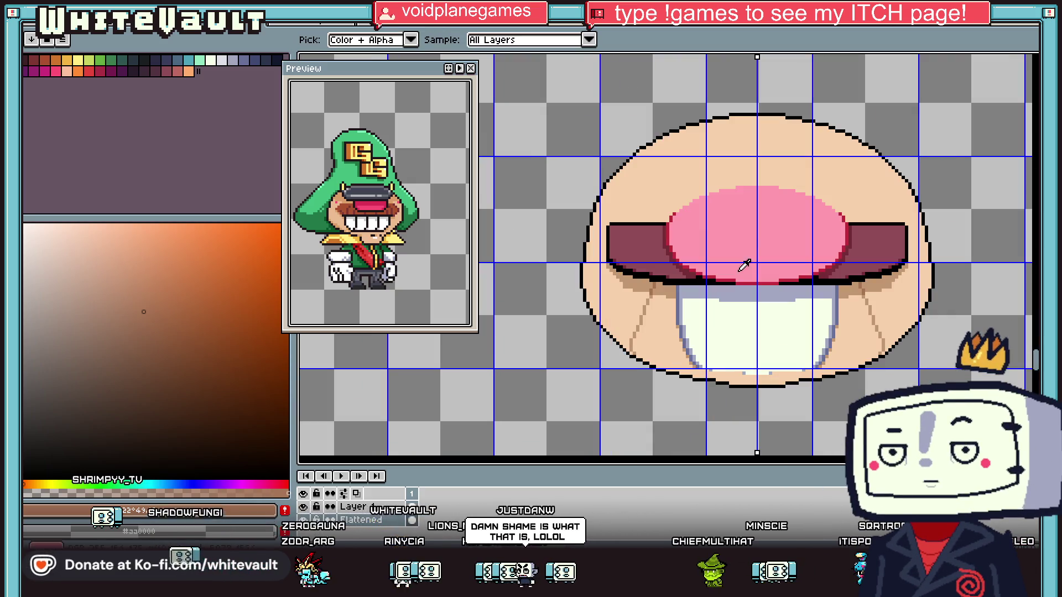
{"action": "left_click", "coordinate": [739, 269], "text": "alt"}
{"action": "scroll", "coordinate": [719, 373], "scroll_direction": "up", "scroll_amount": 2}
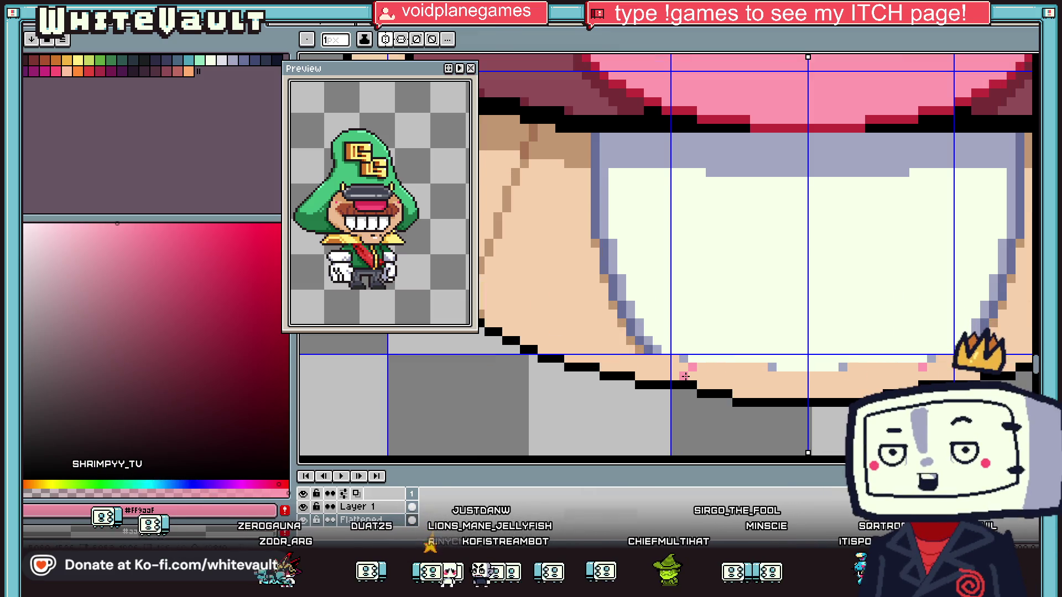
Repaint a pink lip-corner pixel in the face tan #c19770, then zoom out and in to check
{"action": "key", "text": "g"}
{"action": "scroll", "coordinate": [814, 378], "scroll_direction": "down", "scroll_amount": 4}
{"action": "key", "text": "alt"}
{"action": "scroll", "coordinate": [840, 381], "scroll_direction": "up", "scroll_amount": 4}
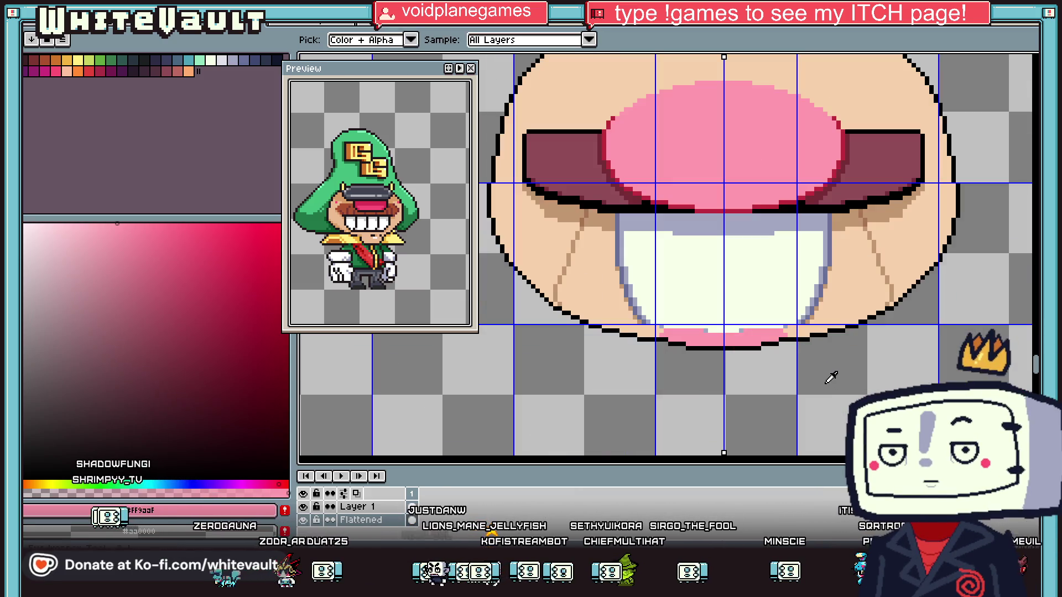
{"action": "left_click", "coordinate": [714, 276], "text": "alt"}
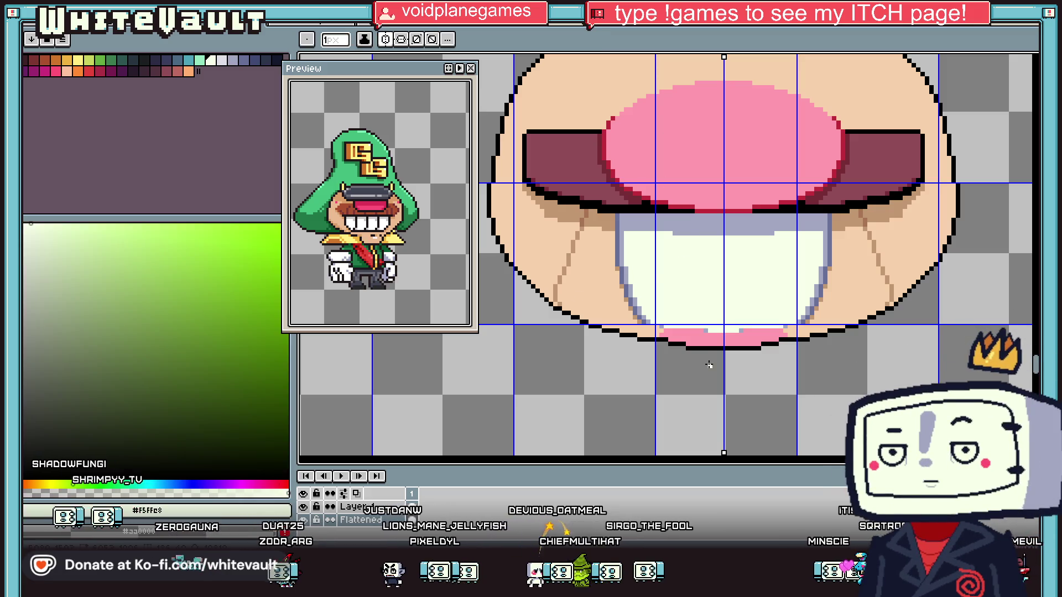
{"action": "scroll", "coordinate": [694, 336], "scroll_direction": "up", "scroll_amount": 2}
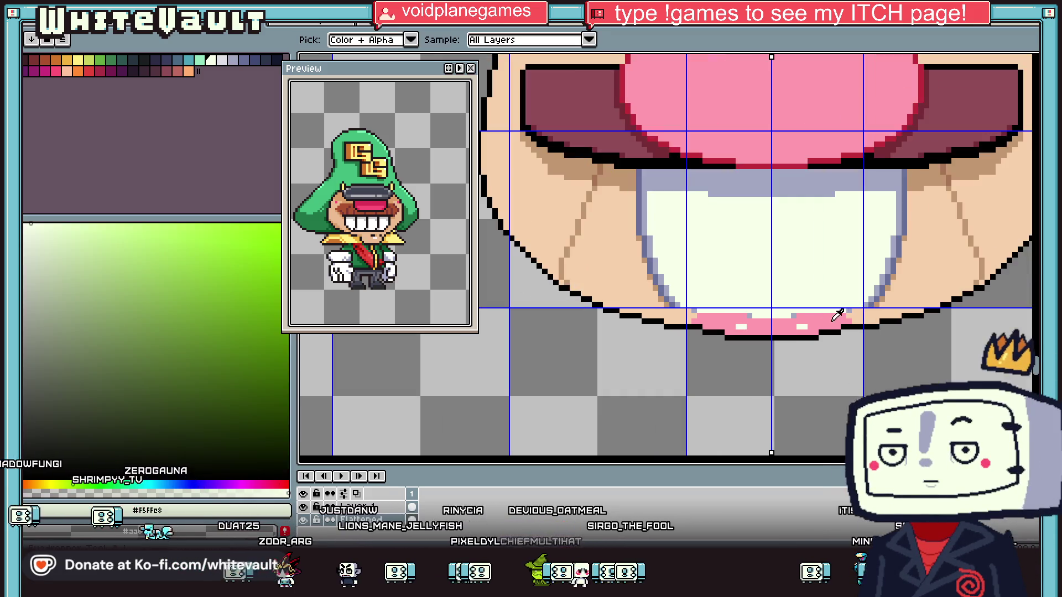
{"action": "left_click", "coordinate": [911, 287], "text": "alt"}
{"action": "scroll", "coordinate": [909, 309], "scroll_direction": "up", "scroll_amount": 1}
{"action": "left_click", "coordinate": [845, 323]}
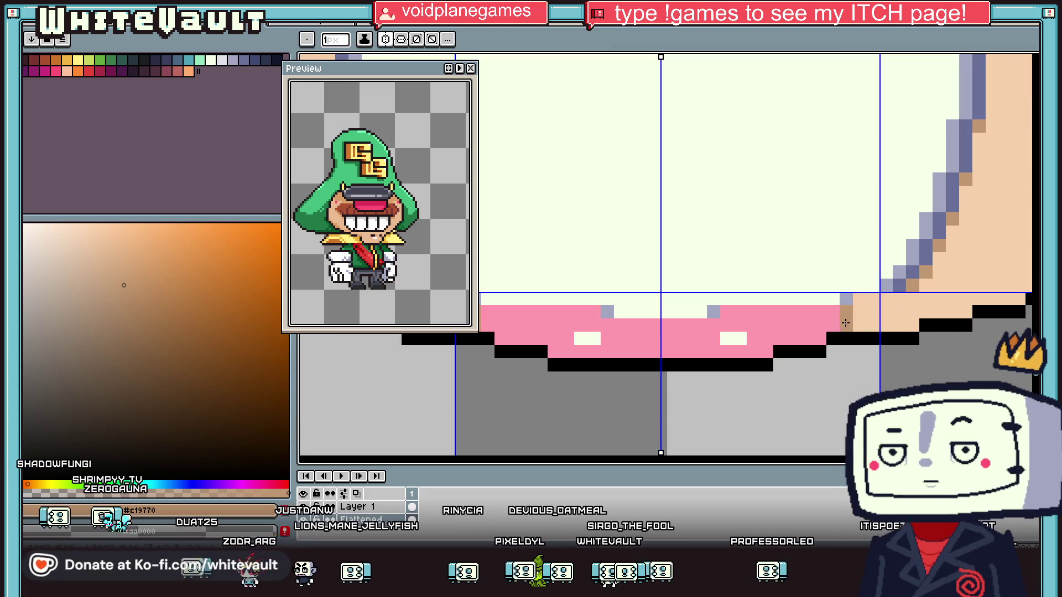
{"action": "left_click", "coordinate": [666, 341], "text": "alt"}
{"action": "scroll", "coordinate": [666, 341], "scroll_direction": "down", "scroll_amount": 4}
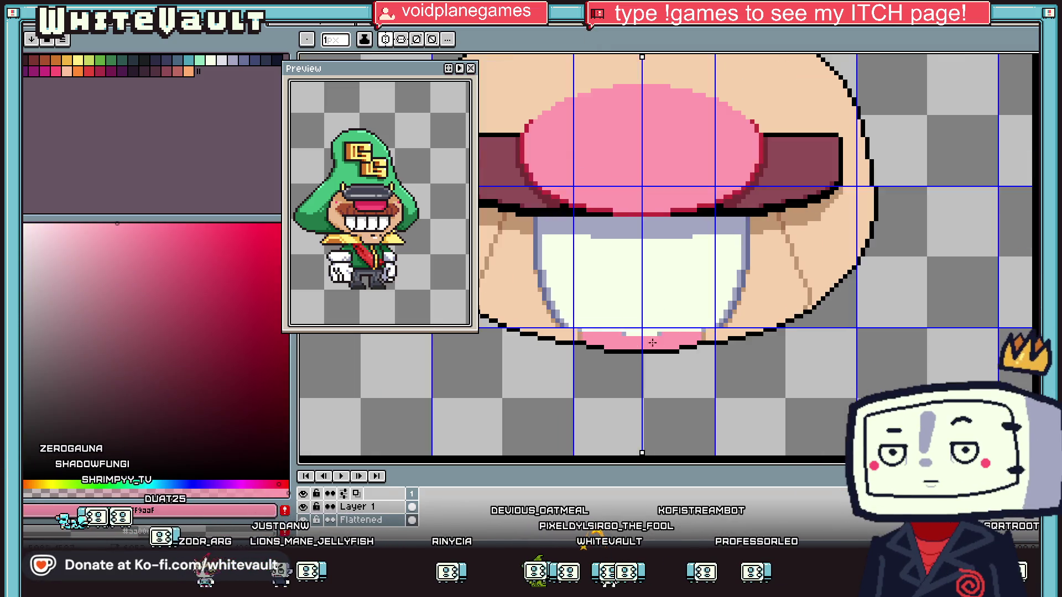
{"action": "scroll", "coordinate": [666, 341], "scroll_direction": "down", "scroll_amount": 2}
{"action": "scroll", "coordinate": [675, 313], "scroll_direction": "up", "scroll_amount": 4}
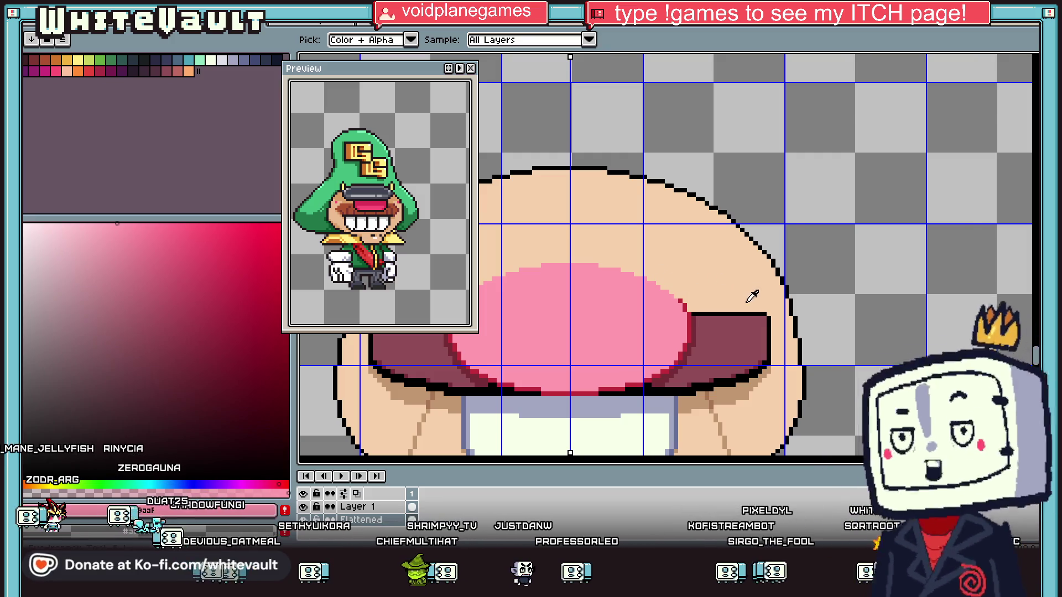
Outline an eye white in the teeth's cream on the upper face and fill it with cream
{"action": "scroll", "coordinate": [754, 310], "scroll_direction": "up", "scroll_amount": 1}
{"action": "scroll", "coordinate": [718, 376], "scroll_direction": "down", "scroll_amount": 2}
{"action": "left_click", "coordinate": [671, 420], "text": "alt"}
{"action": "scroll", "coordinate": [689, 331], "scroll_direction": "up", "scroll_amount": 5}
{"action": "mouse_move", "coordinate": [689, 332]}
{"action": "left_mouse_down"}
{"action": "mouse_move", "coordinate": [688, 297]}
{"action": "mouse_move", "coordinate": [746, 231]}
{"action": "mouse_move", "coordinate": [858, 225]}
{"action": "mouse_move", "coordinate": [907, 244]}
{"action": "left_mouse_up"}
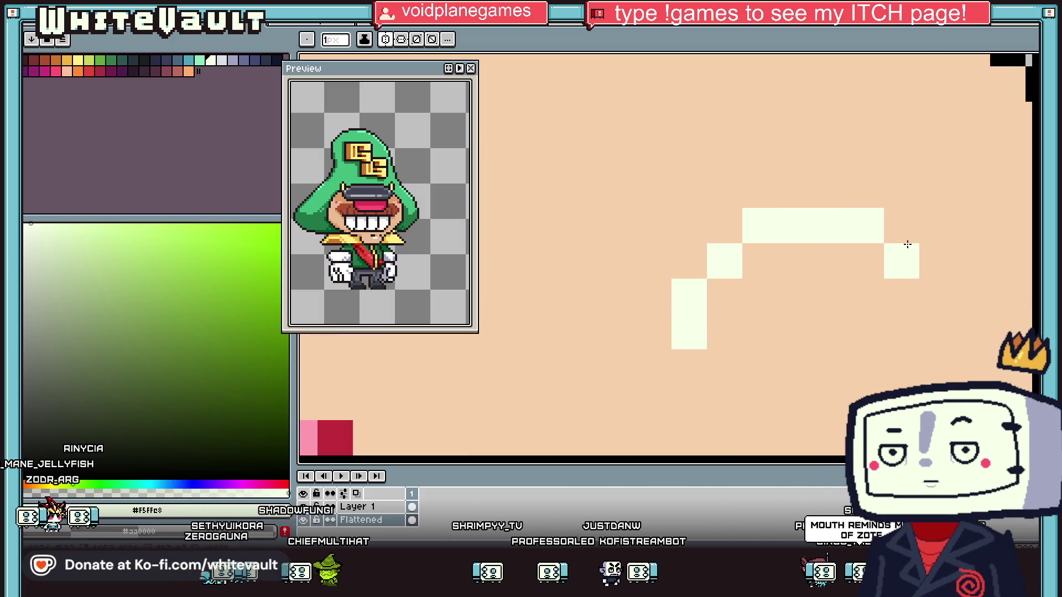
{"action": "left_click_drag", "start_coordinate": [937, 337], "coordinate": [701, 360]}
{"action": "key", "text": "g"}
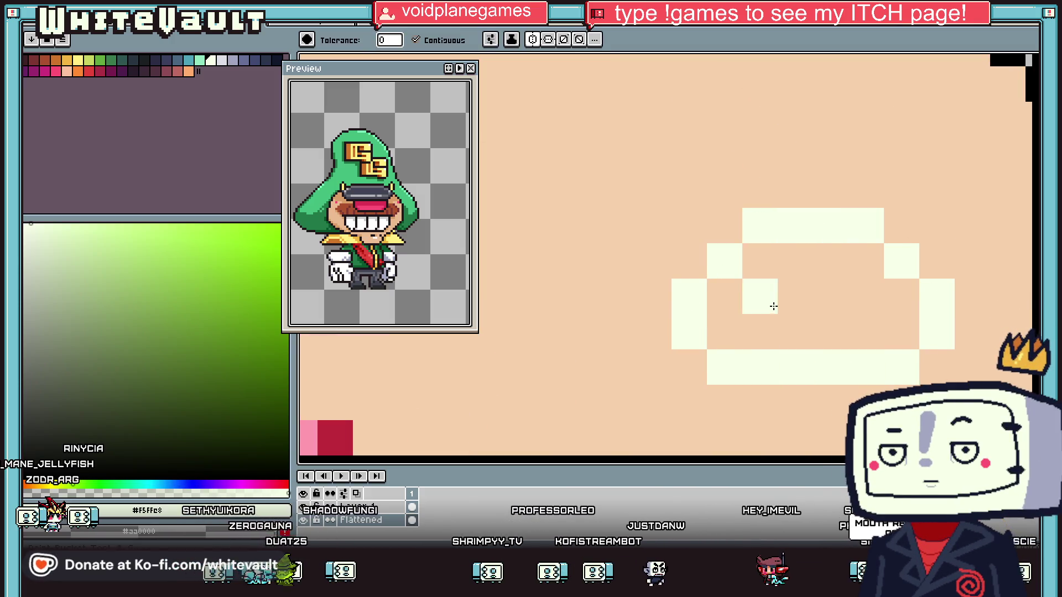
{"action": "left_click", "coordinate": [770, 304]}
Sample the face's skin tone and return to the pencil for tan lid pixels
{"action": "scroll", "coordinate": [770, 303], "scroll_direction": "down", "scroll_amount": 3}
{"action": "scroll", "coordinate": [826, 318], "scroll_direction": "down", "scroll_amount": 2}
{"action": "left_click", "coordinate": [664, 371], "text": "alt"}
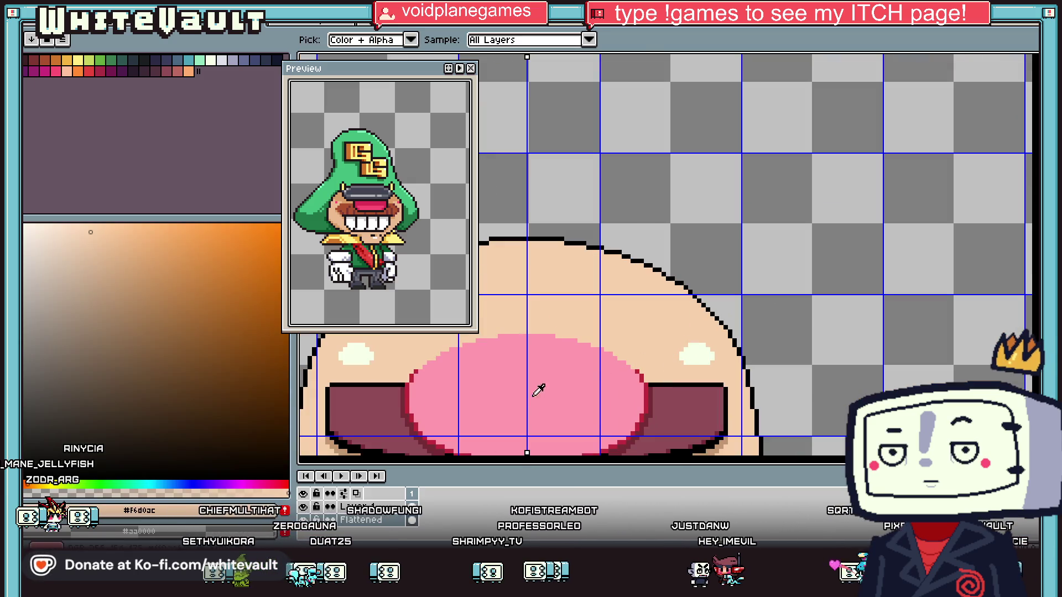
{"action": "scroll", "coordinate": [727, 437], "scroll_direction": "up", "scroll_amount": 1}
{"action": "scroll", "coordinate": [721, 434], "scroll_direction": "down", "scroll_amount": 2}
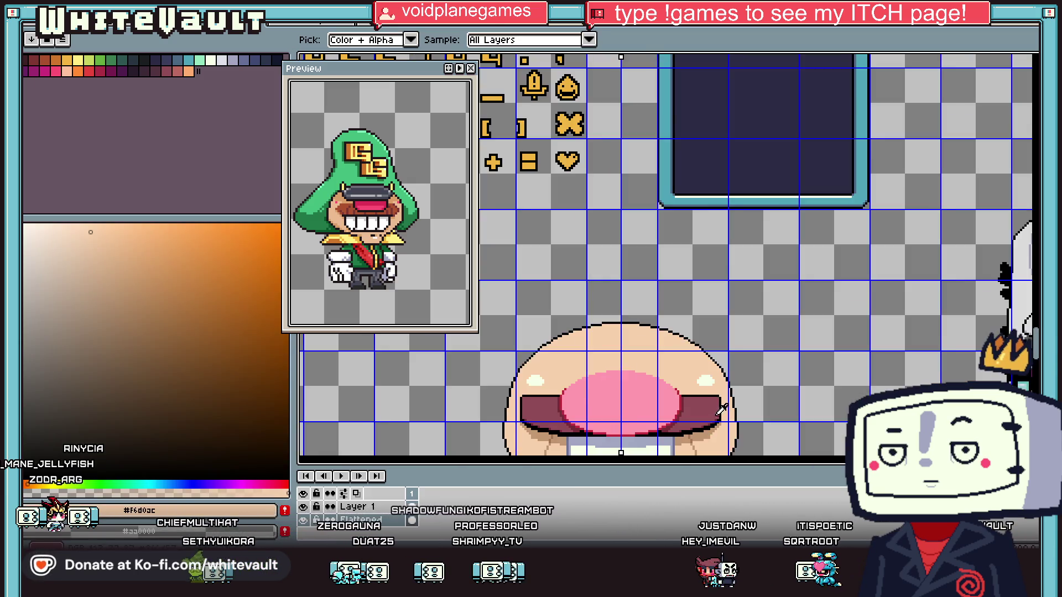
{"action": "scroll", "coordinate": [717, 434], "scroll_direction": "up", "scroll_amount": 2}
{"action": "key", "text": "b"}
{"action": "scroll", "coordinate": [674, 330], "scroll_direction": "up", "scroll_amount": 2}
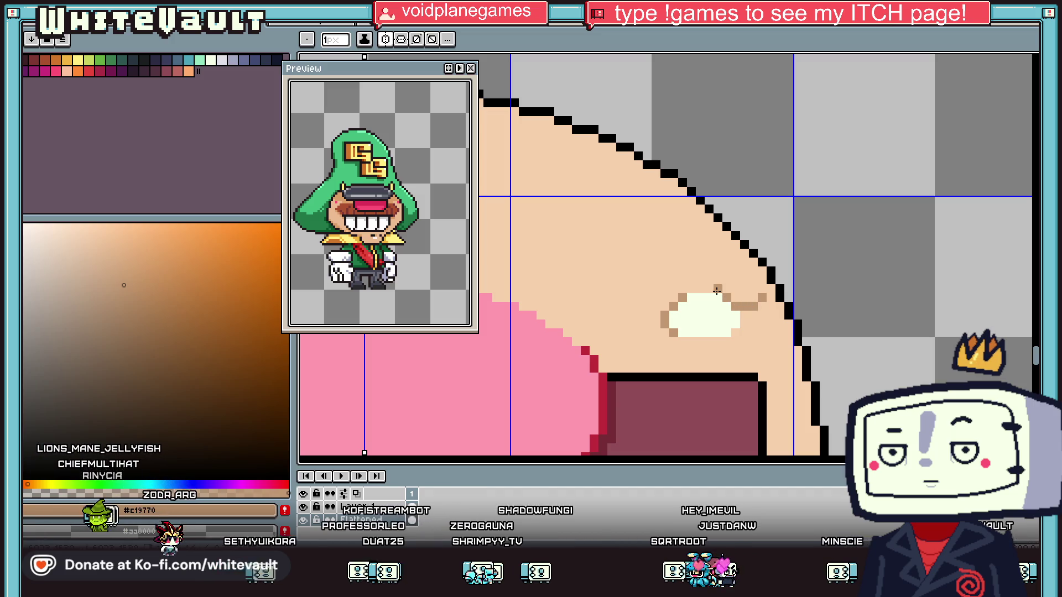
Undo the tan row above the eye white and add a tan pixel below it
{"action": "key", "text": "ctrl+z"}
{"action": "key", "text": "i"}
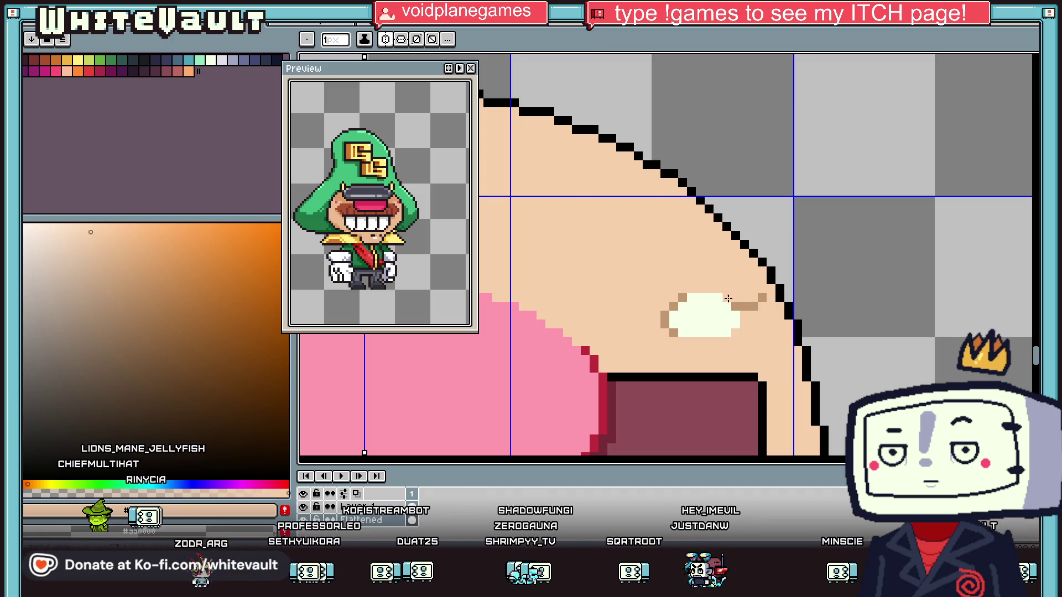
{"action": "key", "text": "b"}
{"action": "scroll", "coordinate": [694, 346], "scroll_direction": "up", "scroll_amount": 1}
{"action": "left_click", "coordinate": [645, 349]}
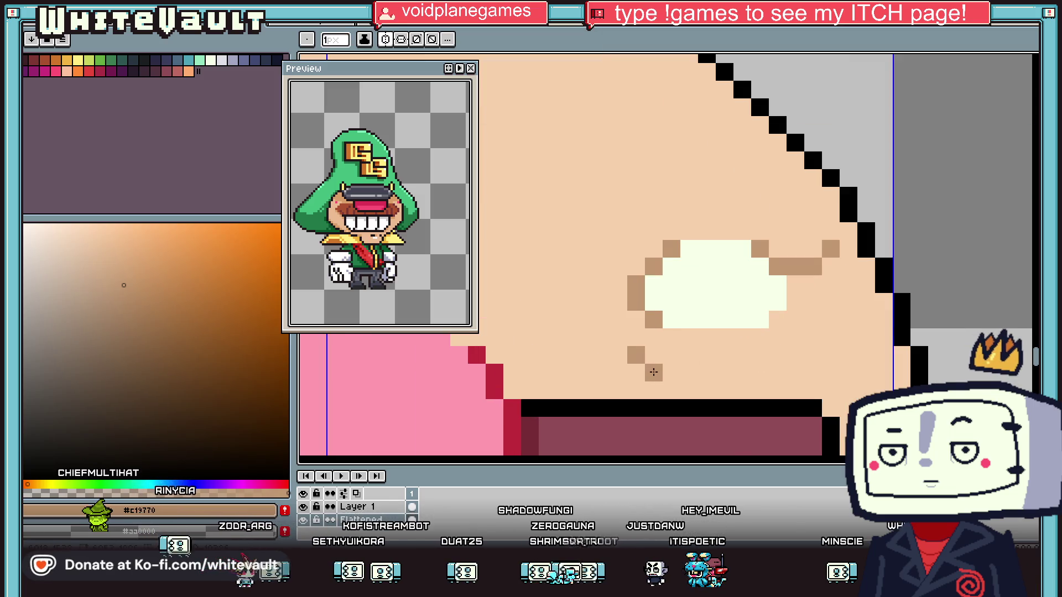
{"action": "key", "text": "i"}
{"action": "left_click", "coordinate": [743, 285]}
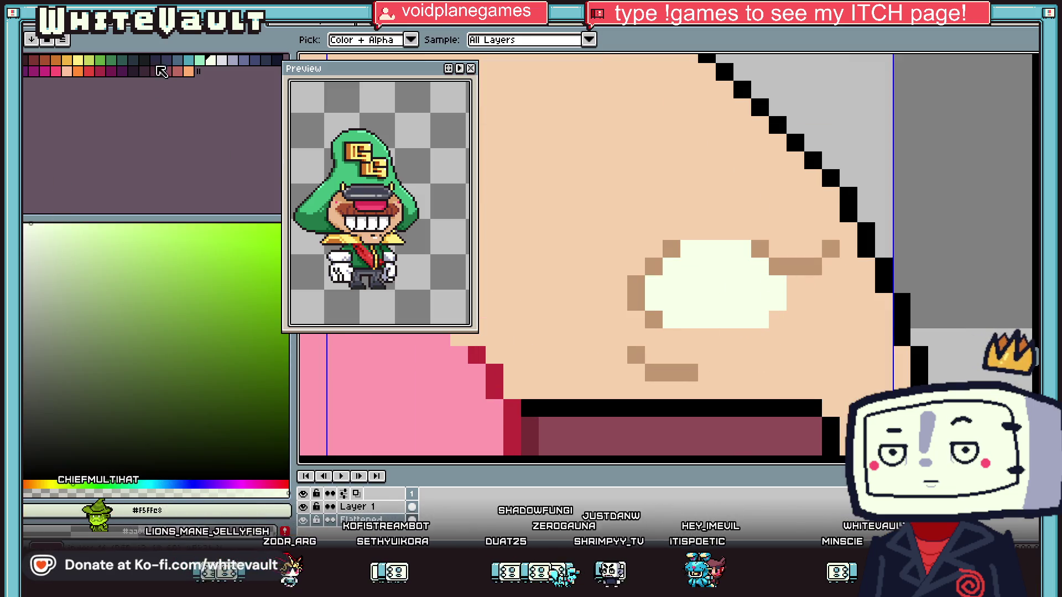
Paint a teal iris inside the eye white with a black pupil at its centre
{"action": "left_click", "coordinate": [189, 60]}
{"action": "key", "text": "b"}
{"action": "left_click", "coordinate": [690, 268]}
{"action": "scroll", "coordinate": [692, 275], "scroll_direction": "up", "scroll_amount": 1}
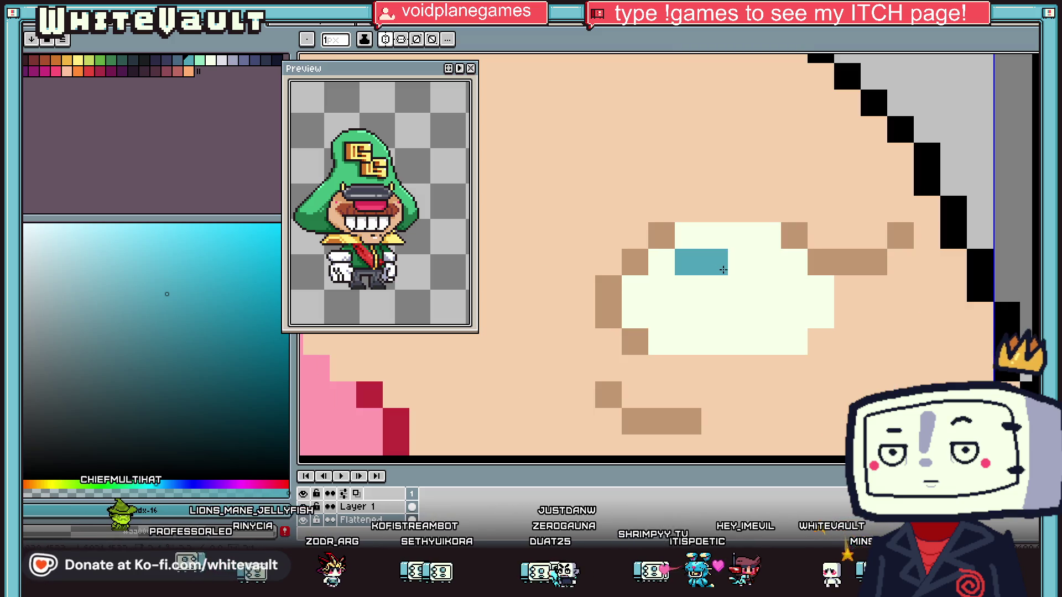
{"action": "left_click", "coordinate": [688, 289]}
{"action": "key", "text": "i"}
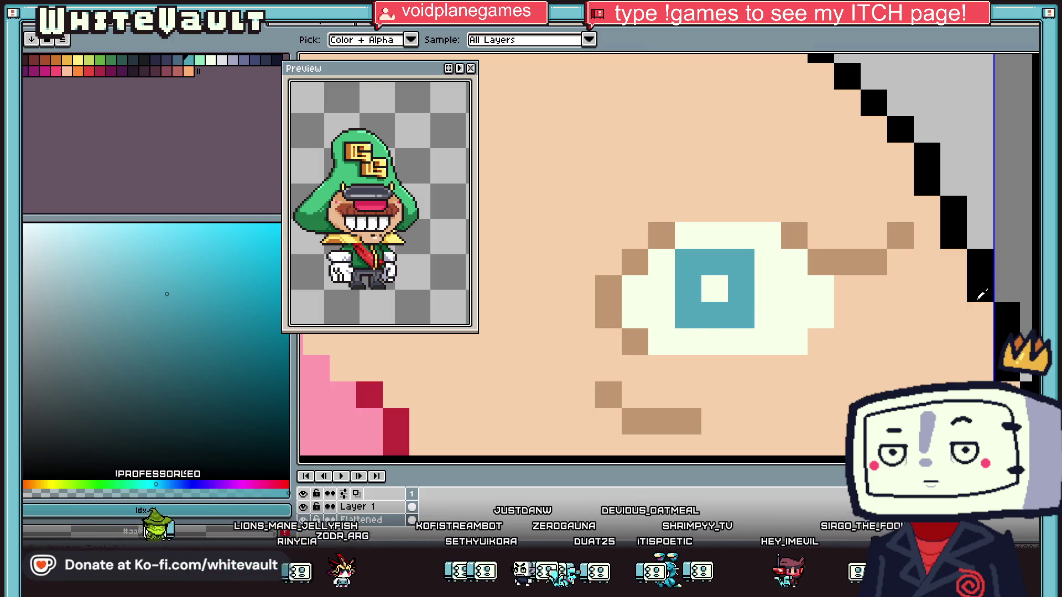
{"action": "key", "text": "b"}
{"action": "left_click", "coordinate": [714, 288]}
{"action": "key", "text": "i"}
{"action": "left_click", "coordinate": [603, 303]}
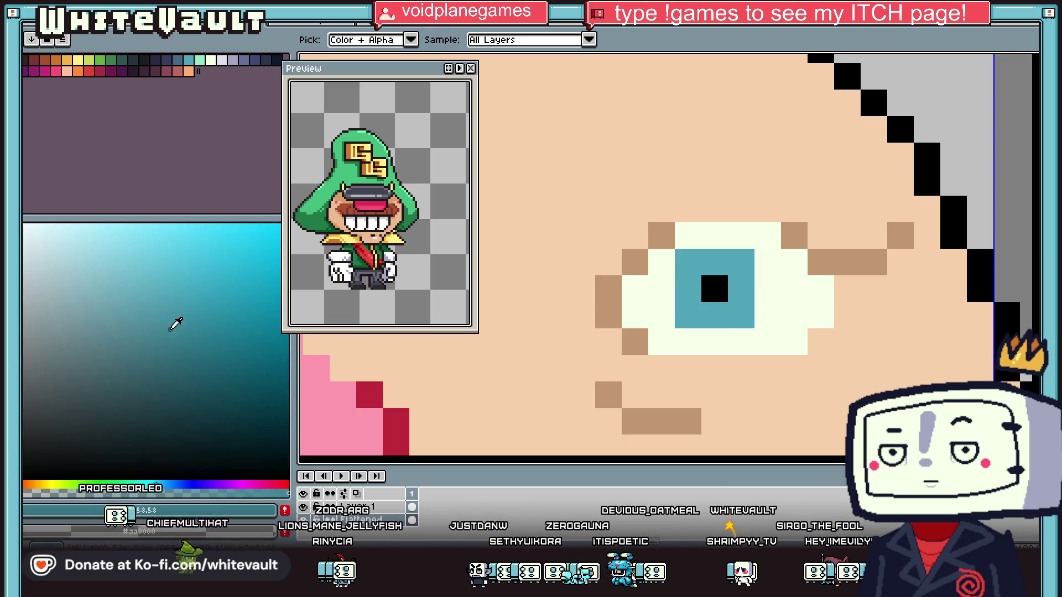
Shade the upper iris darker teal and add a light cyan highlight right of the pupil
{"action": "key", "text": "b"}
{"action": "left_click", "coordinate": [717, 281]}
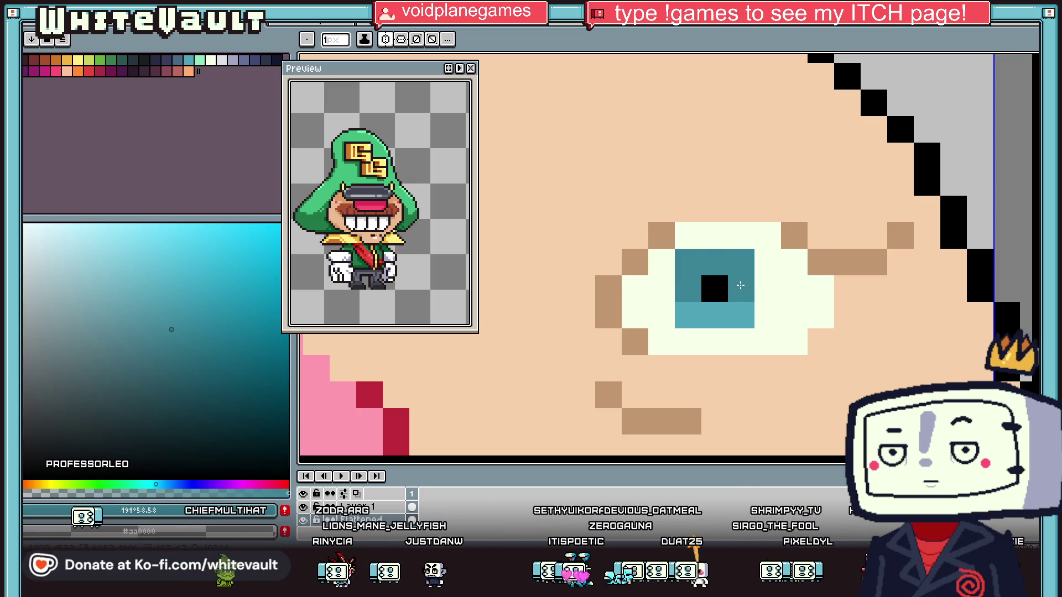
{"action": "key", "text": "i"}
{"action": "left_click", "coordinate": [741, 310]}
{"action": "key", "text": "b"}
{"action": "left_click", "coordinate": [740, 287]}
{"action": "key", "text": "i"}
{"action": "key", "text": "b"}
{"action": "key", "text": "i"}
{"action": "key", "text": "b"}
{"action": "left_click", "coordinate": [741, 315]}
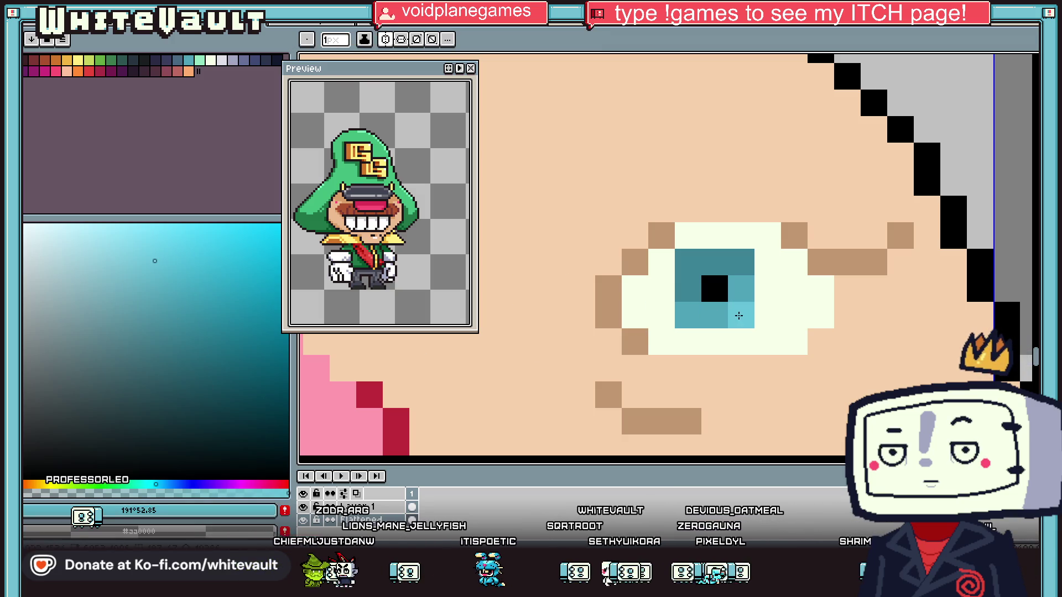
{"action": "key", "text": "i"}
Shade the eye white's top row grey and undo a stray teal pixel left of the eye
{"action": "left_click", "coordinate": [663, 303]}
{"action": "key", "text": "b"}
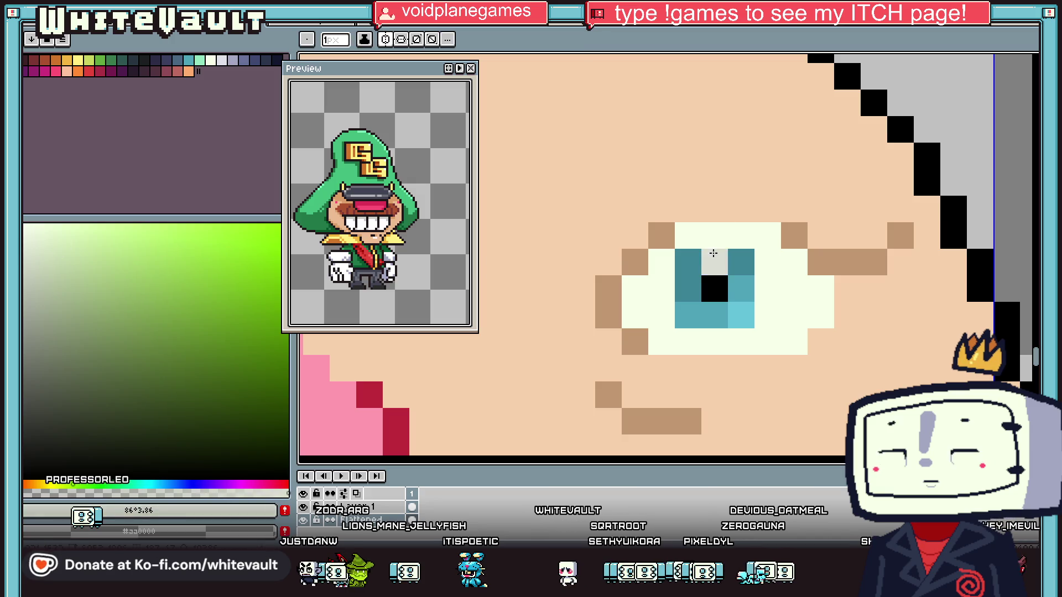
{"action": "left_click_drag", "start_coordinate": [774, 235], "coordinate": [685, 235]}
{"action": "key", "text": "i"}
{"action": "left_click", "coordinate": [714, 262]}
{"action": "key", "text": "b"}
{"action": "left_click", "coordinate": [569, 262]}
{"action": "key", "text": "ctrl+z"}
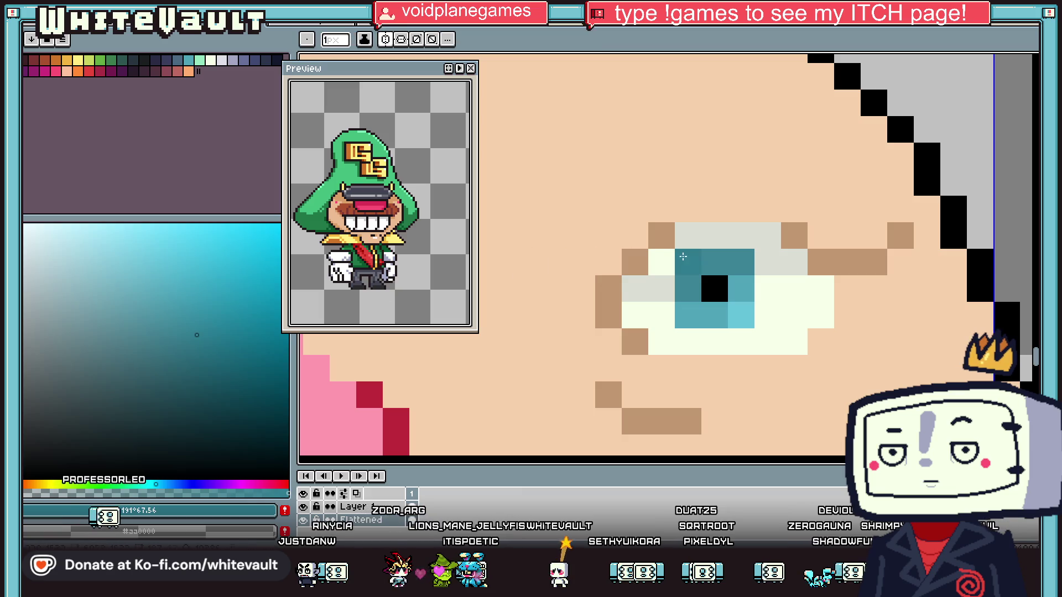
{"action": "key", "text": "i"}
{"action": "scroll", "coordinate": [774, 315], "scroll_direction": "down", "scroll_amount": 10}
{"action": "scroll", "coordinate": [774, 321], "scroll_direction": "up", "scroll_amount": 5}
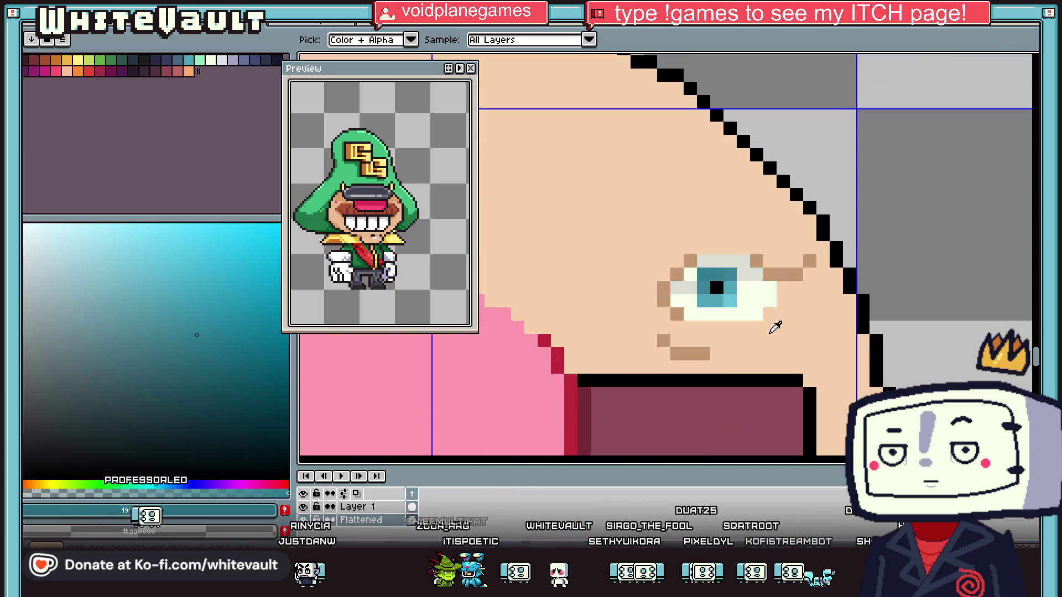
Recolour a couple of eye pixels light grey
{"action": "left_click", "coordinate": [771, 324]}
{"action": "scroll", "coordinate": [769, 276], "scroll_direction": "up", "scroll_amount": 2}
{"action": "left_click", "coordinate": [763, 246]}
{"action": "left_click", "coordinate": [781, 327]}
{"action": "left_click", "coordinate": [773, 297]}
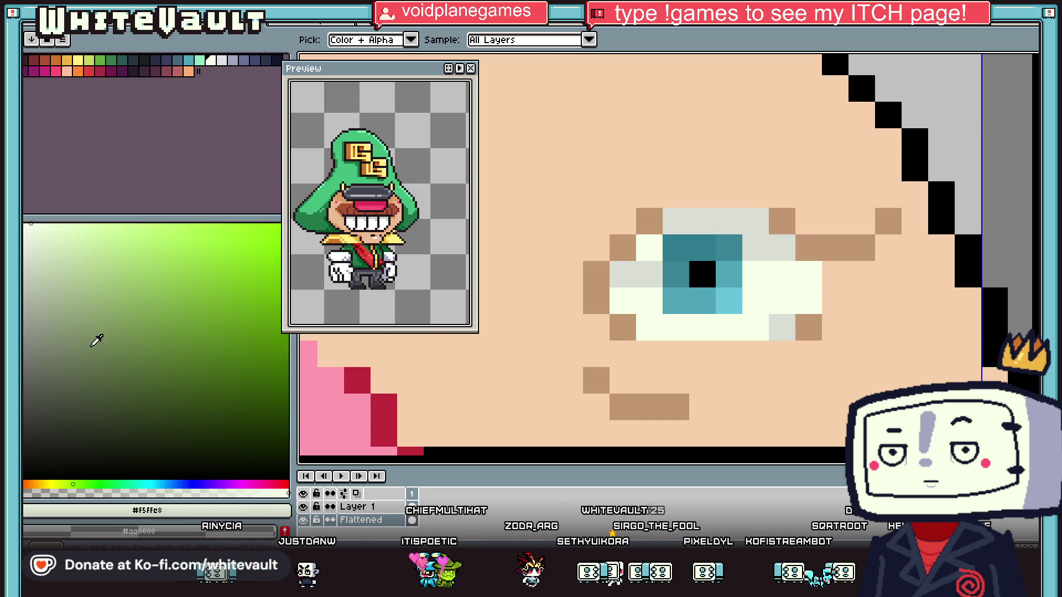
Paint light lavender shading across the top, sides and lower row of the eye white
{"action": "left_click", "coordinate": [223, 62]}
{"action": "key", "text": "b"}
{"action": "left_click", "coordinate": [755, 274]}
{"action": "scroll", "coordinate": [748, 279], "scroll_direction": "up", "scroll_amount": 2}
{"action": "mouse_move", "coordinate": [749, 278]}
{"action": "left_mouse_down"}
{"action": "mouse_move", "coordinate": [861, 320]}
{"action": "mouse_move", "coordinate": [824, 347]}
{"action": "mouse_move", "coordinate": [547, 367]}
{"action": "mouse_move", "coordinate": [509, 320]}
{"action": "left_mouse_up"}
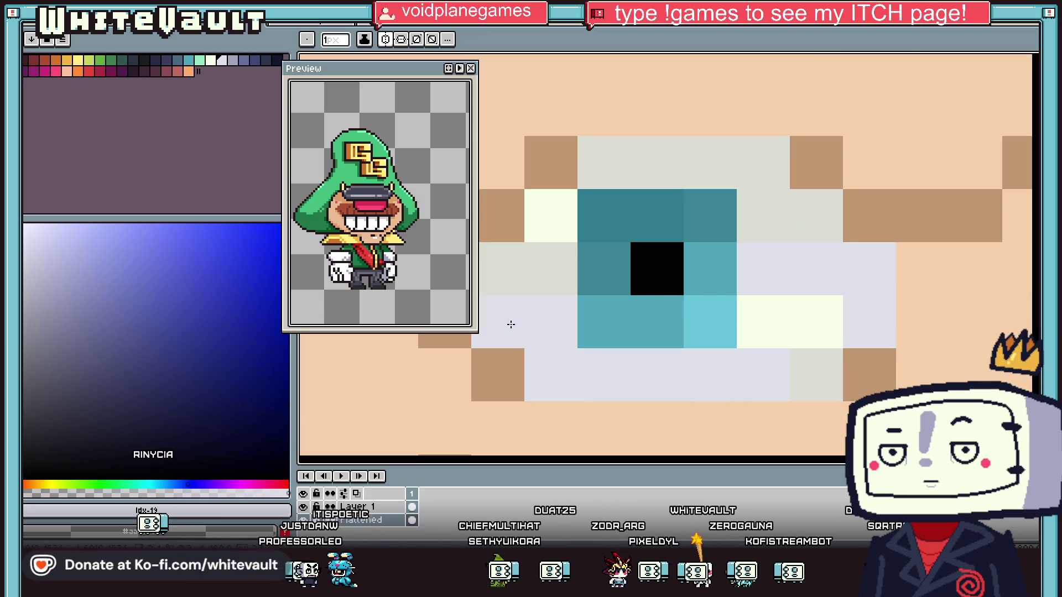
{"action": "left_click", "coordinate": [234, 64]}
{"action": "mouse_move", "coordinate": [501, 269]}
{"action": "left_mouse_down"}
{"action": "mouse_move", "coordinate": [621, 170]}
{"action": "mouse_move", "coordinate": [784, 266]}
{"action": "left_mouse_up"}
Paint the pale upper-left eye pixel grey and re-pick the lavender shade
{"action": "key", "text": "i"}
{"action": "left_click", "coordinate": [806, 356]}
{"action": "key", "text": "b"}
{"action": "left_click", "coordinate": [533, 201]}
{"action": "key", "text": "i"}
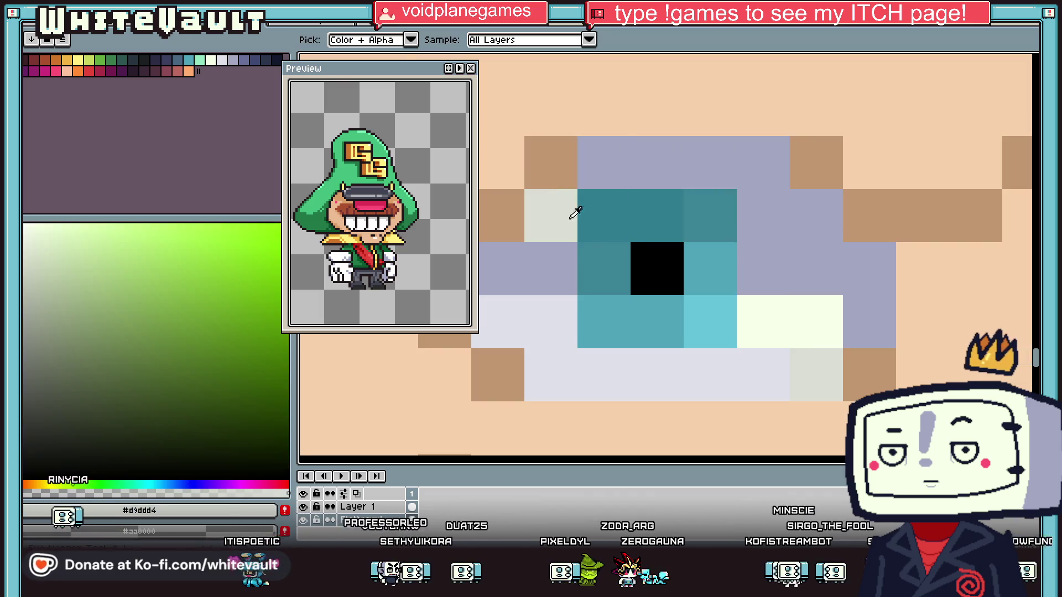
{"action": "left_click", "coordinate": [562, 256]}
{"action": "left_click", "coordinate": [752, 379]}
{"action": "scroll", "coordinate": [818, 379], "scroll_direction": "down", "scroll_amount": 5}
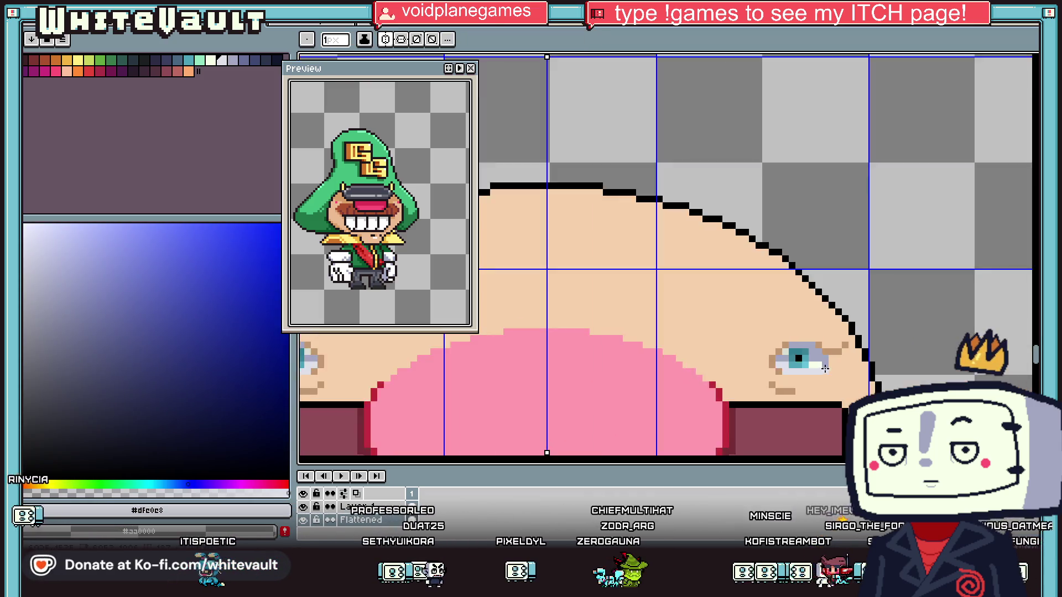
{"action": "scroll", "coordinate": [852, 384], "scroll_direction": "up", "scroll_amount": 4}
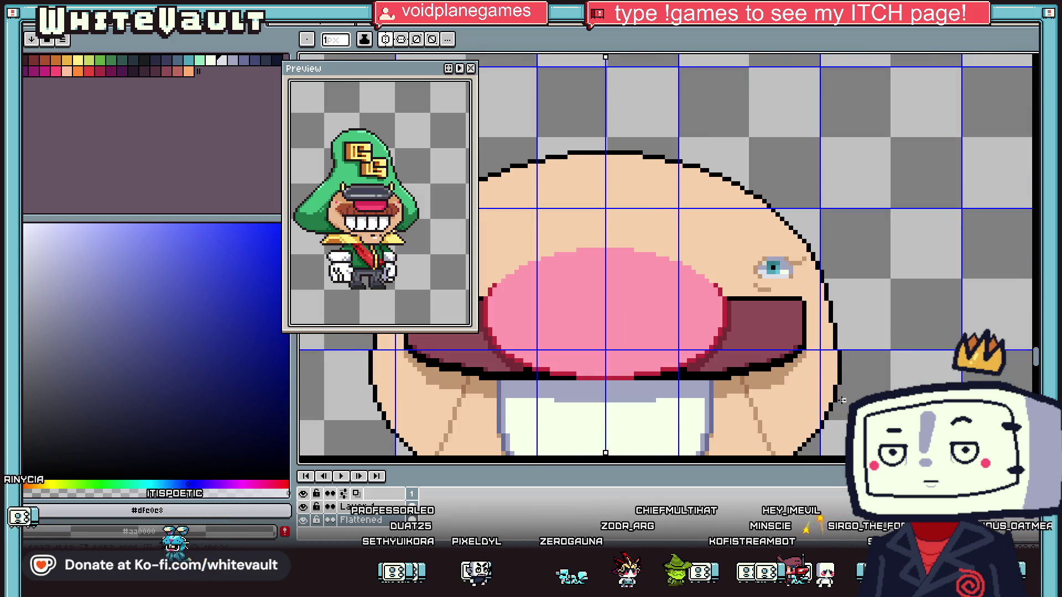
{"action": "scroll", "coordinate": [841, 399], "scroll_direction": "down", "scroll_amount": 4}
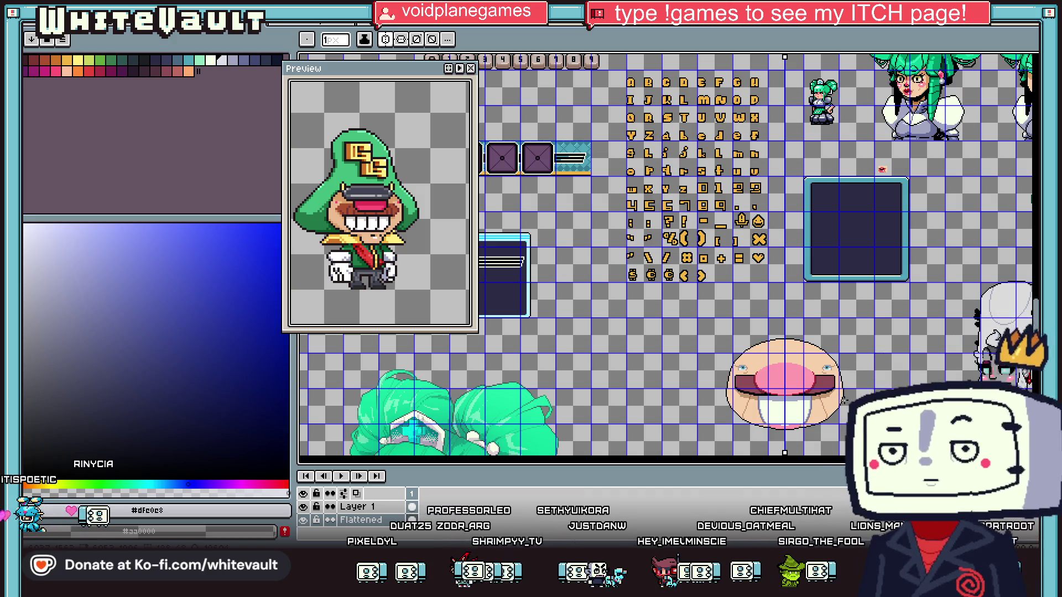
{"action": "key", "text": "i"}
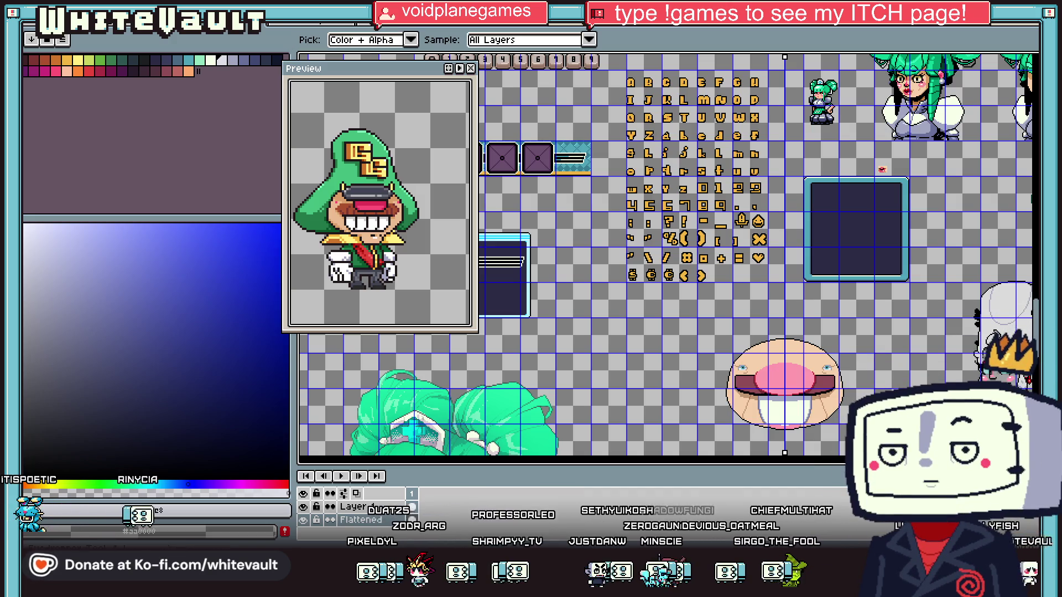
{"action": "scroll", "coordinate": [827, 354], "scroll_direction": "up", "scroll_amount": 3}
{"action": "left_click", "coordinate": [881, 373]}
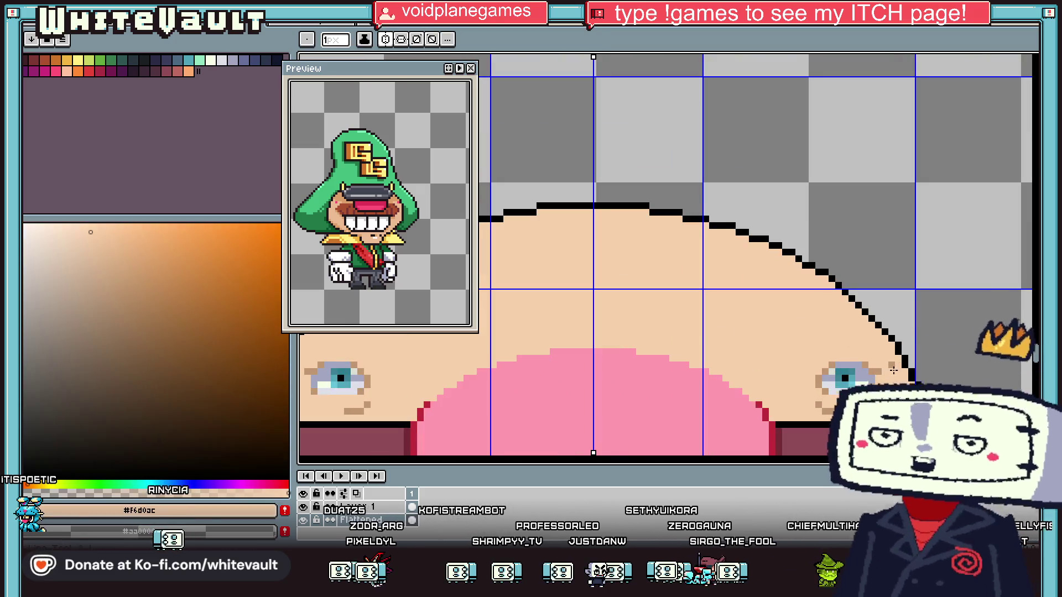
{"action": "key", "text": "i"}
{"action": "scroll", "coordinate": [891, 368], "scroll_direction": "down", "scroll_amount": 5}
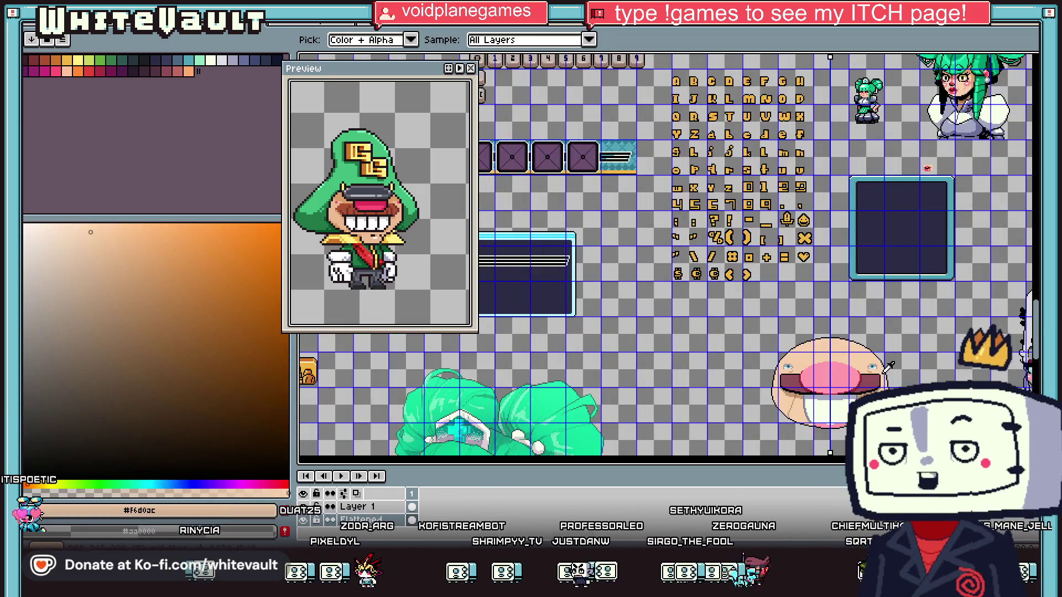
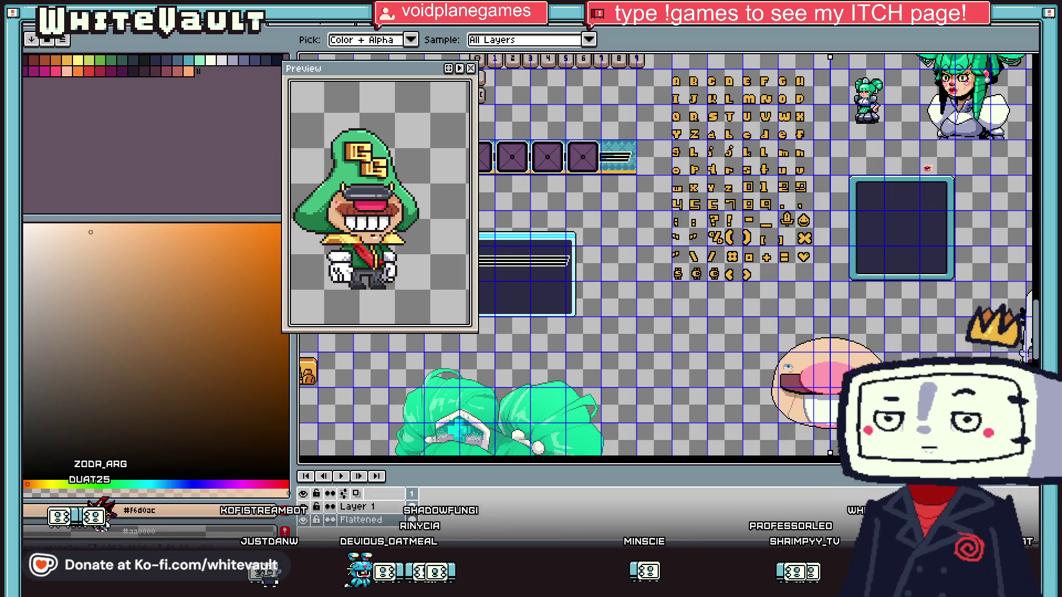
Select the two blue eyes and move them up off the face
{"action": "scroll", "coordinate": [937, 404], "scroll_direction": "up", "scroll_amount": 1}
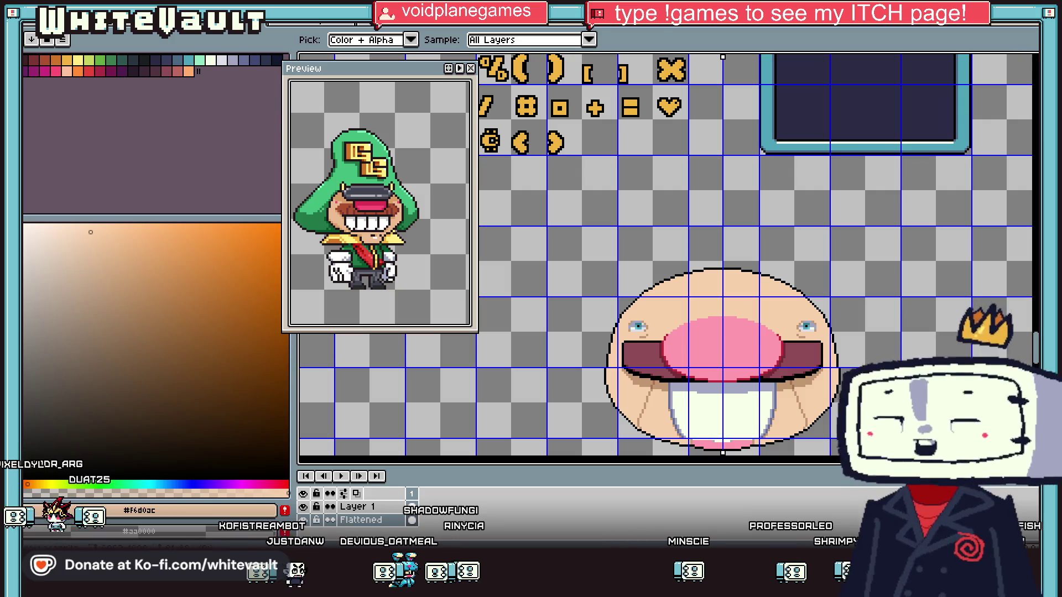
{"action": "key", "text": "m"}
{"action": "scroll", "coordinate": [796, 308], "scroll_direction": "up", "scroll_amount": 2}
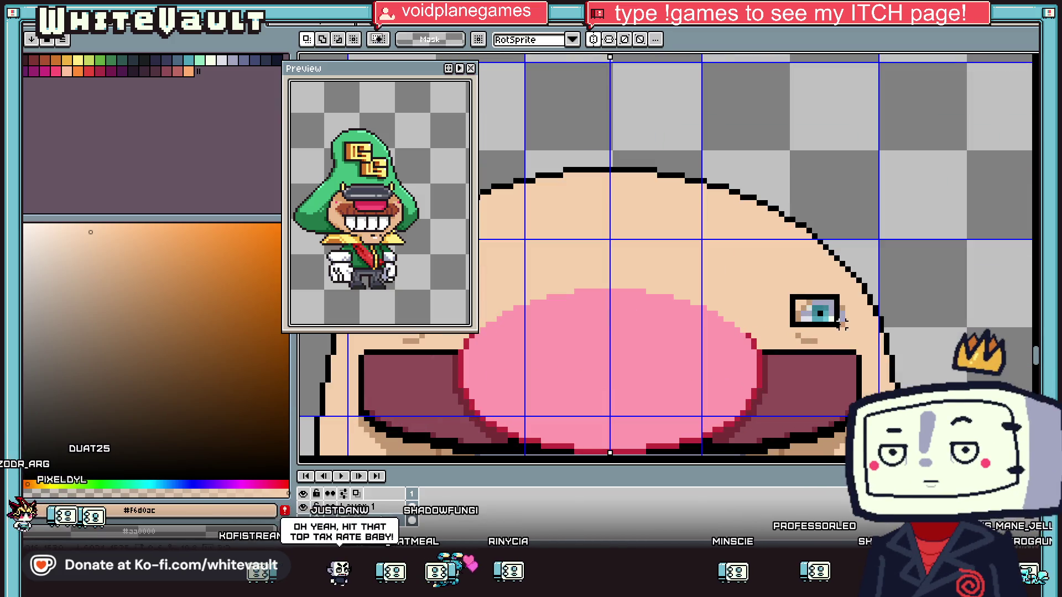
{"action": "scroll", "coordinate": [842, 325], "scroll_direction": "down", "scroll_amount": 2}
{"action": "key", "text": "Up"}
{"action": "key", "text": "Up"}
{"action": "key", "text": "Up"}
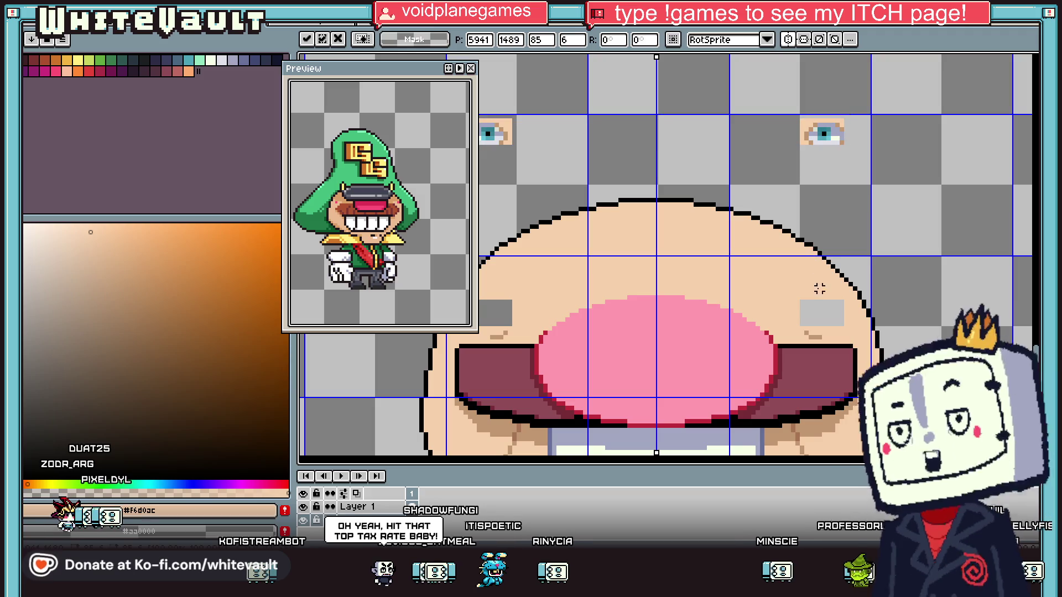
{"action": "key", "text": "Return"}
Sample the face's skin tone and choose a darker brown shade of it
{"action": "scroll", "coordinate": [807, 298], "scroll_direction": "down", "scroll_amount": 1}
{"action": "key", "text": "i"}
{"action": "scroll", "coordinate": [808, 293], "scroll_direction": "up", "scroll_amount": 1}
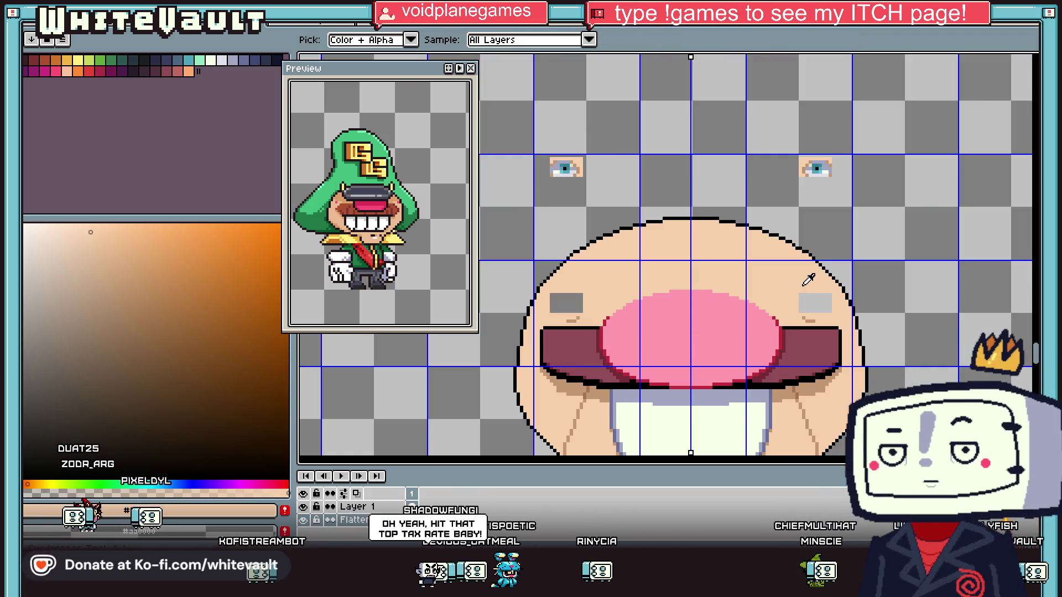
{"action": "left_click", "coordinate": [809, 279]}
{"action": "scroll", "coordinate": [851, 298], "scroll_direction": "up", "scroll_amount": 3}
{"action": "scroll", "coordinate": [850, 298], "scroll_direction": "down", "scroll_amount": 3}
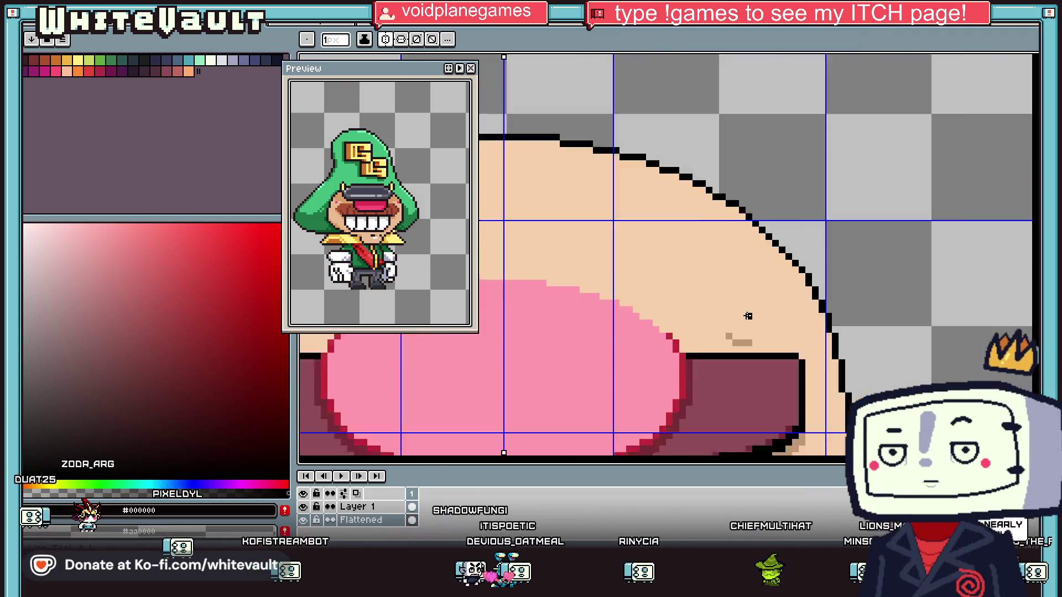
{"action": "left_click", "coordinate": [706, 329]}
{"action": "left_click", "coordinate": [63, 305]}
{"action": "left_click", "coordinate": [122, 367]}
Undo a stray mark and draw a vertical brown line for an eye with the Line tool
{"action": "key", "text": "l"}
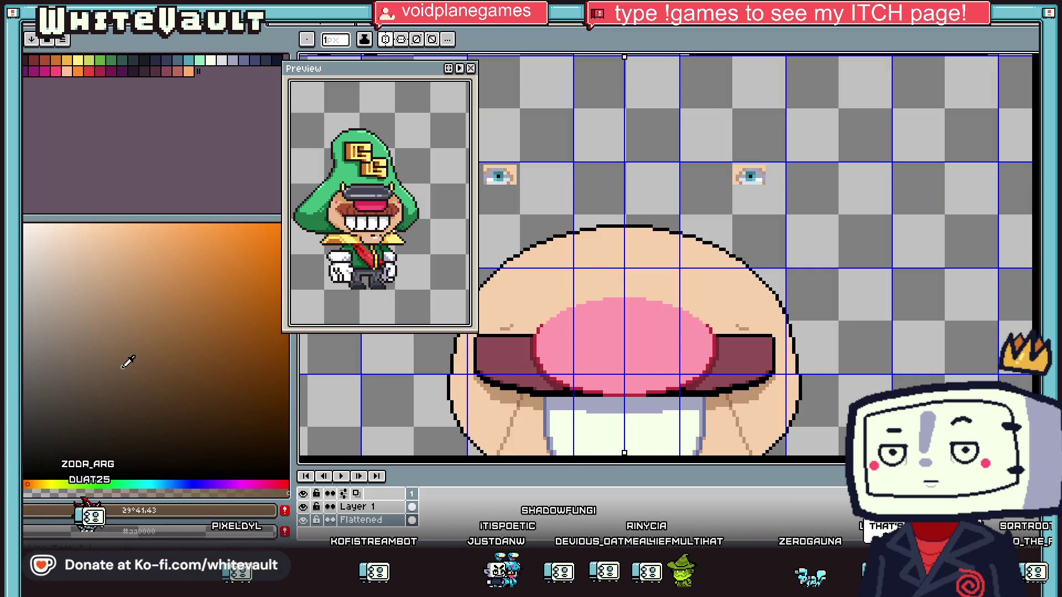
{"action": "scroll", "coordinate": [741, 280], "scroll_direction": "up", "scroll_amount": 4}
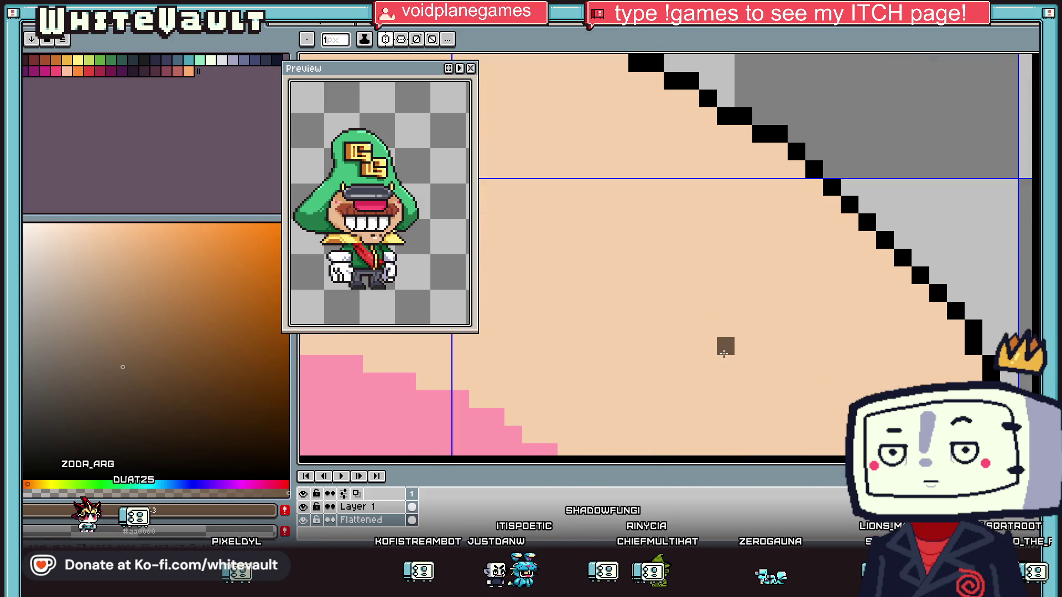
{"action": "scroll", "coordinate": [744, 308], "scroll_direction": "down", "scroll_amount": 5}
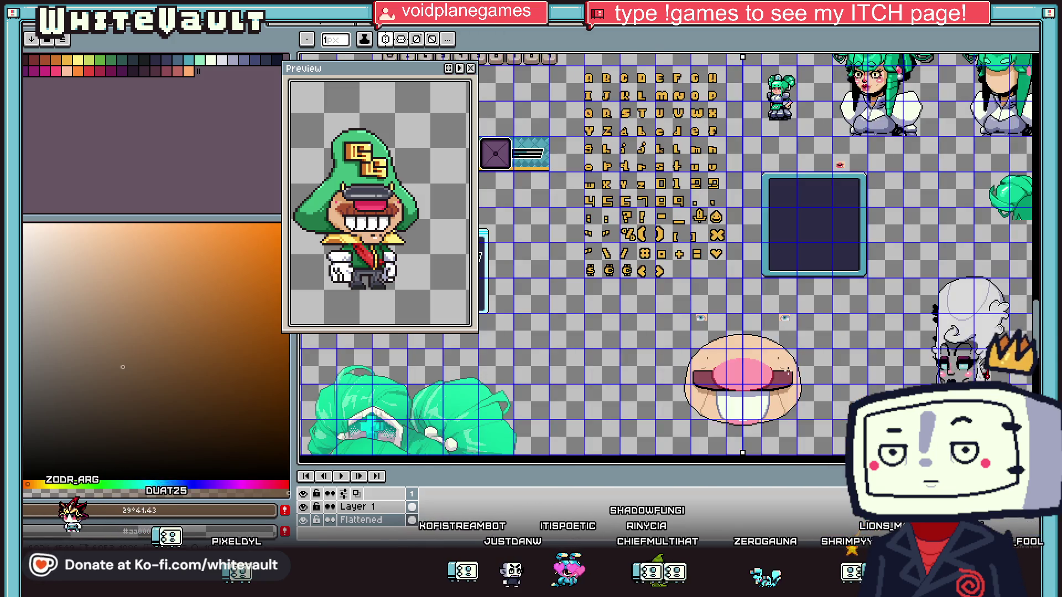
{"action": "scroll", "coordinate": [773, 308], "scroll_direction": "up", "scroll_amount": 4}
{"action": "key", "text": "ctrl+z"}
{"action": "left_click_drag", "start_coordinate": [750, 299], "coordinate": [749, 261]}
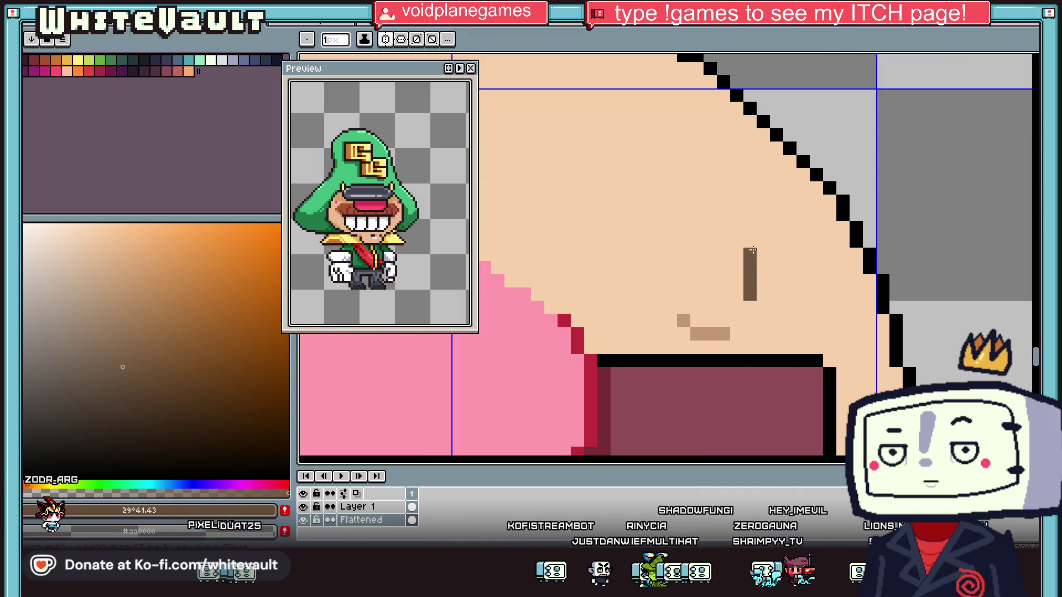
Extend the eye line, fill it black, and add tan pixels at both sides of its base
{"action": "left_click_drag", "start_coordinate": [775, 271], "coordinate": [769, 289]}
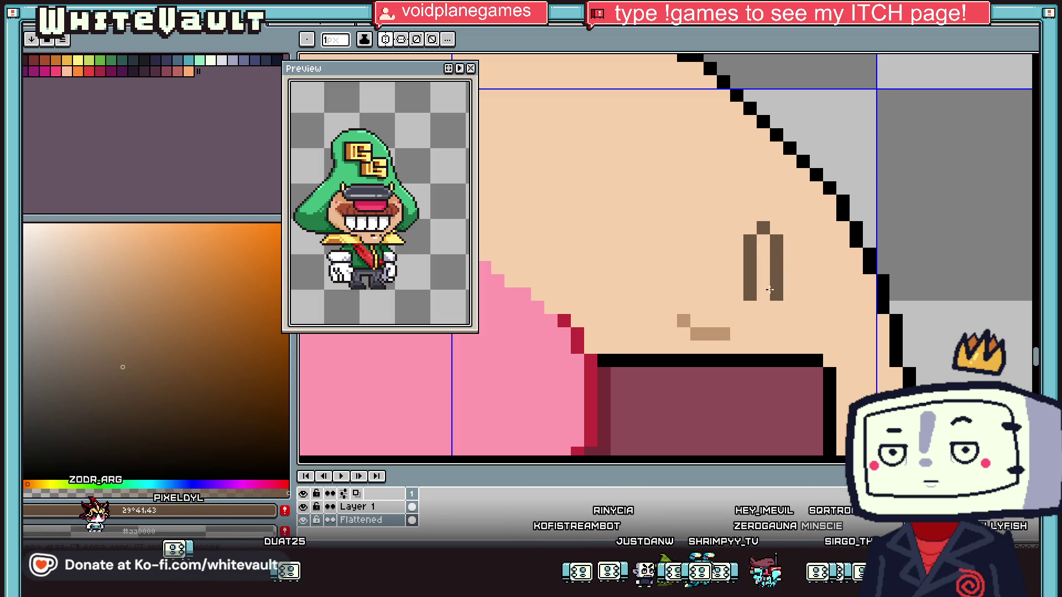
{"action": "left_click", "coordinate": [736, 293], "text": "alt"}
{"action": "left_click", "coordinate": [763, 265]}
{"action": "left_click", "coordinate": [684, 321], "text": "alt"}
{"action": "left_click", "coordinate": [736, 295]}
{"action": "left_click", "coordinate": [785, 295]}
Paint over the stray tan line under the eye with the skin colour
{"action": "scroll", "coordinate": [785, 295], "scroll_direction": "down", "scroll_amount": 4}
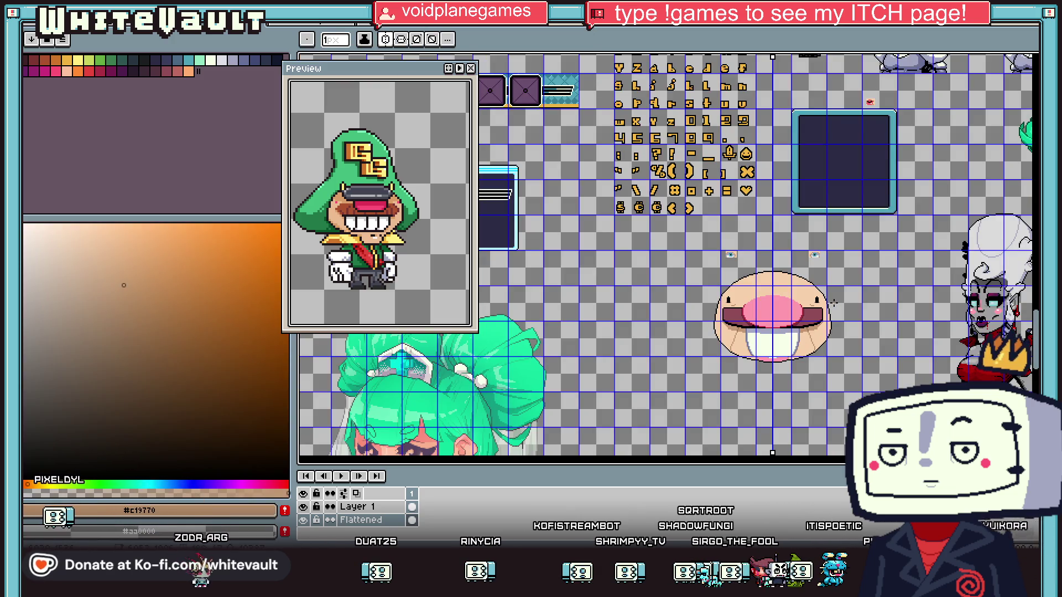
{"action": "scroll", "coordinate": [832, 303], "scroll_direction": "up", "scroll_amount": 4}
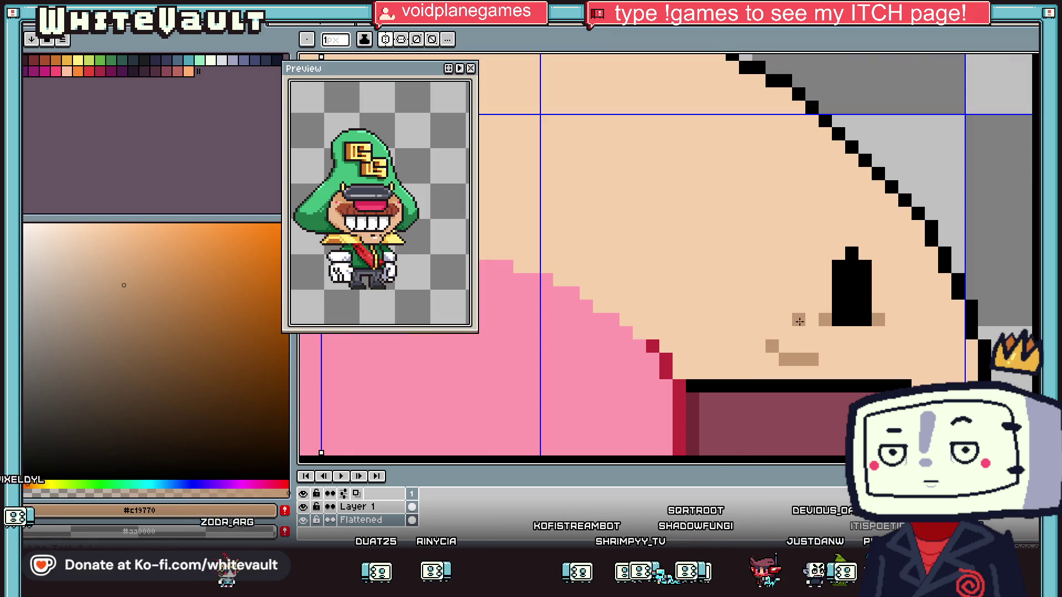
{"action": "scroll", "coordinate": [820, 266], "scroll_direction": "down", "scroll_amount": 4}
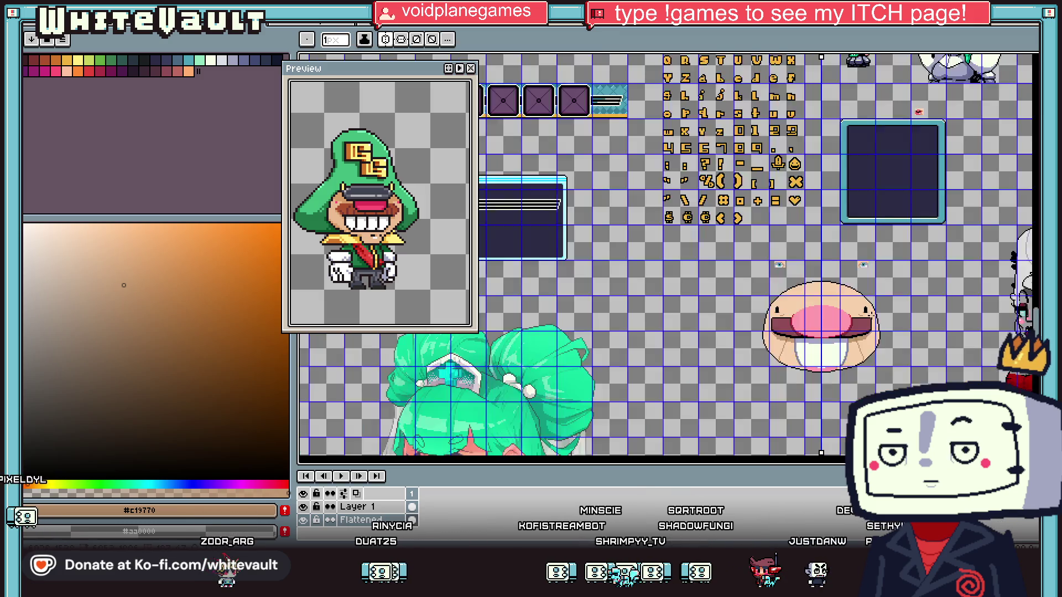
{"action": "scroll", "coordinate": [691, 271], "scroll_direction": "up", "scroll_amount": 4}
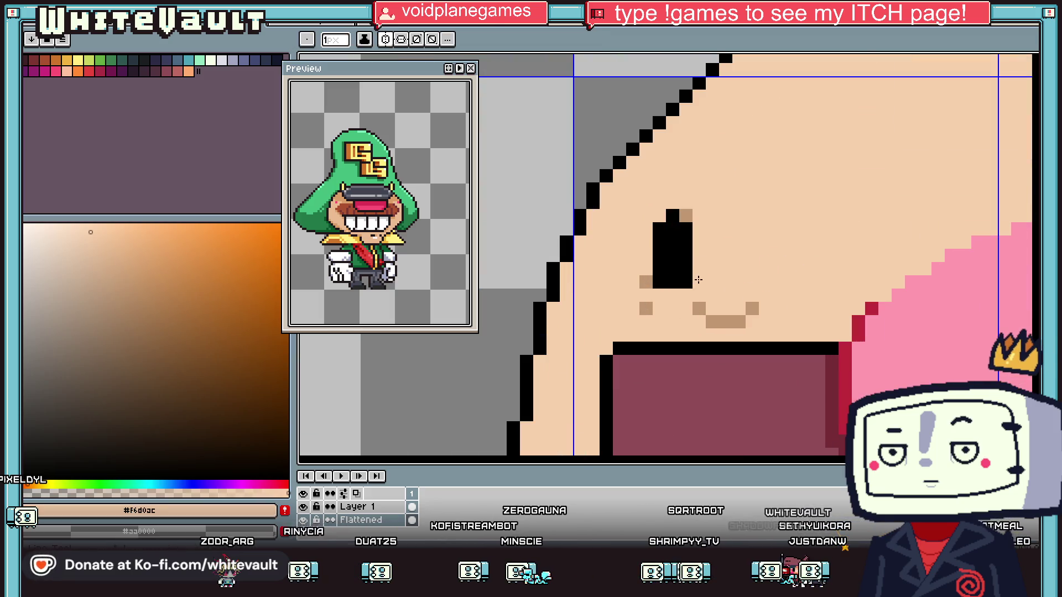
{"action": "left_click", "coordinate": [690, 283]}
{"action": "left_click", "coordinate": [723, 300], "text": "alt"}
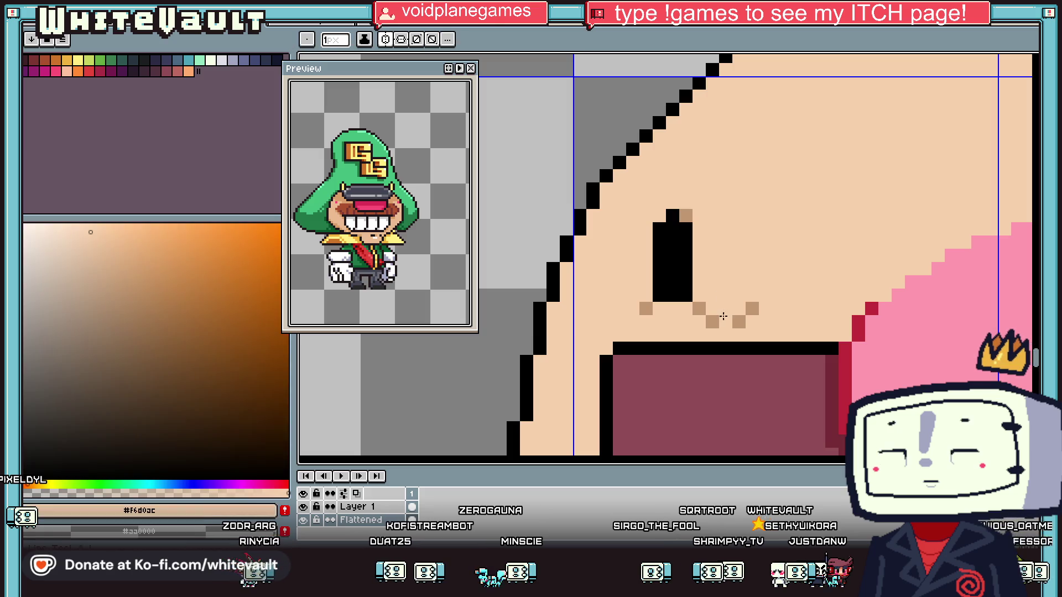
{"action": "left_click_drag", "start_coordinate": [752, 308], "coordinate": [714, 322]}
{"action": "left_click", "coordinate": [698, 309], "text": "alt"}
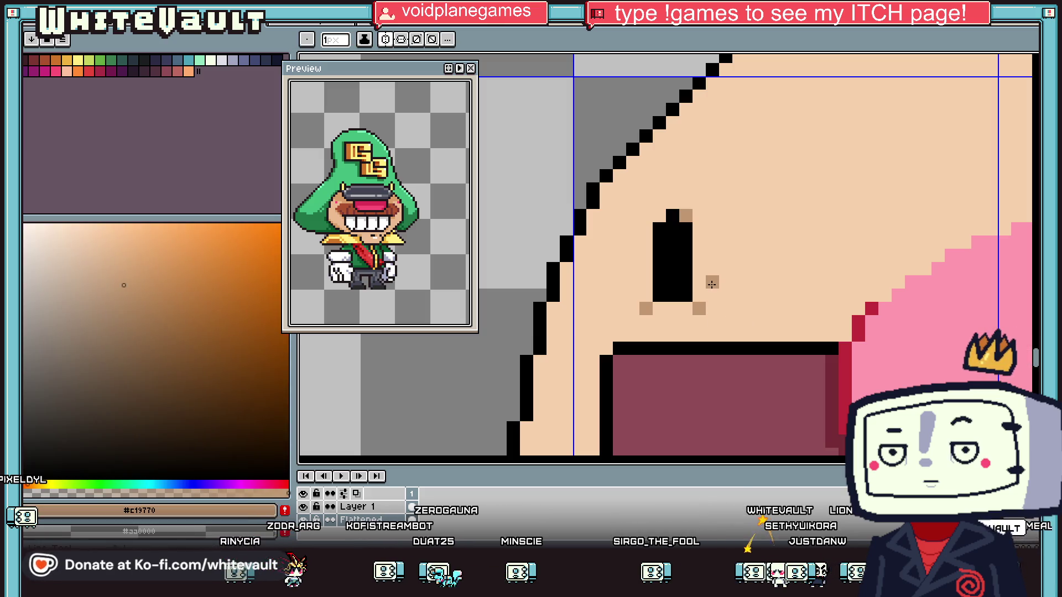
{"action": "scroll", "coordinate": [684, 321], "scroll_direction": "down", "scroll_amount": 4}
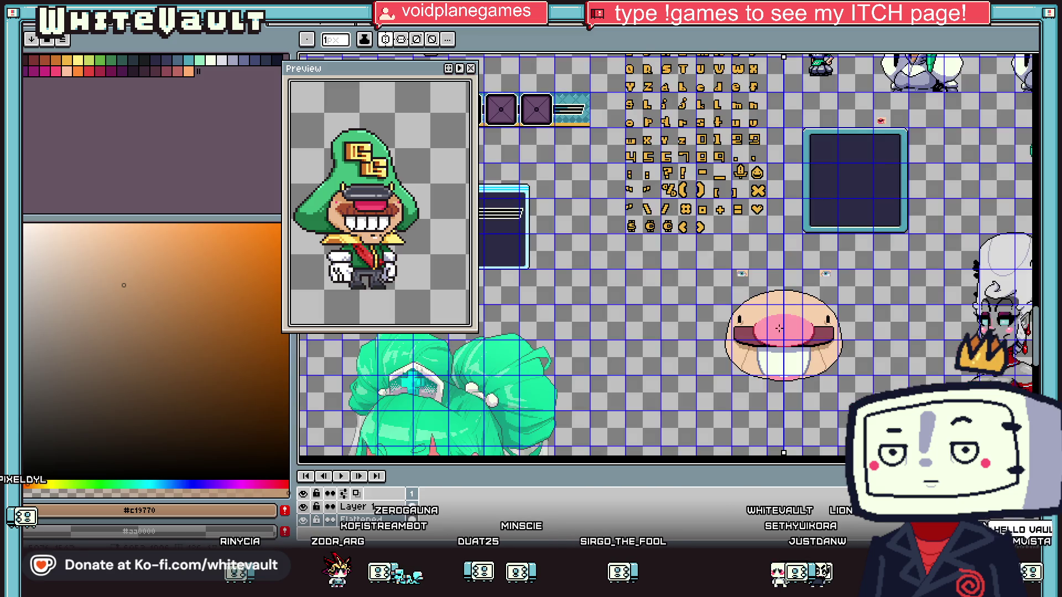
Touch up the shading around both eyes with a darker brown and black, using the Pencil
{"action": "scroll", "coordinate": [808, 332], "scroll_direction": "up", "scroll_amount": 3}
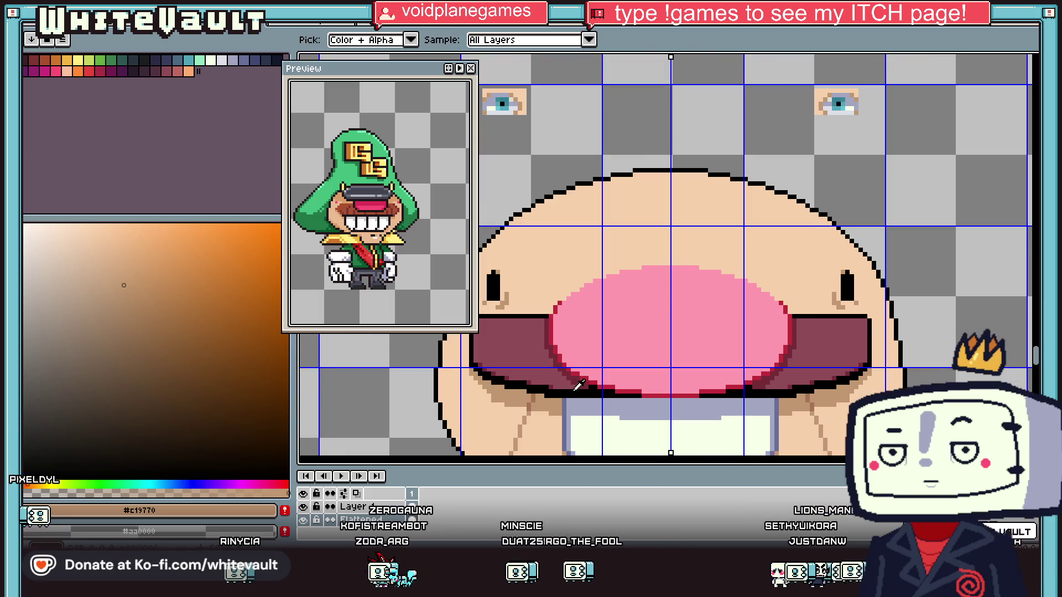
{"action": "left_click", "coordinate": [535, 391], "text": "alt"}
{"action": "scroll", "coordinate": [479, 307], "scroll_direction": "up", "scroll_amount": 1}
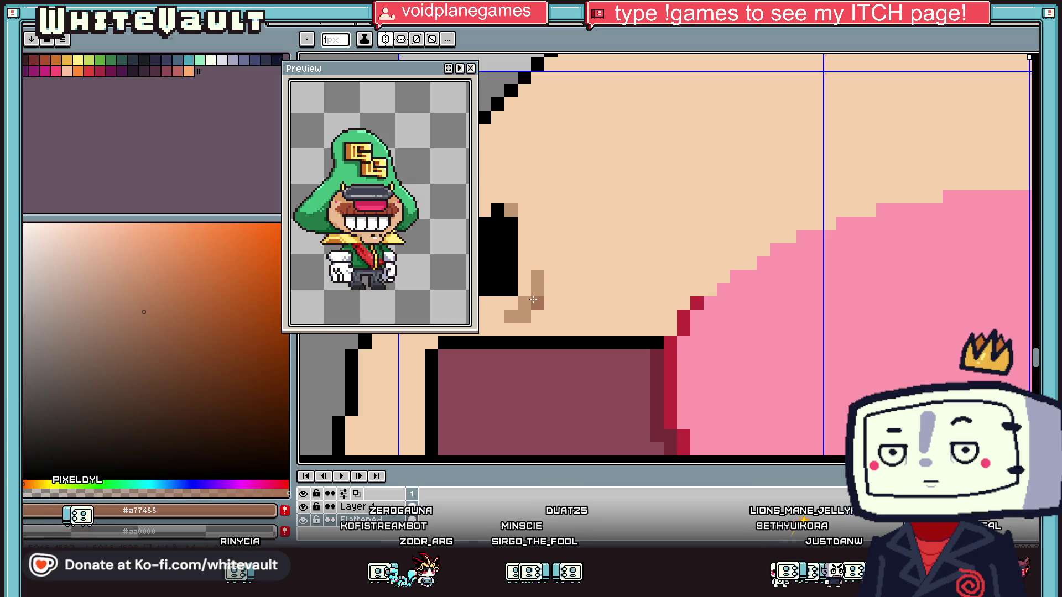
{"action": "scroll", "coordinate": [535, 292], "scroll_direction": "down", "scroll_amount": 3}
{"action": "scroll", "coordinate": [784, 292], "scroll_direction": "up", "scroll_amount": 2}
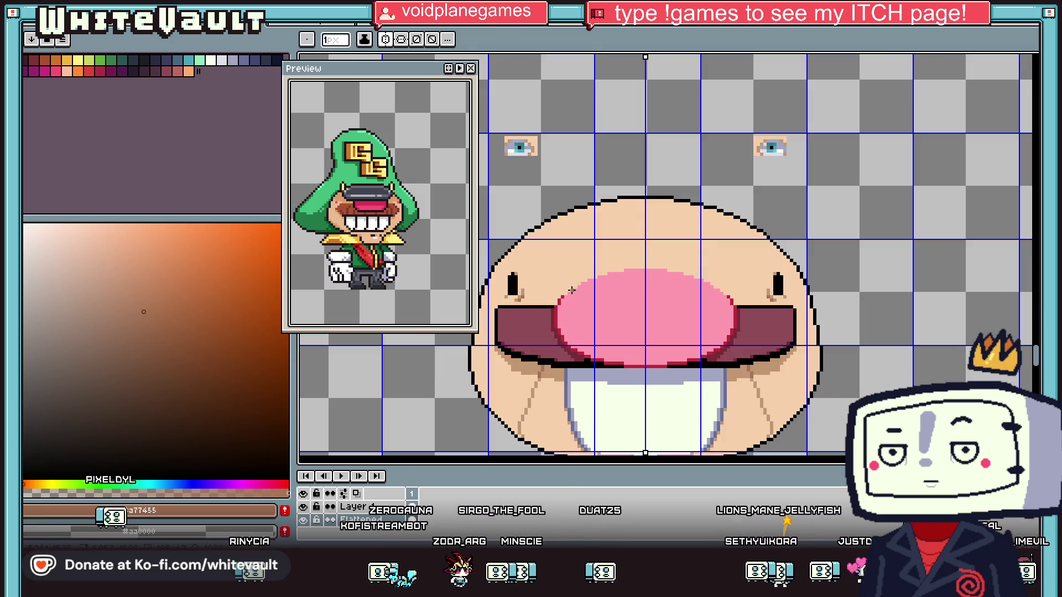
{"action": "left_click", "coordinate": [779, 282]}
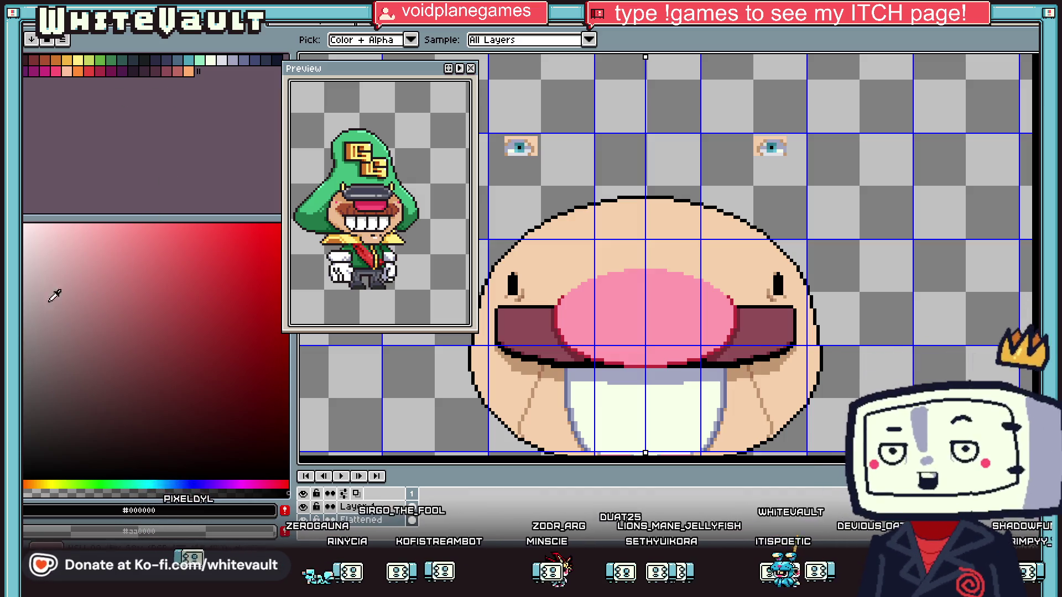
{"action": "scroll", "coordinate": [787, 271], "scroll_direction": "up", "scroll_amount": 2}
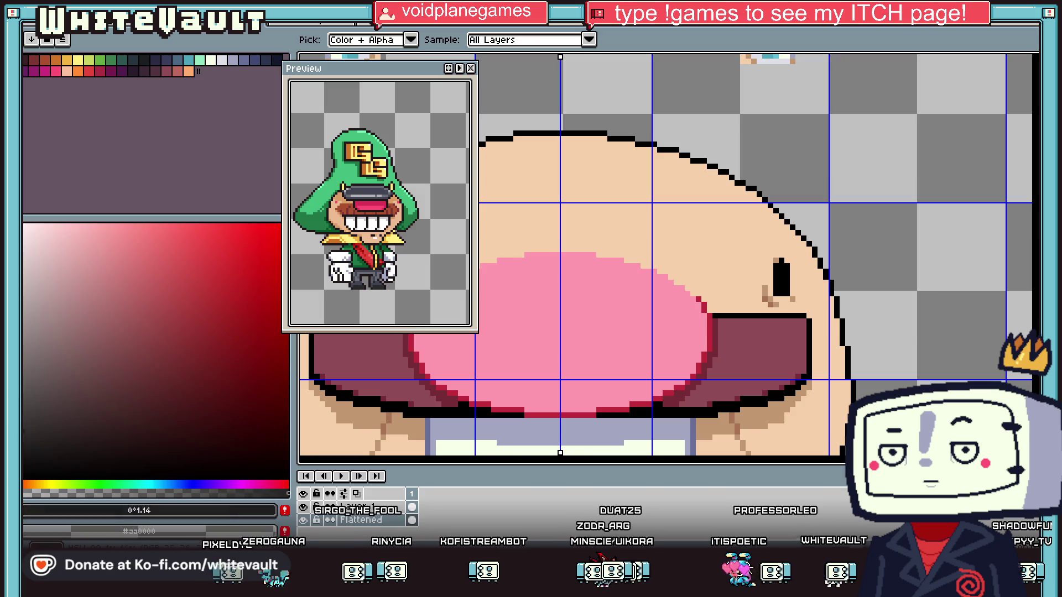
{"action": "key", "text": "b"}
{"action": "scroll", "coordinate": [772, 286], "scroll_direction": "up", "scroll_amount": 2}
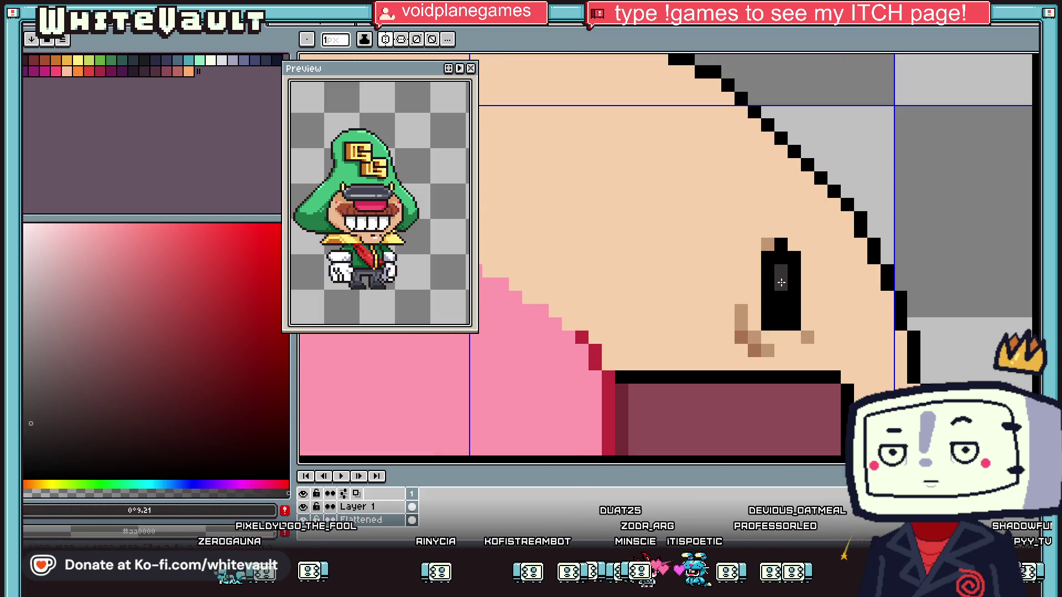
{"action": "scroll", "coordinate": [780, 283], "scroll_direction": "down", "scroll_amount": 5}
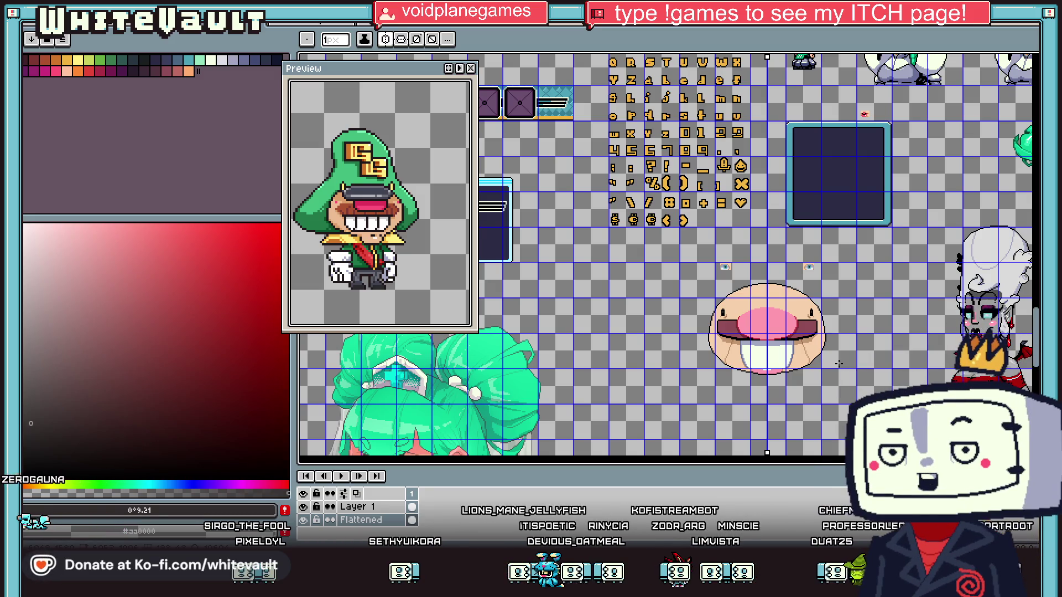
Delete the leftover blue eye sprites above the face
{"action": "key", "text": "alt"}
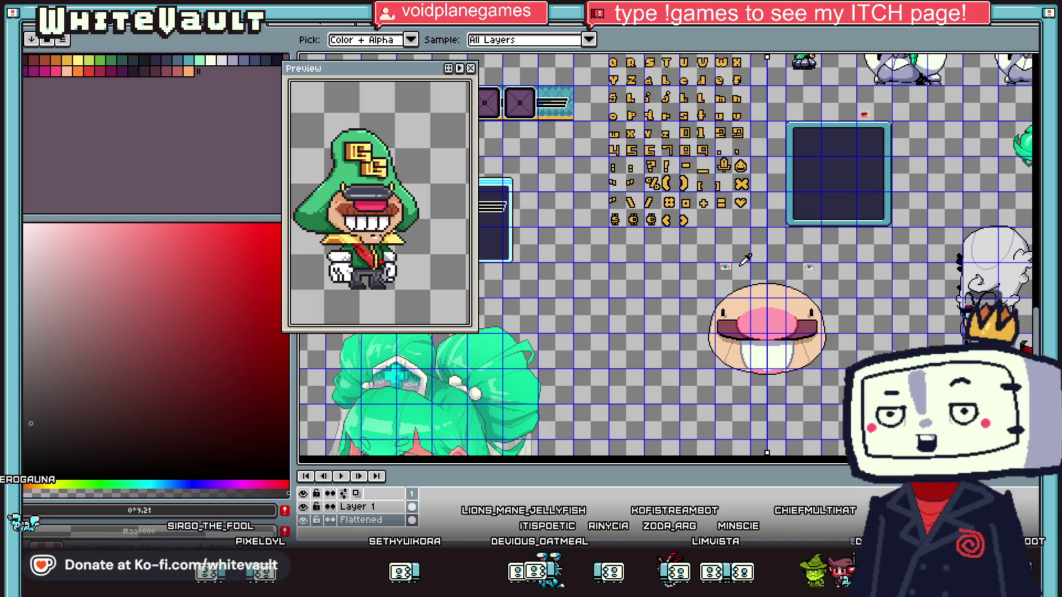
{"action": "scroll", "coordinate": [741, 265], "scroll_direction": "up", "scroll_amount": 1}
{"action": "key", "text": "Delete"}
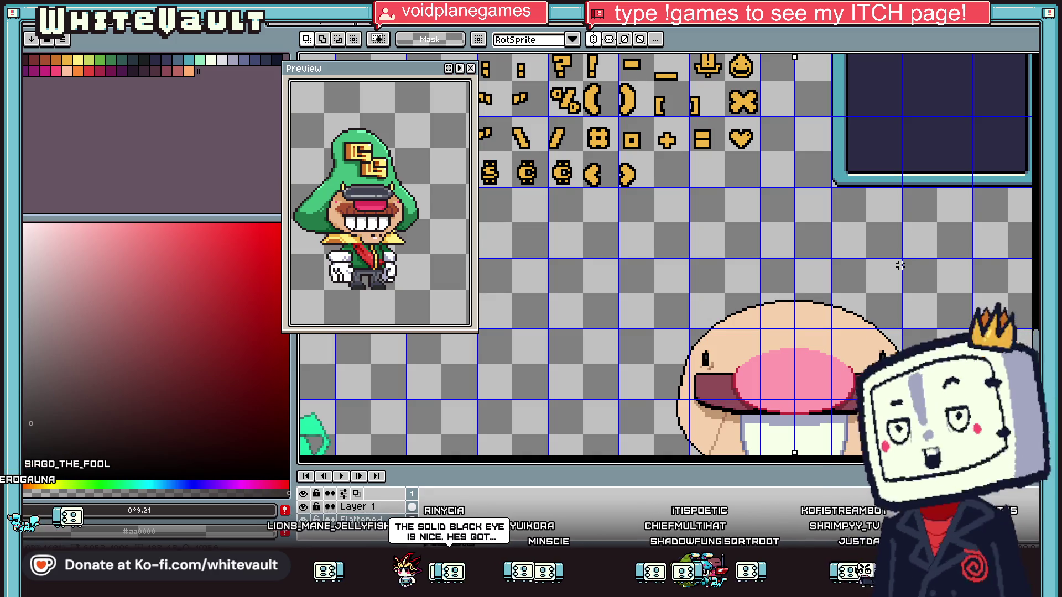
{"action": "scroll", "coordinate": [899, 266], "scroll_direction": "down", "scroll_amount": 3}
{"action": "scroll", "coordinate": [761, 368], "scroll_direction": "up", "scroll_amount": 5}
{"action": "left_click", "coordinate": [762, 368], "text": "alt"}
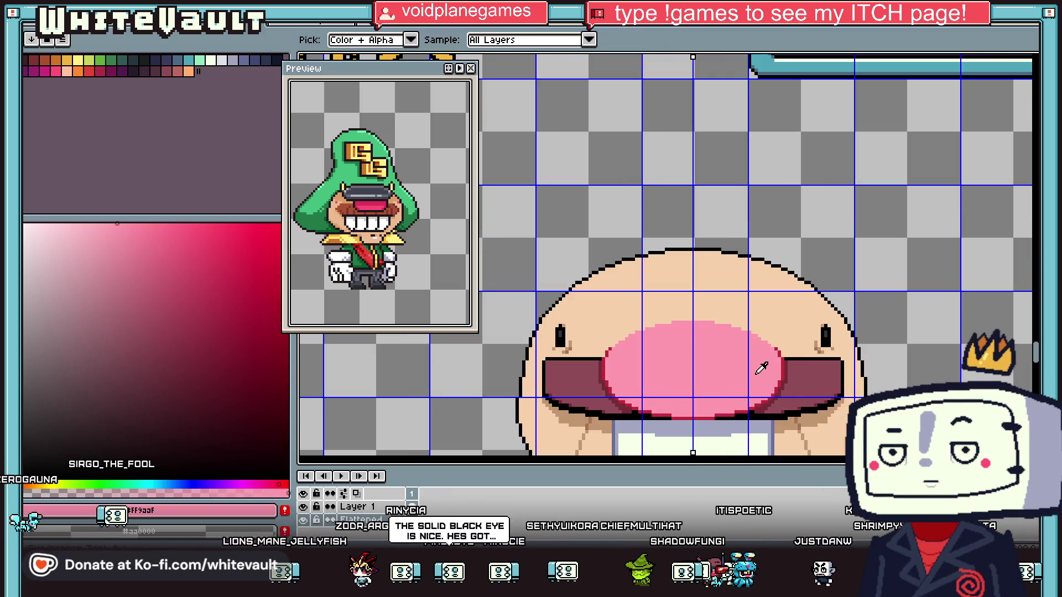
{"action": "scroll", "coordinate": [829, 360], "scroll_direction": "up", "scroll_amount": 3}
{"action": "left_click", "coordinate": [841, 342]}
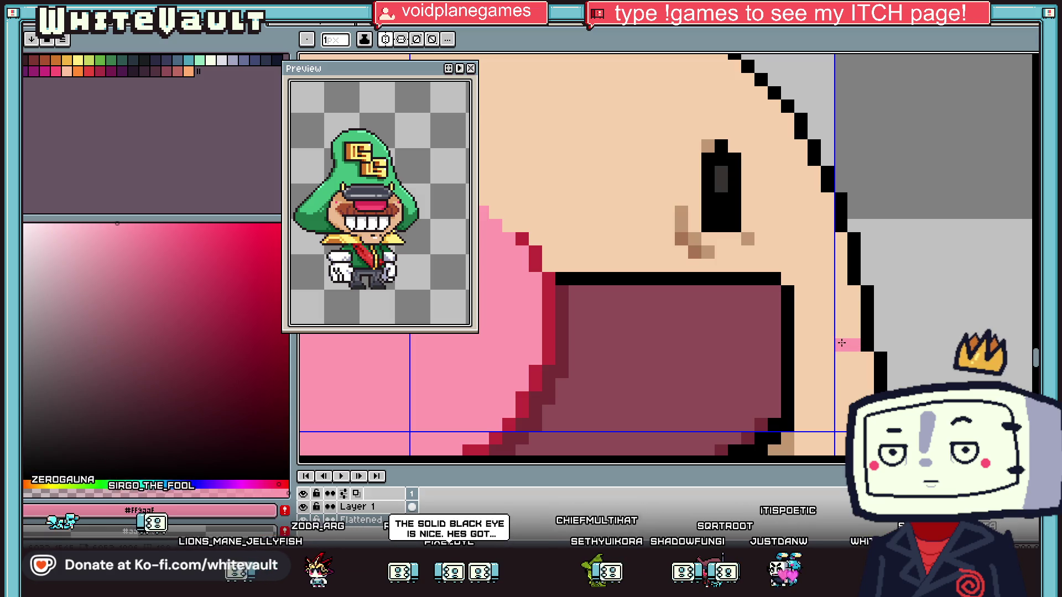
{"action": "scroll", "coordinate": [841, 343], "scroll_direction": "down", "scroll_amount": 3}
{"action": "scroll", "coordinate": [819, 318], "scroll_direction": "up", "scroll_amount": 3}
{"action": "mouse_move", "coordinate": [851, 303]}
{"action": "left_mouse_down"}
{"action": "mouse_move", "coordinate": [819, 318]}
{"action": "mouse_move", "coordinate": [829, 356]}
{"action": "mouse_move", "coordinate": [873, 345]}
{"action": "mouse_move", "coordinate": [862, 297]}
{"action": "left_mouse_up"}
{"action": "key", "text": "g"}
{"action": "left_click", "coordinate": [865, 326]}
{"action": "scroll", "coordinate": [868, 329], "scroll_direction": "down", "scroll_amount": 5}
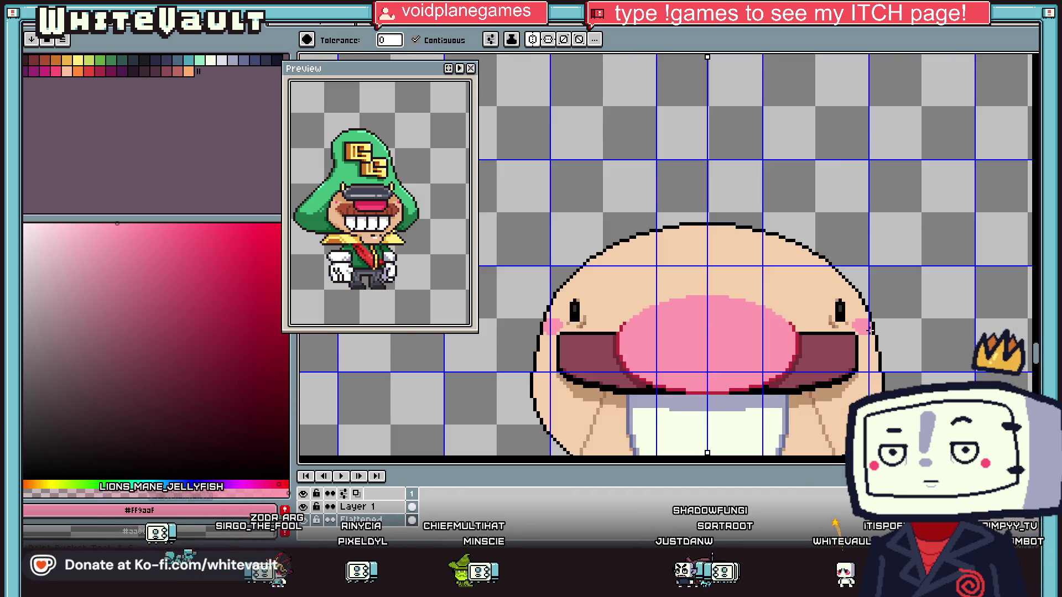
{"action": "scroll", "coordinate": [886, 350], "scroll_direction": "up", "scroll_amount": 5}
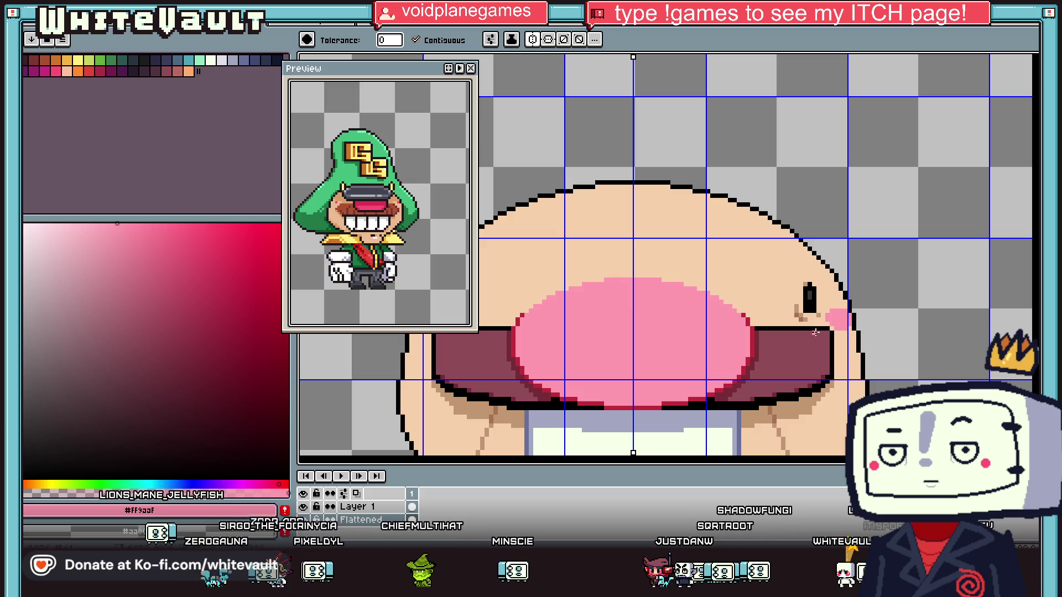
{"action": "scroll", "coordinate": [809, 332], "scroll_direction": "down", "scroll_amount": 3}
{"action": "key", "text": "i"}
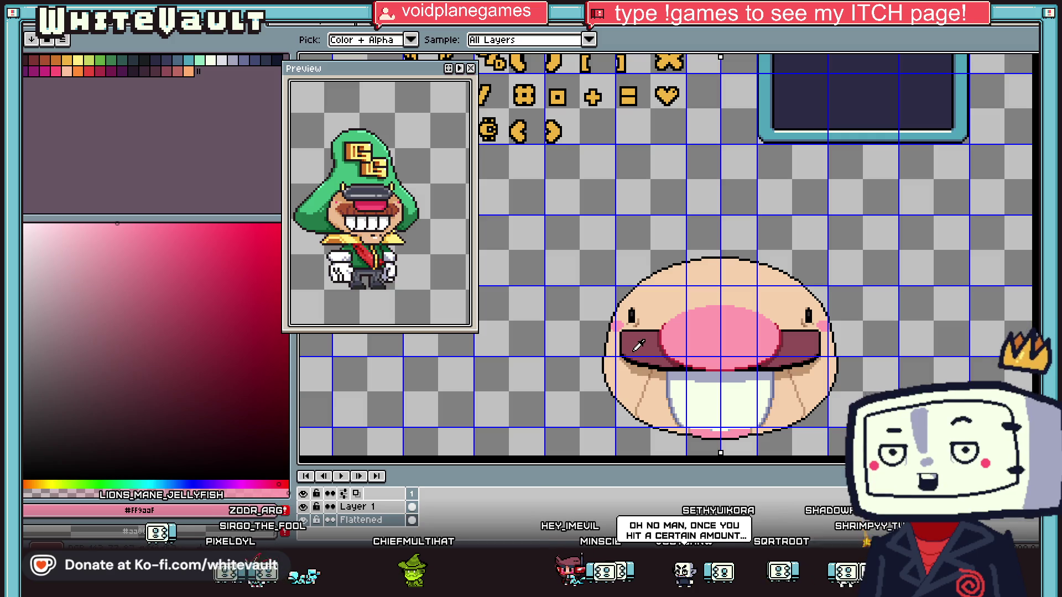
Fill the maroon band under the nose with orange-brown from the palette
{"action": "left_click", "coordinate": [613, 355]}
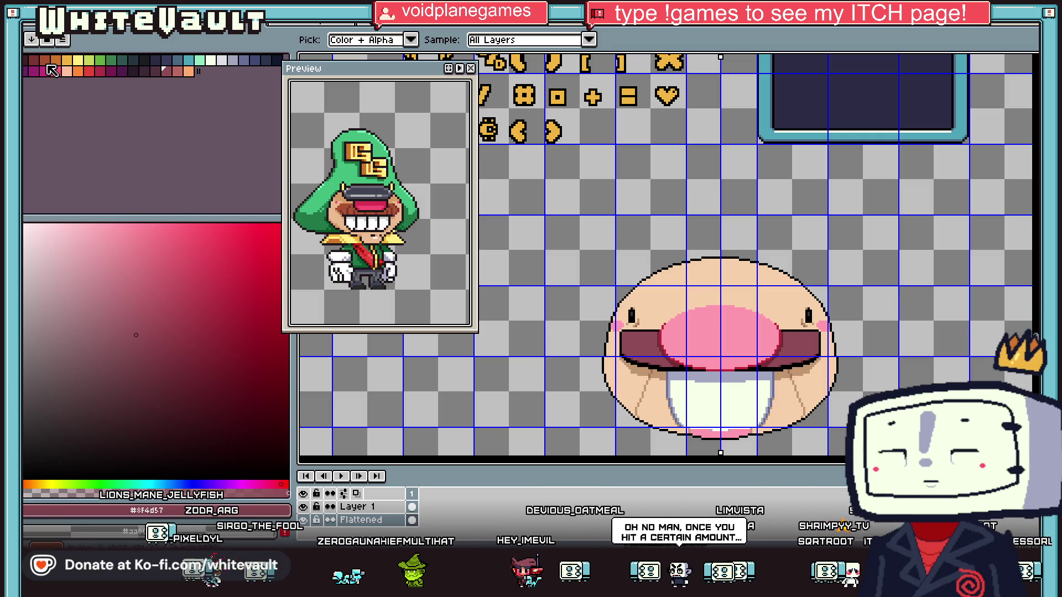
{"action": "left_click", "coordinate": [45, 60]}
{"action": "left_click", "coordinate": [640, 345]}
Draw dark-red diagonal texture lines across the brown mustache
{"action": "key", "text": "i"}
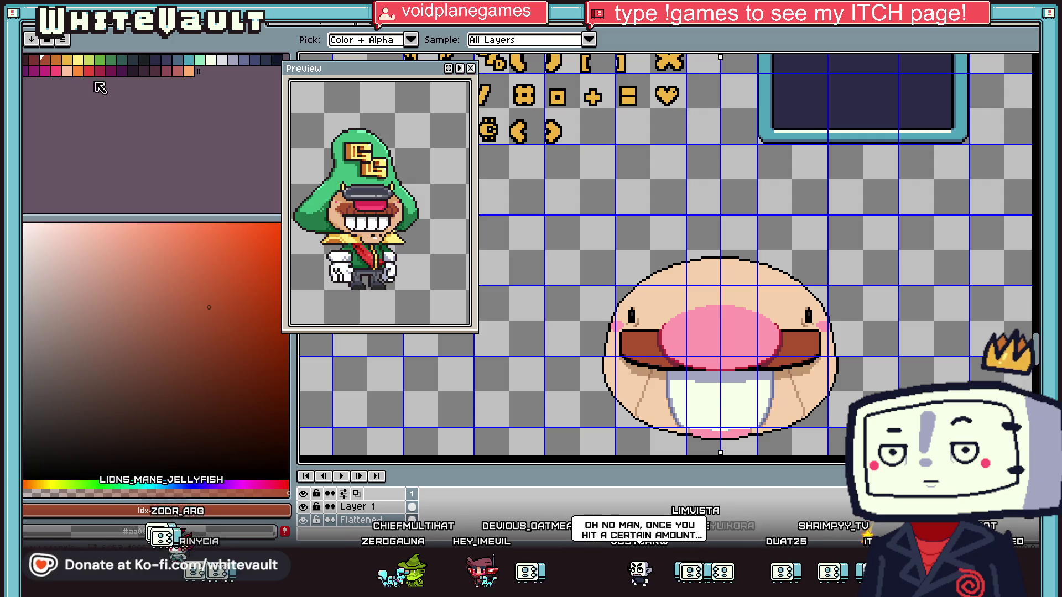
{"action": "left_click", "coordinate": [656, 347]}
{"action": "key", "text": "b"}
{"action": "scroll", "coordinate": [639, 362], "scroll_direction": "up", "scroll_amount": 2}
{"action": "scroll", "coordinate": [635, 333], "scroll_direction": "up", "scroll_amount": 1}
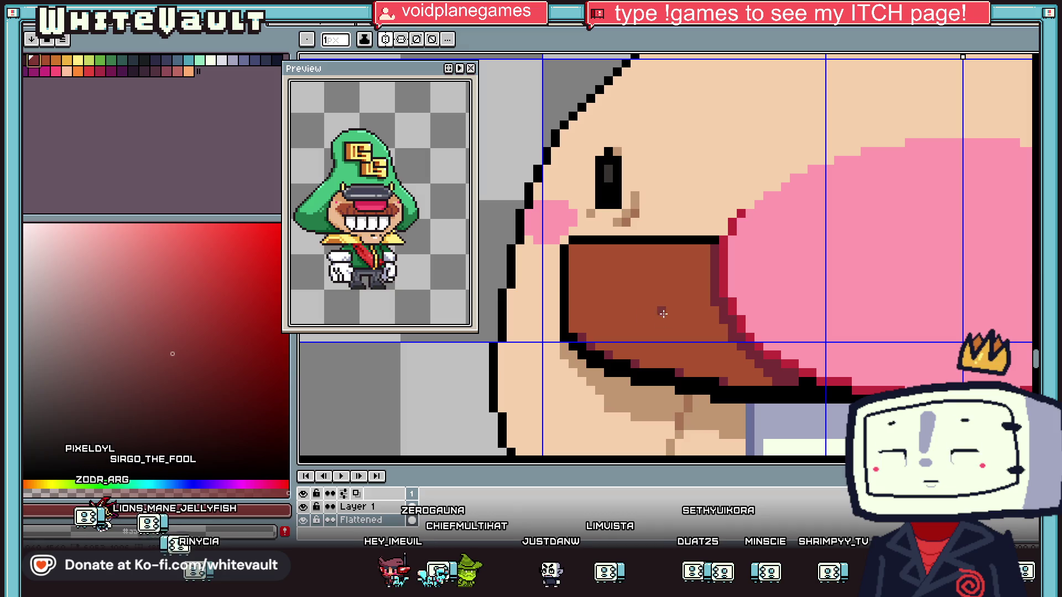
{"action": "left_click_drag", "start_coordinate": [578, 337], "coordinate": [681, 302]}
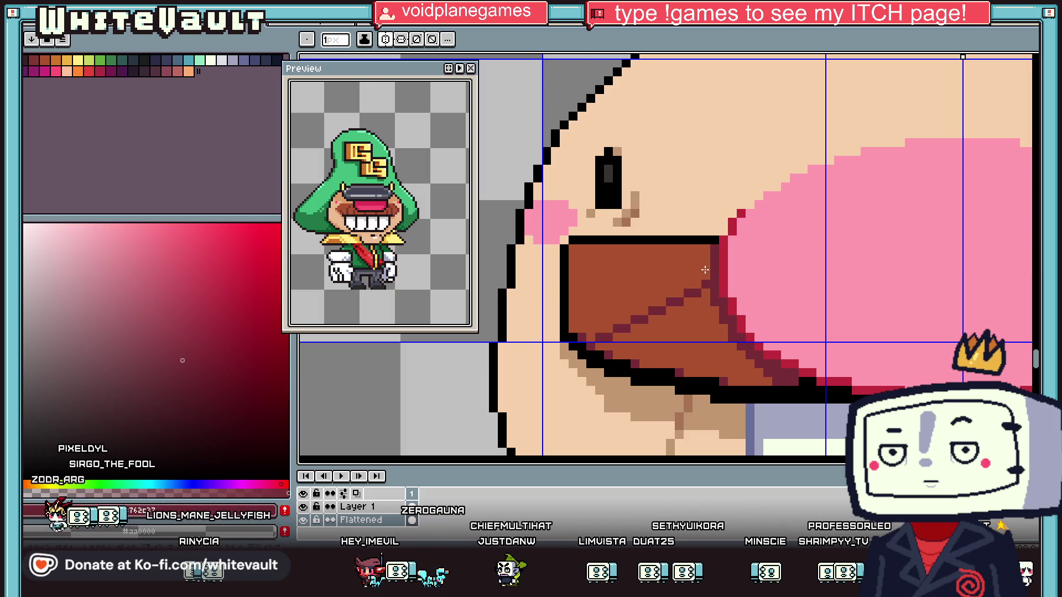
{"action": "scroll", "coordinate": [686, 363], "scroll_direction": "up", "scroll_amount": 1}
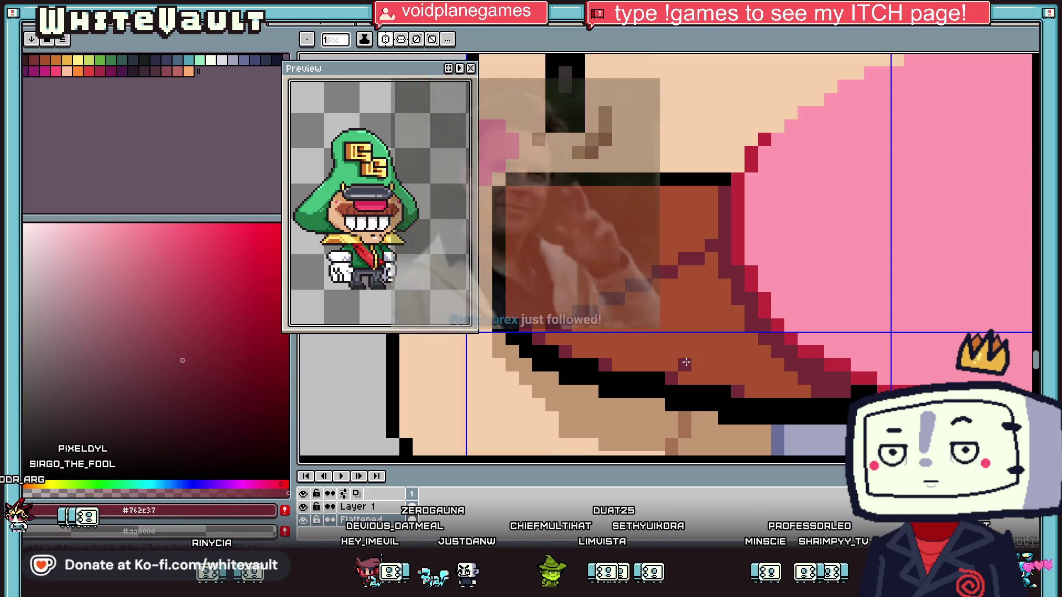
{"action": "left_click_drag", "start_coordinate": [685, 362], "coordinate": [744, 341]}
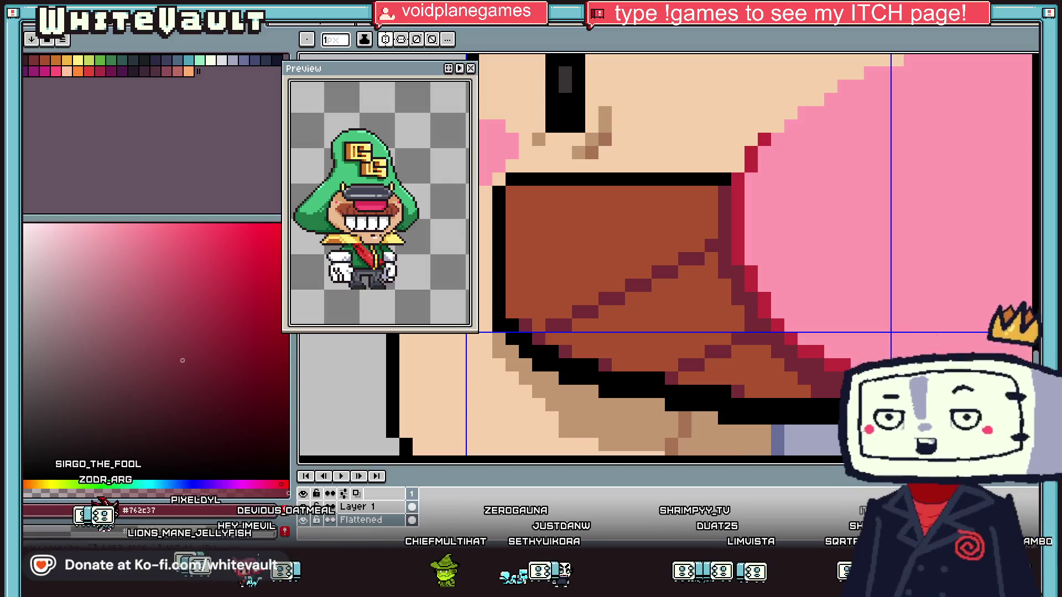
Add a black outline down the mustache edge beside the right eye
{"action": "scroll", "coordinate": [552, 355], "scroll_direction": "down", "scroll_amount": 5}
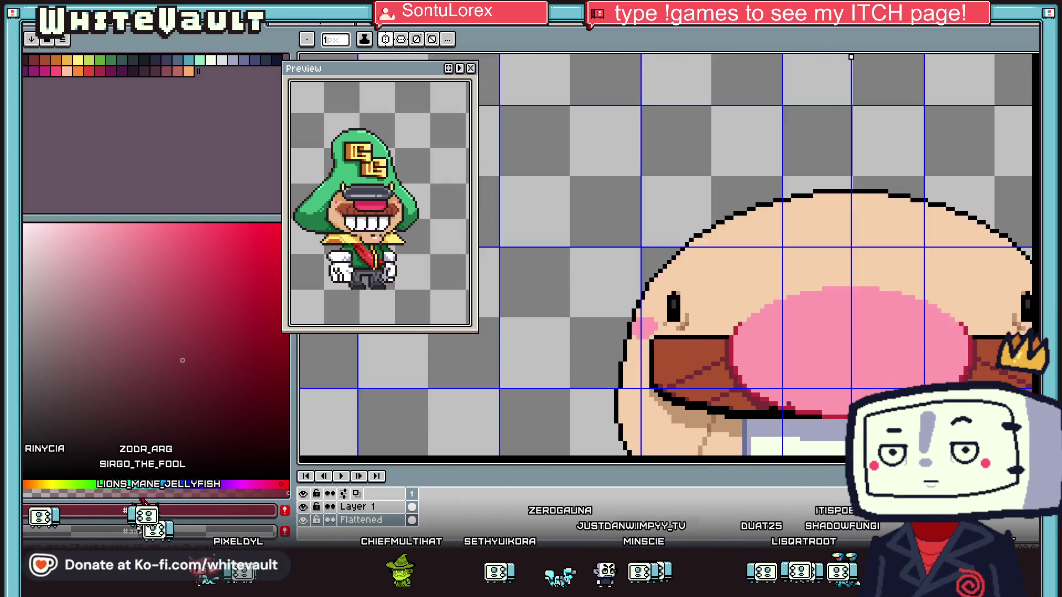
{"action": "scroll", "coordinate": [551, 355], "scroll_direction": "up", "scroll_amount": 3}
{"action": "scroll", "coordinate": [784, 352], "scroll_direction": "up", "scroll_amount": 1}
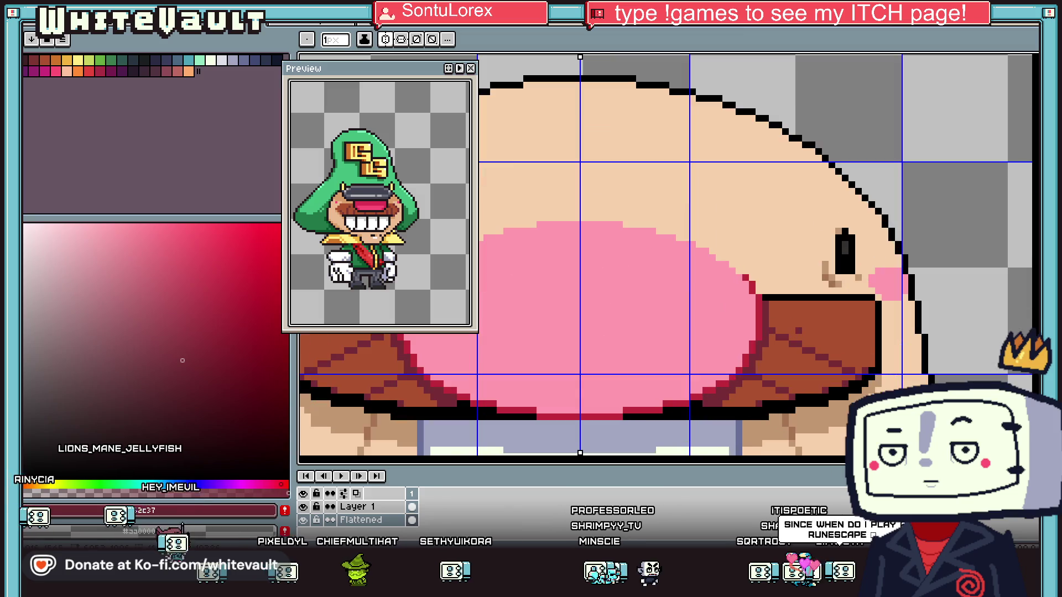
{"action": "scroll", "coordinate": [784, 351], "scroll_direction": "up", "scroll_amount": 1}
{"action": "scroll", "coordinate": [784, 352], "scroll_direction": "down", "scroll_amount": 2}
{"action": "scroll", "coordinate": [784, 352], "scroll_direction": "up", "scroll_amount": 2}
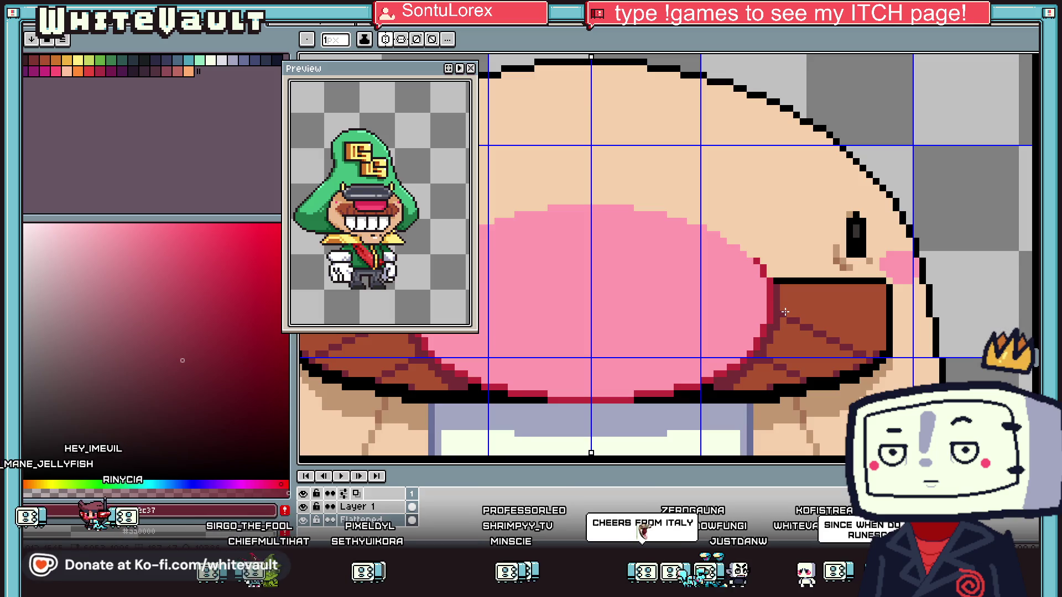
{"action": "scroll", "coordinate": [785, 312], "scroll_direction": "down", "scroll_amount": 1}
{"action": "scroll", "coordinate": [780, 311], "scroll_direction": "up", "scroll_amount": 2}
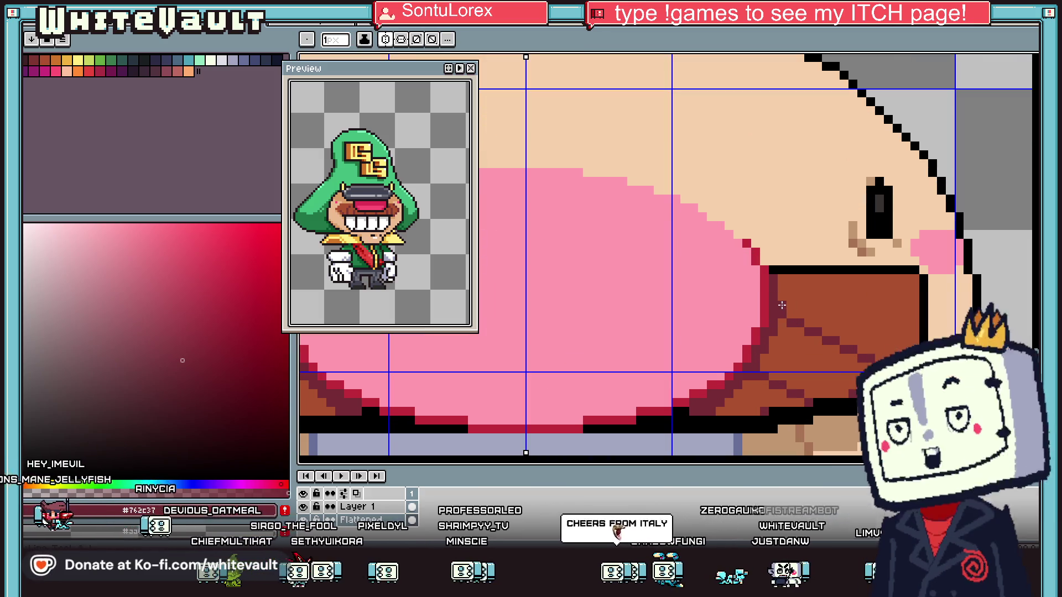
{"action": "scroll", "coordinate": [915, 227], "scroll_direction": "down", "scroll_amount": 3}
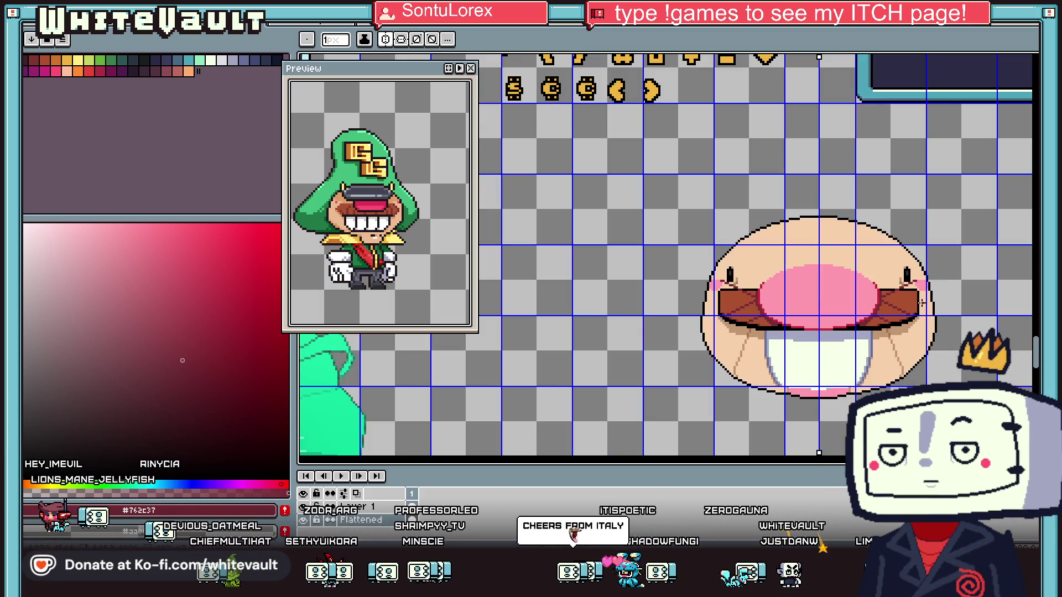
{"action": "scroll", "coordinate": [910, 275], "scroll_direction": "up", "scroll_amount": 1}
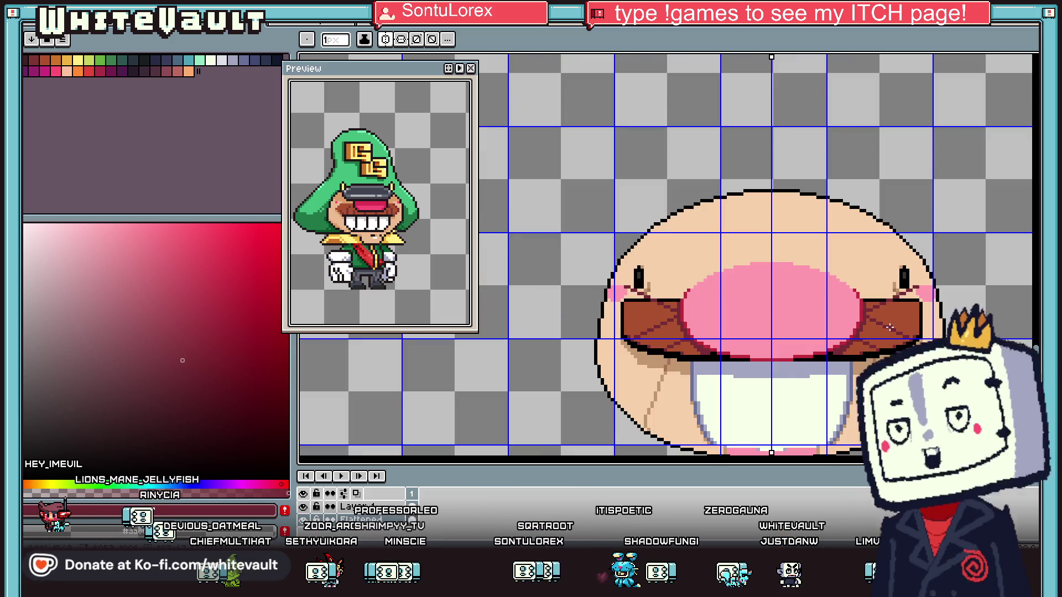
{"action": "scroll", "coordinate": [897, 317], "scroll_direction": "up", "scroll_amount": 2}
{"action": "key", "text": "i"}
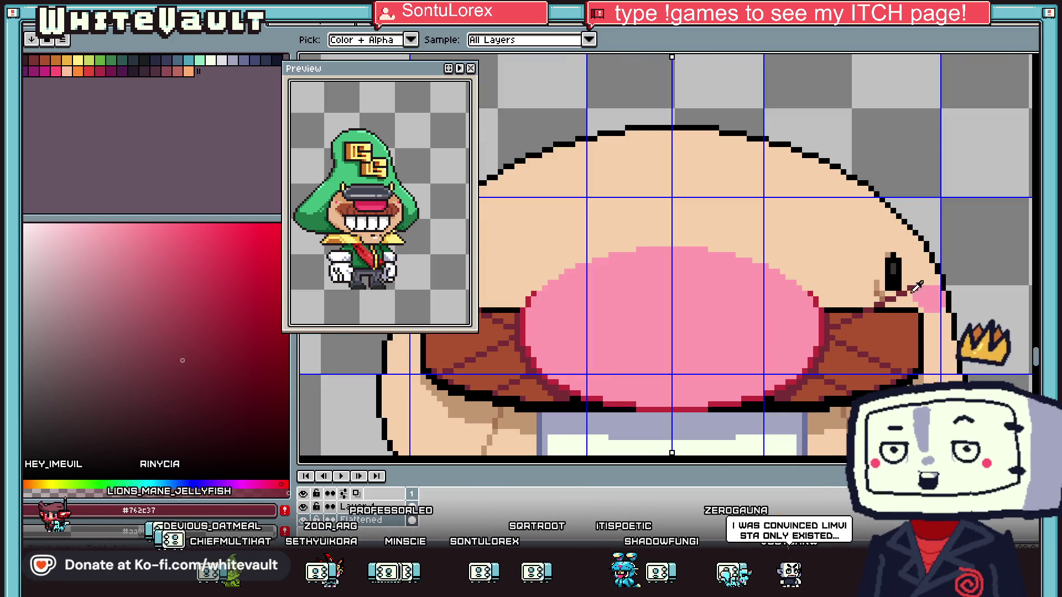
{"action": "left_click", "coordinate": [839, 311], "text": "alt"}
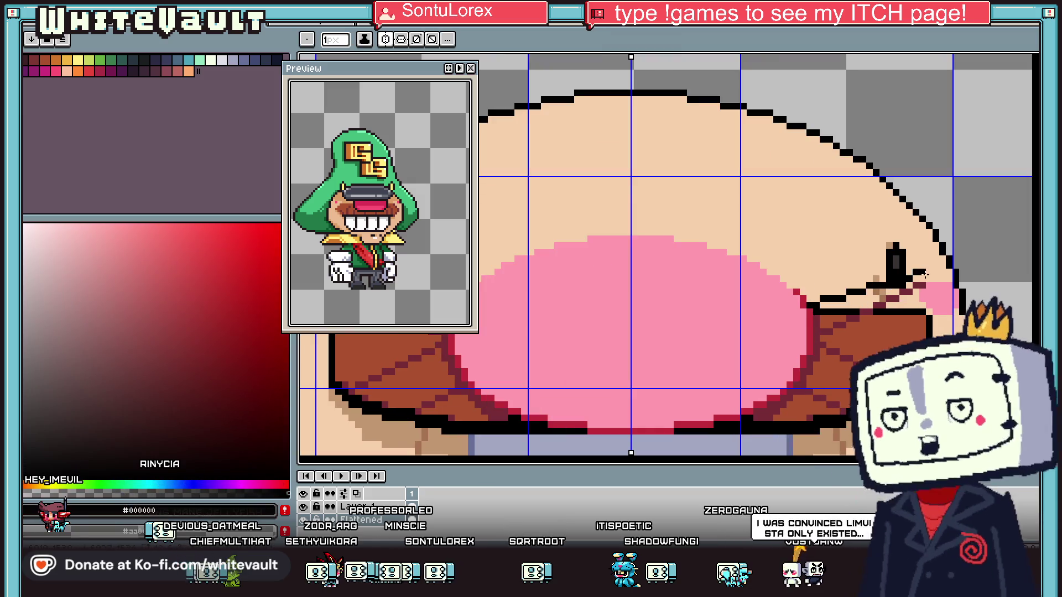
{"action": "left_click", "coordinate": [923, 277]}
{"action": "scroll", "coordinate": [921, 279], "scroll_direction": "up", "scroll_amount": 1}
{"action": "left_click_drag", "start_coordinate": [926, 283], "coordinate": [931, 355]}
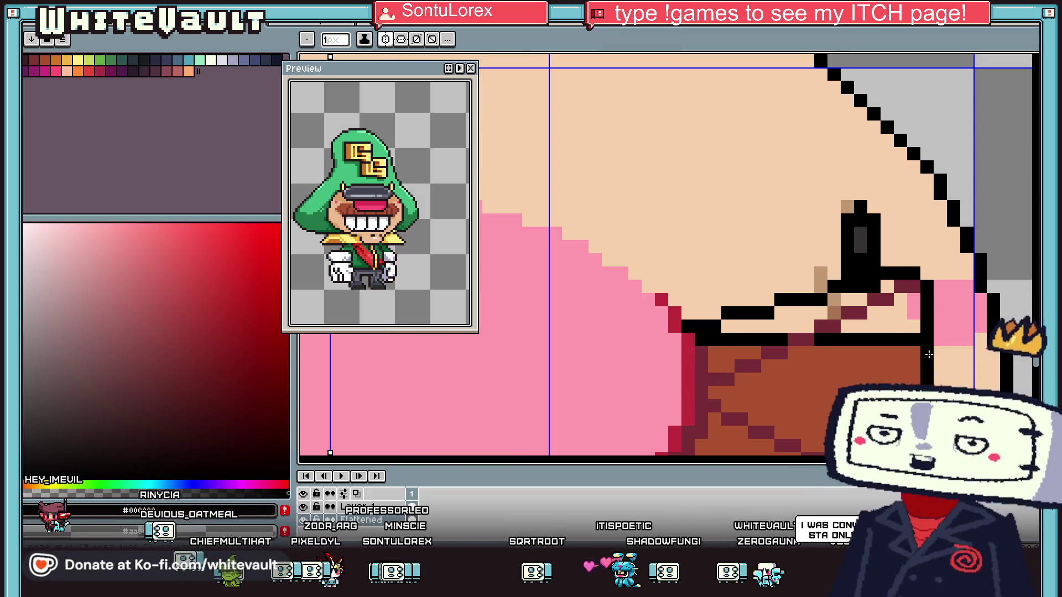
Bucket-fill the leftover skin gaps between the mustache lines with the mustache brown
{"action": "left_click", "coordinate": [842, 345], "text": "alt"}
{"action": "key", "text": "g"}
{"action": "left_click", "coordinate": [910, 323]}
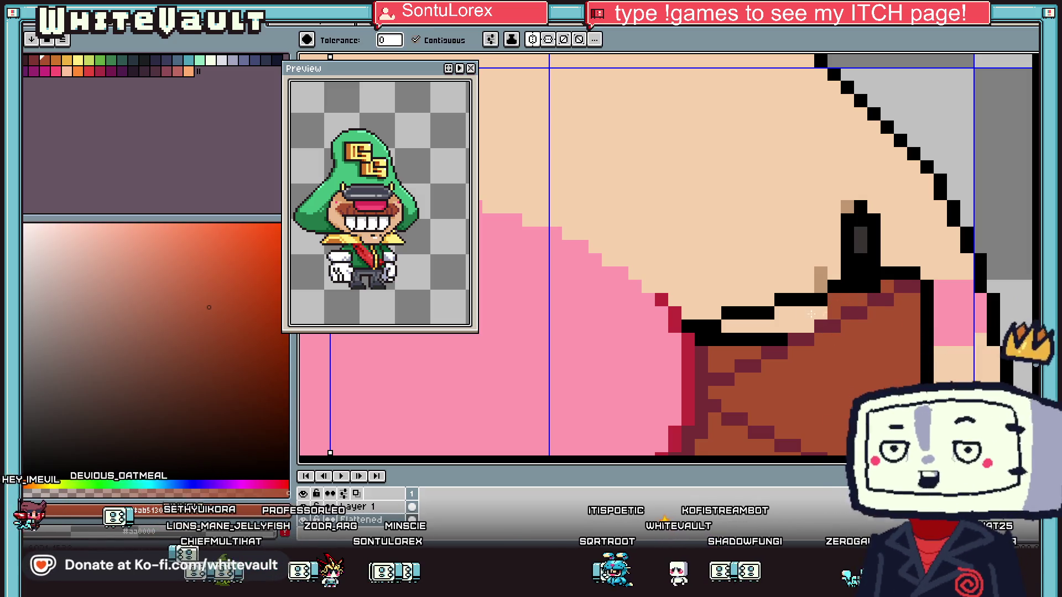
{"action": "left_click", "coordinate": [810, 314]}
{"action": "scroll", "coordinate": [810, 314], "scroll_direction": "down", "scroll_amount": 3}
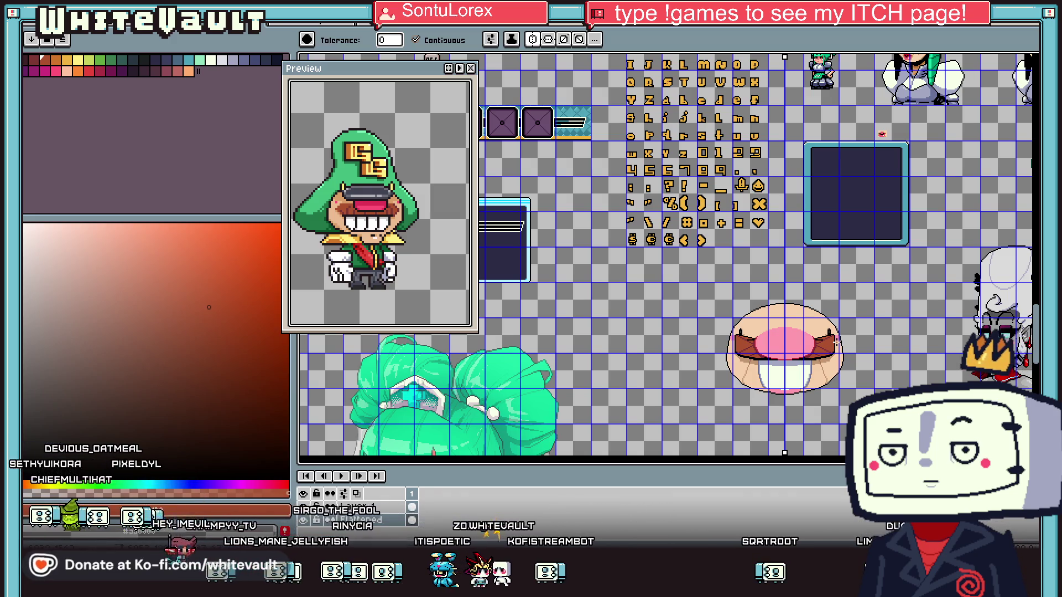
{"action": "key", "text": "v"}
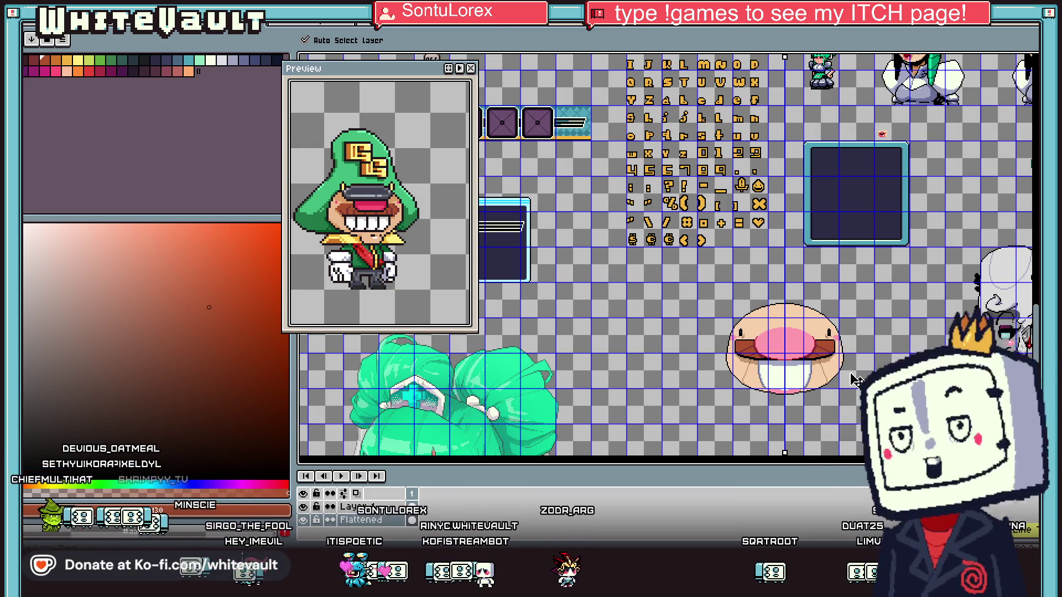
{"action": "key", "text": "f"}
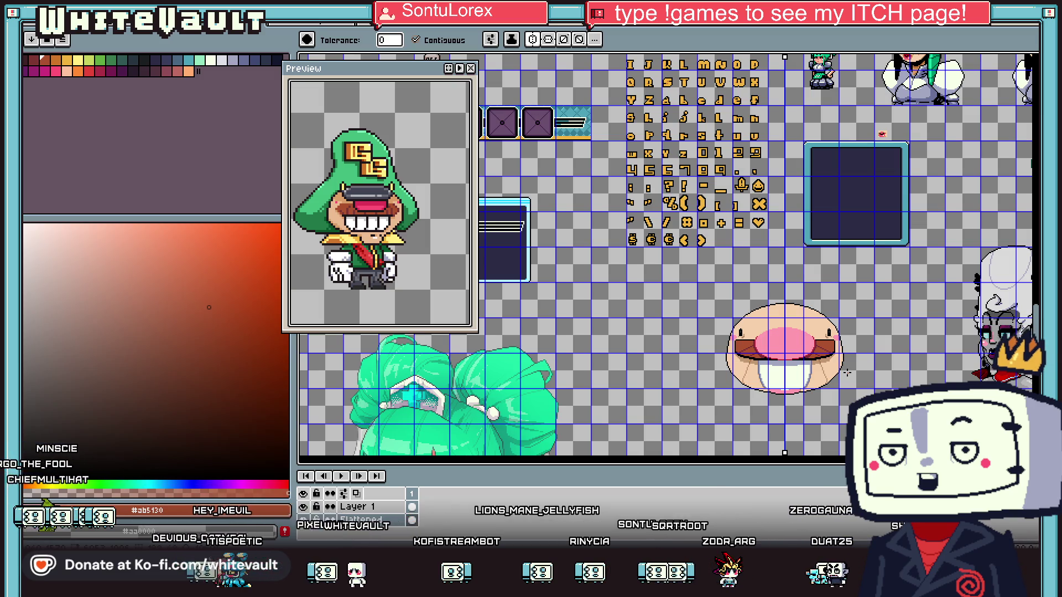
{"action": "key", "text": "i"}
{"action": "scroll", "coordinate": [846, 373], "scroll_direction": "up", "scroll_amount": 4}
{"action": "left_click", "coordinate": [847, 340]}
{"action": "key", "text": "b"}
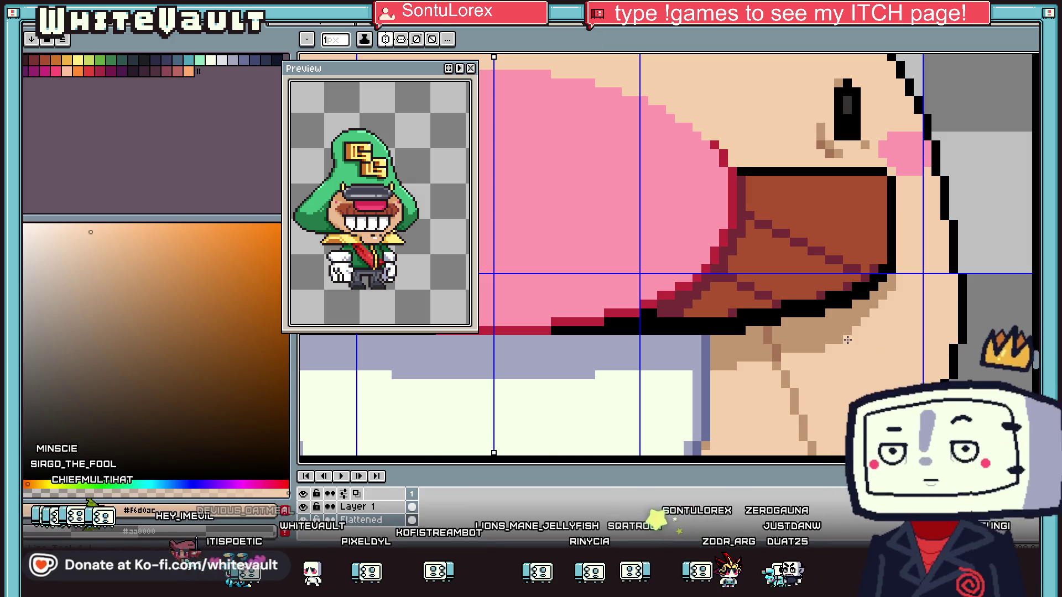
Sample the blue-grey and then the lavender-grey colours from the teeth
{"action": "scroll", "coordinate": [847, 339], "scroll_direction": "down", "scroll_amount": 4}
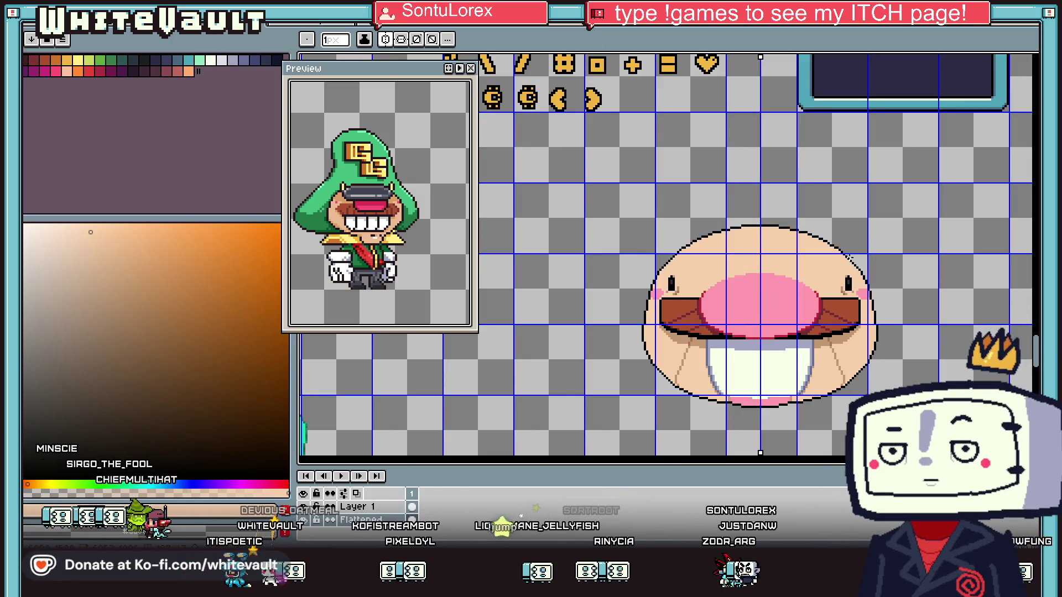
{"action": "scroll", "coordinate": [755, 376], "scroll_direction": "up", "scroll_amount": 2}
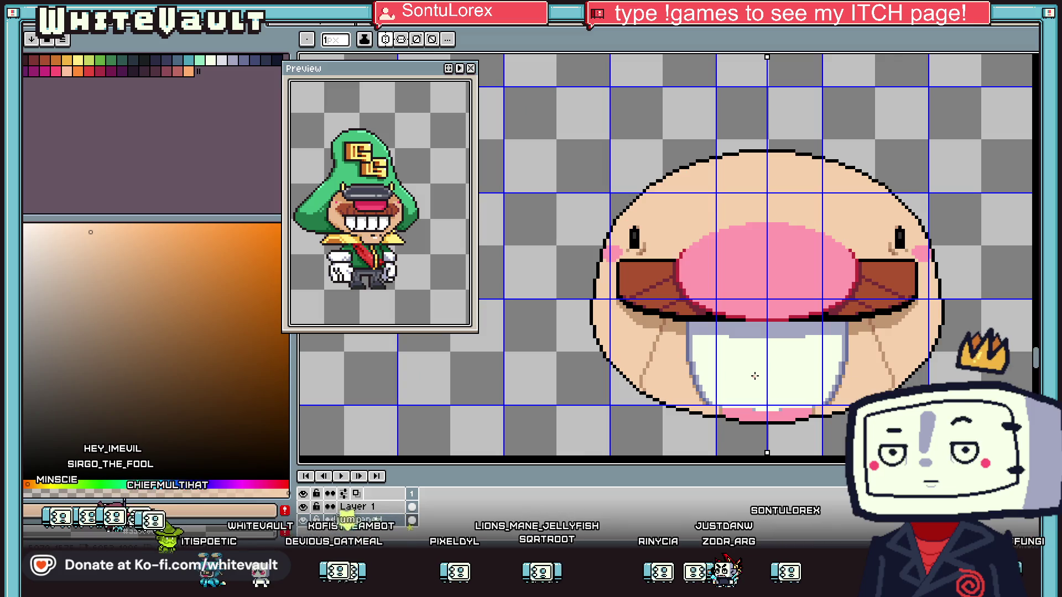
{"action": "key", "text": "i"}
{"action": "scroll", "coordinate": [706, 375], "scroll_direction": "up", "scroll_amount": 1}
{"action": "left_click", "coordinate": [700, 381]}
{"action": "key", "text": "b"}
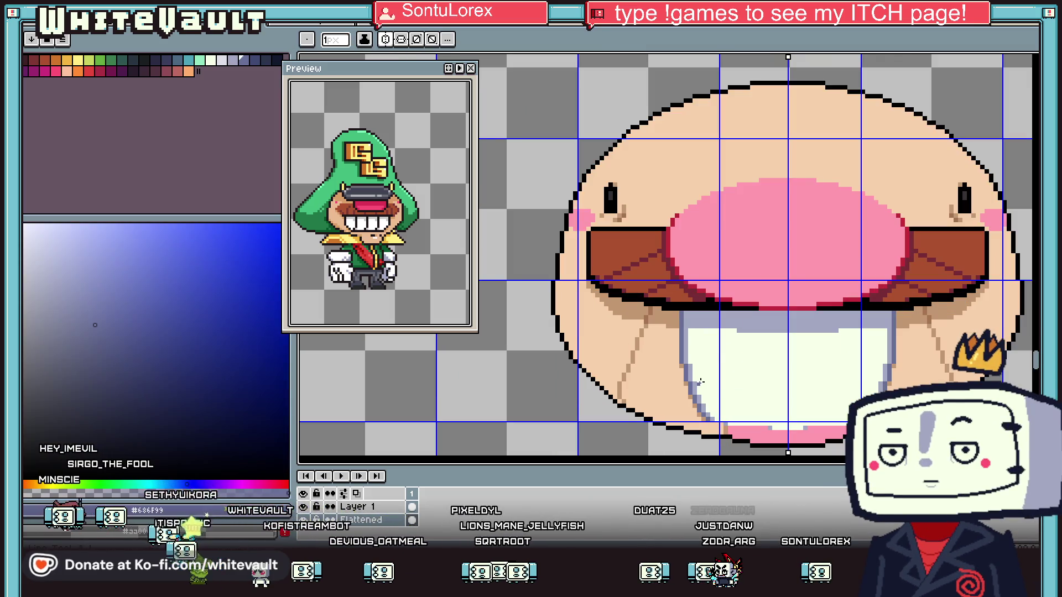
{"action": "scroll", "coordinate": [700, 382], "scroll_direction": "up", "scroll_amount": 1}
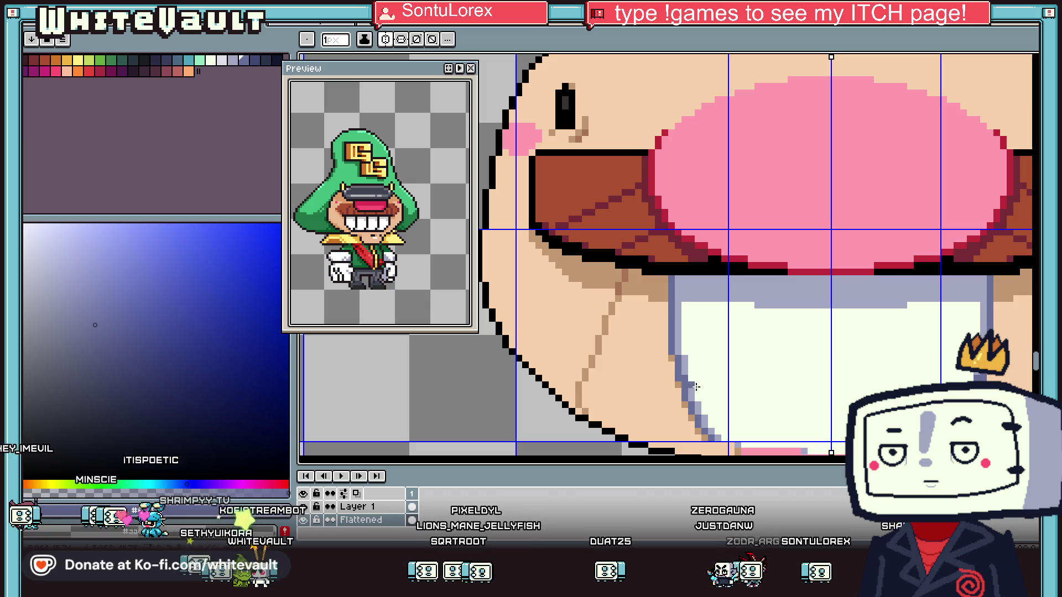
{"action": "scroll", "coordinate": [796, 405], "scroll_direction": "down", "scroll_amount": 5}
{"action": "scroll", "coordinate": [796, 406], "scroll_direction": "up", "scroll_amount": 2}
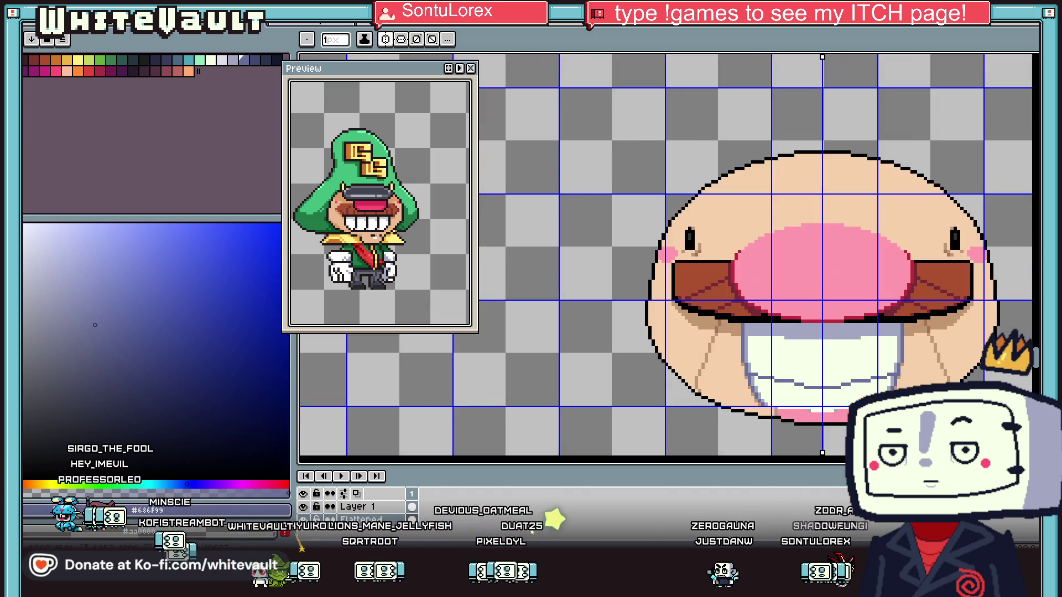
{"action": "scroll", "coordinate": [869, 385], "scroll_direction": "up", "scroll_amount": 1}
{"action": "key", "text": "i"}
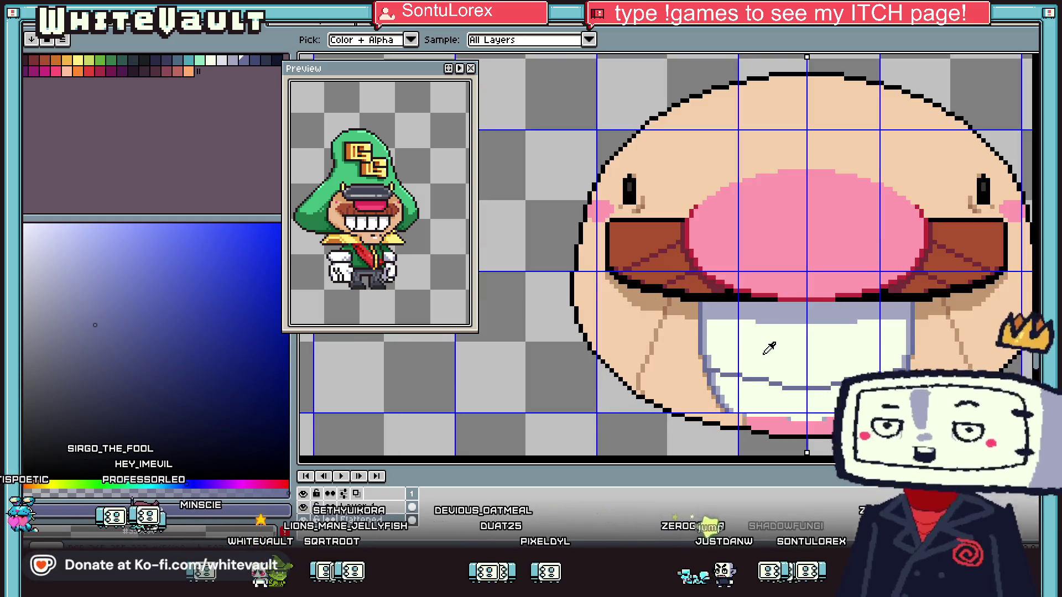
{"action": "scroll", "coordinate": [751, 284], "scroll_direction": "up", "scroll_amount": 1}
{"action": "left_click", "coordinate": [751, 284]}
{"action": "key", "text": "b"}
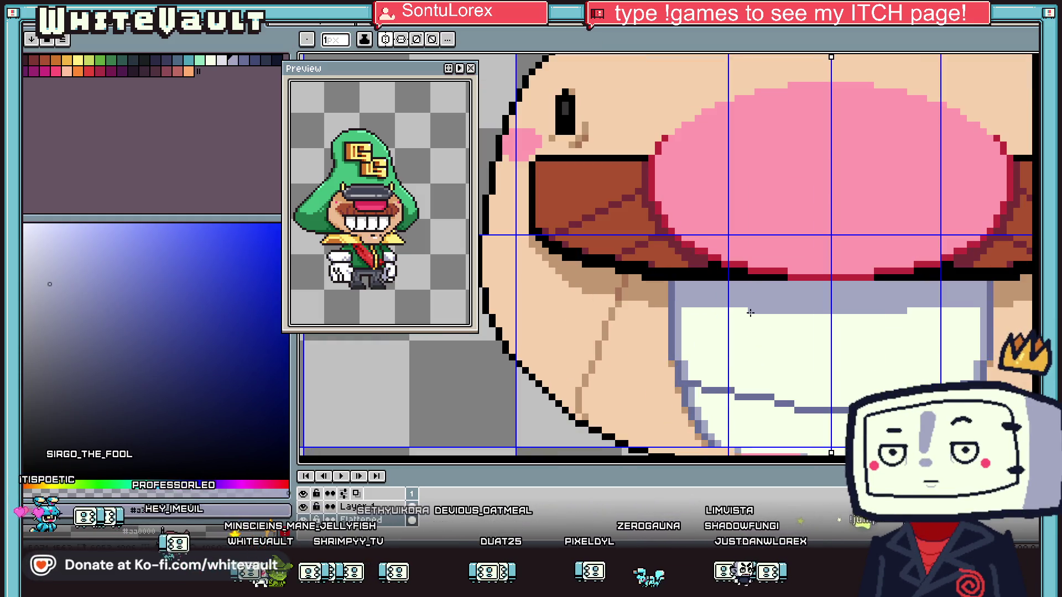
{"action": "scroll", "coordinate": [804, 391], "scroll_direction": "down", "scroll_amount": 4}
{"action": "scroll", "coordinate": [830, 359], "scroll_direction": "up", "scroll_amount": 4}
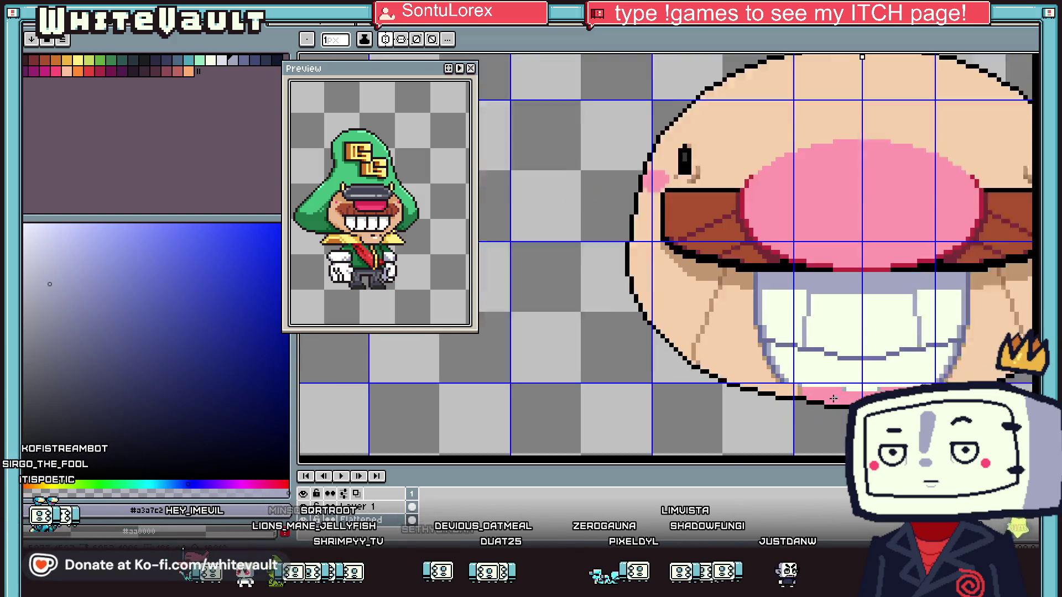
{"action": "scroll", "coordinate": [836, 349], "scroll_direction": "down", "scroll_amount": 1}
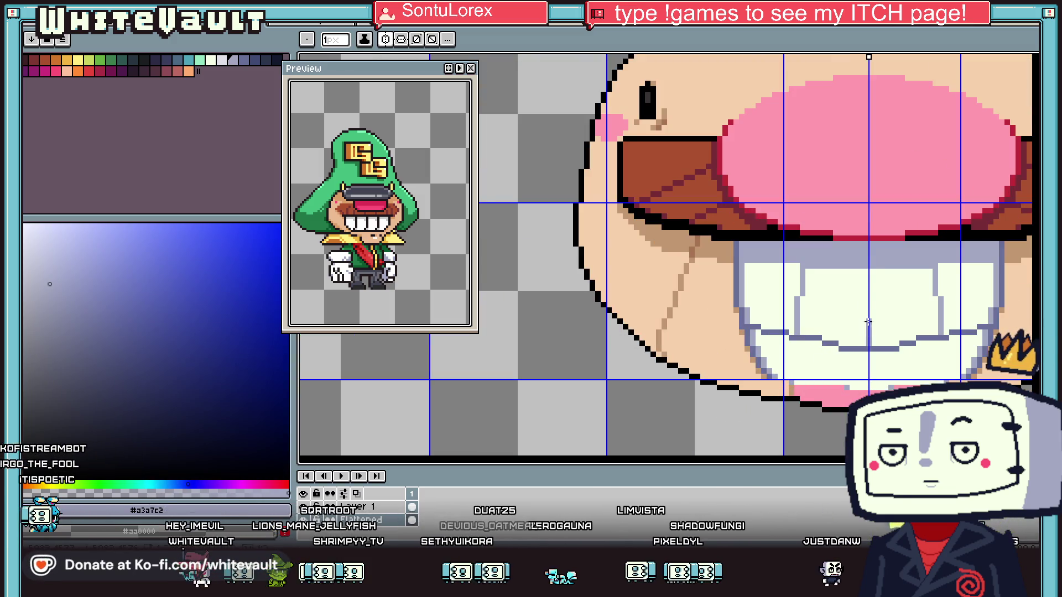
{"action": "scroll", "coordinate": [803, 354], "scroll_direction": "up", "scroll_amount": 1}
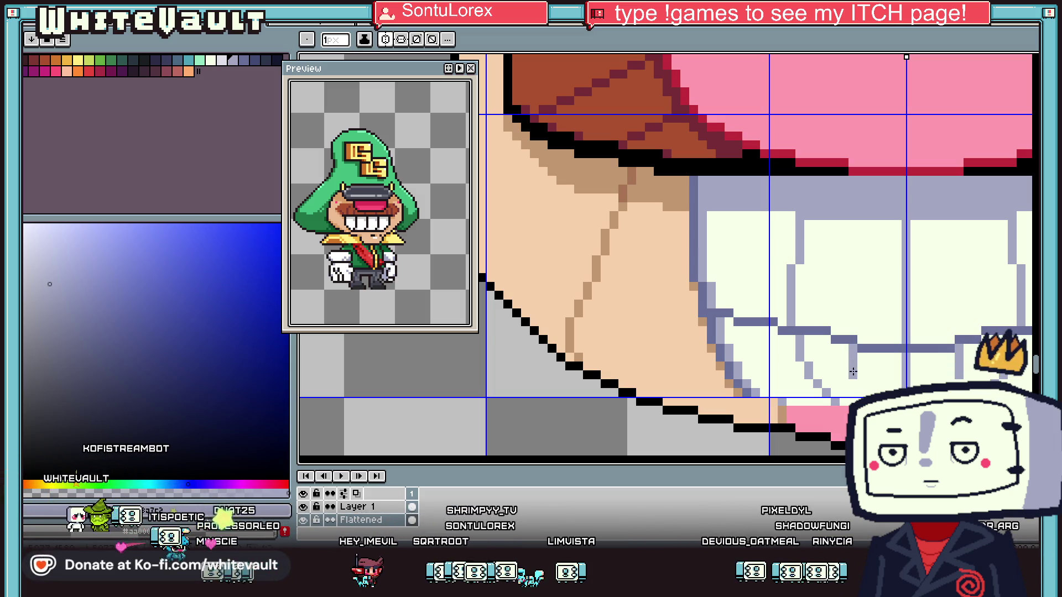
Eyedrop the pale cream #F5FFE8 from a tooth
{"action": "key", "text": "alt"}
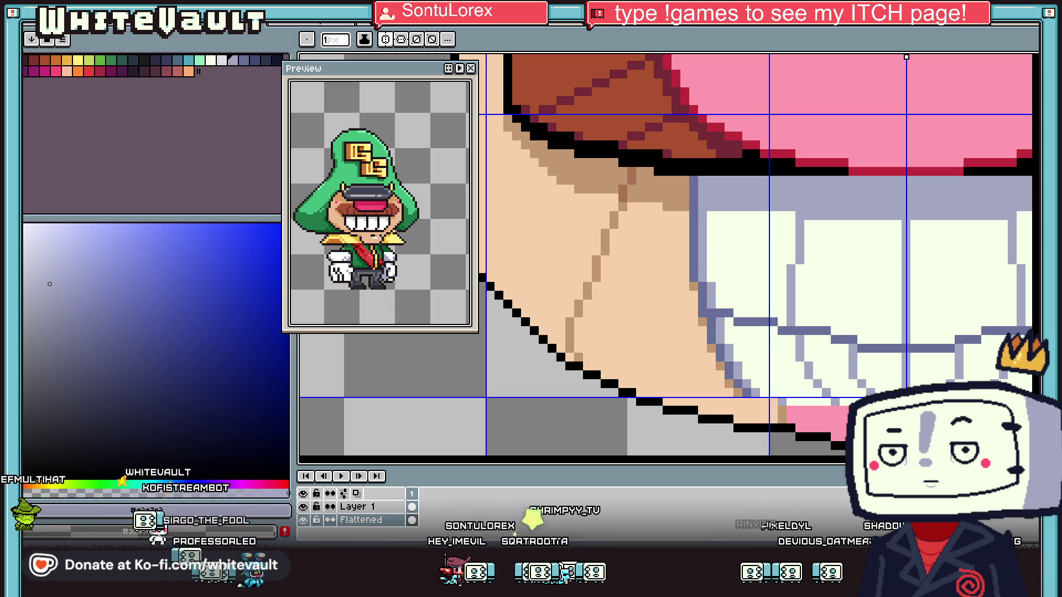
{"action": "scroll", "coordinate": [905, 56], "scroll_direction": "down", "scroll_amount": 5}
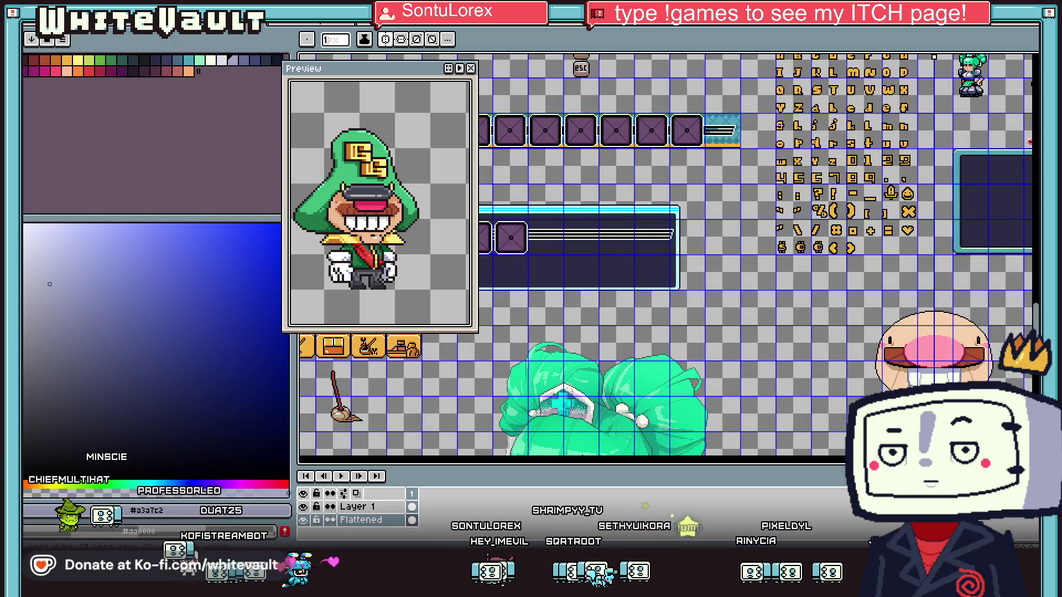
{"action": "scroll", "coordinate": [937, 368], "scroll_direction": "up", "scroll_amount": 5}
{"action": "scroll", "coordinate": [899, 384], "scroll_direction": "down", "scroll_amount": 3}
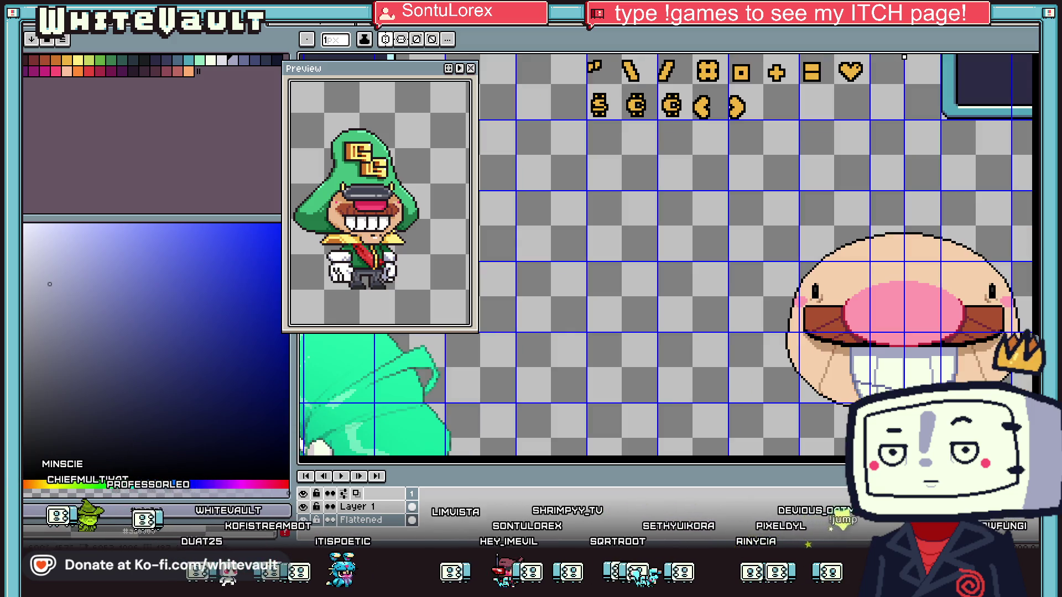
{"action": "key", "text": "ctrl"}
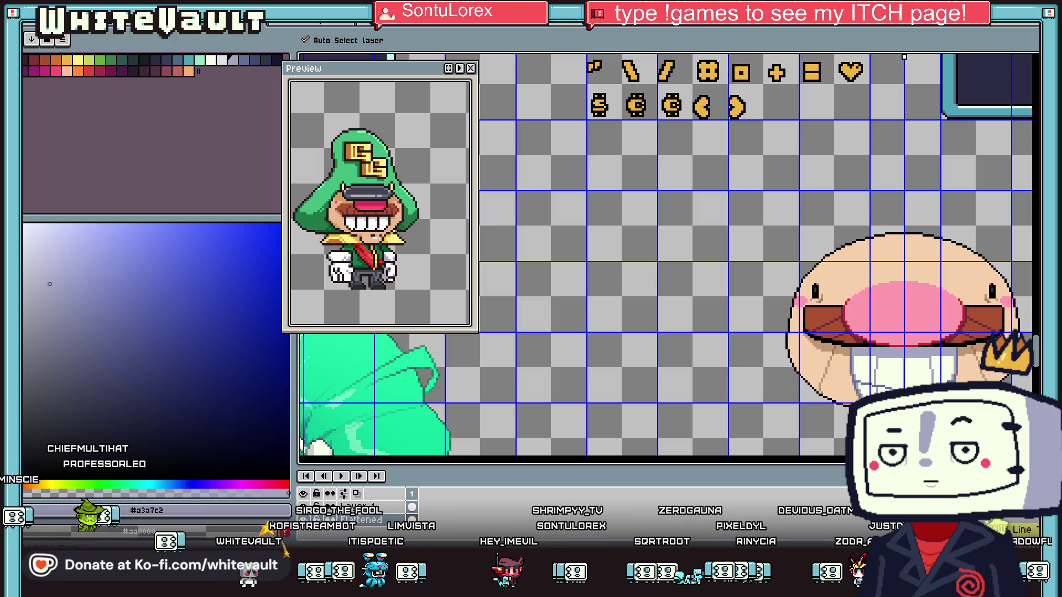
{"action": "scroll", "coordinate": [952, 401], "scroll_direction": "up", "scroll_amount": 2}
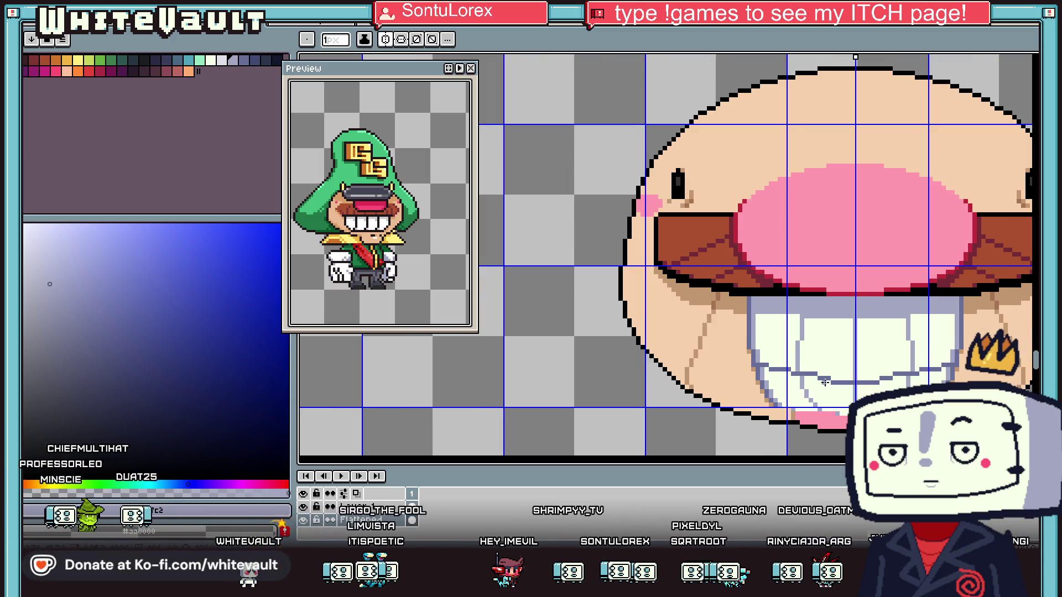
{"action": "scroll", "coordinate": [824, 382], "scroll_direction": "up", "scroll_amount": 2}
{"action": "left_click", "coordinate": [802, 376], "text": "alt"}
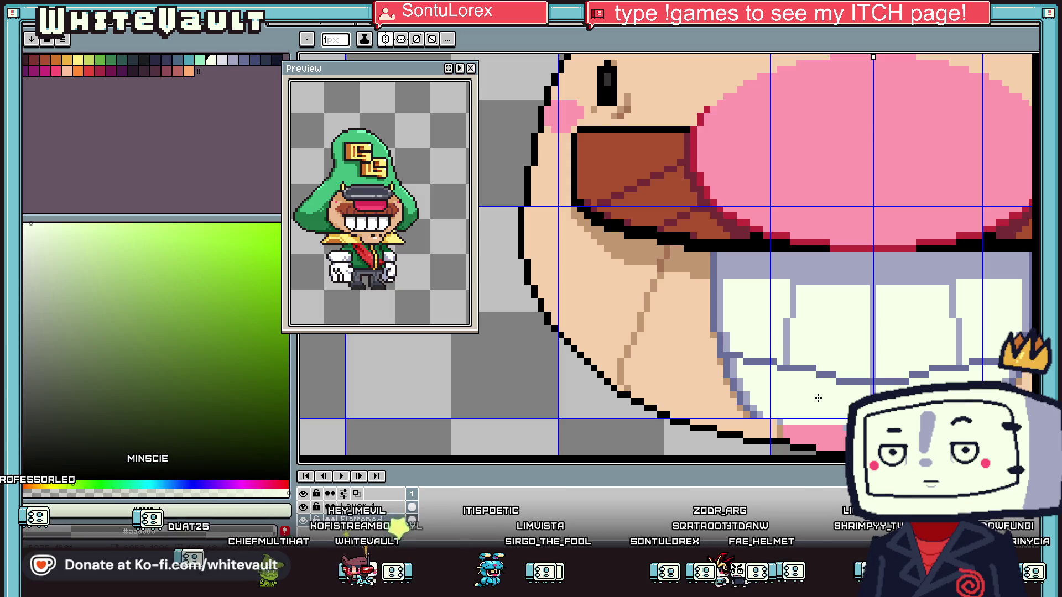
Eyedrop the pink #ff9aaf from just below the teeth
{"action": "key", "text": "i"}
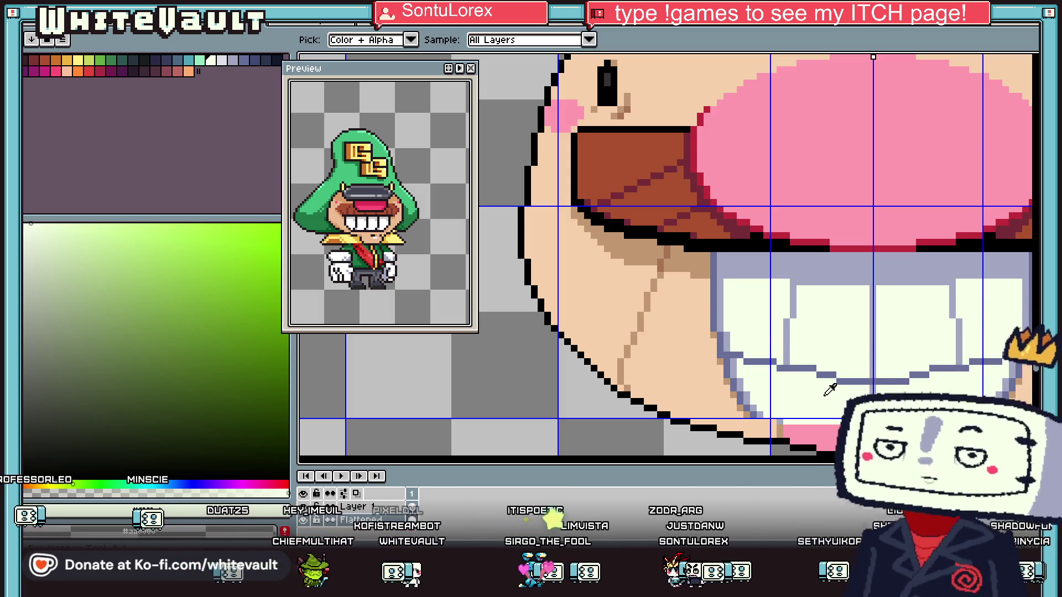
{"action": "scroll", "coordinate": [817, 393], "scroll_direction": "down", "scroll_amount": 3}
{"action": "scroll", "coordinate": [823, 401], "scroll_direction": "up", "scroll_amount": 4}
{"action": "left_click", "coordinate": [823, 401]}
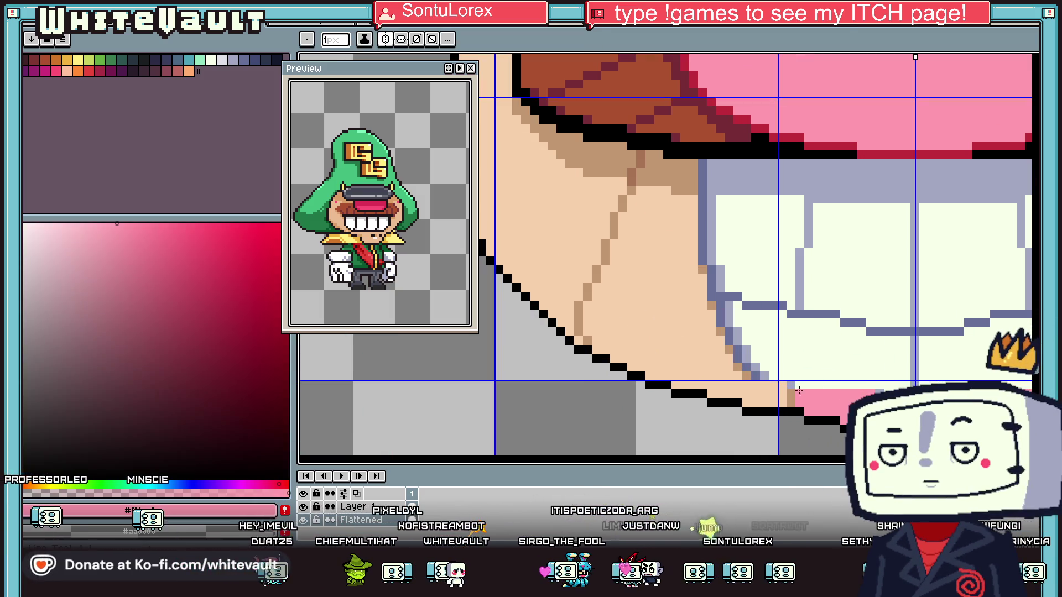
{"action": "key", "text": "alt"}
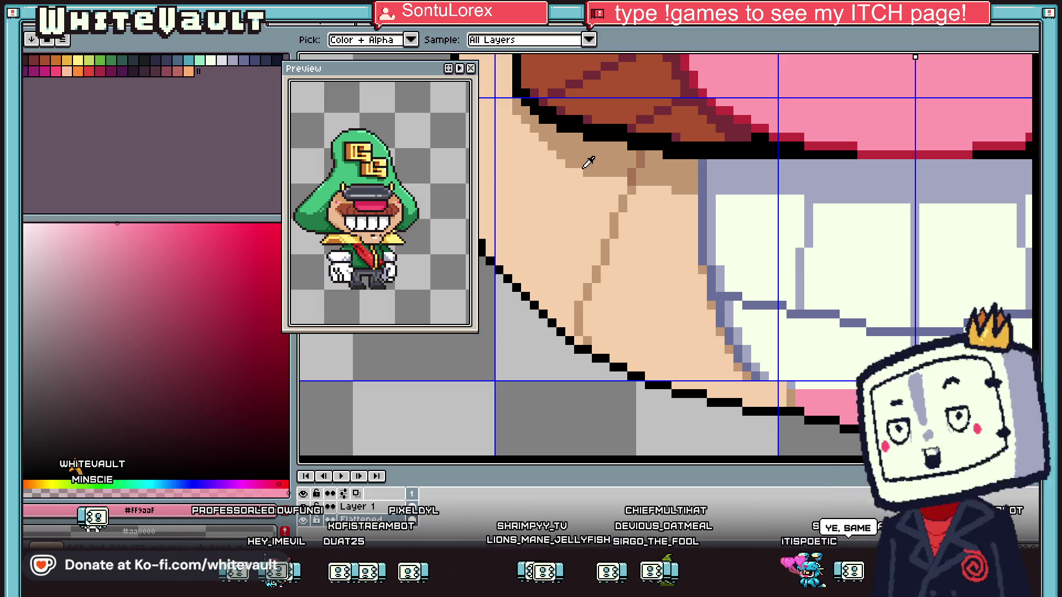
{"action": "scroll", "coordinate": [951, 324], "scroll_direction": "down", "scroll_amount": 2}
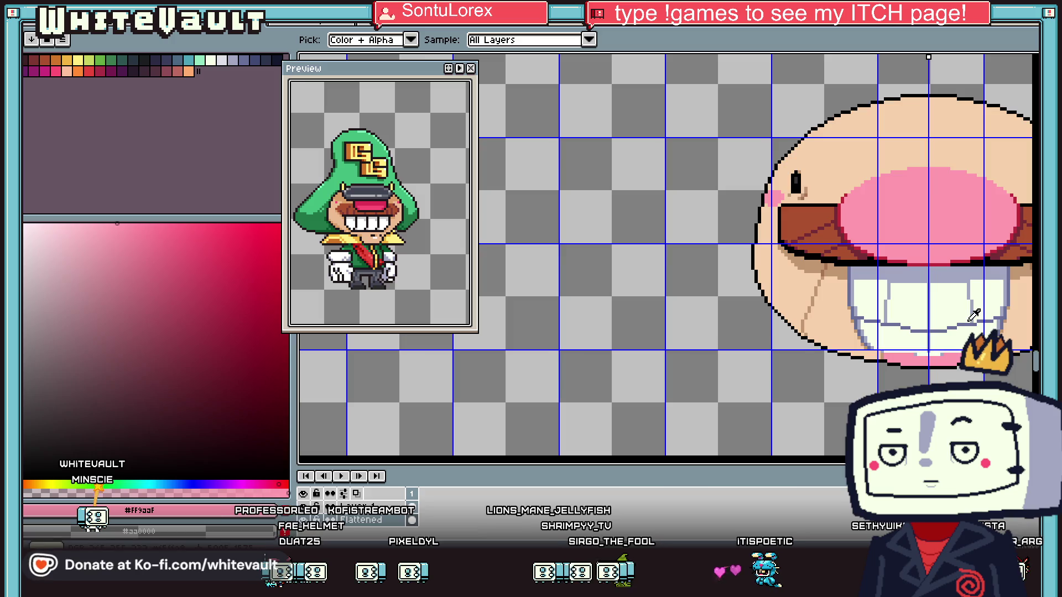
Sample the cream and dark blue-grey tooth colours and outline a tooth edge in dark blue-grey
{"action": "scroll", "coordinate": [973, 316], "scroll_direction": "up", "scroll_amount": 3}
{"action": "left_click", "coordinate": [971, 343]}
{"action": "left_click", "coordinate": [976, 297]}
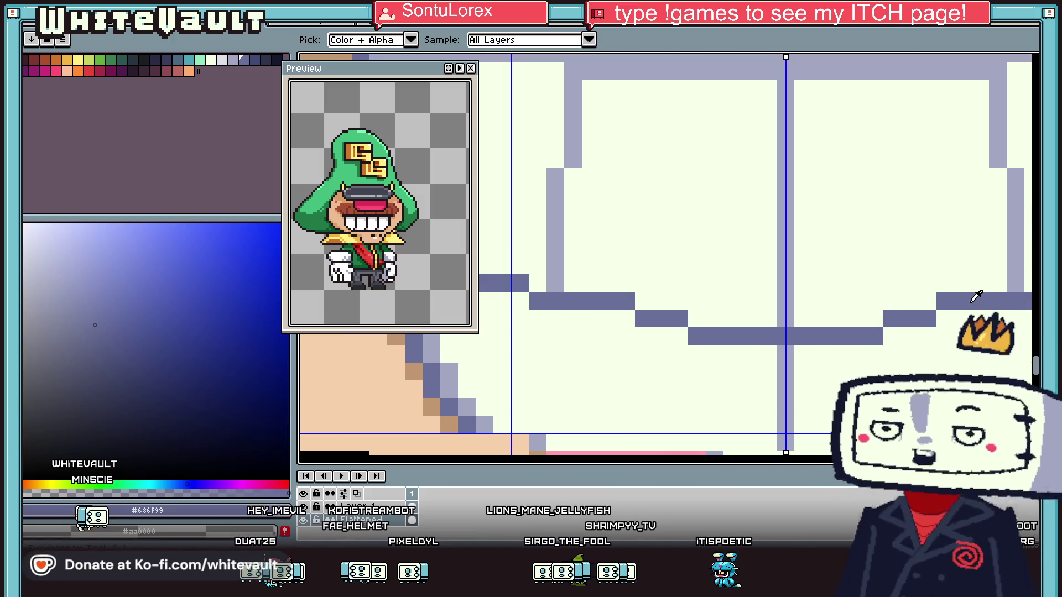
{"action": "left_click", "coordinate": [790, 355], "text": "alt"}
{"action": "scroll", "coordinate": [790, 357], "scroll_direction": "down", "scroll_amount": 2}
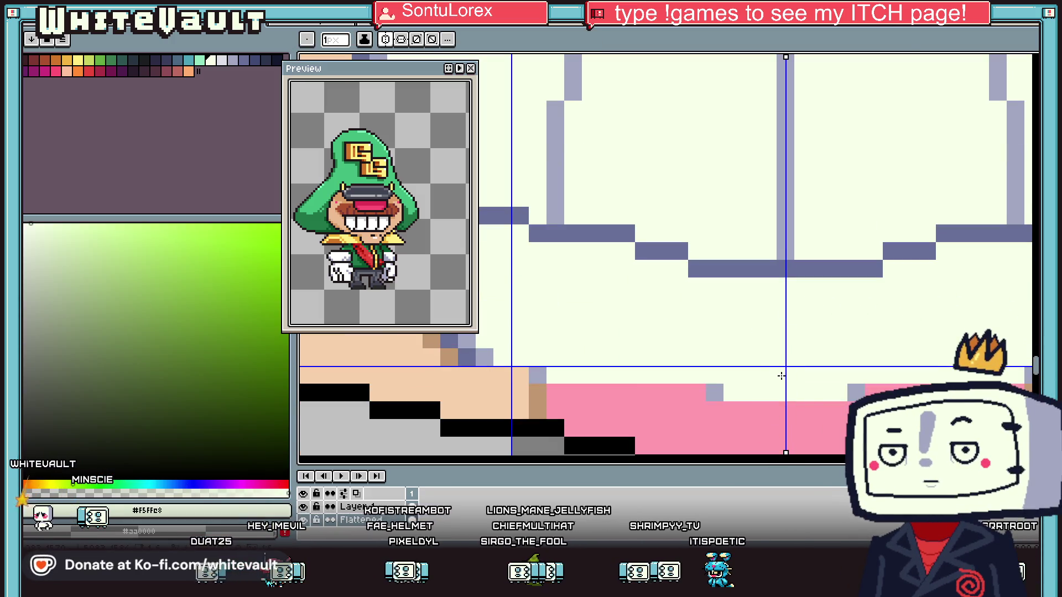
{"action": "key", "text": "alt"}
{"action": "scroll", "coordinate": [768, 265], "scroll_direction": "down", "scroll_amount": 4}
{"action": "scroll", "coordinate": [769, 249], "scroll_direction": "up", "scroll_amount": 3}
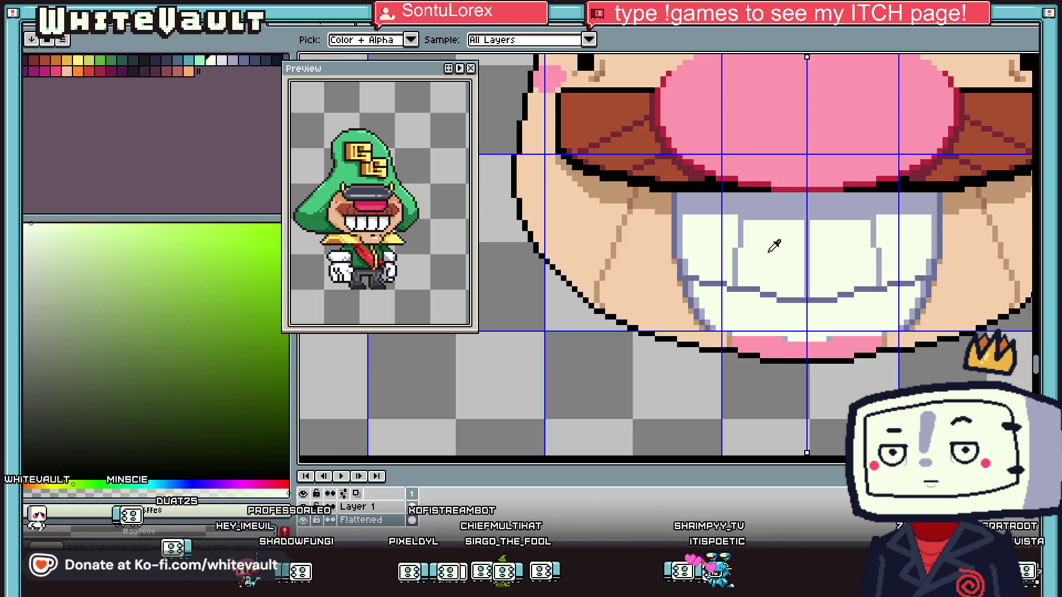
{"action": "left_click", "coordinate": [712, 279], "text": "alt"}
{"action": "scroll", "coordinate": [705, 284], "scroll_direction": "up", "scroll_amount": 2}
{"action": "mouse_move", "coordinate": [710, 320]}
{"action": "left_mouse_down"}
{"action": "mouse_move", "coordinate": [723, 367]}
{"action": "mouse_move", "coordinate": [752, 394]}
{"action": "mouse_move", "coordinate": [761, 367]}
{"action": "left_mouse_up"}
Draw dark diagonal dividing lines between the teeth, with a short dark run beneath
{"action": "scroll", "coordinate": [752, 393], "scroll_direction": "down", "scroll_amount": 1}
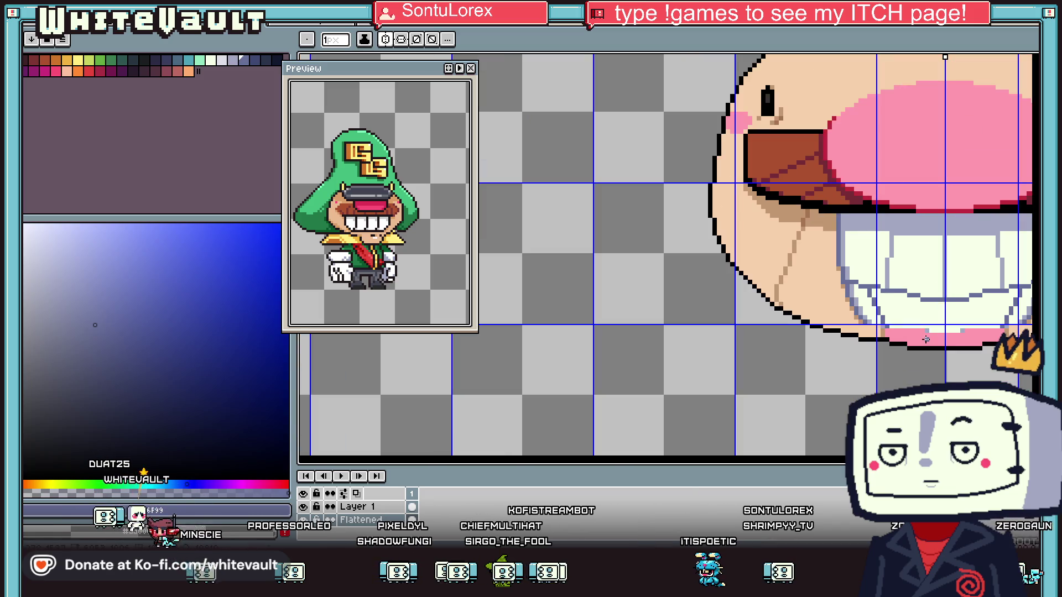
{"action": "scroll", "coordinate": [857, 264], "scroll_direction": "down", "scroll_amount": 2}
{"action": "scroll", "coordinate": [857, 265], "scroll_direction": "up", "scroll_amount": 1}
{"action": "left_click_drag", "start_coordinate": [858, 264], "coordinate": [891, 348]}
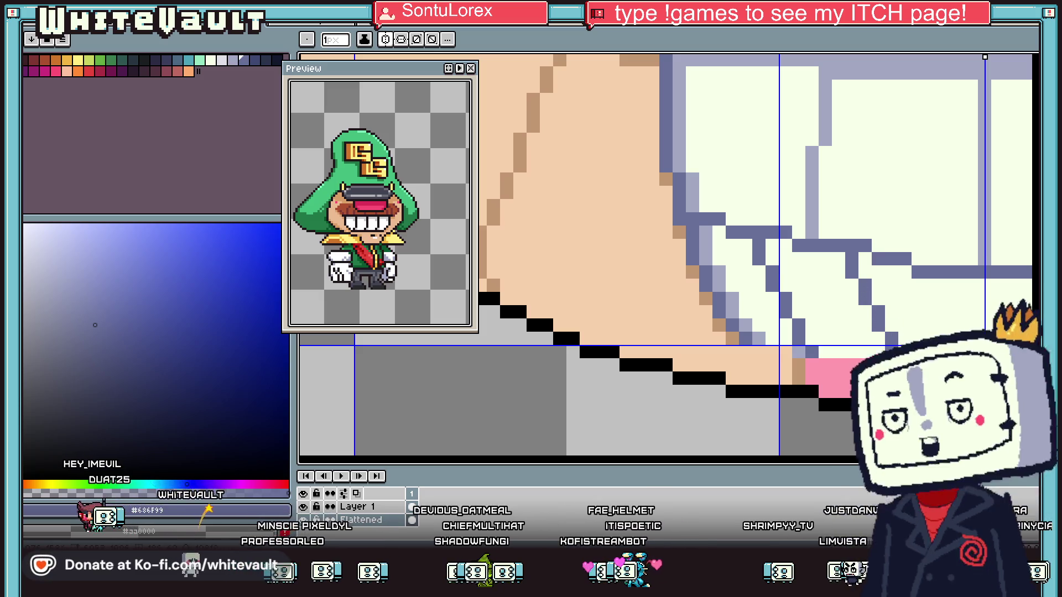
{"action": "left_click_drag", "start_coordinate": [927, 280], "coordinate": [952, 334]}
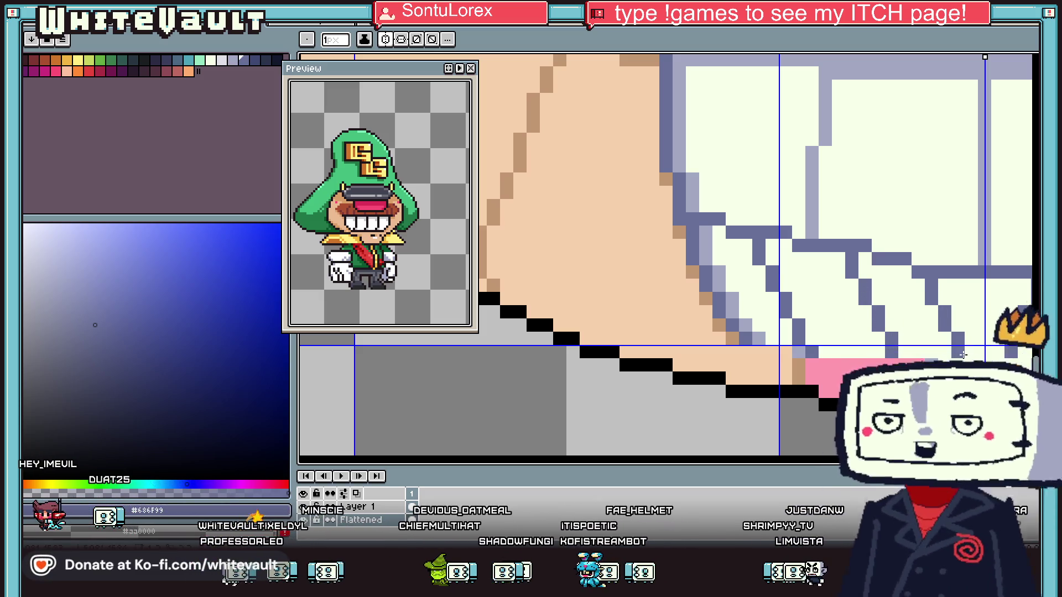
{"action": "scroll", "coordinate": [953, 334], "scroll_direction": "down", "scroll_amount": 3}
{"action": "scroll", "coordinate": [663, 254], "scroll_direction": "up", "scroll_amount": 3}
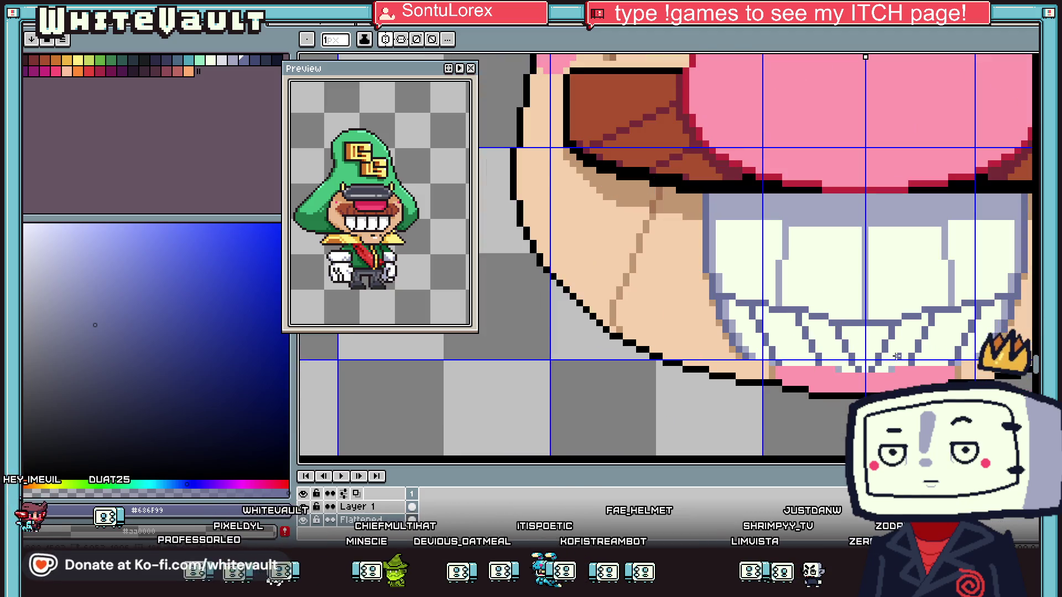
{"action": "key", "text": "v"}
{"action": "scroll", "coordinate": [877, 347], "scroll_direction": "up", "scroll_amount": 2}
{"action": "key", "text": "b"}
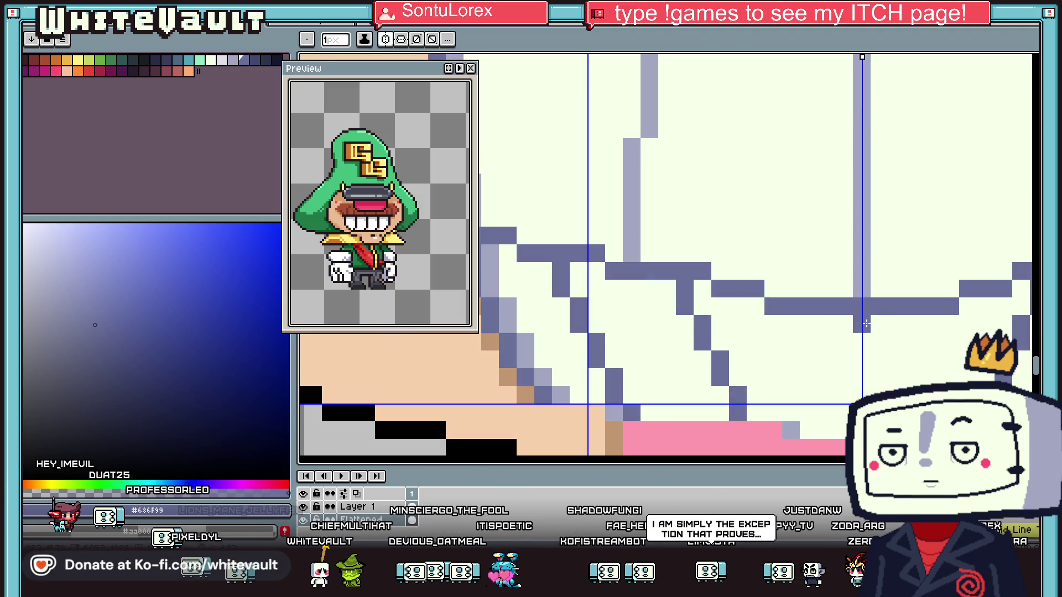
{"action": "left_click_drag", "start_coordinate": [879, 325], "coordinate": [860, 325]}
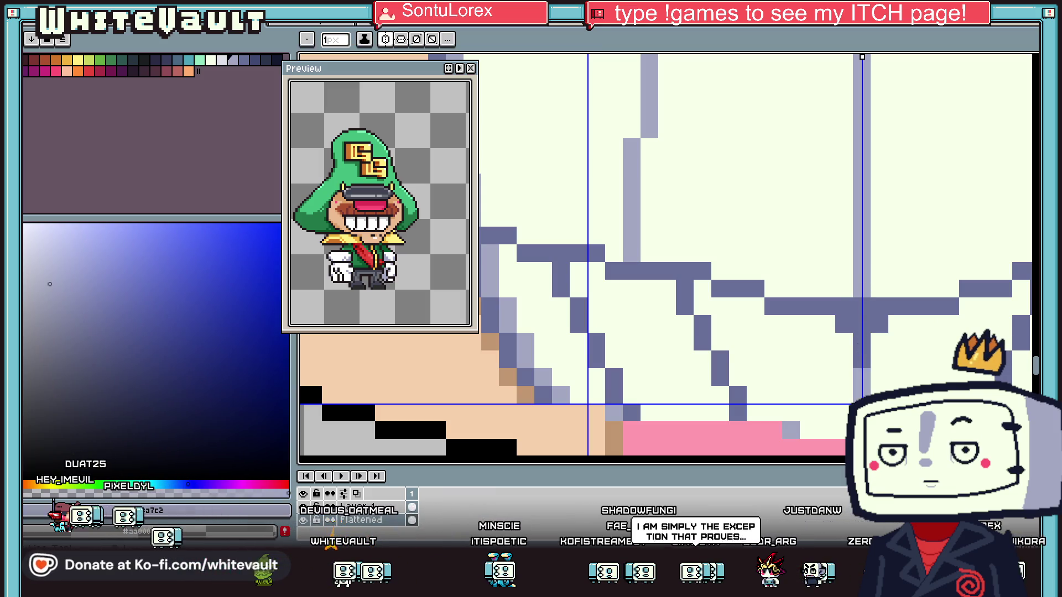
Soften six tooth-line and outline pixels below the teeth with a lighter purple
{"action": "left_click", "coordinate": [737, 396]}
{"action": "left_click", "coordinate": [720, 368]}
{"action": "left_click", "coordinate": [702, 341]}
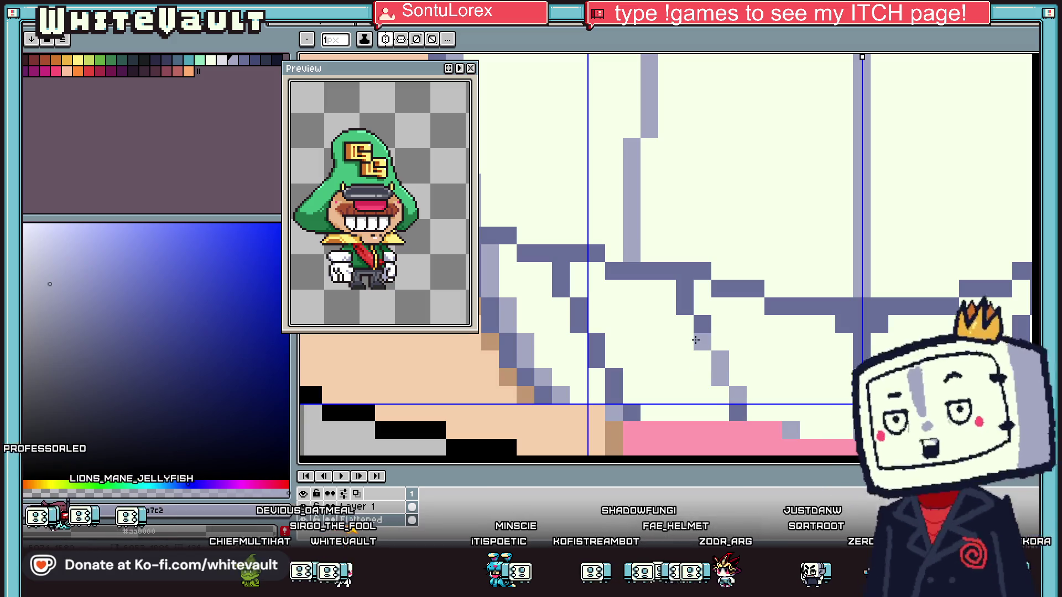
{"action": "left_click", "coordinate": [578, 323]}
{"action": "left_click", "coordinate": [595, 341]}
{"action": "left_click", "coordinate": [596, 360]}
Draw a darker blue-grey vertical line at the top of the teeth
{"action": "scroll", "coordinate": [593, 342], "scroll_direction": "down", "scroll_amount": 3}
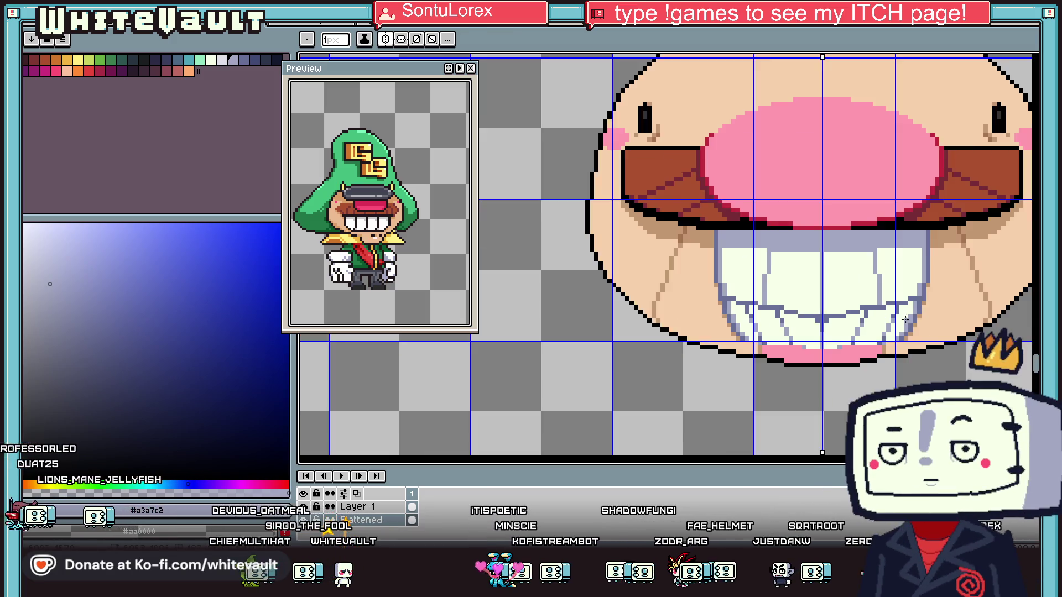
{"action": "scroll", "coordinate": [814, 276], "scroll_direction": "up", "scroll_amount": 2}
{"action": "left_click", "coordinate": [780, 219], "text": "alt"}
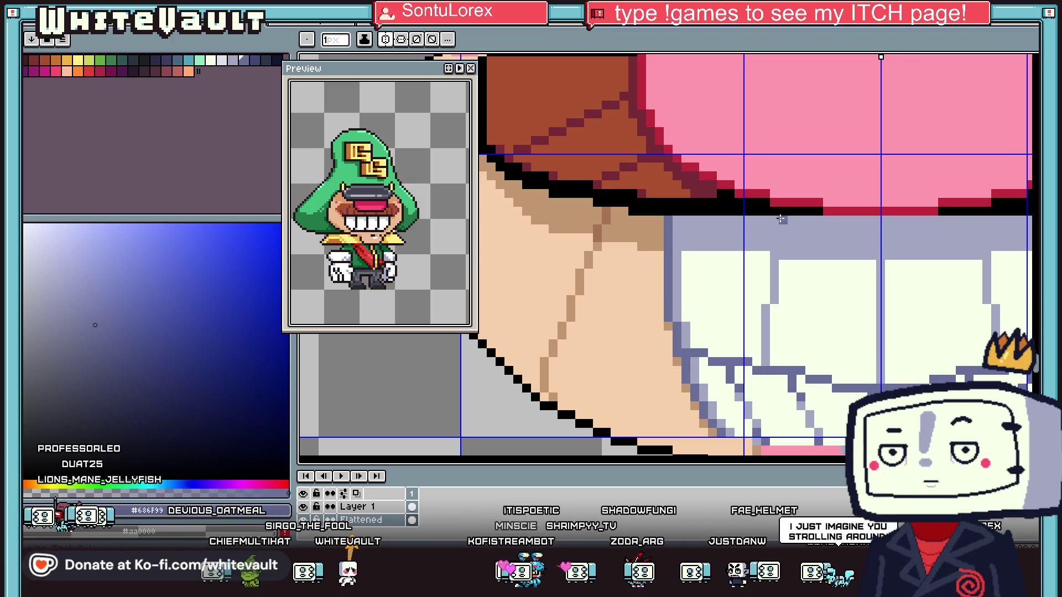
{"action": "left_click_drag", "start_coordinate": [774, 220], "coordinate": [774, 254]}
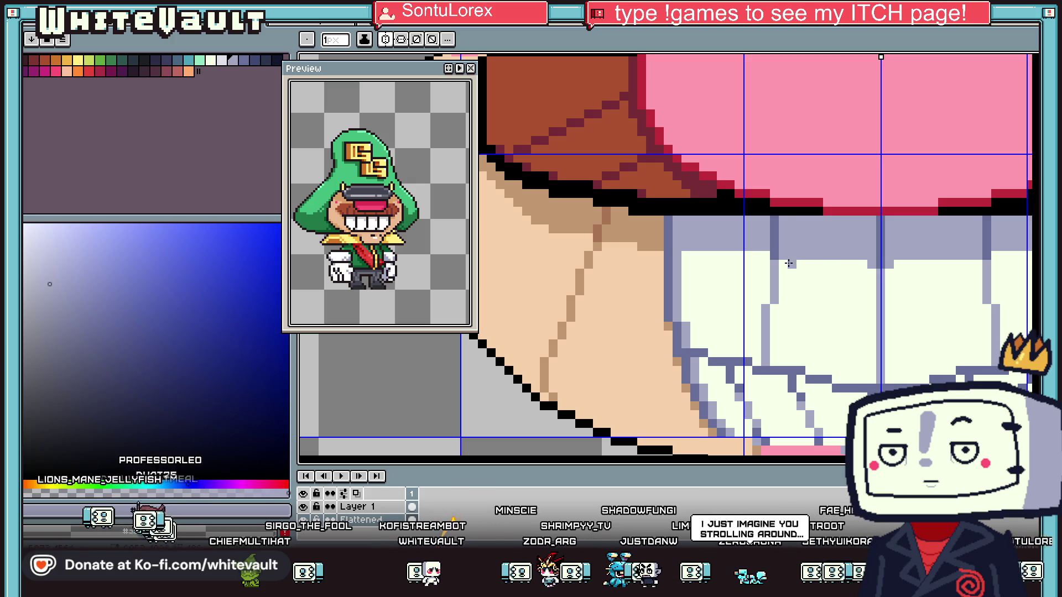
Sample the lavender tooth shading and the tan skin colour while inspecting the grin
{"action": "left_click", "coordinate": [780, 249], "text": "alt"}
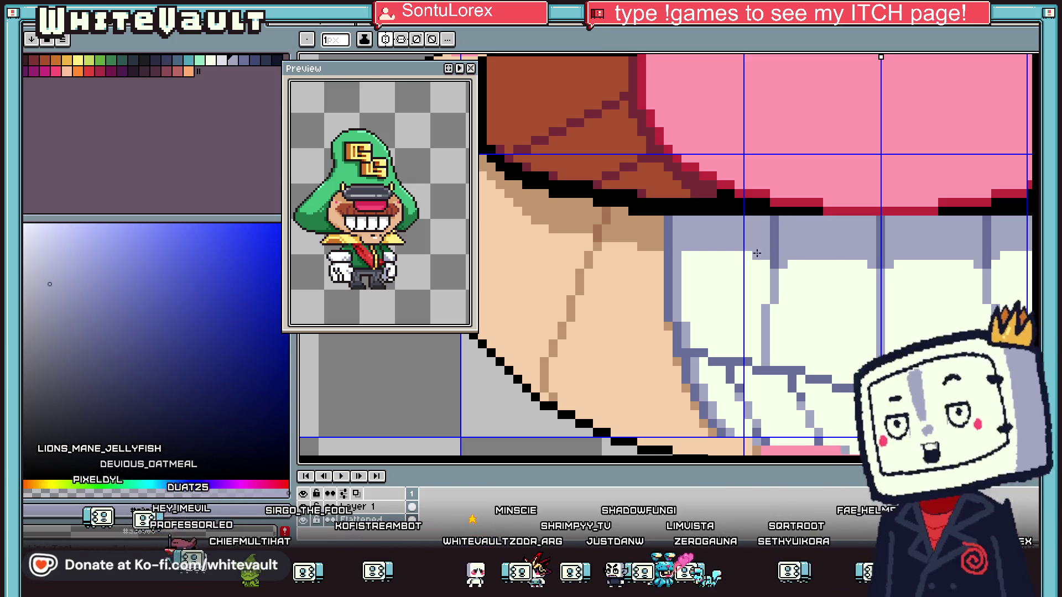
{"action": "scroll", "coordinate": [896, 284], "scroll_direction": "down", "scroll_amount": 5}
{"action": "scroll", "coordinate": [957, 287], "scroll_direction": "up", "scroll_amount": 3}
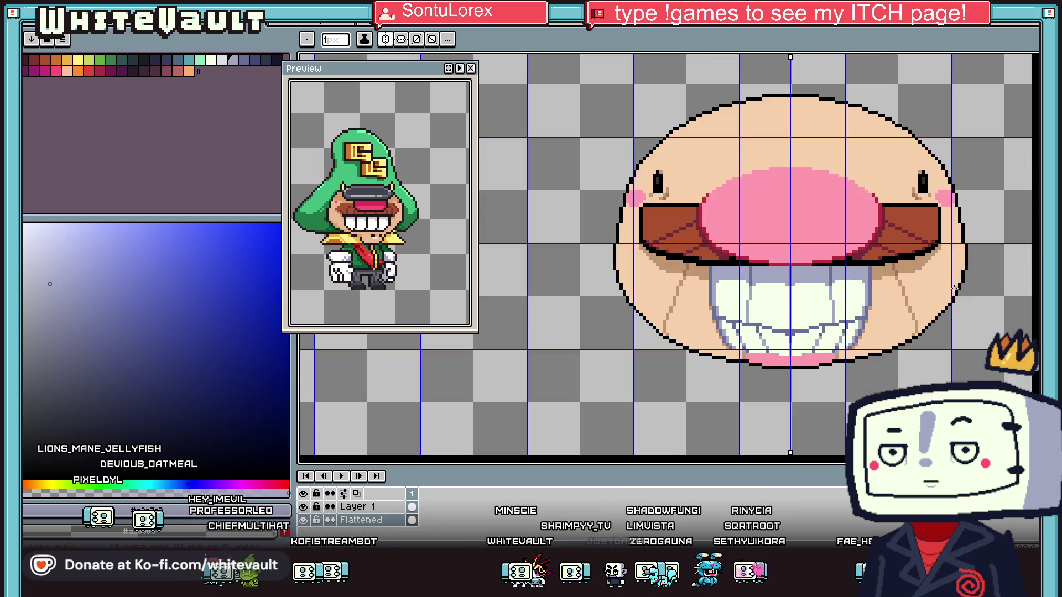
{"action": "scroll", "coordinate": [892, 317], "scroll_direction": "up", "scroll_amount": 2}
{"action": "scroll", "coordinate": [664, 355], "scroll_direction": "up", "scroll_amount": 1}
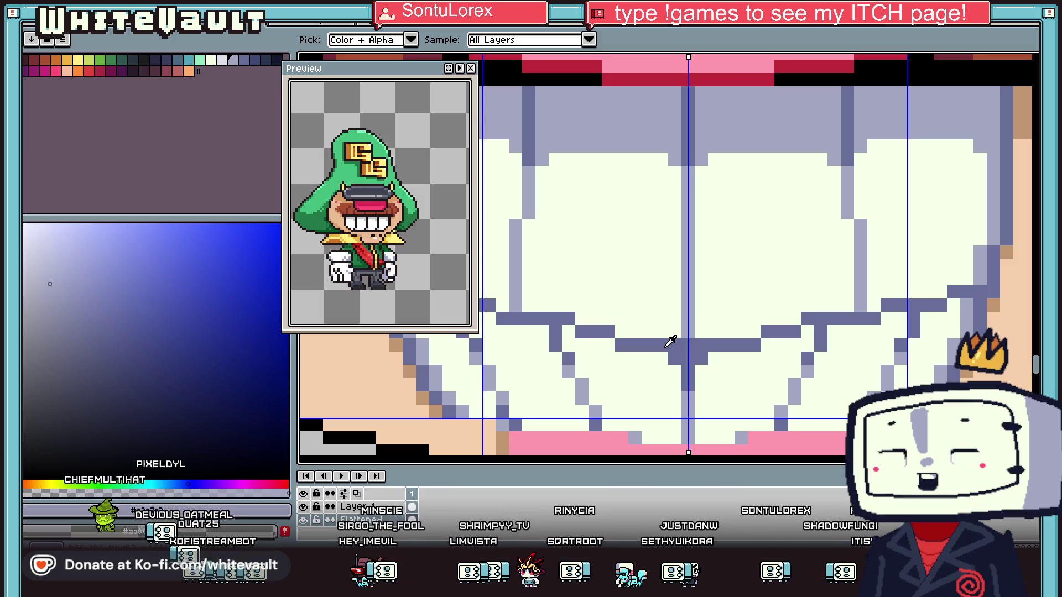
{"action": "scroll", "coordinate": [729, 276], "scroll_direction": "down", "scroll_amount": 2}
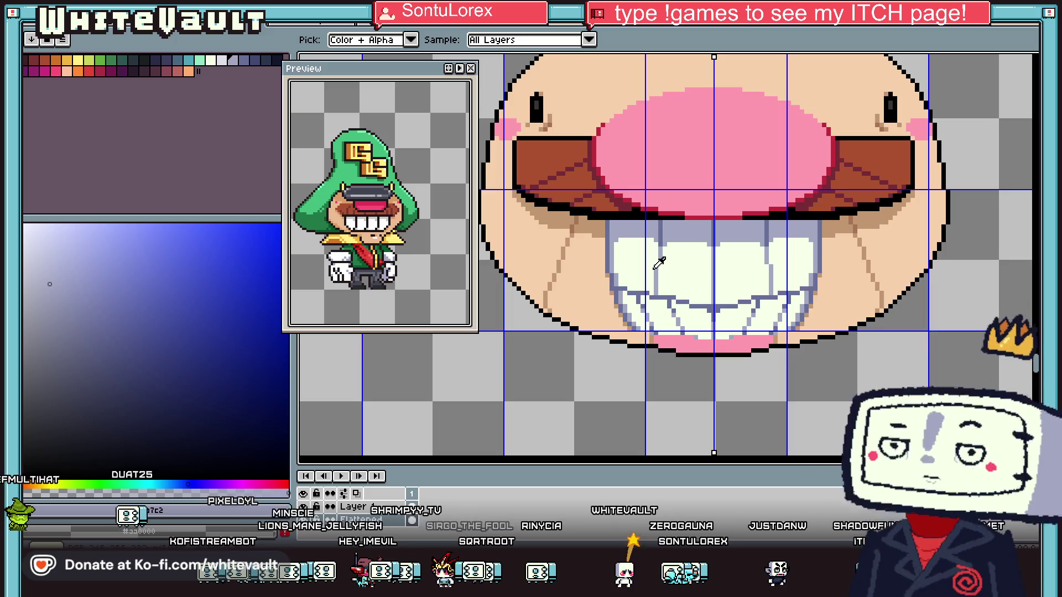
{"action": "scroll", "coordinate": [673, 199], "scroll_direction": "up", "scroll_amount": 2}
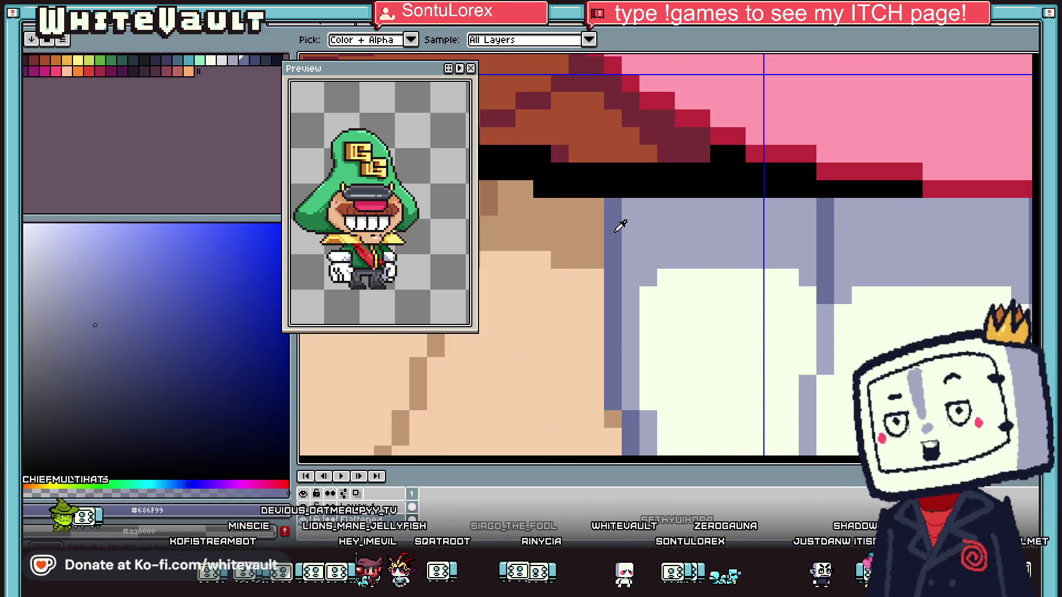
{"action": "left_click", "coordinate": [593, 209]}
{"action": "scroll", "coordinate": [772, 214], "scroll_direction": "down", "scroll_amount": 3}
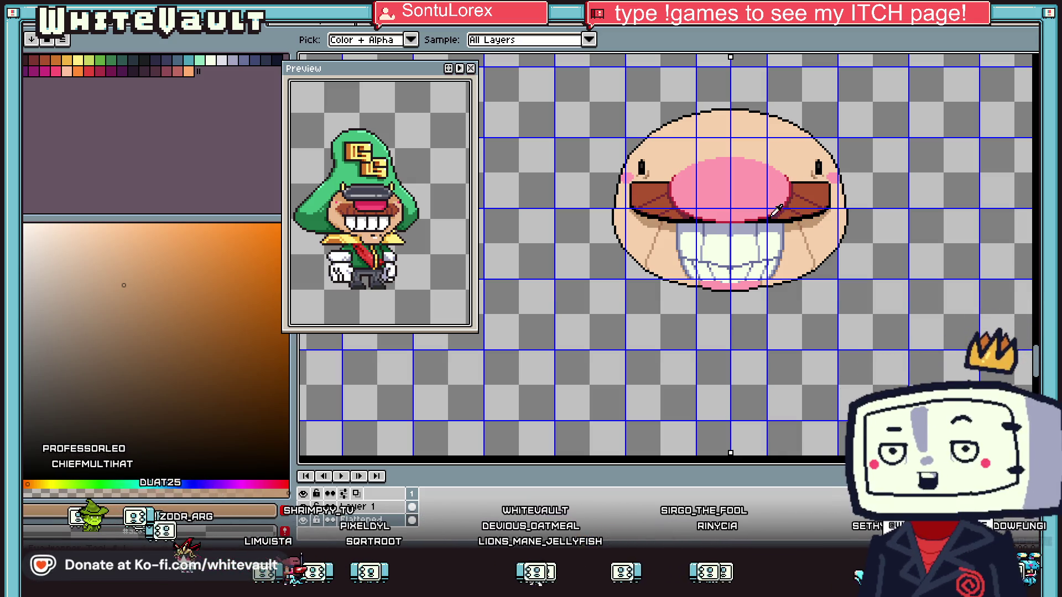
{"action": "scroll", "coordinate": [679, 223], "scroll_direction": "up", "scroll_amount": 5}
Add a dark blue column with light purple pixels on the teeth, plus two tan skin pixels
{"action": "left_click", "coordinate": [682, 220], "text": "alt"}
{"action": "mouse_move", "coordinate": [653, 205]}
{"action": "left_mouse_down"}
{"action": "mouse_move", "coordinate": [653, 254]}
{"action": "mouse_move", "coordinate": [671, 253]}
{"action": "left_mouse_up"}
{"action": "left_click", "coordinate": [698, 237], "text": "alt"}
{"action": "left_click", "coordinate": [608, 279], "text": "alt"}
{"action": "left_click", "coordinate": [644, 306]}
{"action": "left_click", "coordinate": [556, 272]}
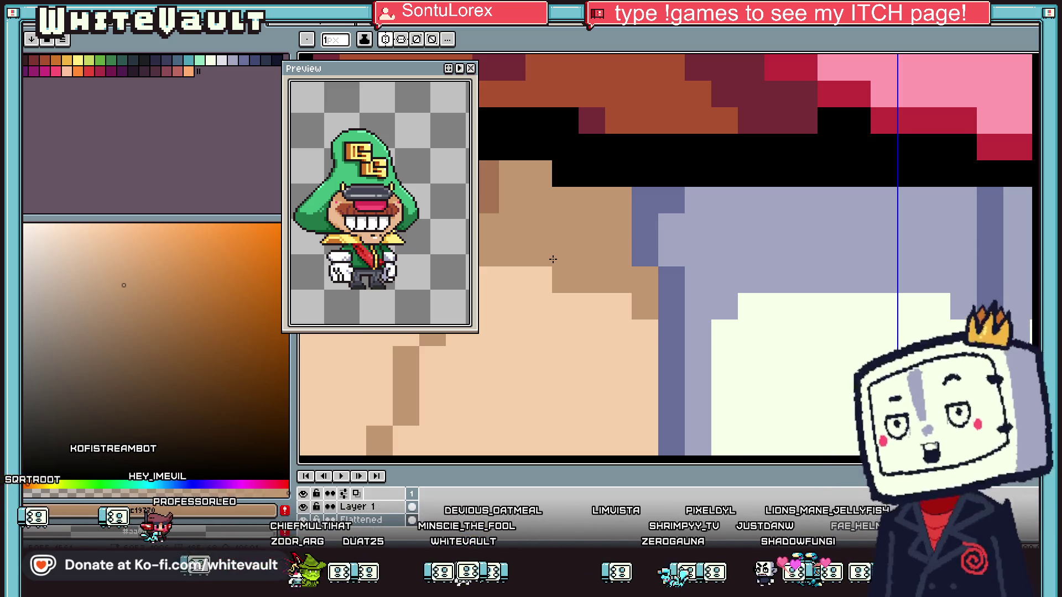
Sample a darker skin shade and paint a brown crease line down the lower-right cheek
{"action": "key", "text": "i"}
{"action": "scroll", "coordinate": [552, 259], "scroll_direction": "down", "scroll_amount": 4}
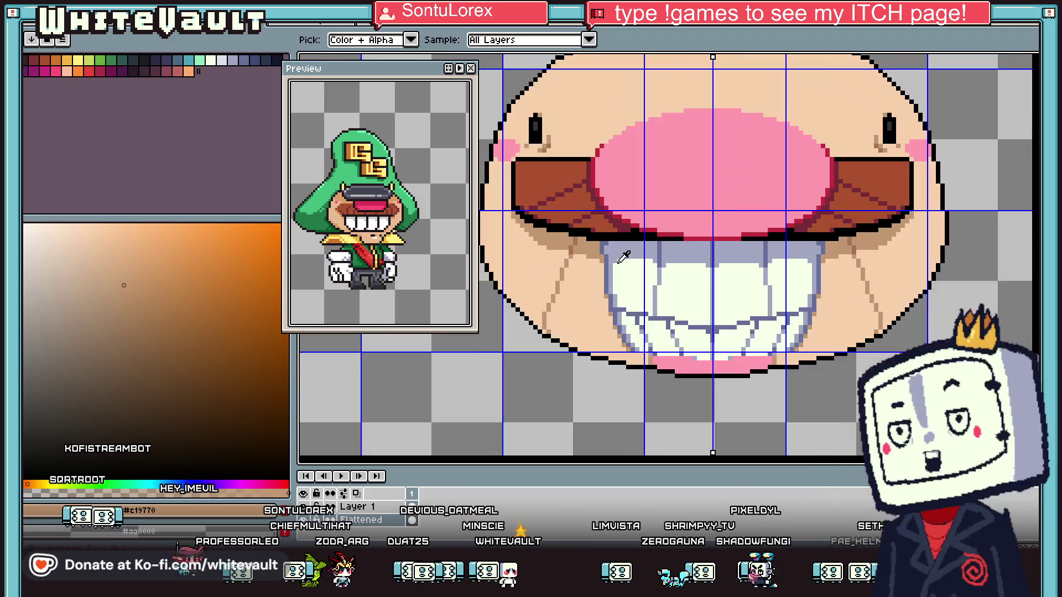
{"action": "scroll", "coordinate": [739, 268], "scroll_direction": "up", "scroll_amount": 4}
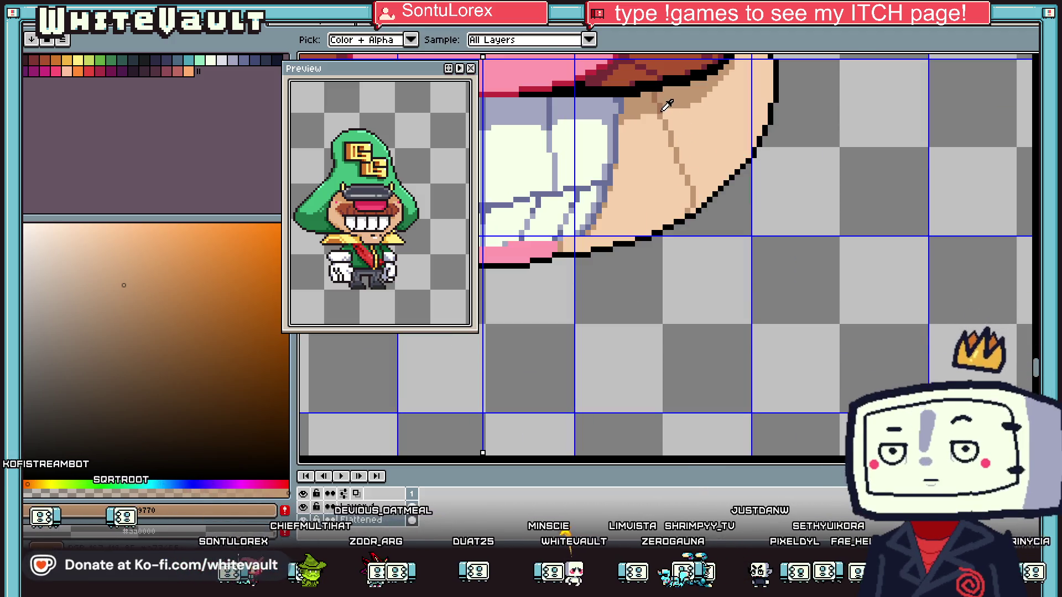
{"action": "left_click", "coordinate": [667, 105]}
{"action": "scroll", "coordinate": [691, 221], "scroll_direction": "up", "scroll_amount": 2}
{"action": "left_click_drag", "start_coordinate": [699, 217], "coordinate": [700, 237]}
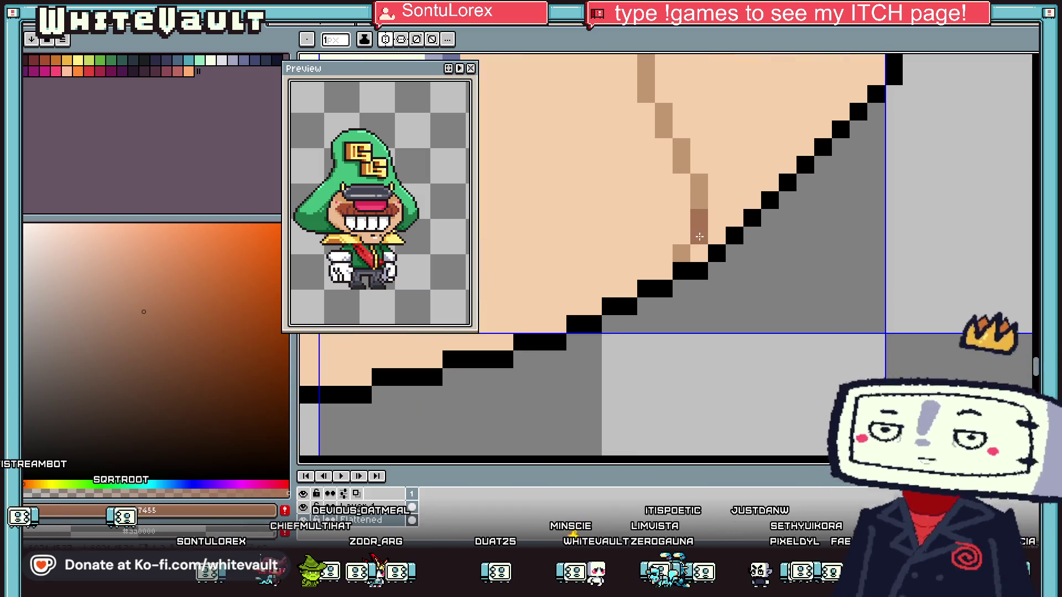
{"action": "key", "text": "i"}
{"action": "scroll", "coordinate": [694, 193], "scroll_direction": "down", "scroll_amount": 3}
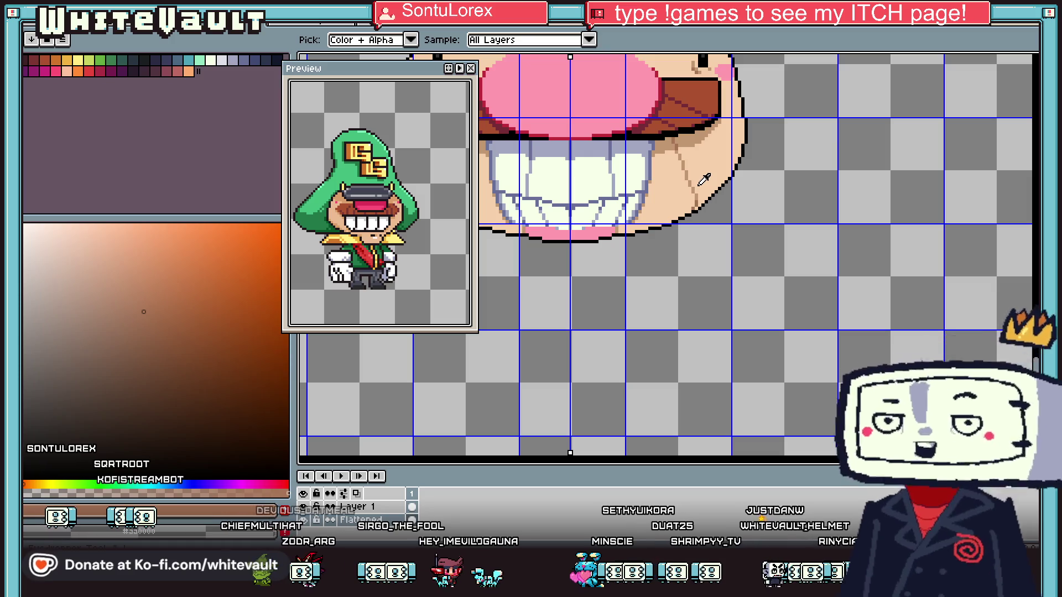
Pick the lip and nose pinks and draw a stepped pink outline along the lip
{"action": "key", "text": "b"}
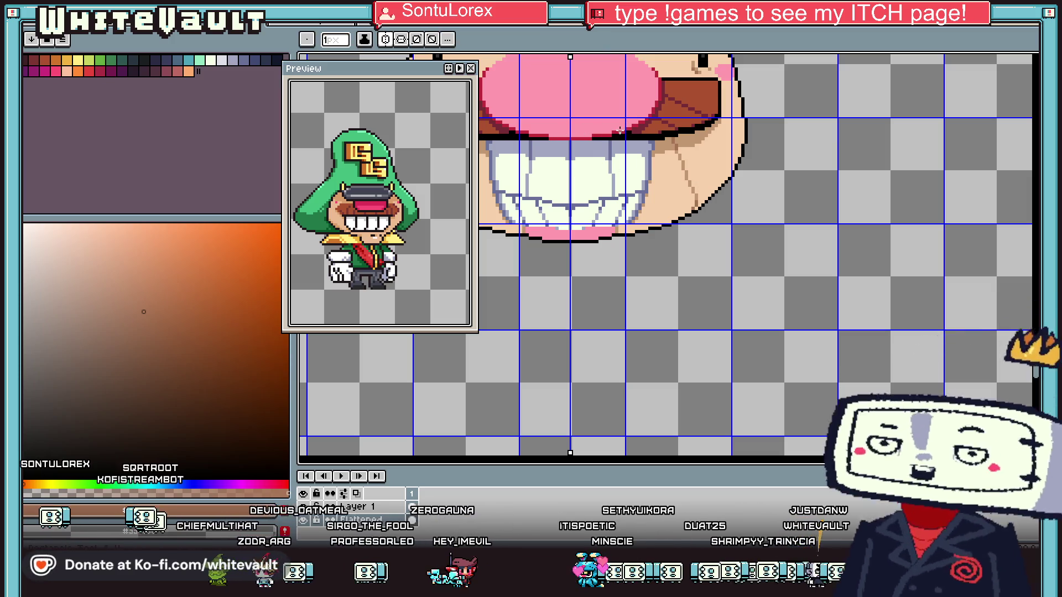
{"action": "scroll", "coordinate": [617, 133], "scroll_direction": "up", "scroll_amount": 1}
{"action": "left_click", "coordinate": [615, 132], "text": "alt"}
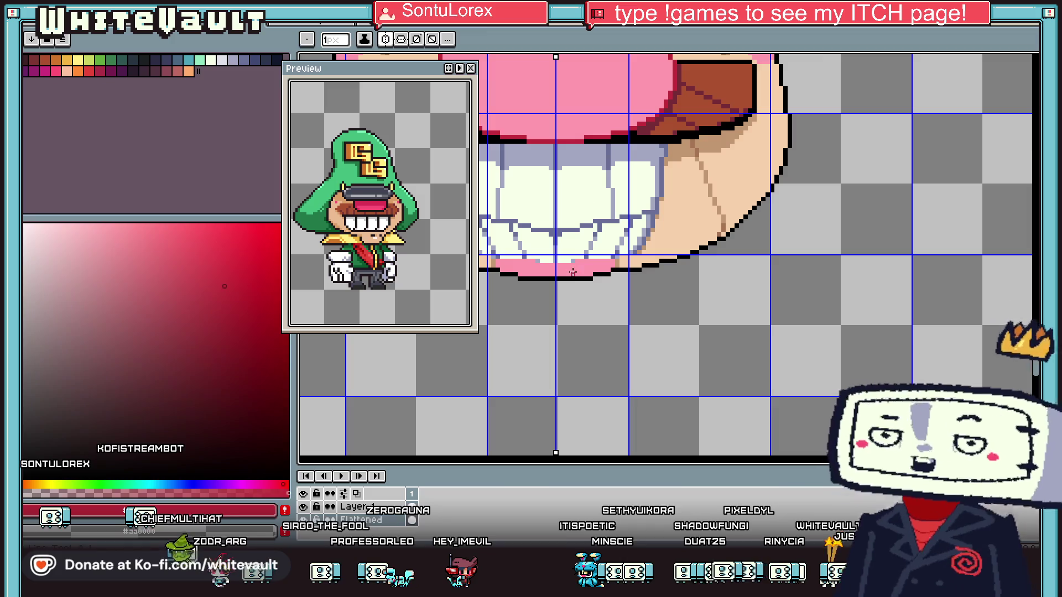
{"action": "scroll", "coordinate": [608, 269], "scroll_direction": "up", "scroll_amount": 1}
{"action": "scroll", "coordinate": [553, 166], "scroll_direction": "down", "scroll_amount": 2}
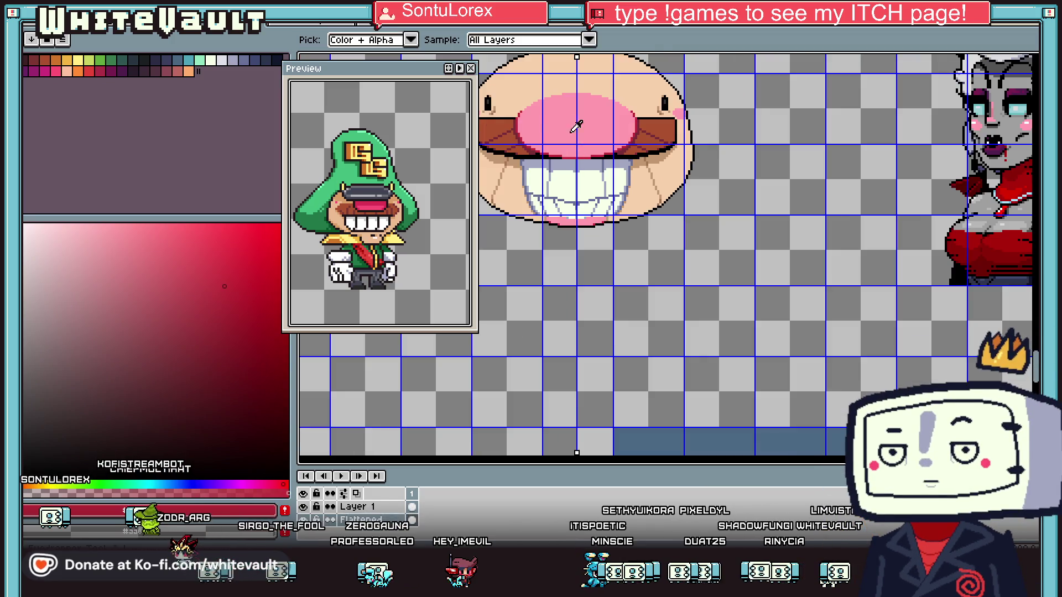
{"action": "scroll", "coordinate": [545, 136], "scroll_direction": "up", "scroll_amount": 1}
{"action": "left_click", "coordinate": [545, 137], "text": "alt"}
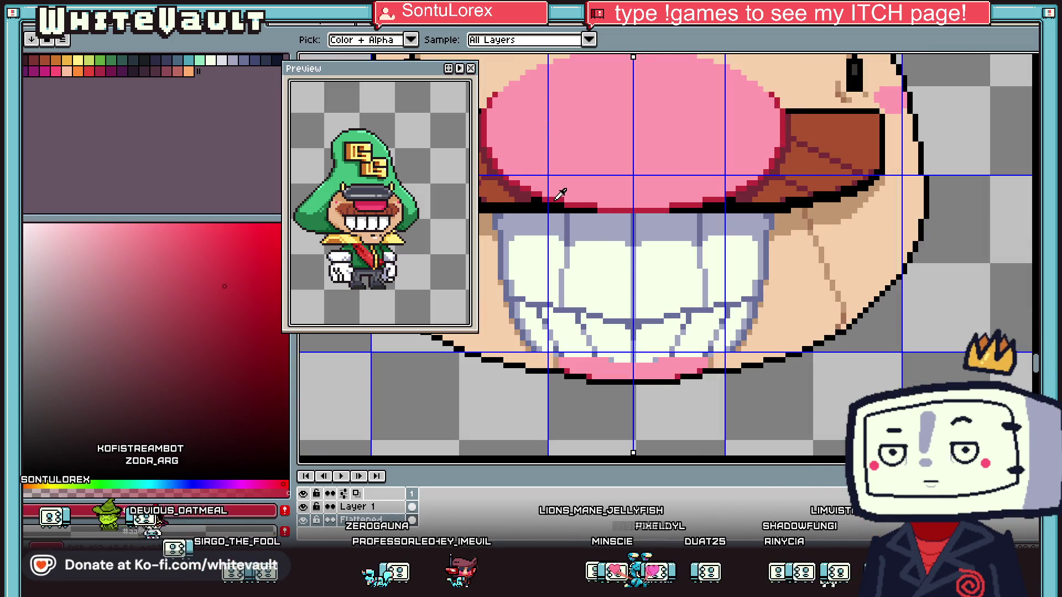
{"action": "left_click", "coordinate": [181, 261]}
{"action": "scroll", "coordinate": [489, 115], "scroll_direction": "up", "scroll_amount": 2}
{"action": "scroll", "coordinate": [489, 115], "scroll_direction": "down", "scroll_amount": 2}
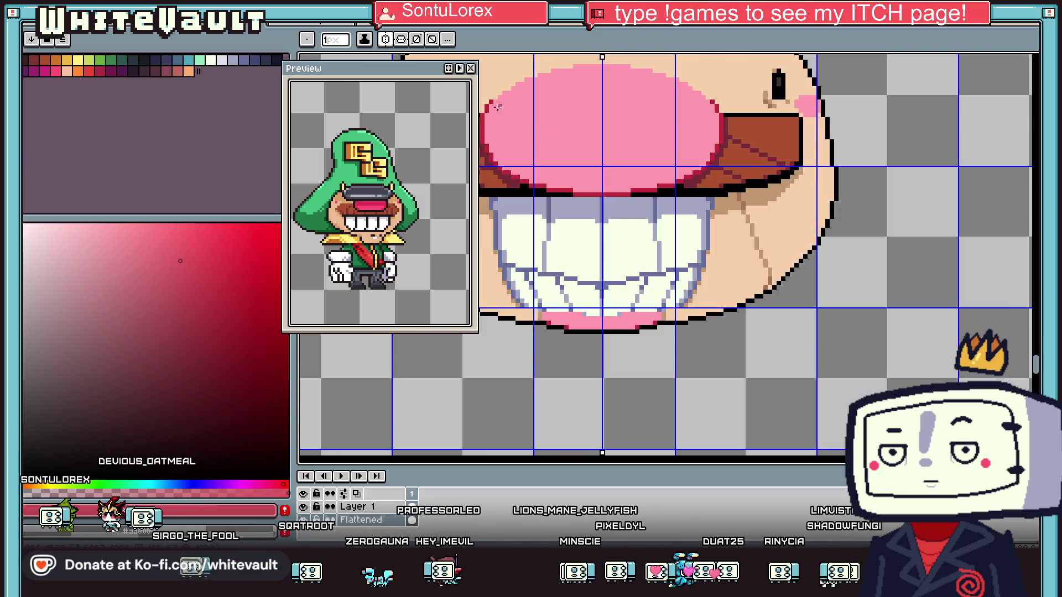
{"action": "scroll", "coordinate": [490, 115], "scroll_direction": "up", "scroll_amount": 1}
{"action": "scroll", "coordinate": [490, 115], "scroll_direction": "up", "scroll_amount": 1}
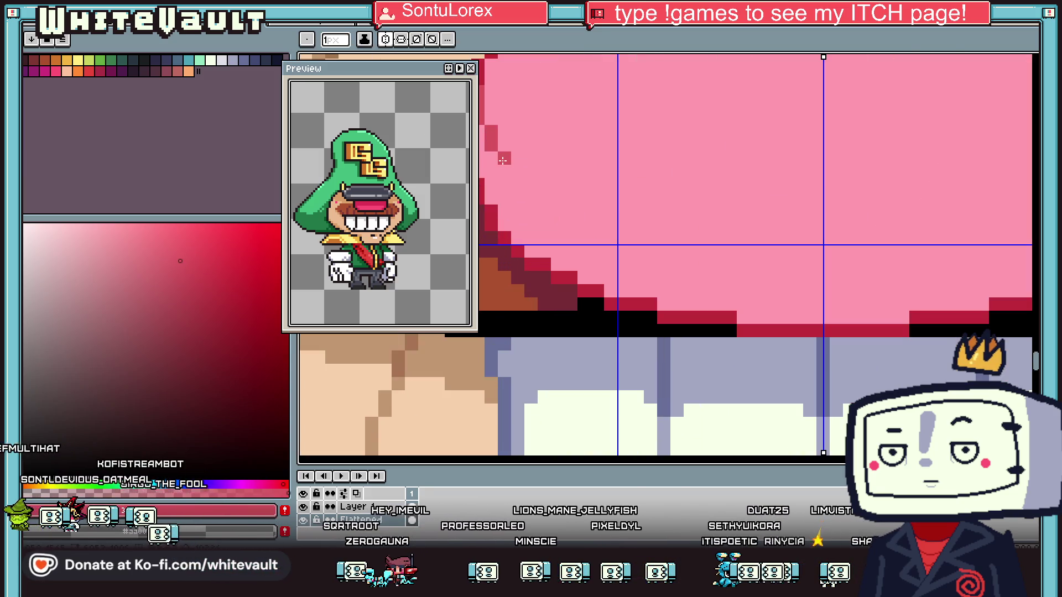
{"action": "mouse_move", "coordinate": [515, 173]}
{"action": "left_mouse_down"}
{"action": "mouse_move", "coordinate": [569, 207]}
{"action": "mouse_move", "coordinate": [818, 252]}
{"action": "left_mouse_up"}
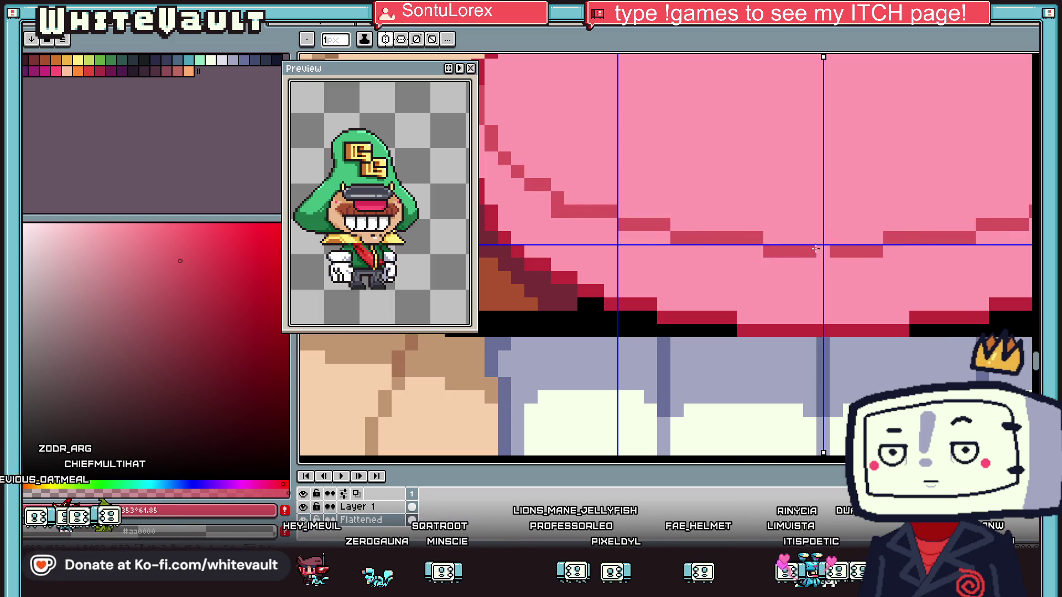
Paint medium-red pixels and a red row along the lip's bottom edge, plus one crimson pixel
{"action": "key", "text": "g"}
{"action": "scroll", "coordinate": [809, 275], "scroll_direction": "down", "scroll_amount": 3}
{"action": "scroll", "coordinate": [622, 439], "scroll_direction": "up", "scroll_amount": 2}
{"action": "key", "text": "b"}
{"action": "scroll", "coordinate": [621, 439], "scroll_direction": "up", "scroll_amount": 3}
{"action": "left_click", "coordinate": [613, 398]}
{"action": "left_click", "coordinate": [700, 416]}
{"action": "mouse_move", "coordinate": [713, 434]}
{"action": "left_mouse_down"}
{"action": "mouse_move", "coordinate": [829, 434]}
{"action": "mouse_move", "coordinate": [691, 448]}
{"action": "left_mouse_up"}
{"action": "left_click", "coordinate": [666, 416], "text": "alt"}
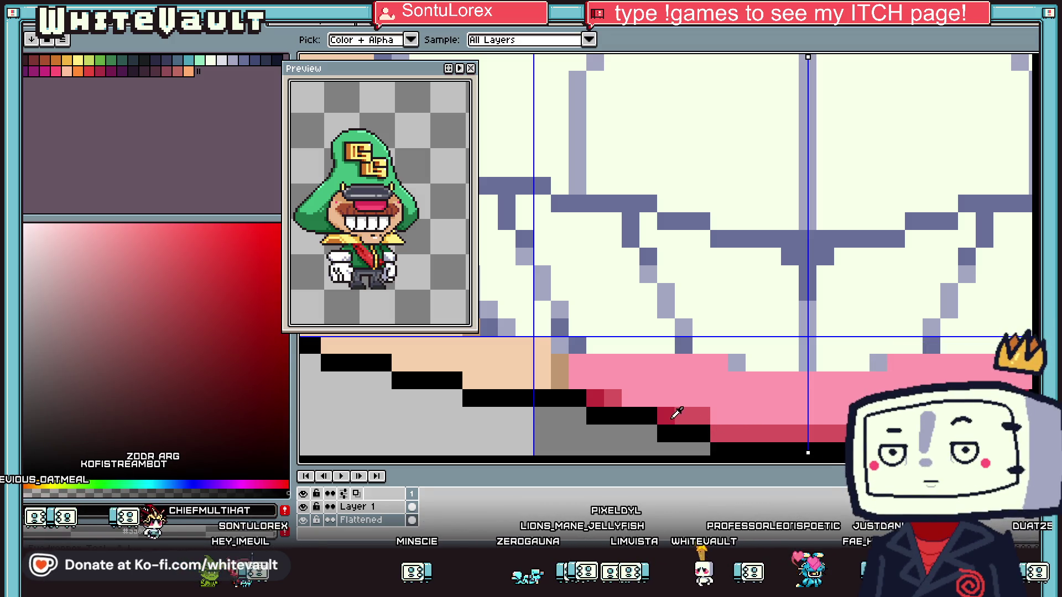
{"action": "left_click", "coordinate": [713, 434]}
Add two lighter pink highlight rows on the nose and a highlight strip on the lower lip
{"action": "scroll", "coordinate": [774, 310], "scroll_direction": "down", "scroll_amount": 4}
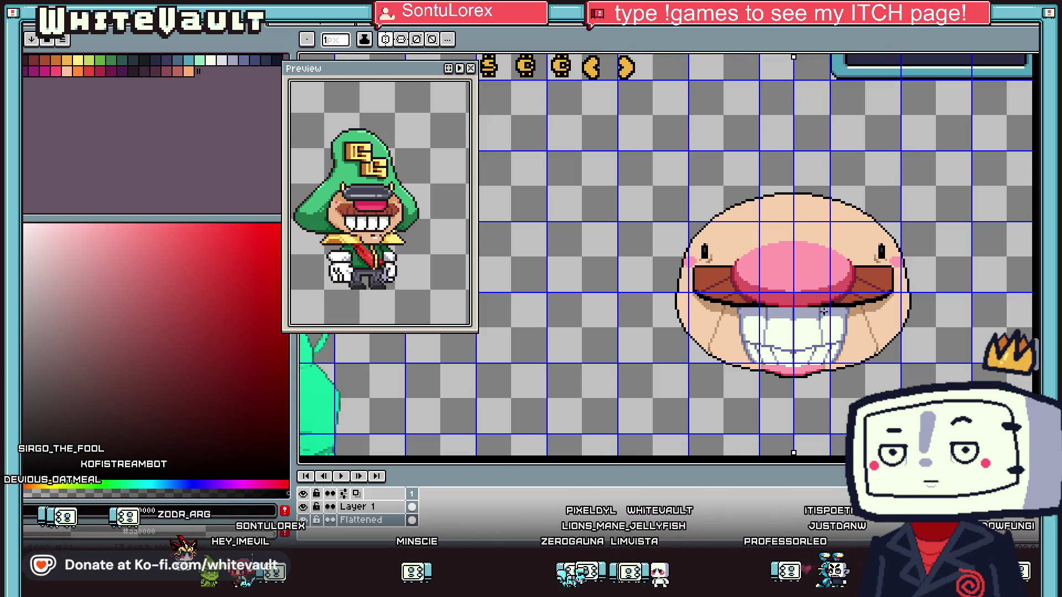
{"action": "scroll", "coordinate": [795, 277], "scroll_direction": "up", "scroll_amount": 2}
{"action": "left_click", "coordinate": [795, 278], "text": "alt"}
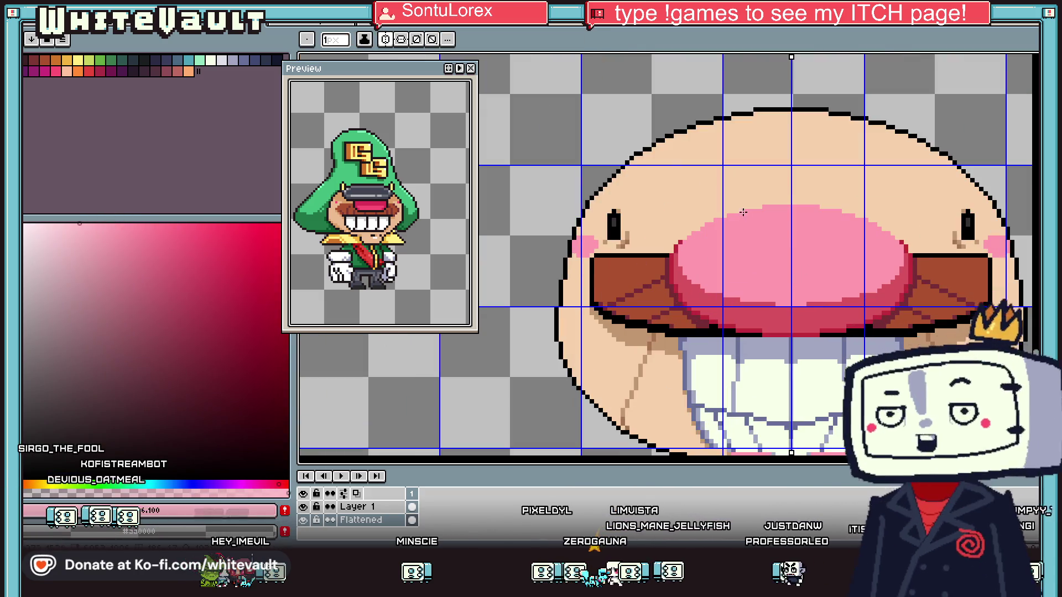
{"action": "scroll", "coordinate": [744, 236], "scroll_direction": "up", "scroll_amount": 1}
{"action": "left_click_drag", "start_coordinate": [918, 228], "coordinate": [844, 207]}
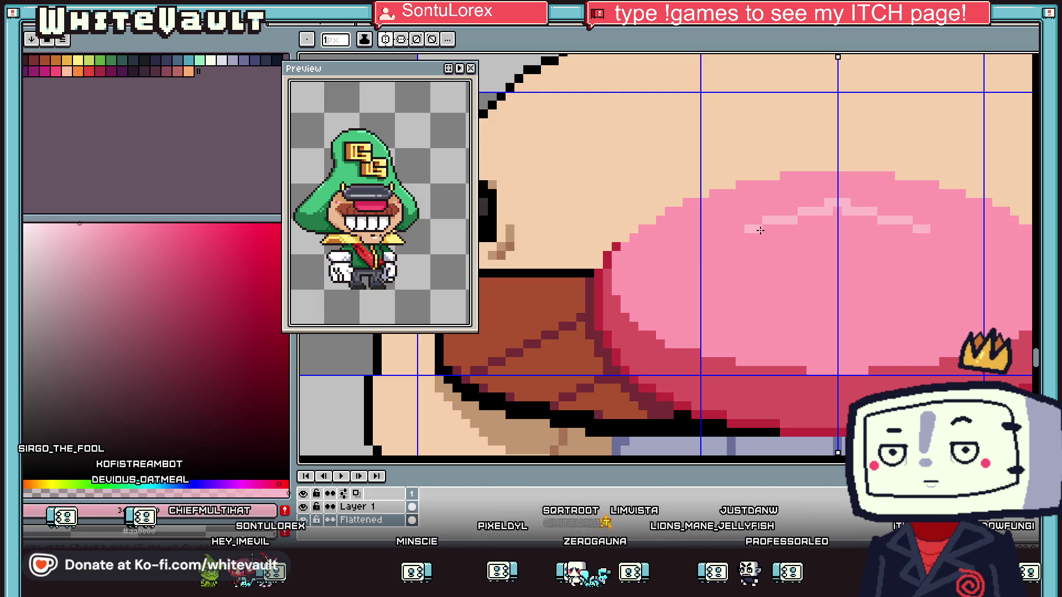
{"action": "left_click_drag", "start_coordinate": [922, 244], "coordinate": [750, 243]}
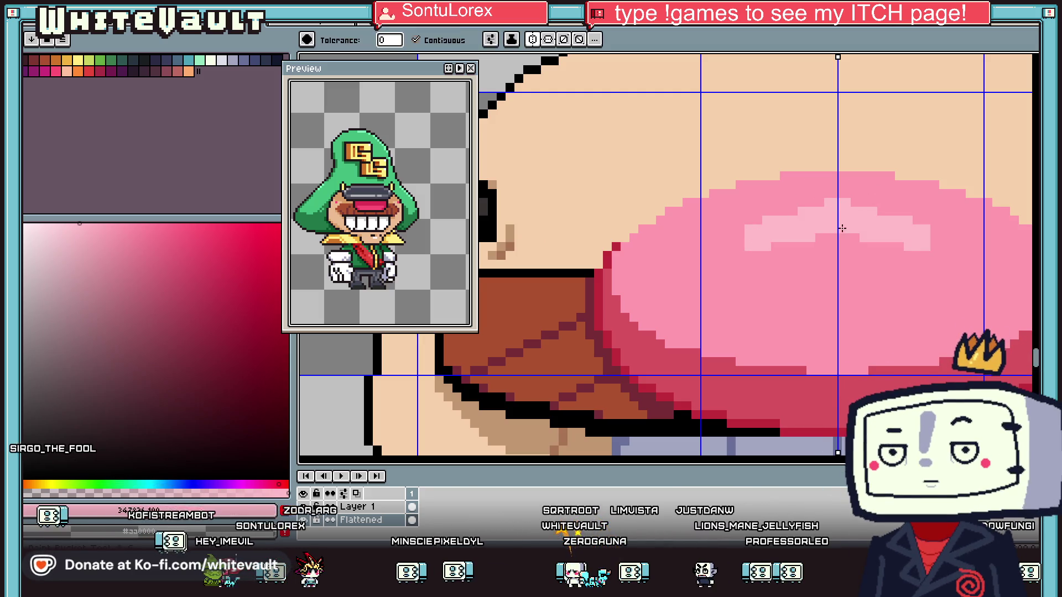
{"action": "scroll", "coordinate": [836, 229], "scroll_direction": "down", "scroll_amount": 2}
{"action": "scroll", "coordinate": [825, 342], "scroll_direction": "up", "scroll_amount": 2}
{"action": "scroll", "coordinate": [825, 342], "scroll_direction": "up", "scroll_amount": 1}
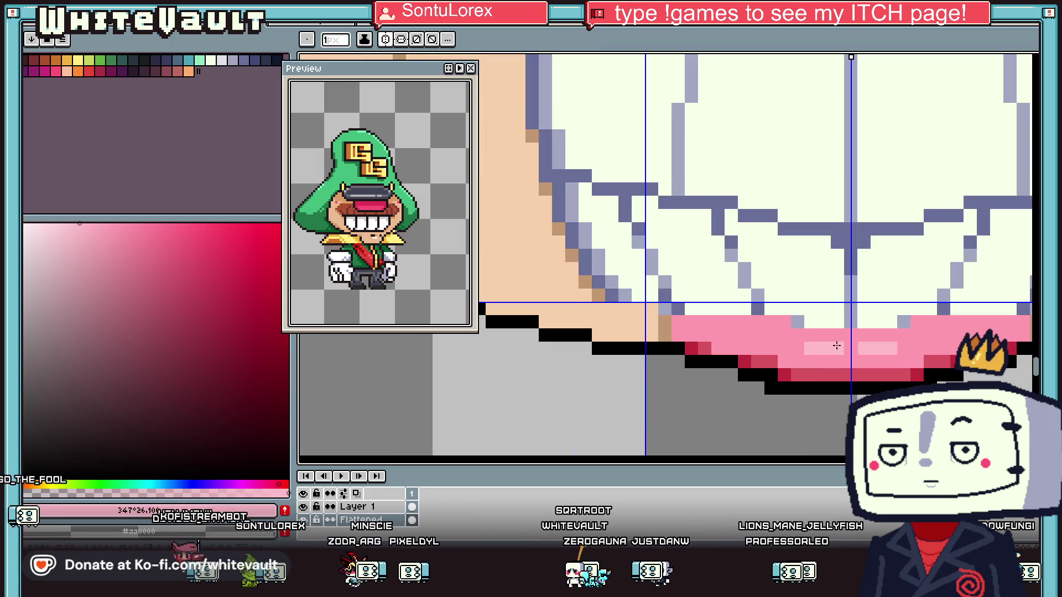
{"action": "left_click_drag", "start_coordinate": [891, 348], "coordinate": [808, 349]}
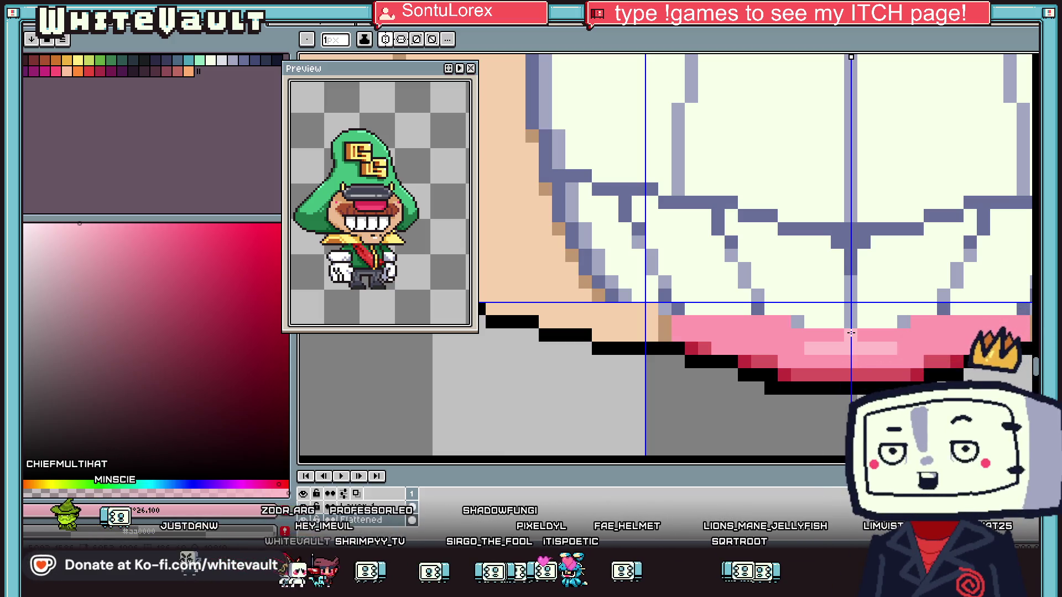
Sample the tan shading and light skin tone #f6d0ac from around the mouth and cheek
{"action": "scroll", "coordinate": [742, 239], "scroll_direction": "down", "scroll_amount": 2}
{"action": "scroll", "coordinate": [741, 238], "scroll_direction": "down", "scroll_amount": 3}
{"action": "scroll", "coordinate": [772, 221], "scroll_direction": "up", "scroll_amount": 2}
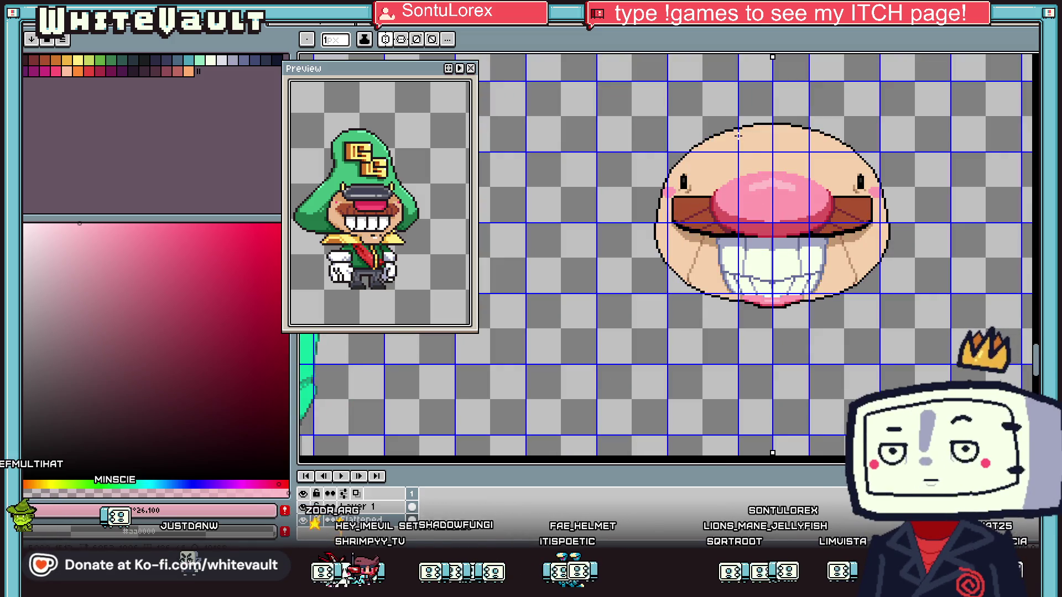
{"action": "scroll", "coordinate": [780, 256], "scroll_direction": "up", "scroll_amount": 1}
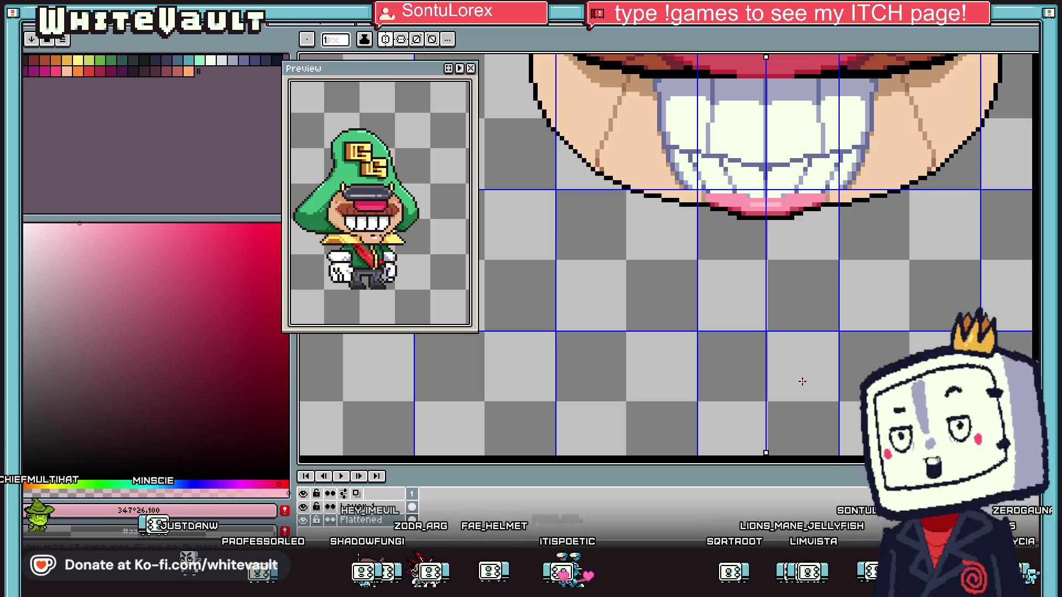
{"action": "scroll", "coordinate": [802, 381], "scroll_direction": "down", "scroll_amount": 3}
{"action": "scroll", "coordinate": [778, 336], "scroll_direction": "up", "scroll_amount": 2}
{"action": "scroll", "coordinate": [778, 335], "scroll_direction": "up", "scroll_amount": 1}
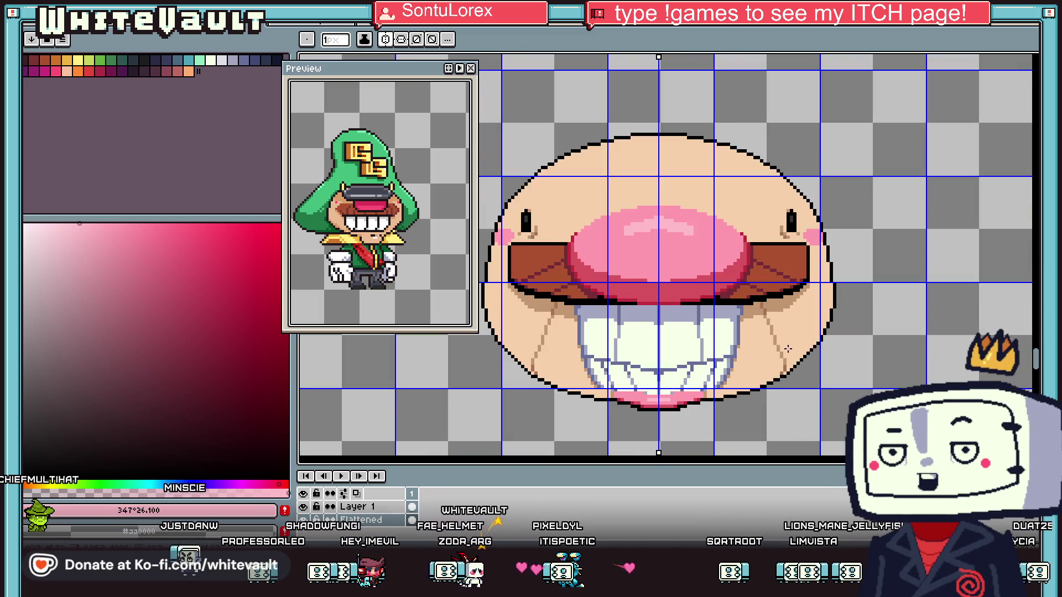
{"action": "scroll", "coordinate": [777, 335], "scroll_direction": "up", "scroll_amount": 1}
{"action": "left_click", "coordinate": [780, 337], "text": "alt"}
{"action": "scroll", "coordinate": [781, 338], "scroll_direction": "up", "scroll_amount": 2}
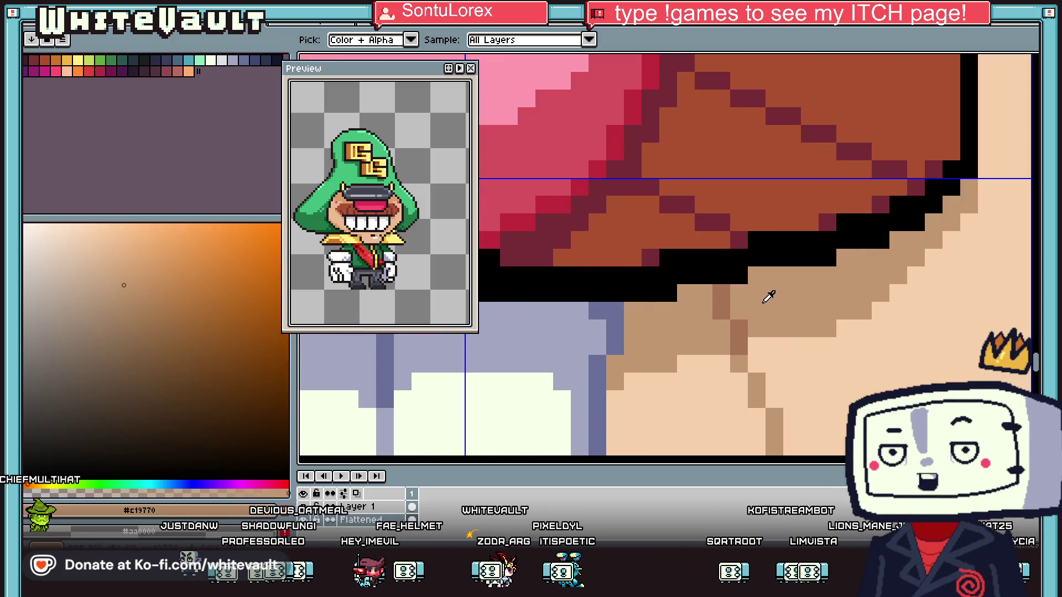
{"action": "key", "text": "alt"}
{"action": "scroll", "coordinate": [863, 323], "scroll_direction": "down", "scroll_amount": 2}
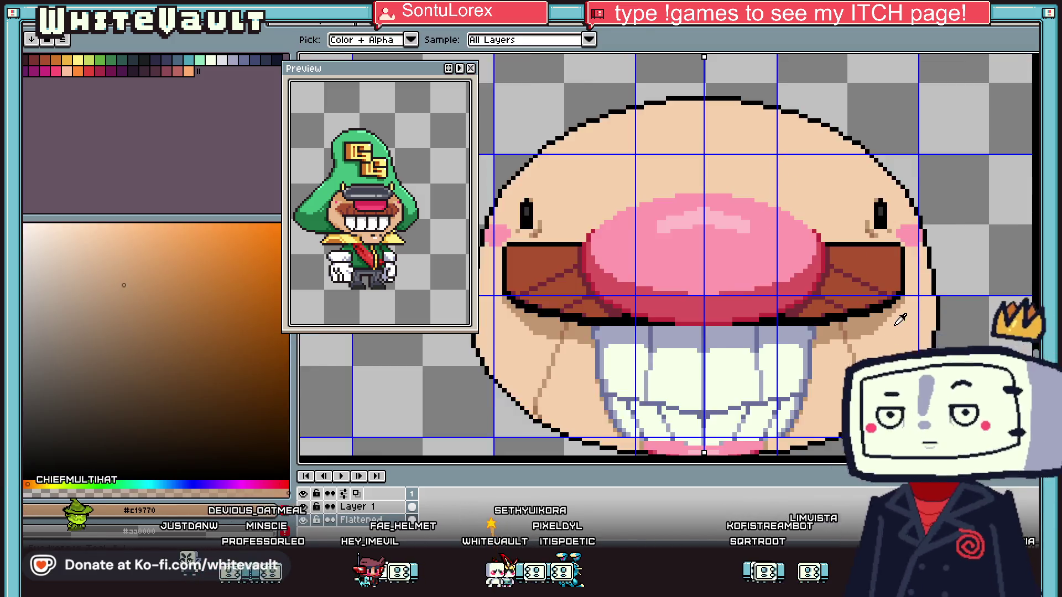
{"action": "scroll", "coordinate": [902, 312], "scroll_direction": "up", "scroll_amount": 1}
{"action": "left_click", "coordinate": [898, 317], "text": "alt"}
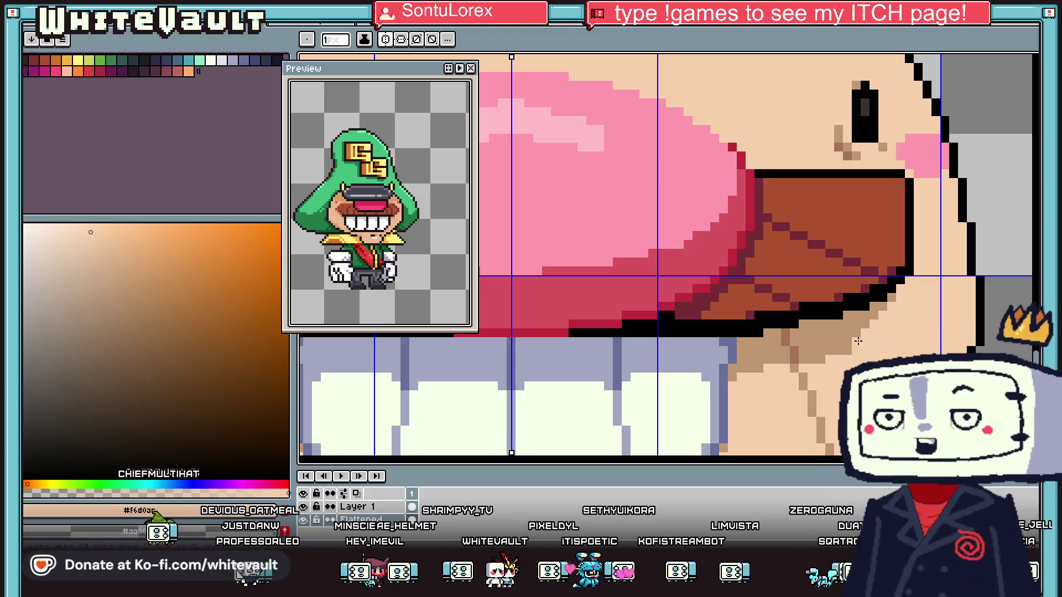
{"action": "scroll", "coordinate": [854, 358], "scroll_direction": "down", "scroll_amount": 5}
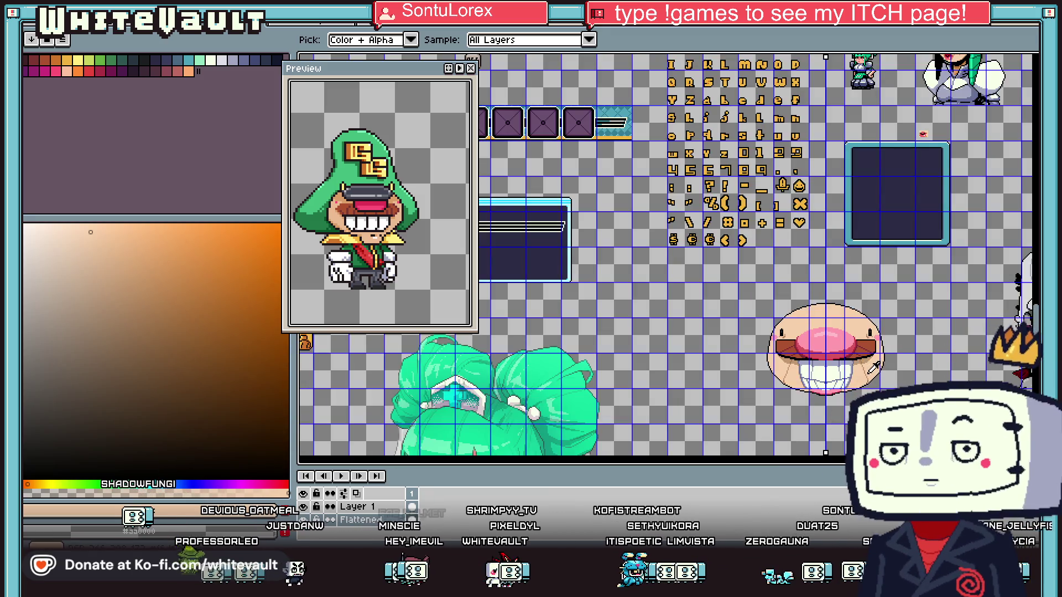
{"action": "scroll", "coordinate": [873, 367], "scroll_direction": "up", "scroll_amount": 5}
{"action": "left_click", "coordinate": [830, 341], "text": "alt"}
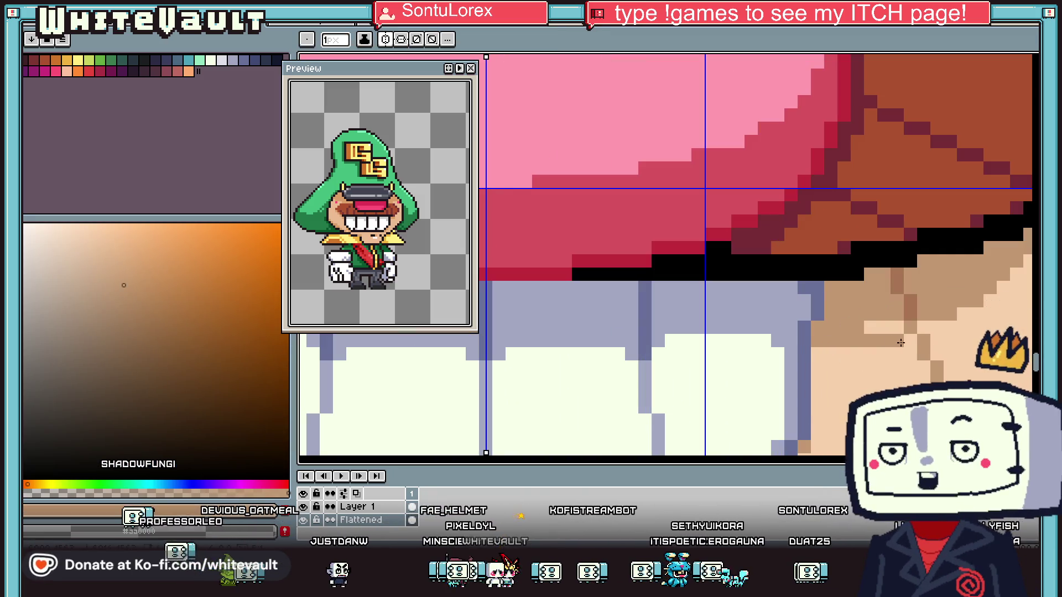
{"action": "left_click", "coordinate": [915, 330], "text": "alt"}
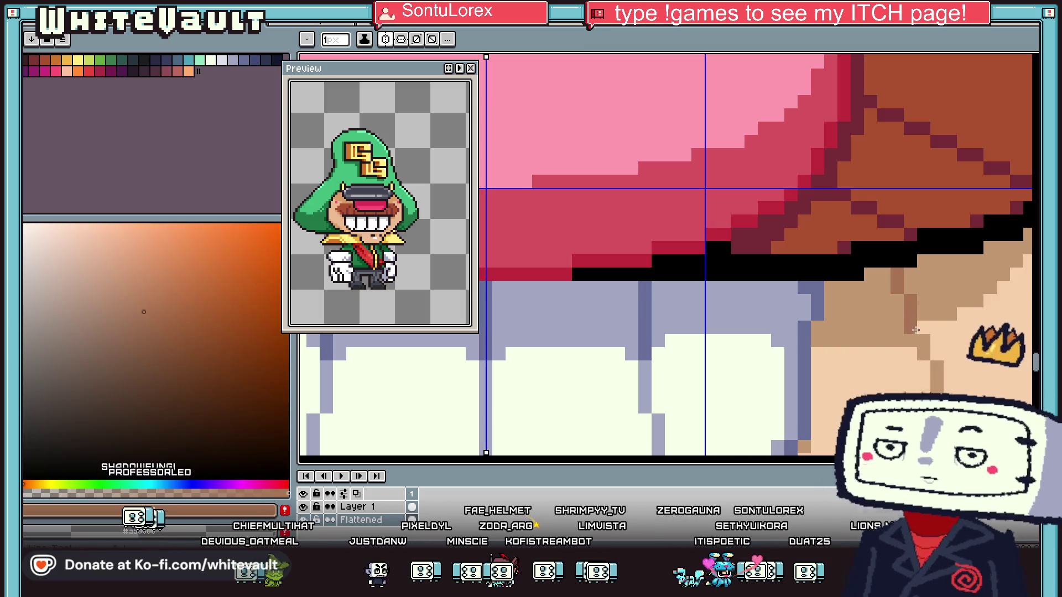
{"action": "left_click", "coordinate": [936, 301], "text": "alt"}
{"action": "scroll", "coordinate": [984, 315], "scroll_direction": "down", "scroll_amount": 2}
{"action": "scroll", "coordinate": [1001, 319], "scroll_direction": "up", "scroll_amount": 1}
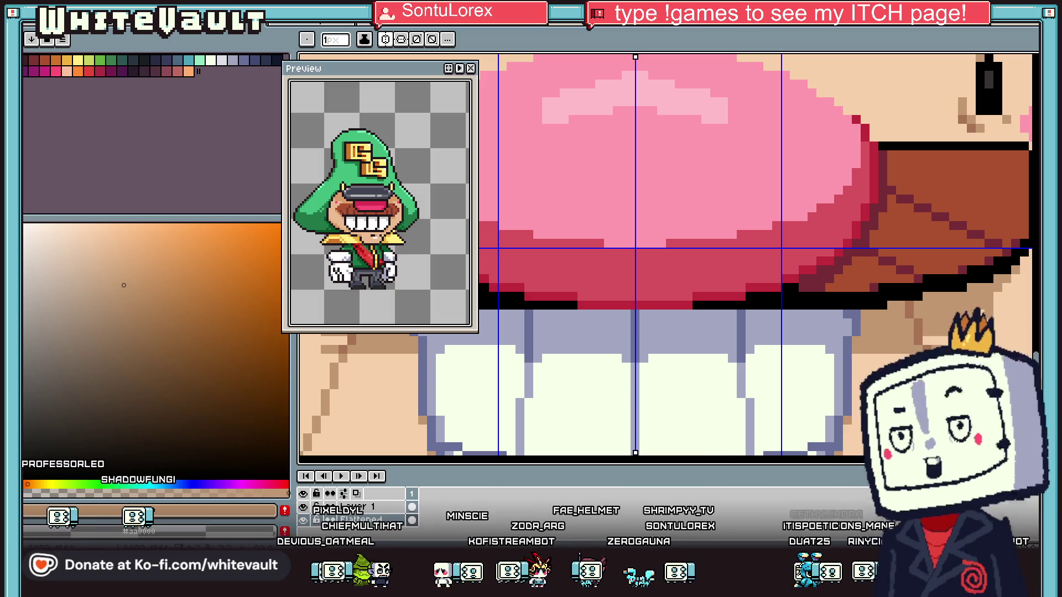
Repaint a horizontal run of tan shading beneath the mustache in the light skin colour
{"action": "key", "text": "g"}
{"action": "scroll", "coordinate": [956, 338], "scroll_direction": "down", "scroll_amount": 1}
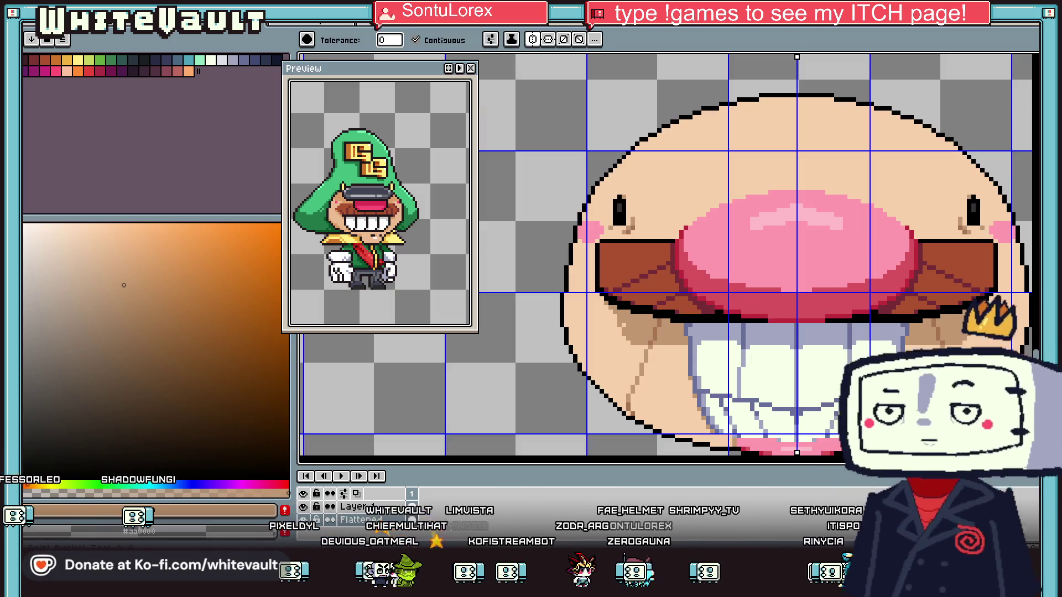
{"action": "key", "text": "b"}
{"action": "scroll", "coordinate": [927, 362], "scroll_direction": "up", "scroll_amount": 2}
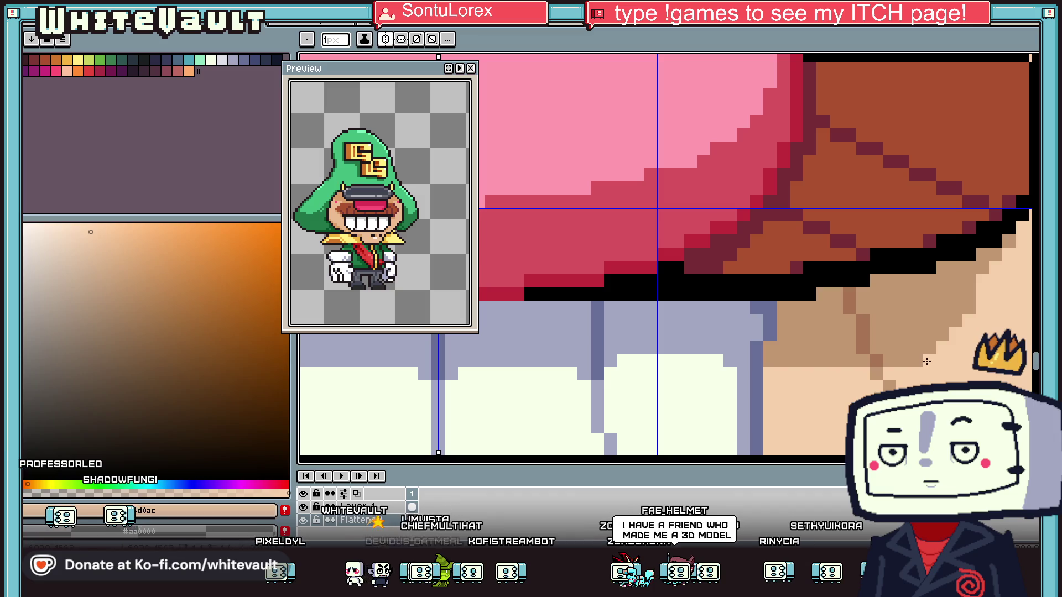
{"action": "key", "text": "alt"}
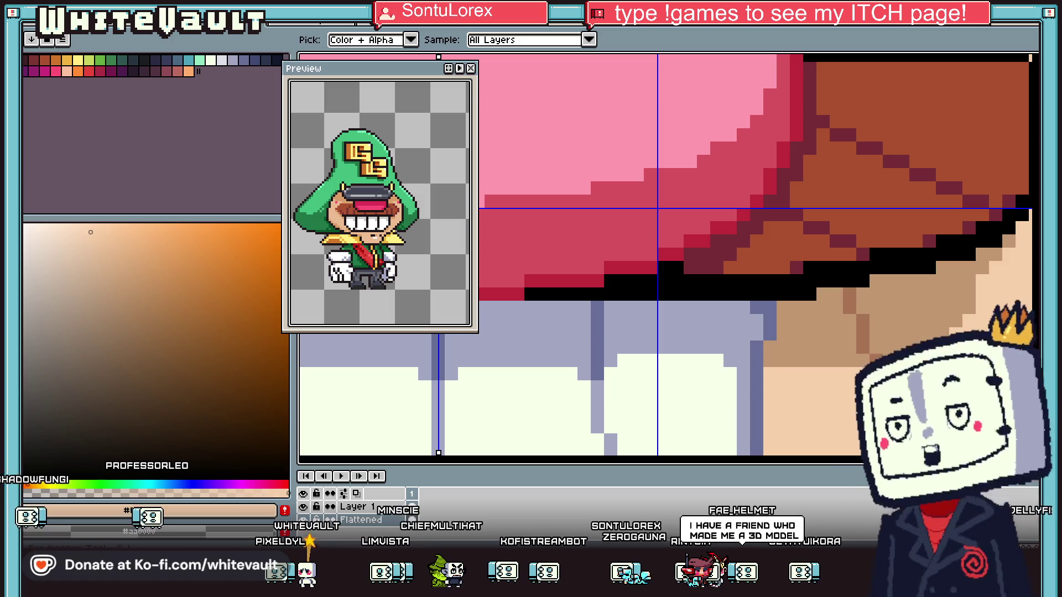
{"action": "left_click", "coordinate": [990, 330], "text": "alt"}
{"action": "scroll", "coordinate": [990, 330], "scroll_direction": "down", "scroll_amount": 3}
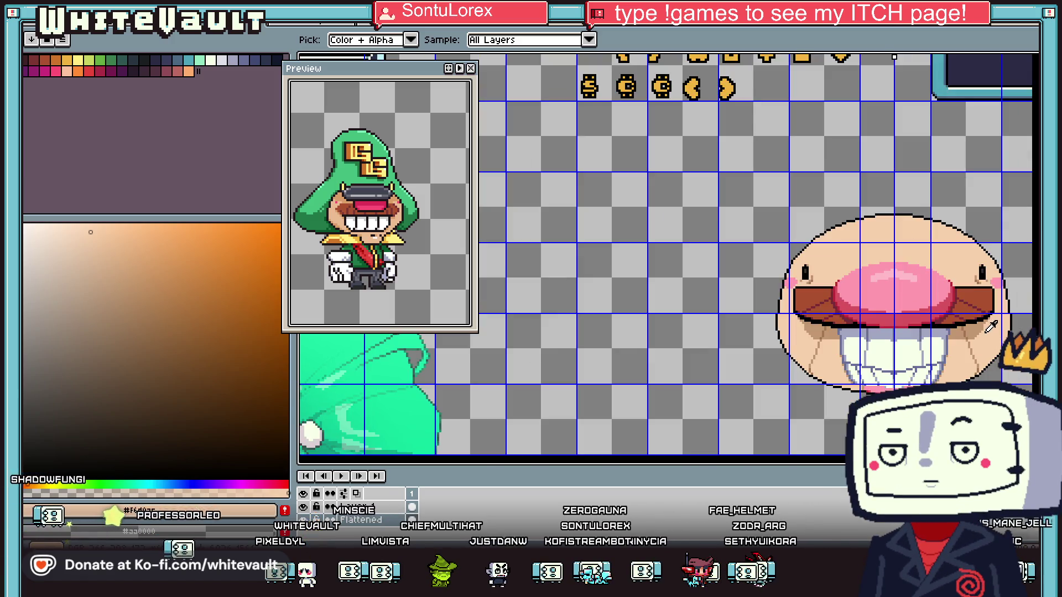
{"action": "scroll", "coordinate": [990, 320], "scroll_direction": "up", "scroll_amount": 2}
{"action": "scroll", "coordinate": [990, 311], "scroll_direction": "up", "scroll_amount": 1}
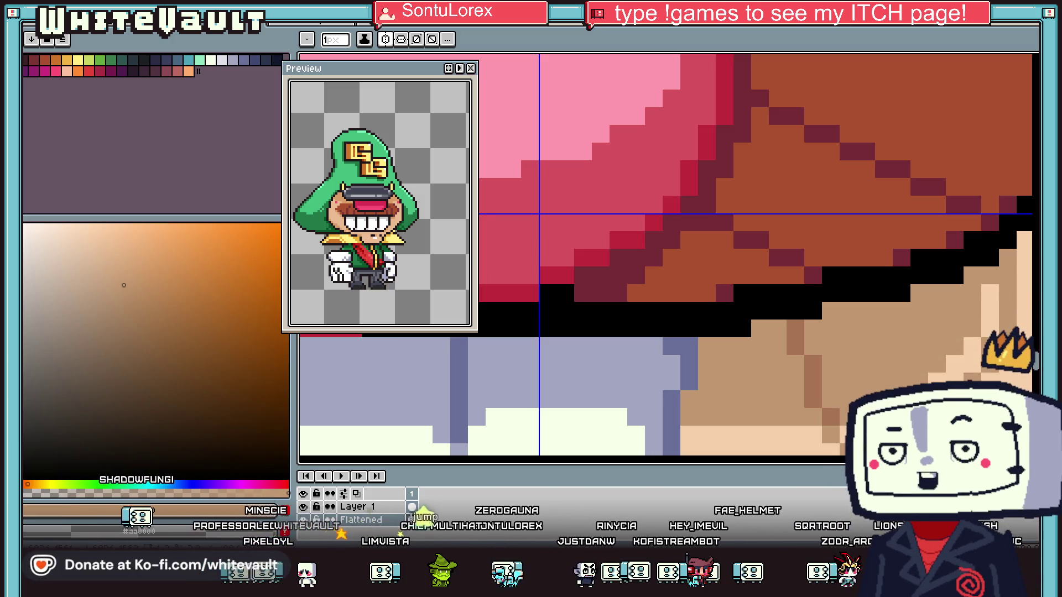
{"action": "key", "text": "g"}
{"action": "scroll", "coordinate": [989, 321], "scroll_direction": "down", "scroll_amount": 4}
{"action": "scroll", "coordinate": [968, 326], "scroll_direction": "down", "scroll_amount": 1}
{"action": "scroll", "coordinate": [968, 326], "scroll_direction": "up", "scroll_amount": 2}
{"action": "scroll", "coordinate": [990, 329], "scroll_direction": "up", "scroll_amount": 2}
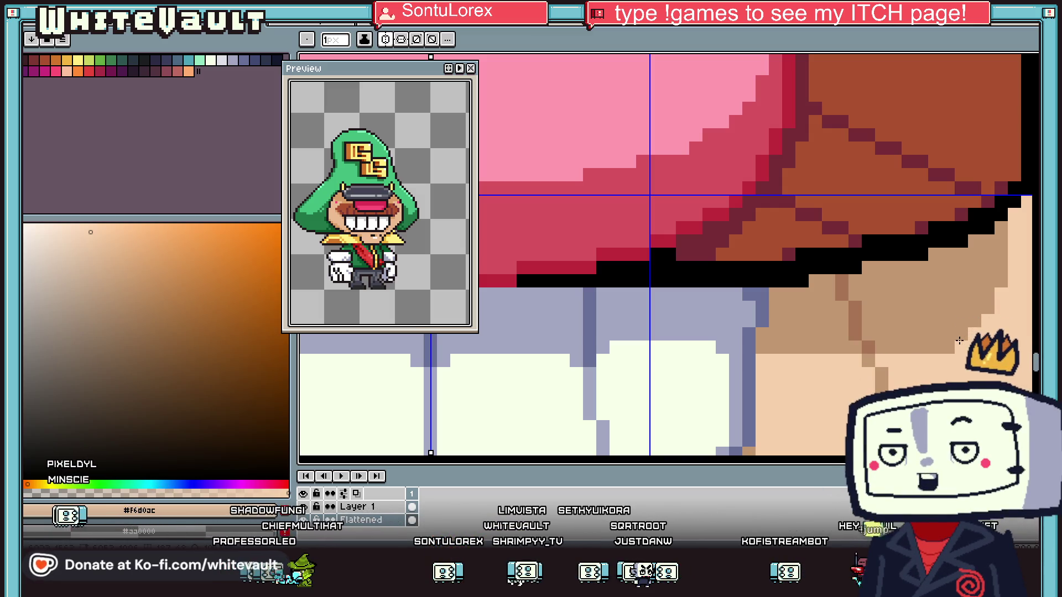
{"action": "key", "text": "i"}
{"action": "scroll", "coordinate": [842, 338], "scroll_direction": "down", "scroll_amount": 4}
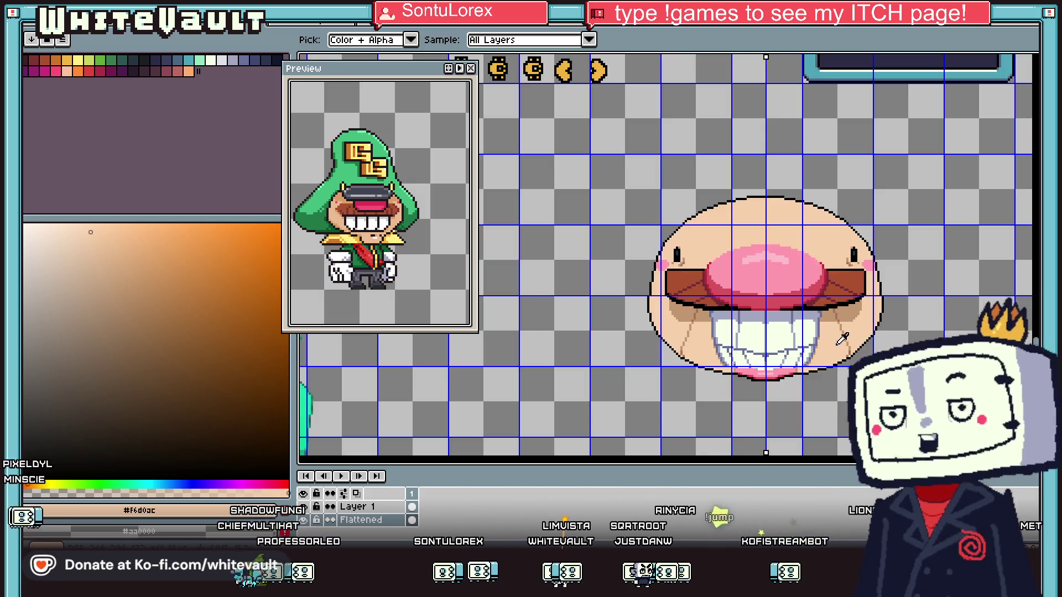
{"action": "scroll", "coordinate": [822, 352], "scroll_direction": "down", "scroll_amount": 1}
{"action": "scroll", "coordinate": [830, 339], "scroll_direction": "up", "scroll_amount": 3}
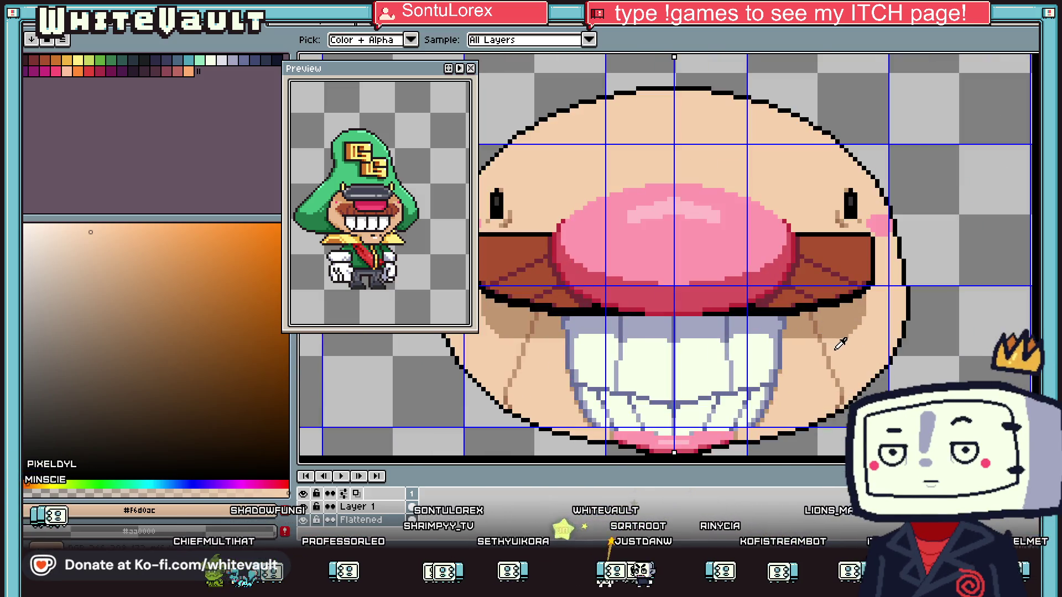
{"action": "key", "text": "b"}
{"action": "scroll", "coordinate": [770, 332], "scroll_direction": "up", "scroll_amount": 2}
{"action": "left_click_drag", "start_coordinate": [770, 332], "coordinate": [819, 333]}
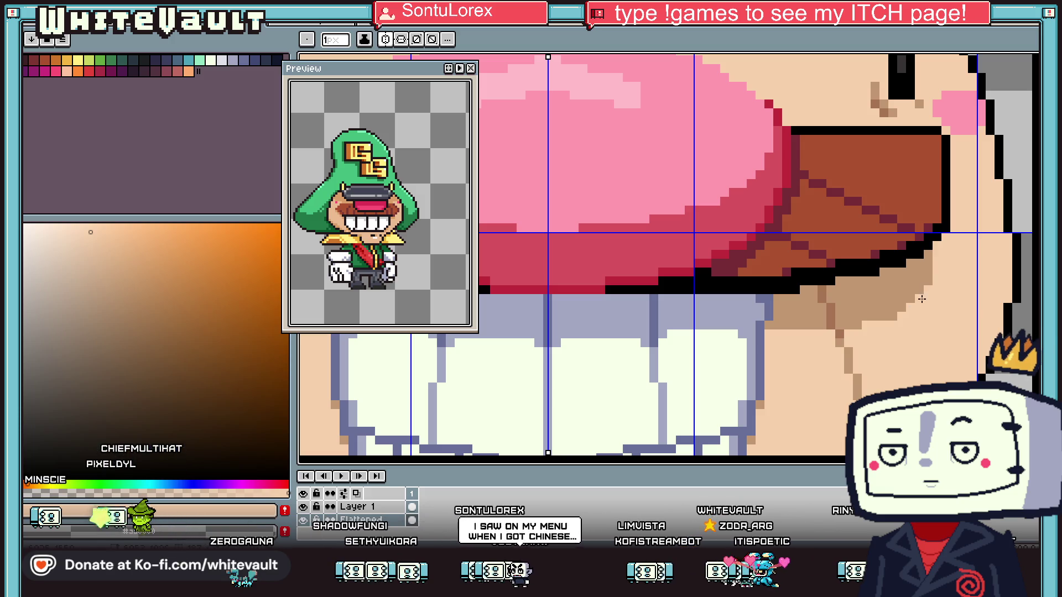
{"action": "scroll", "coordinate": [921, 299], "scroll_direction": "down", "scroll_amount": 4}
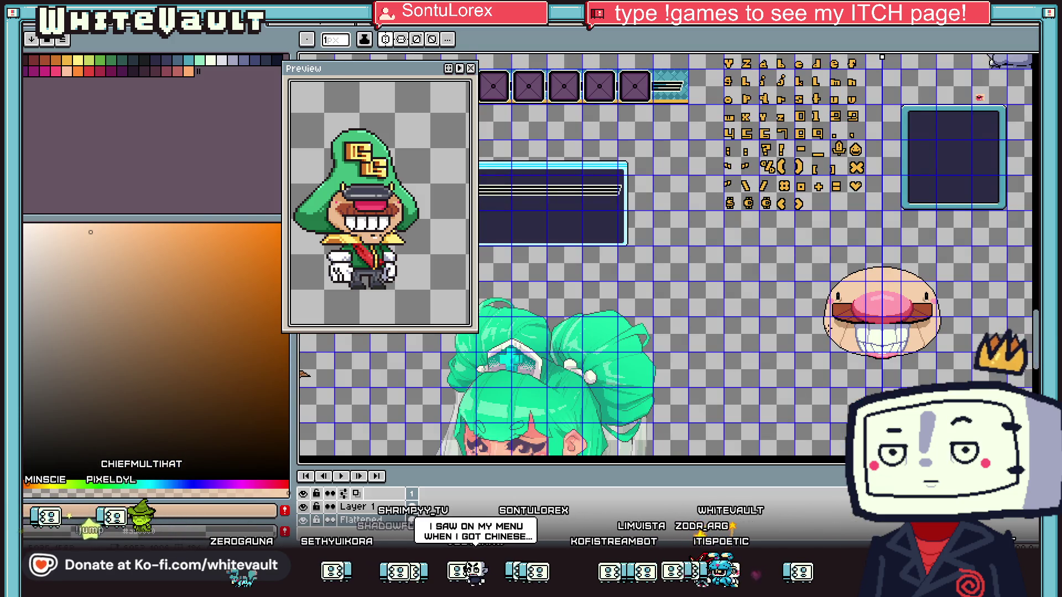
Sample the teeth's bluish-grey shading, then the red from the lip
{"action": "scroll", "coordinate": [907, 332], "scroll_direction": "up", "scroll_amount": 2}
{"action": "scroll", "coordinate": [921, 348], "scroll_direction": "down", "scroll_amount": 1}
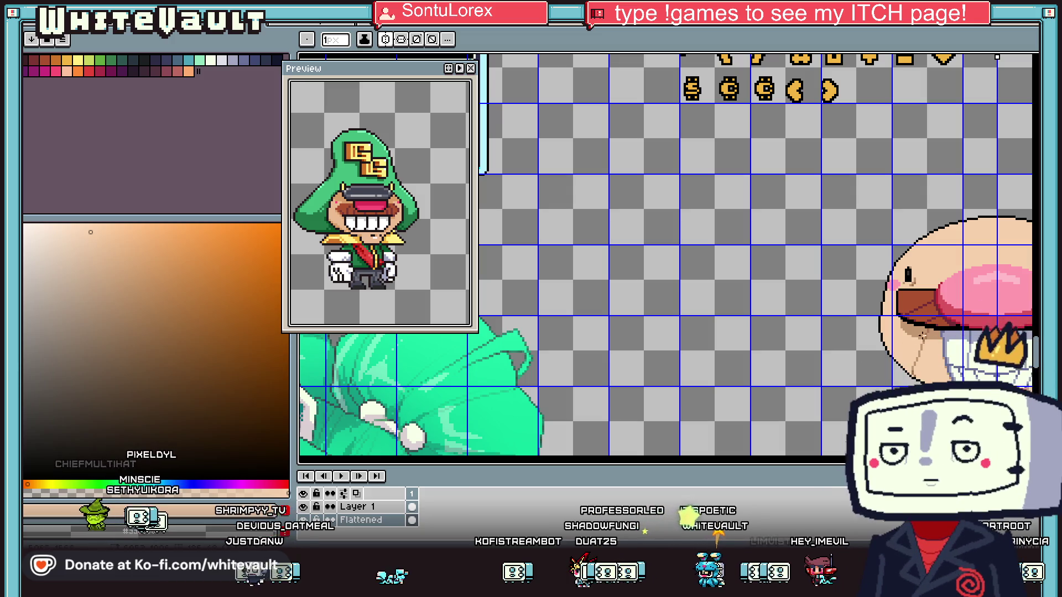
{"action": "key", "text": "i"}
{"action": "scroll", "coordinate": [1009, 303], "scroll_direction": "down", "scroll_amount": 3}
{"action": "scroll", "coordinate": [1009, 303], "scroll_direction": "up", "scroll_amount": 4}
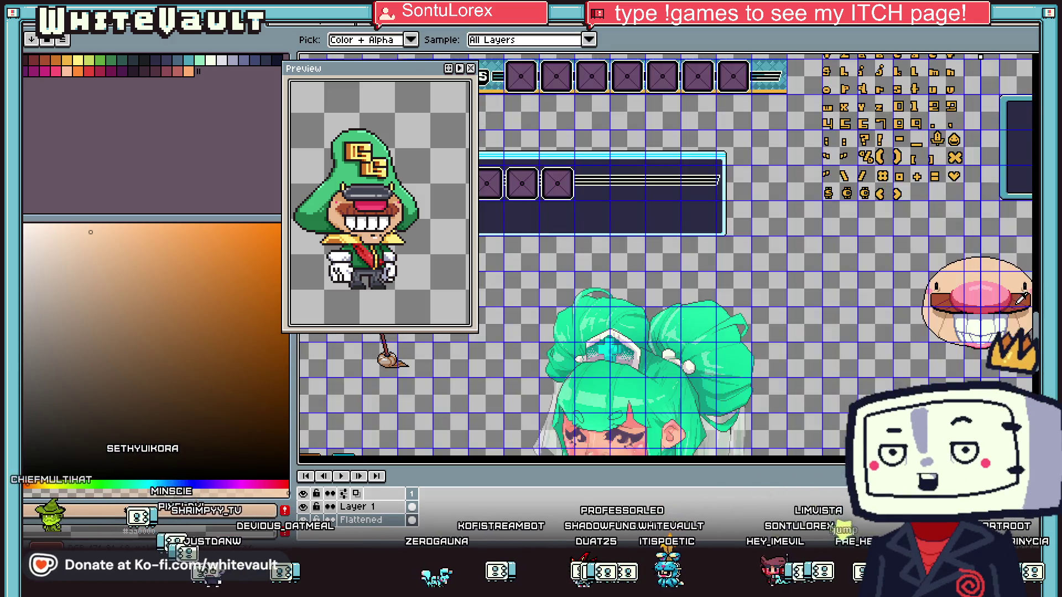
{"action": "scroll", "coordinate": [1009, 303], "scroll_direction": "up", "scroll_amount": 1}
{"action": "left_click", "coordinate": [1005, 372]}
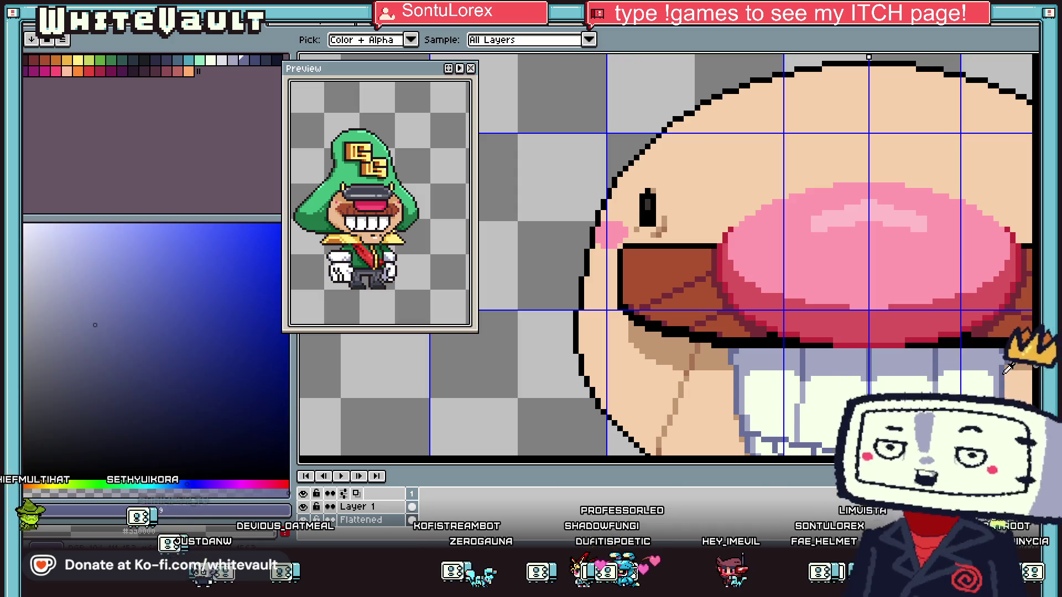
{"action": "scroll", "coordinate": [791, 374], "scroll_direction": "up", "scroll_amount": 1}
{"action": "scroll", "coordinate": [790, 375], "scroll_direction": "up", "scroll_amount": 1}
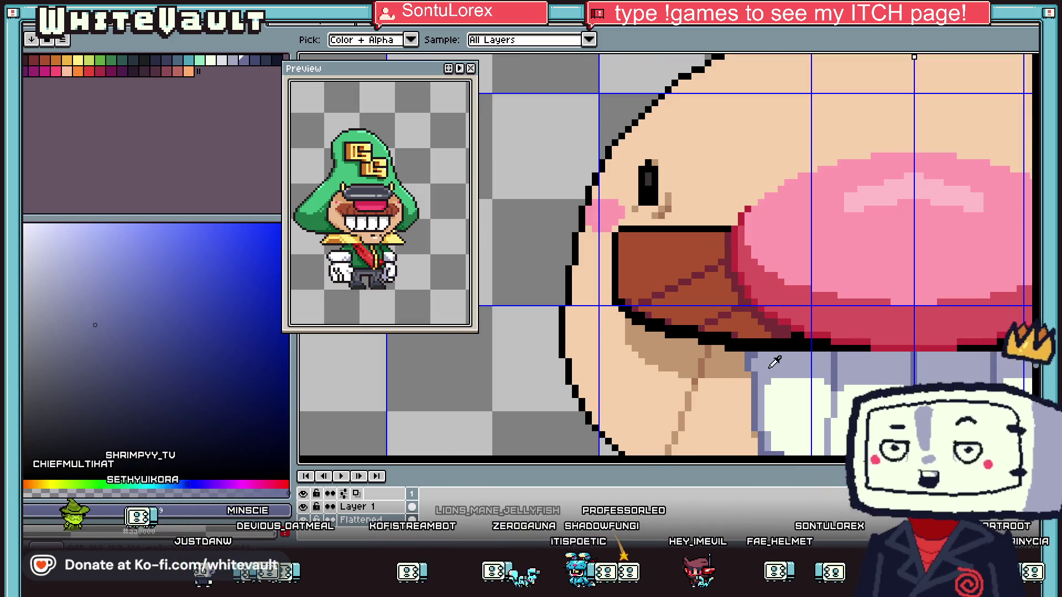
{"action": "left_click", "coordinate": [774, 362]}
{"action": "key", "text": "b"}
Resample the bluish-grey teeth outline colour and ready the eyedropper for the lip
{"action": "scroll", "coordinate": [748, 376], "scroll_direction": "up", "scroll_amount": 1}
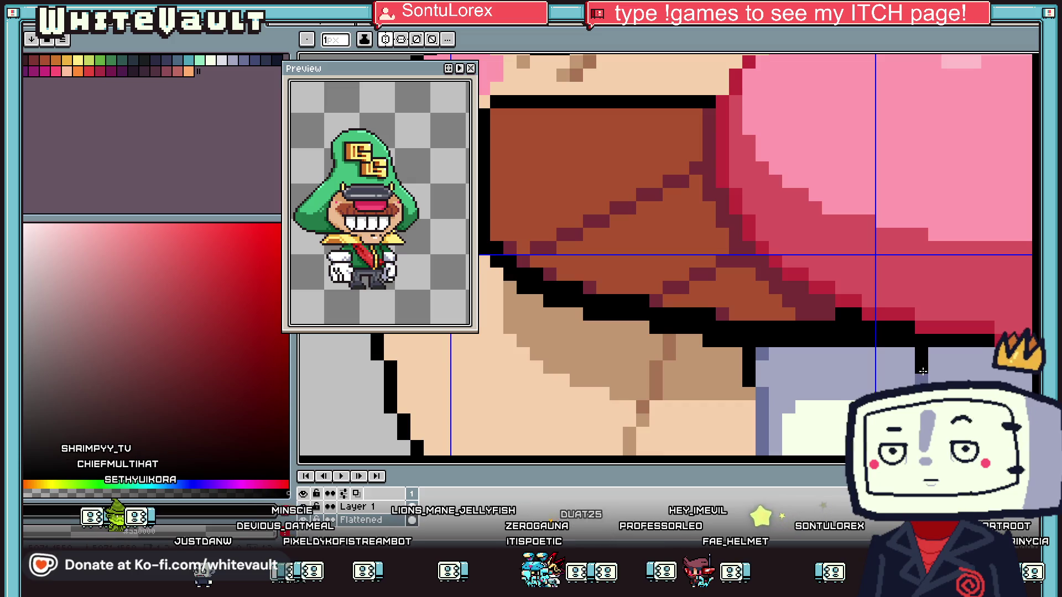
{"action": "scroll", "coordinate": [921, 376], "scroll_direction": "down", "scroll_amount": 1}
{"action": "key", "text": "i"}
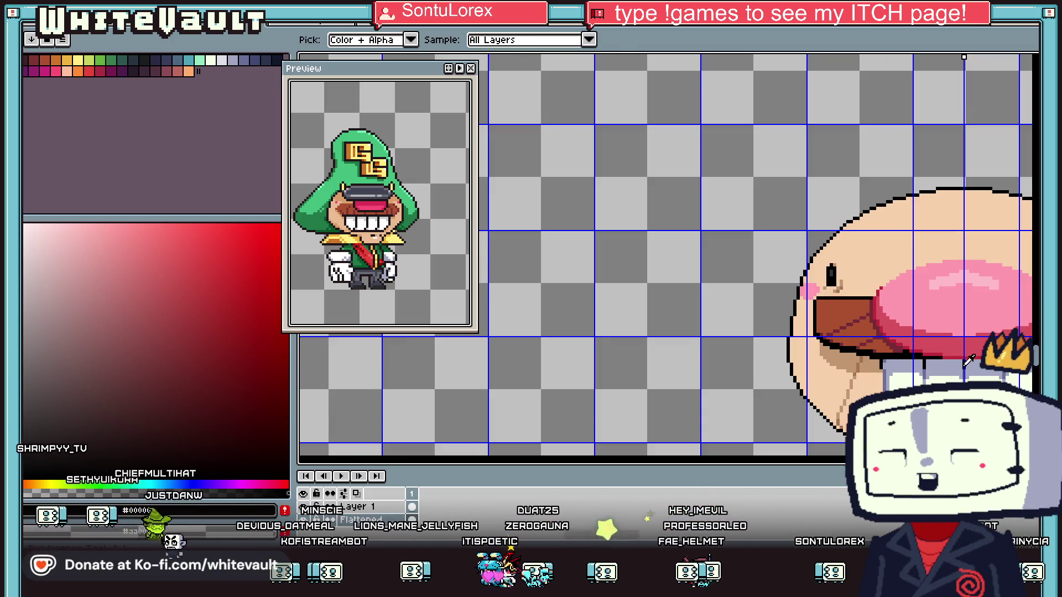
{"action": "left_click", "coordinate": [861, 355]}
{"action": "key", "text": "b"}
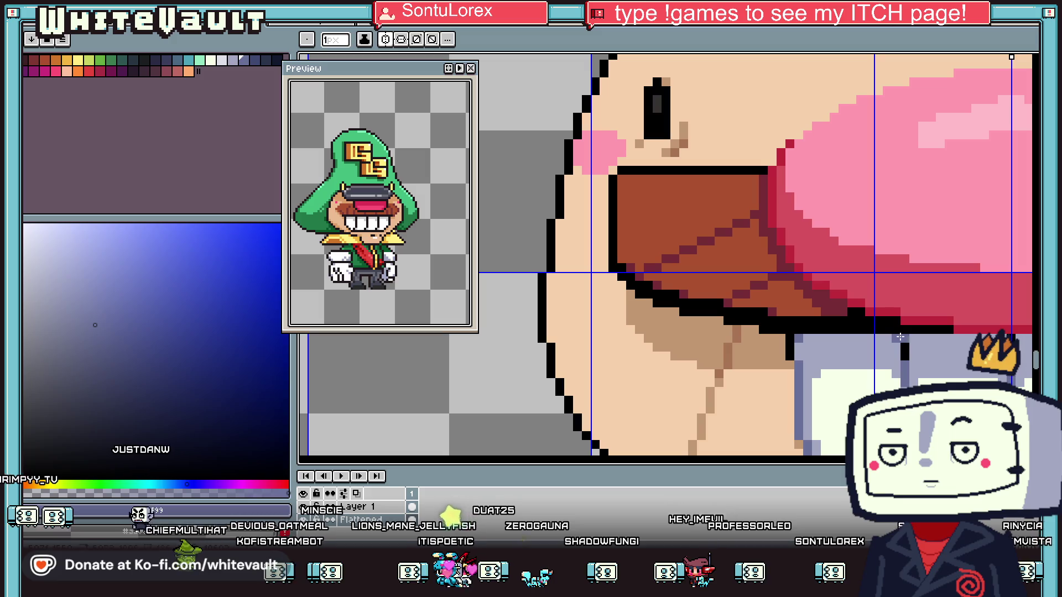
{"action": "scroll", "coordinate": [919, 346], "scroll_direction": "down", "scroll_amount": 3}
{"action": "scroll", "coordinate": [885, 344], "scroll_direction": "down", "scroll_amount": 2}
{"action": "scroll", "coordinate": [825, 343], "scroll_direction": "up", "scroll_amount": 2}
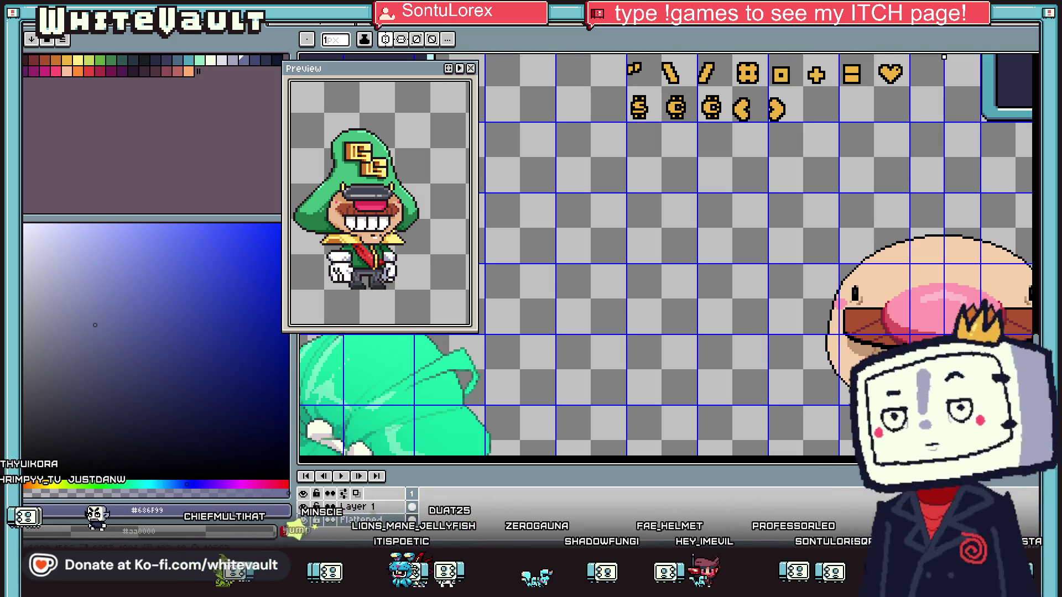
{"action": "key", "text": "i"}
{"action": "scroll", "coordinate": [828, 368], "scroll_direction": "up", "scroll_amount": 3}
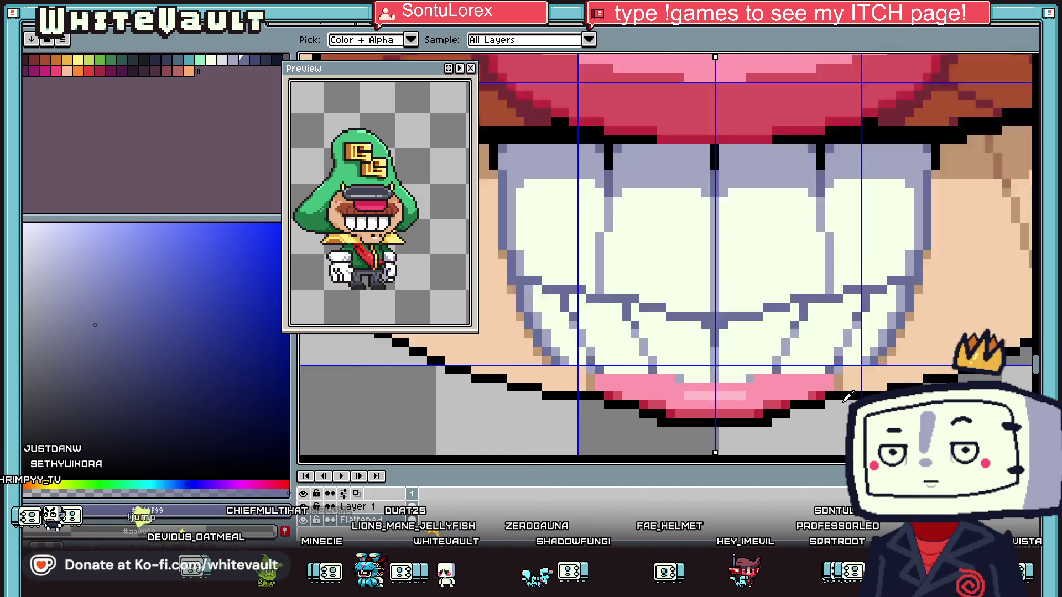
Paint mirrored pink pixels on the lower lip and a dark red pixel at its edge
{"action": "left_click", "coordinate": [828, 368]}
{"action": "key", "text": "b"}
{"action": "left_click_drag", "start_coordinate": [835, 366], "coordinate": [835, 380]}
{"action": "key", "text": "i"}
{"action": "left_click", "coordinate": [810, 390]}
{"action": "key", "text": "b"}
{"action": "left_click", "coordinate": [850, 353]}
Add several more pink pixels along the lower lip and its edge
{"action": "key", "text": "i"}
{"action": "left_click", "coordinate": [835, 366]}
{"action": "key", "text": "b"}
{"action": "left_click", "coordinate": [849, 366]}
{"action": "left_click", "coordinate": [862, 353]}
{"action": "key", "text": "i"}
{"action": "left_click", "coordinate": [891, 339]}
{"action": "key", "text": "b"}
{"action": "key", "text": "i"}
{"action": "left_click", "coordinate": [862, 352]}
{"action": "key", "text": "b"}
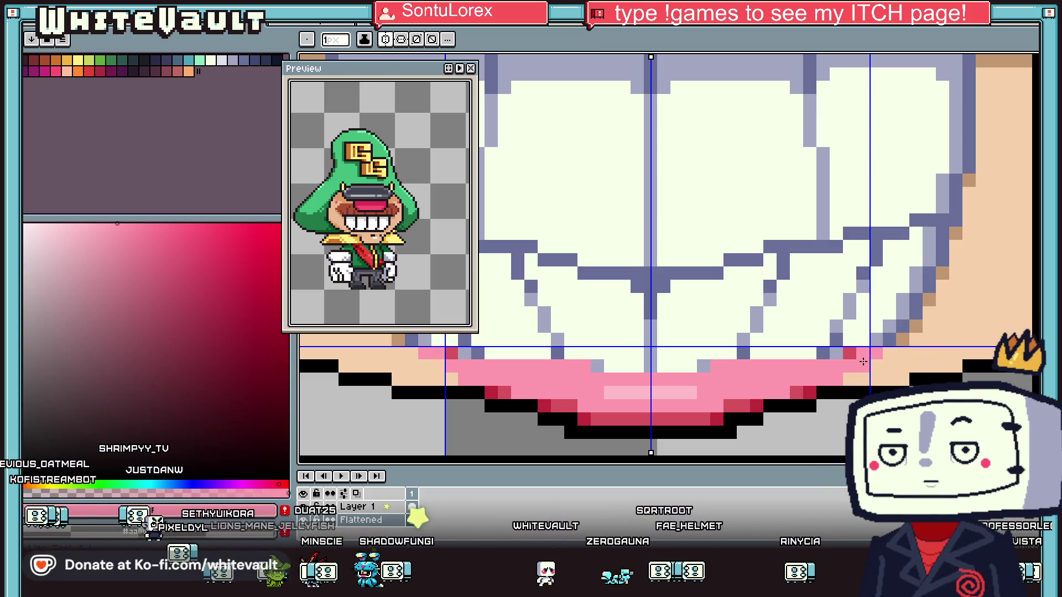
{"action": "left_click", "coordinate": [876, 353]}
{"action": "left_click", "coordinate": [862, 366]}
Repaint the lip corner with the skin's peach colour
{"action": "scroll", "coordinate": [803, 360], "scroll_direction": "down", "scroll_amount": 3}
{"action": "key", "text": "i"}
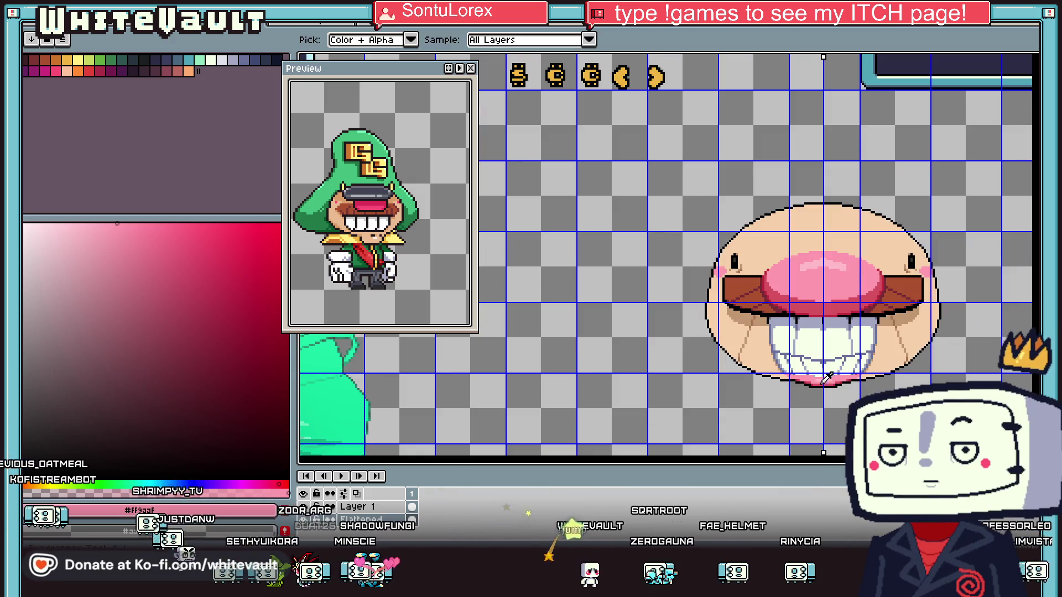
{"action": "scroll", "coordinate": [804, 360], "scroll_direction": "up", "scroll_amount": 2}
{"action": "scroll", "coordinate": [807, 357], "scroll_direction": "up", "scroll_amount": 1}
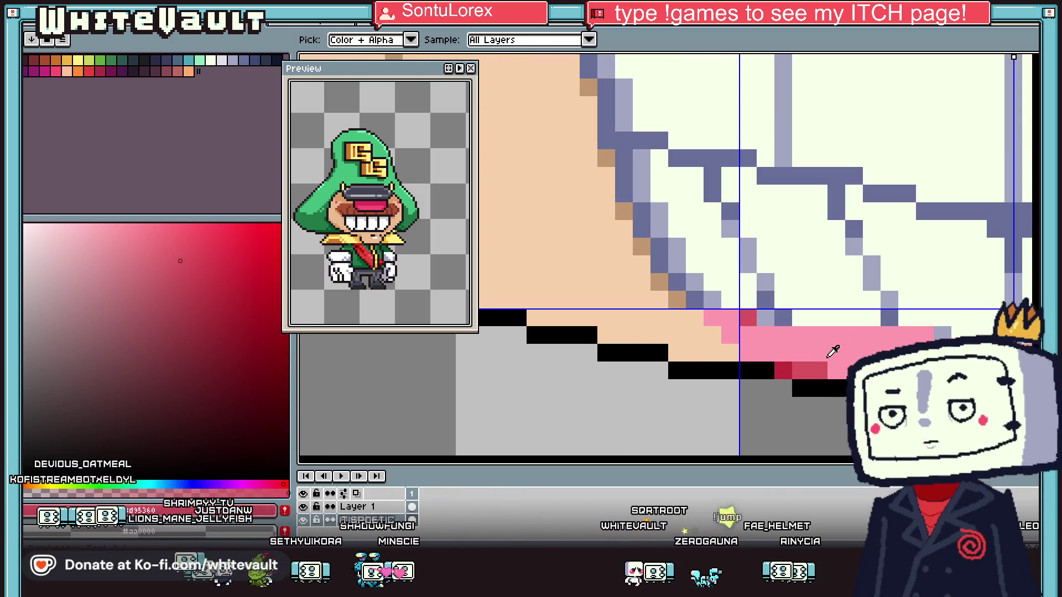
{"action": "key", "text": "b"}
{"action": "key", "text": "i"}
{"action": "scroll", "coordinate": [763, 362], "scroll_direction": "down", "scroll_amount": 2}
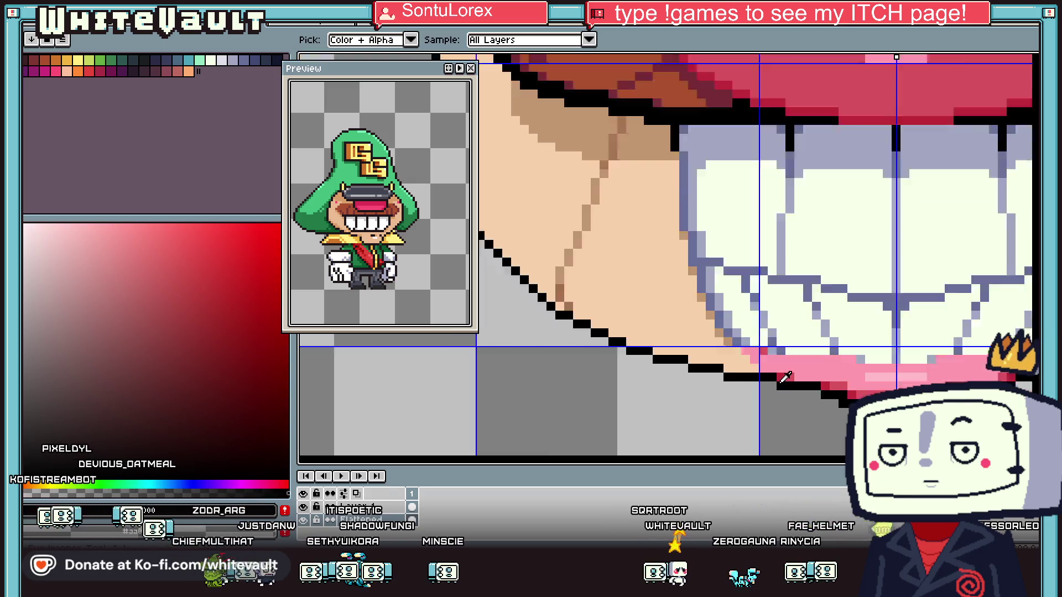
{"action": "left_click", "coordinate": [752, 362]}
{"action": "key", "text": "b"}
{"action": "scroll", "coordinate": [773, 381], "scroll_direction": "up", "scroll_amount": 2}
{"action": "left_click", "coordinate": [773, 381]}
{"action": "scroll", "coordinate": [773, 381], "scroll_direction": "down", "scroll_amount": 3}
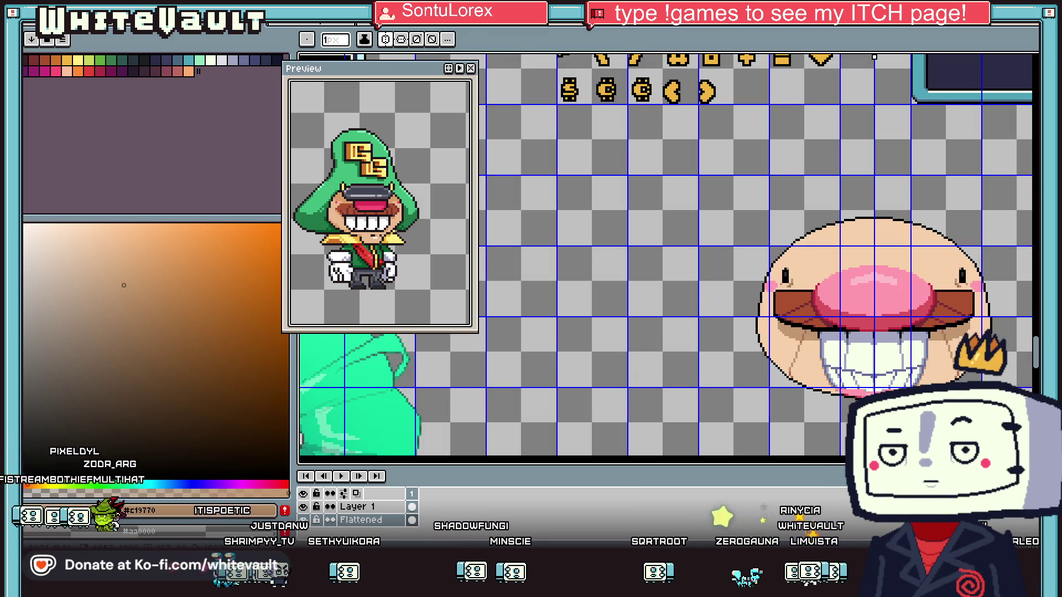
Sketch a light-pink curve along the face's right edge
{"action": "scroll", "coordinate": [909, 308], "scroll_direction": "up", "scroll_amount": 1}
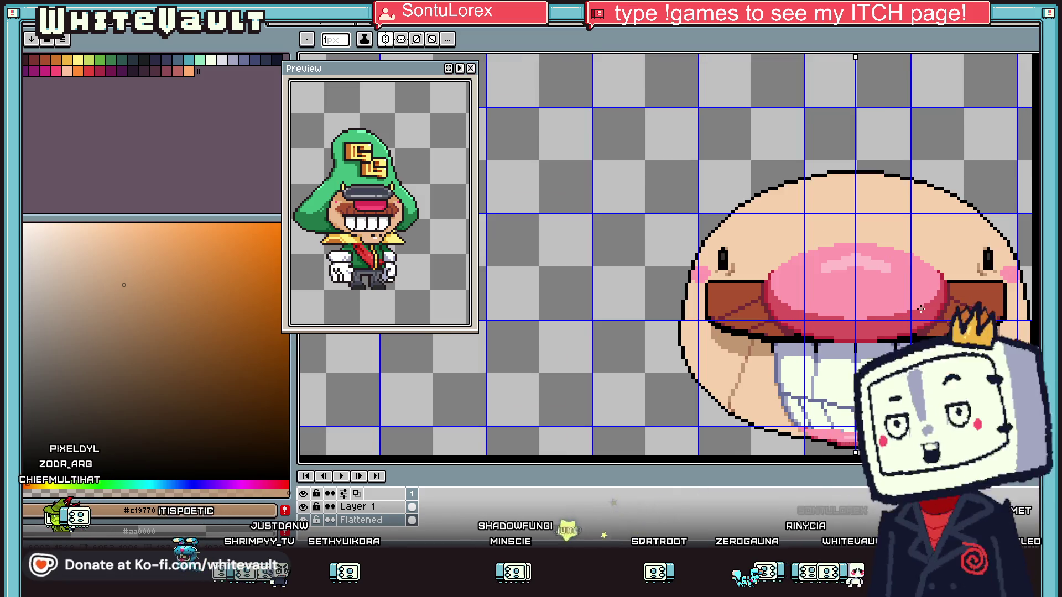
{"action": "scroll", "coordinate": [939, 269], "scroll_direction": "up", "scroll_amount": 1}
{"action": "left_click", "coordinate": [939, 268], "text": "alt"}
{"action": "scroll", "coordinate": [939, 269], "scroll_direction": "down", "scroll_amount": 5}
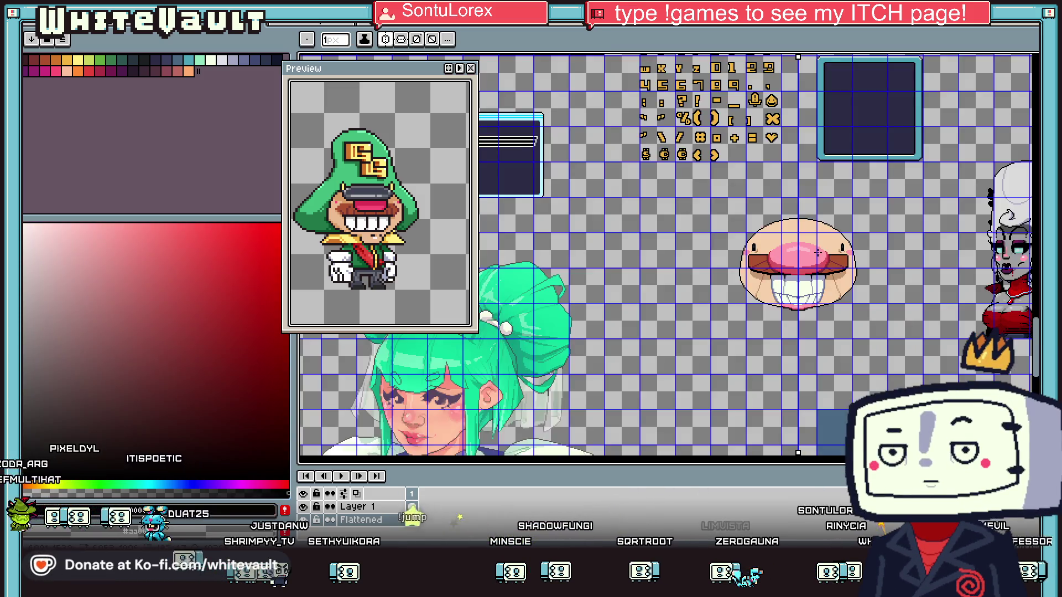
{"action": "scroll", "coordinate": [818, 254], "scroll_direction": "up", "scroll_amount": 3}
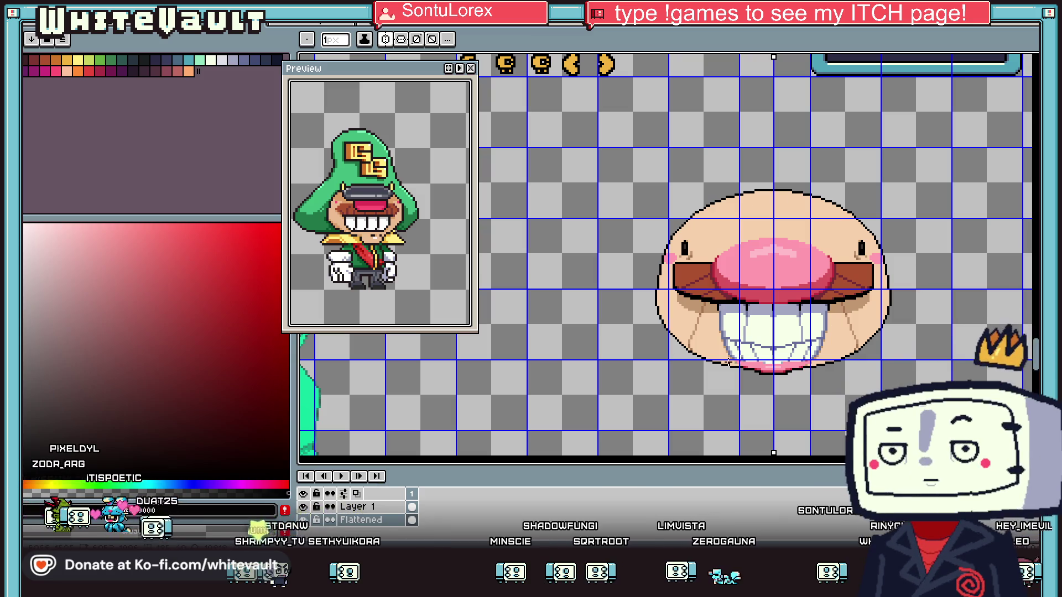
{"action": "key", "text": "alt"}
{"action": "scroll", "coordinate": [883, 238], "scroll_direction": "up", "scroll_amount": 2}
{"action": "left_click", "coordinate": [883, 238], "text": "alt"}
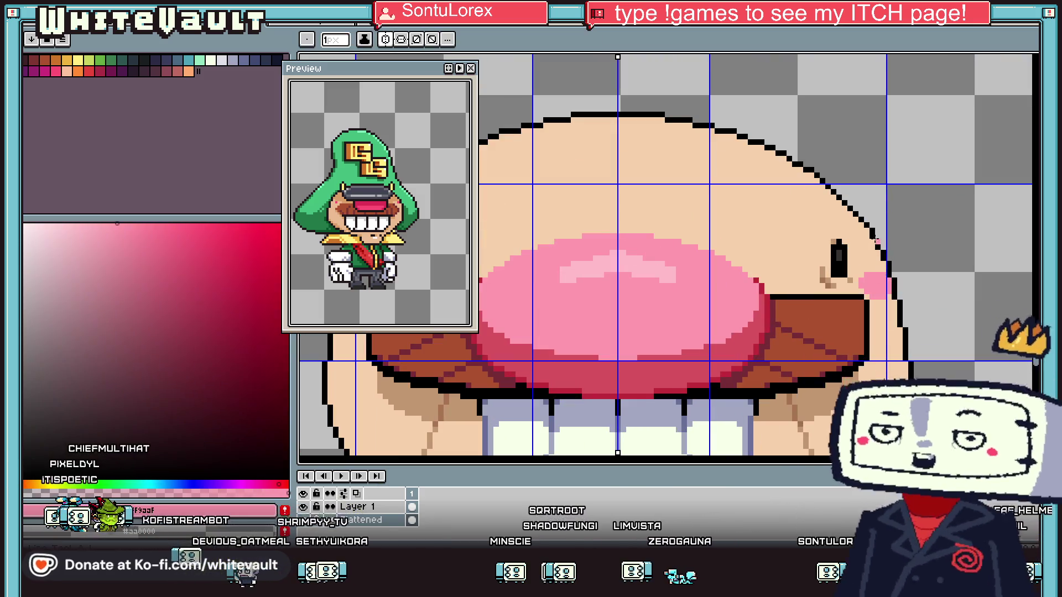
{"action": "scroll", "coordinate": [890, 229], "scroll_direction": "up", "scroll_amount": 2}
{"action": "mouse_move", "coordinate": [895, 217]}
{"action": "left_mouse_down"}
{"action": "mouse_move", "coordinate": [934, 216]}
{"action": "mouse_move", "coordinate": [960, 268]}
{"action": "left_mouse_up"}
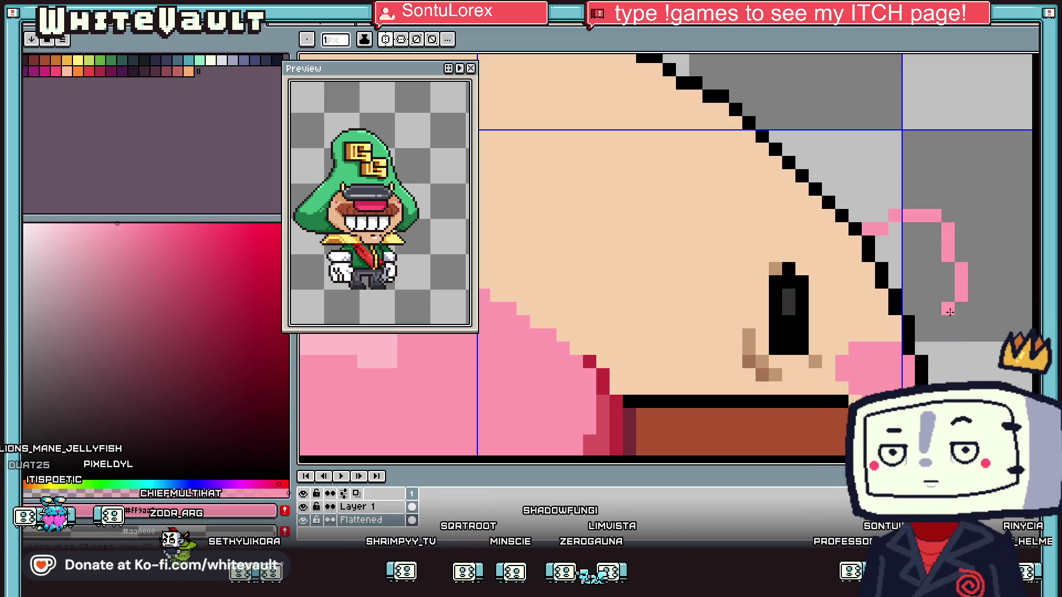
Sample the tan shade from the face for the pencil
{"action": "key", "text": "g"}
{"action": "scroll", "coordinate": [918, 287], "scroll_direction": "down", "scroll_amount": 8}
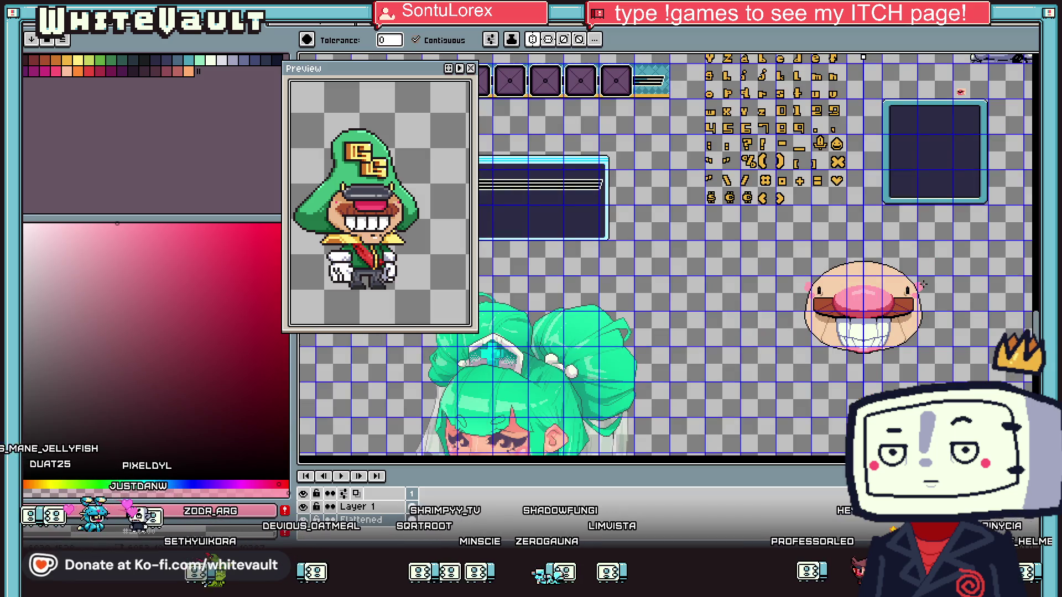
{"action": "key", "text": "i"}
{"action": "scroll", "coordinate": [904, 326], "scroll_direction": "up", "scroll_amount": 6}
{"action": "scroll", "coordinate": [901, 335], "scroll_direction": "down", "scroll_amount": 5}
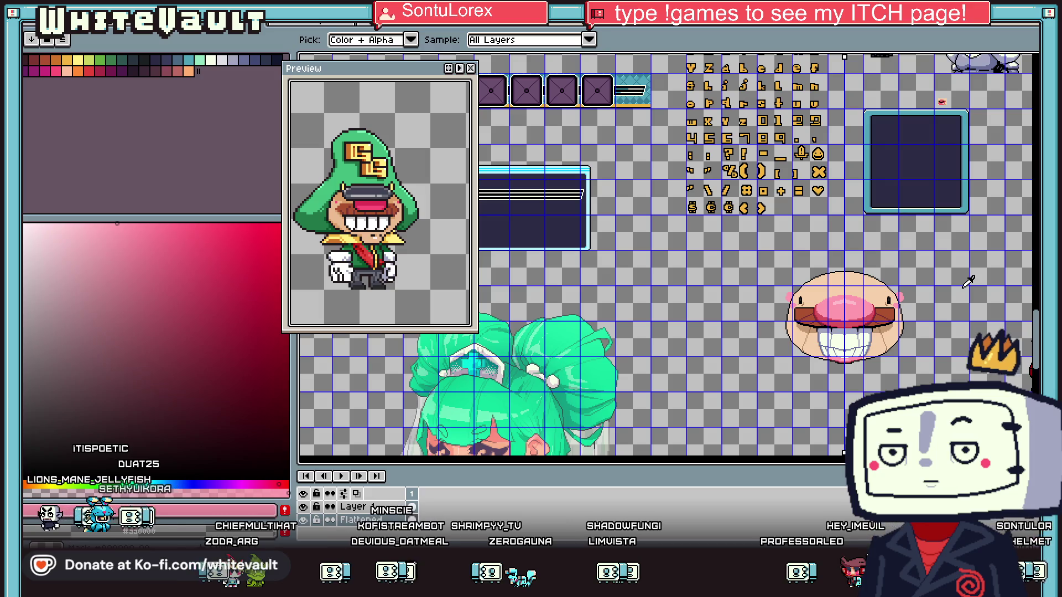
{"action": "key", "text": "v"}
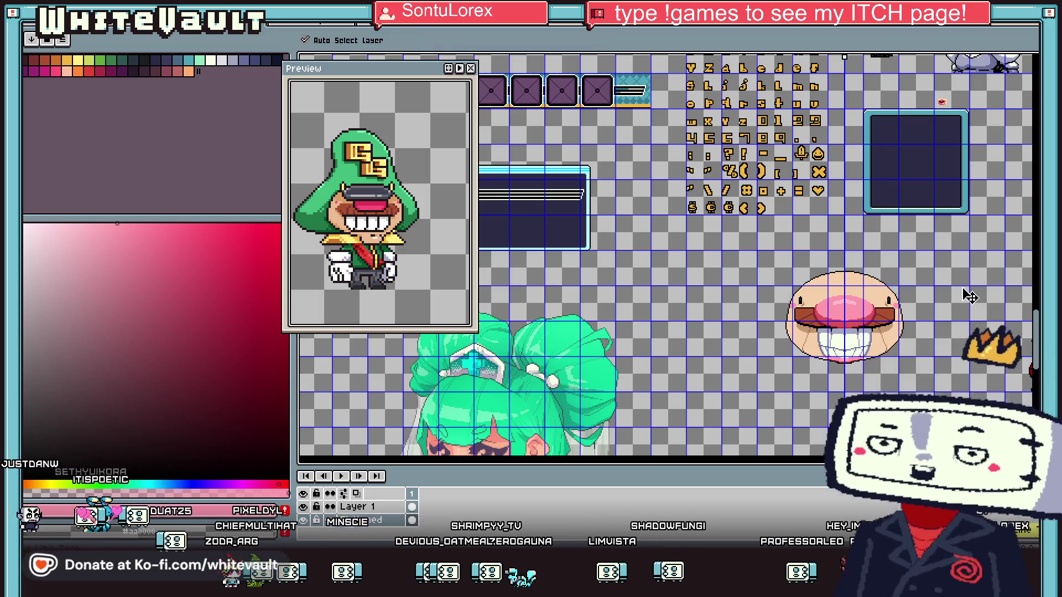
{"action": "key", "text": "i"}
{"action": "scroll", "coordinate": [896, 297], "scroll_direction": "up", "scroll_amount": 3}
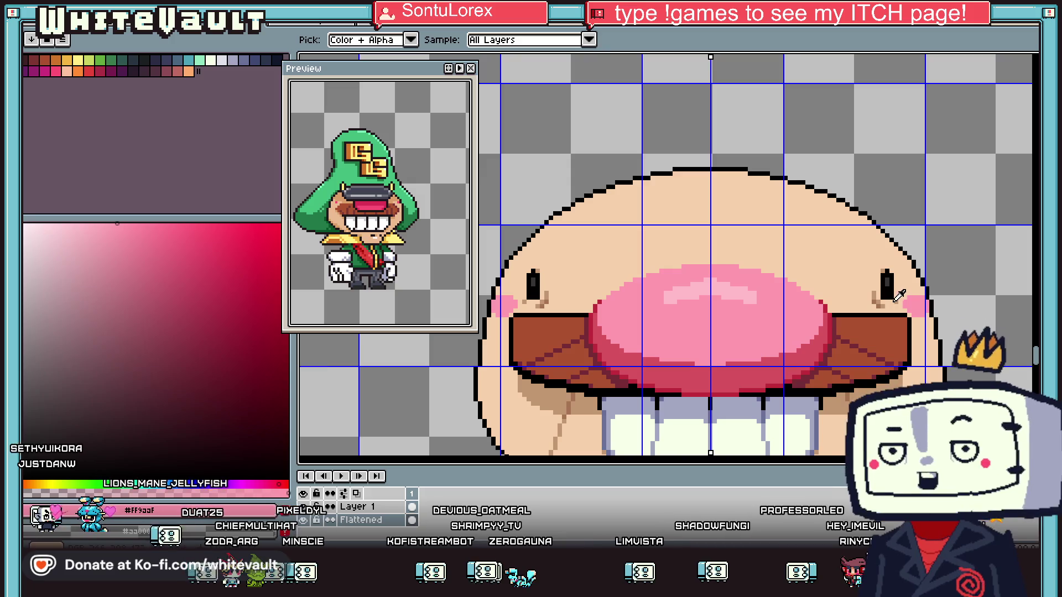
{"action": "left_click", "coordinate": [895, 297]}
{"action": "key", "text": "b"}
Swap to the crimson blush colour and add a dark-red pixel at the cheek edge
{"action": "scroll", "coordinate": [894, 279], "scroll_direction": "up", "scroll_amount": 2}
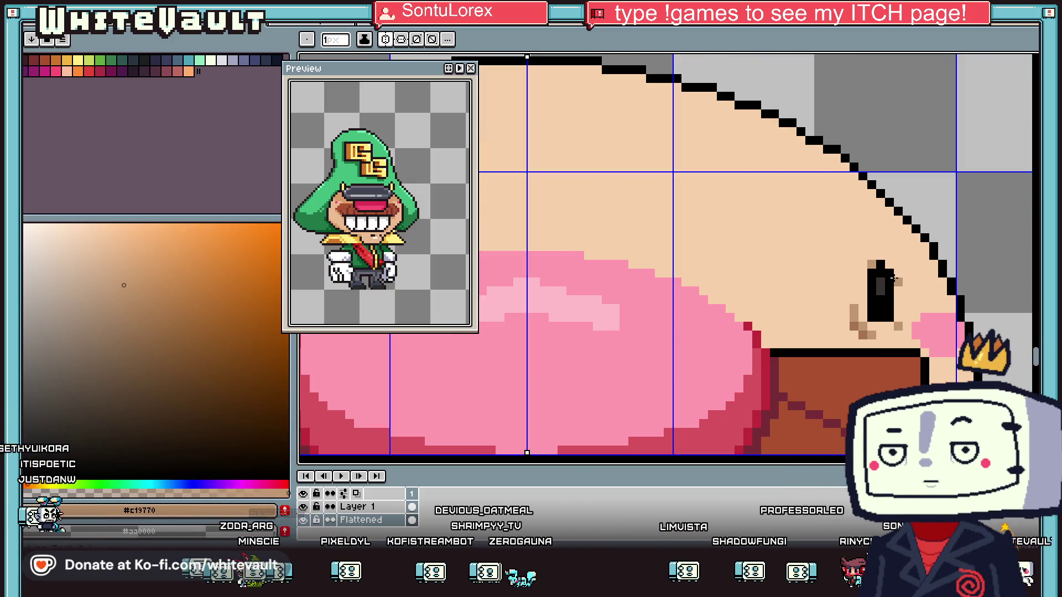
{"action": "scroll", "coordinate": [897, 264], "scroll_direction": "down", "scroll_amount": 4}
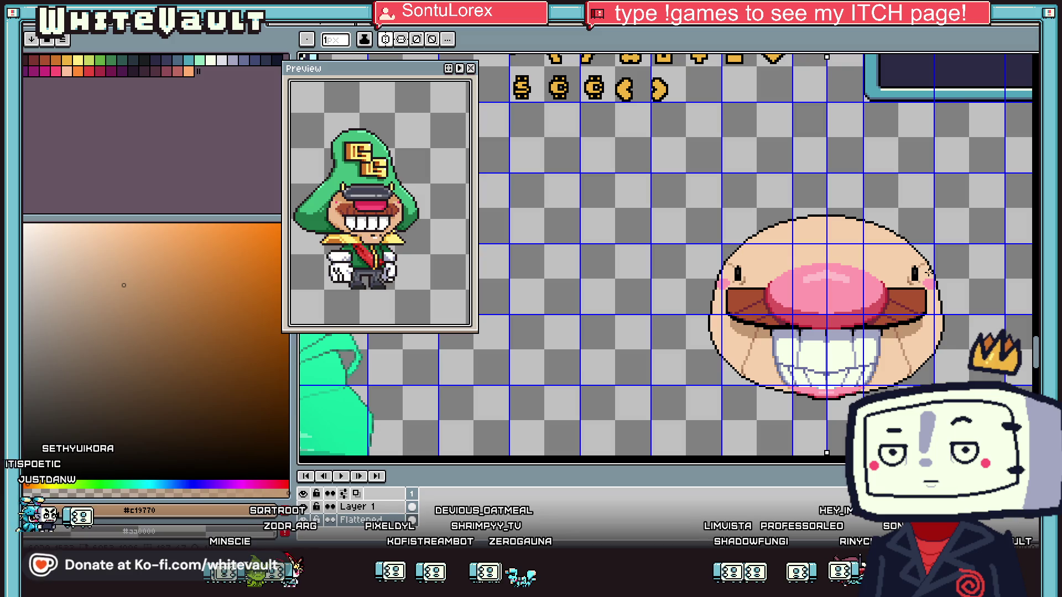
{"action": "scroll", "coordinate": [903, 280], "scroll_direction": "up", "scroll_amount": 4}
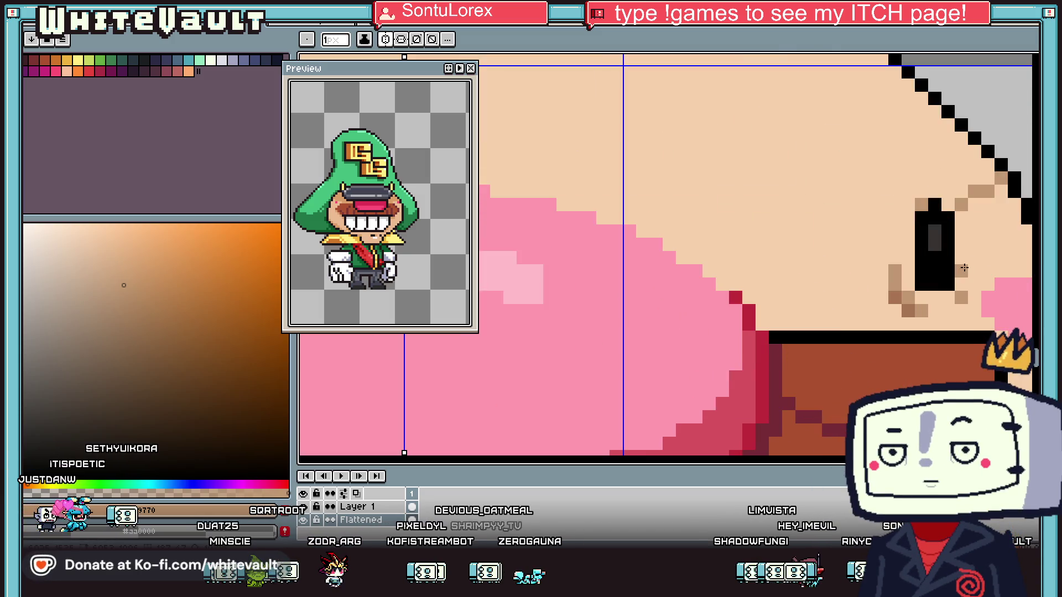
{"action": "scroll", "coordinate": [973, 284], "scroll_direction": "down", "scroll_amount": 4}
{"action": "scroll", "coordinate": [971, 293], "scroll_direction": "up", "scroll_amount": 3}
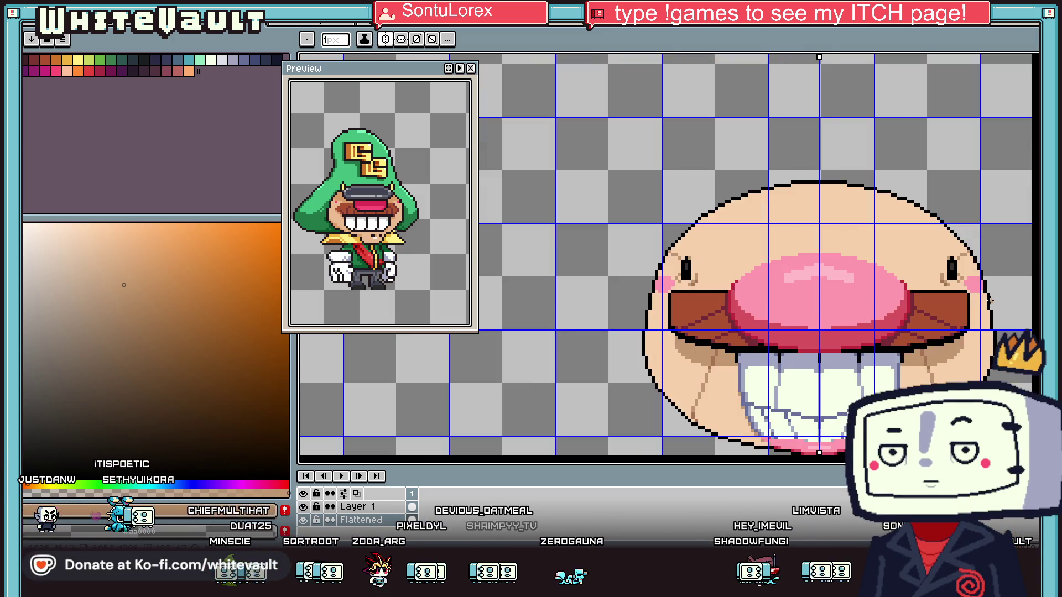
{"action": "scroll", "coordinate": [970, 298], "scroll_direction": "up", "scroll_amount": 1}
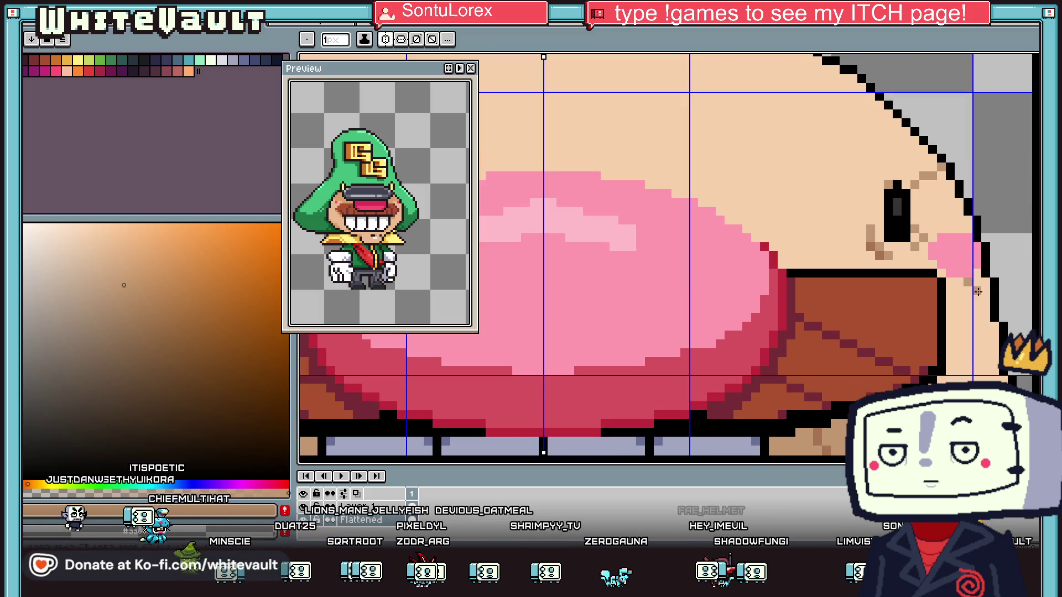
{"action": "key", "text": "x"}
{"action": "scroll", "coordinate": [940, 260], "scroll_direction": "up", "scroll_amount": 1}
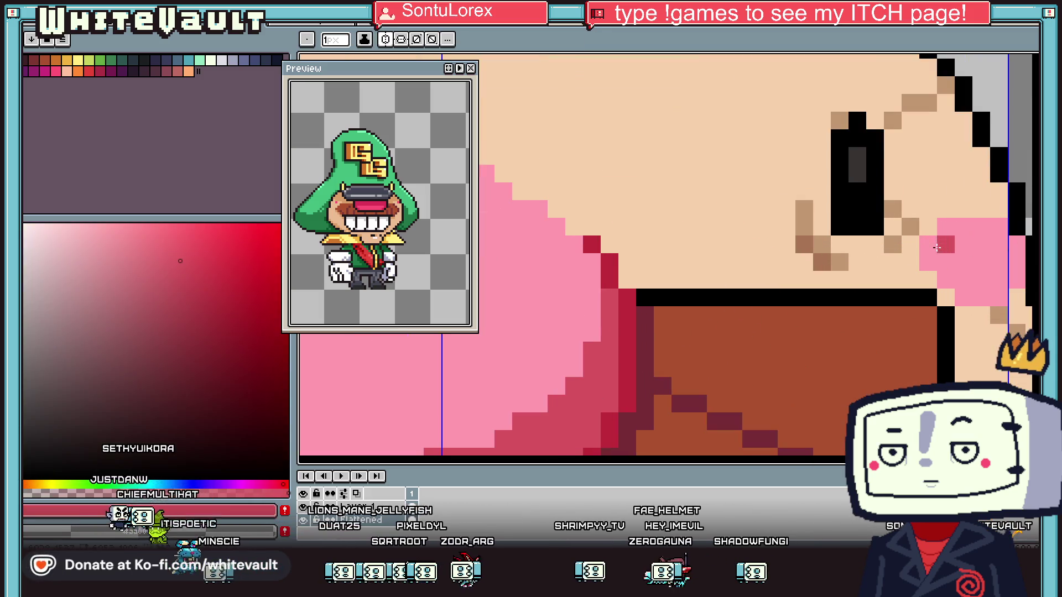
{"action": "left_click", "coordinate": [928, 244]}
Bring up the options for the Flattened layer
{"action": "key", "text": "i"}
{"action": "scroll", "coordinate": [984, 285], "scroll_direction": "down", "scroll_amount": 3}
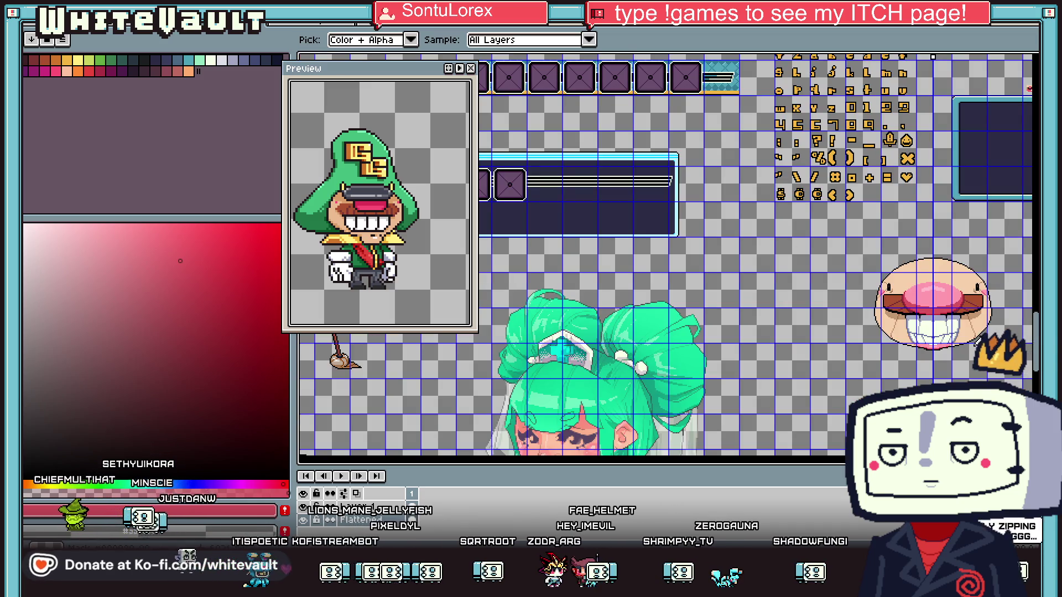
{"action": "scroll", "coordinate": [975, 343], "scroll_direction": "up", "scroll_amount": 1}
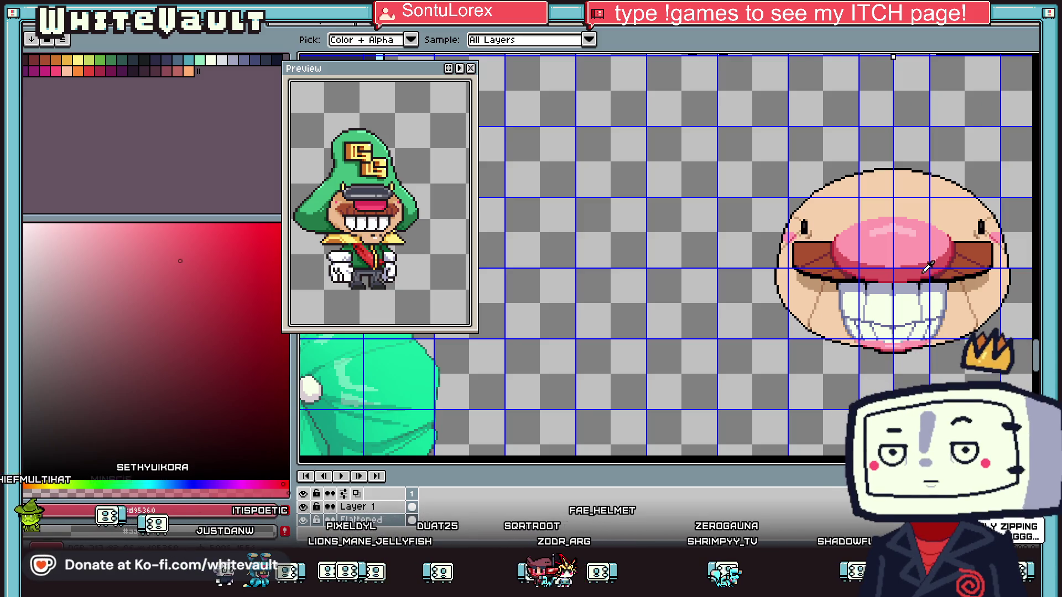
{"action": "scroll", "coordinate": [929, 267], "scroll_direction": "down", "scroll_amount": 1}
{"action": "right_click", "coordinate": [376, 523]}
{"action": "scroll", "coordinate": [857, 251], "scroll_direction": "up", "scroll_amount": 1}
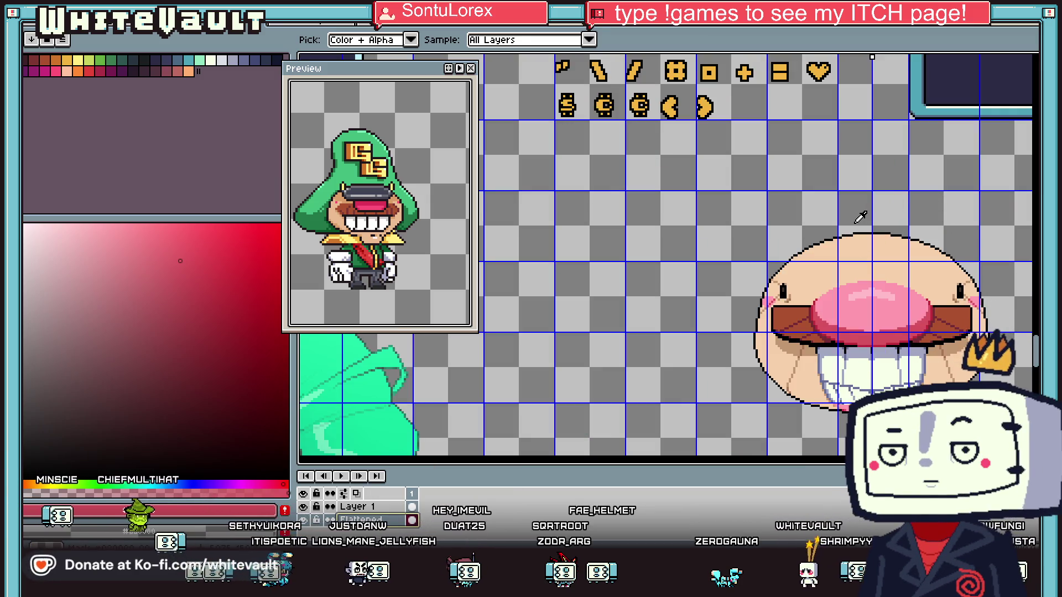
{"action": "scroll", "coordinate": [365, 167], "scroll_direction": "down", "scroll_amount": 3}
{"action": "scroll", "coordinate": [365, 168], "scroll_direction": "up", "scroll_amount": 1}
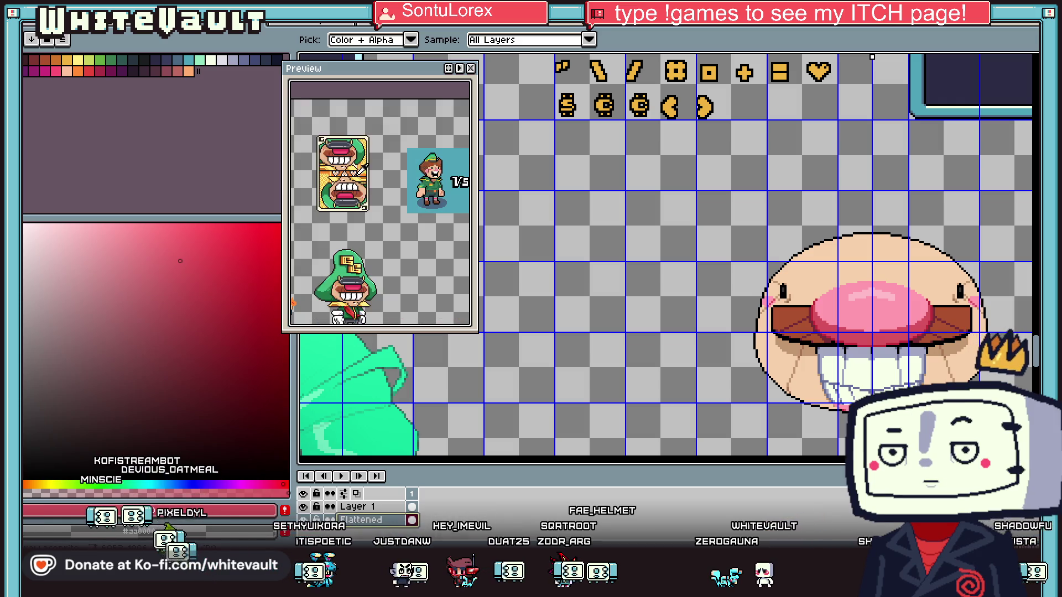
Zoom out over the whole sheet and pick up the mint green from the character's hair
{"action": "scroll", "coordinate": [810, 284], "scroll_direction": "down", "scroll_amount": 1}
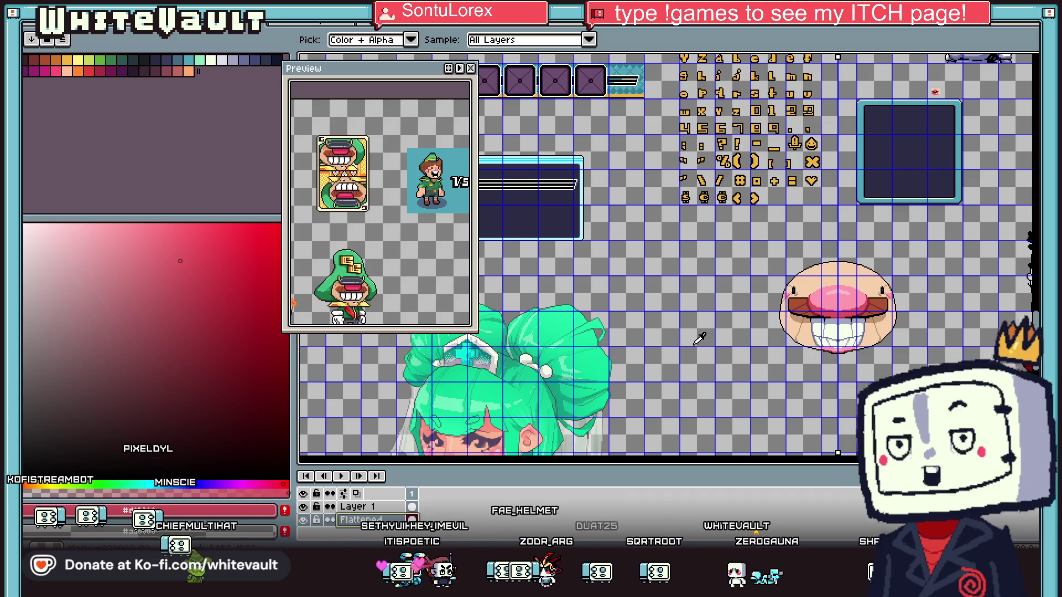
{"action": "scroll", "coordinate": [843, 270], "scroll_direction": "up", "scroll_amount": 1}
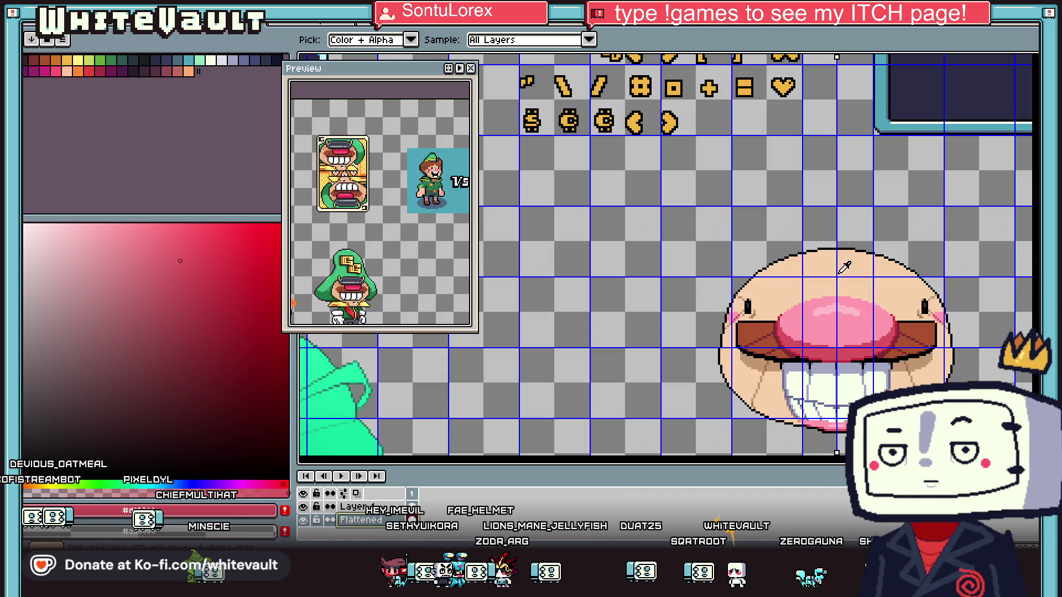
{"action": "scroll", "coordinate": [844, 267], "scroll_direction": "down", "scroll_amount": 1}
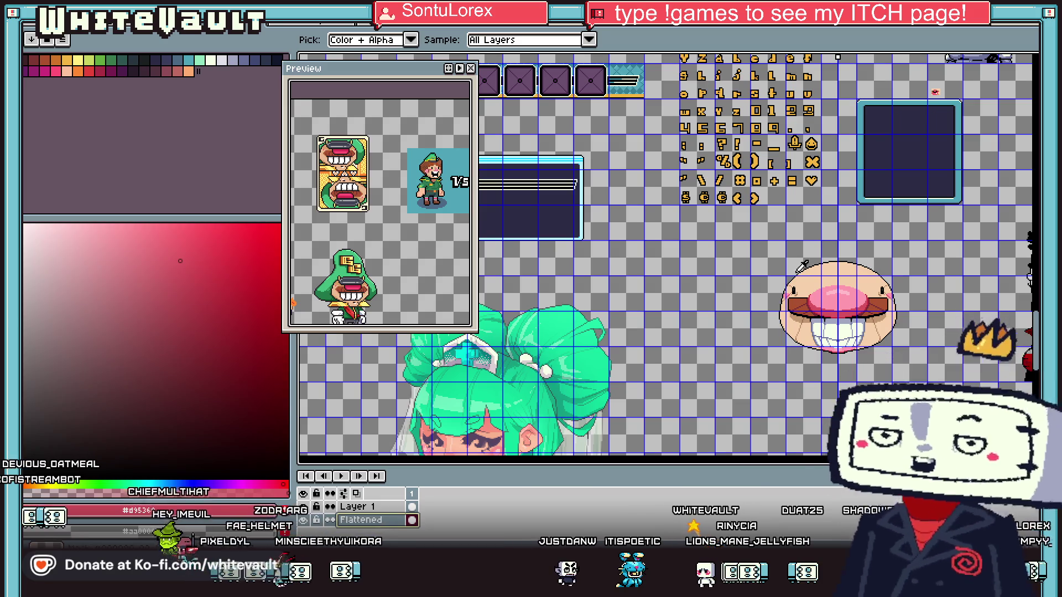
{"action": "scroll", "coordinate": [867, 275], "scroll_direction": "up", "scroll_amount": 1}
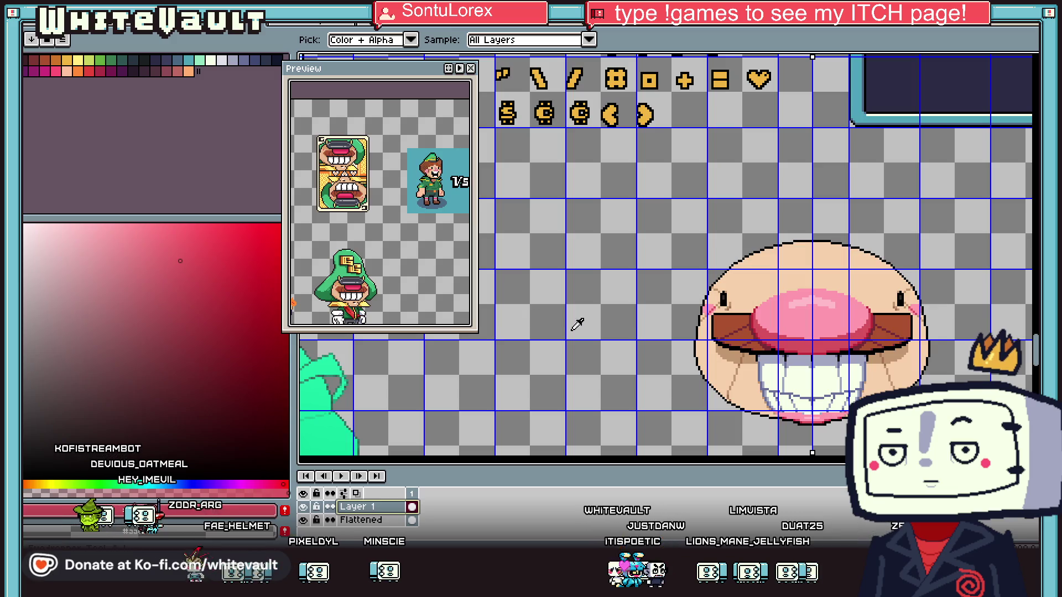
{"action": "scroll", "coordinate": [632, 340], "scroll_direction": "down", "scroll_amount": 2}
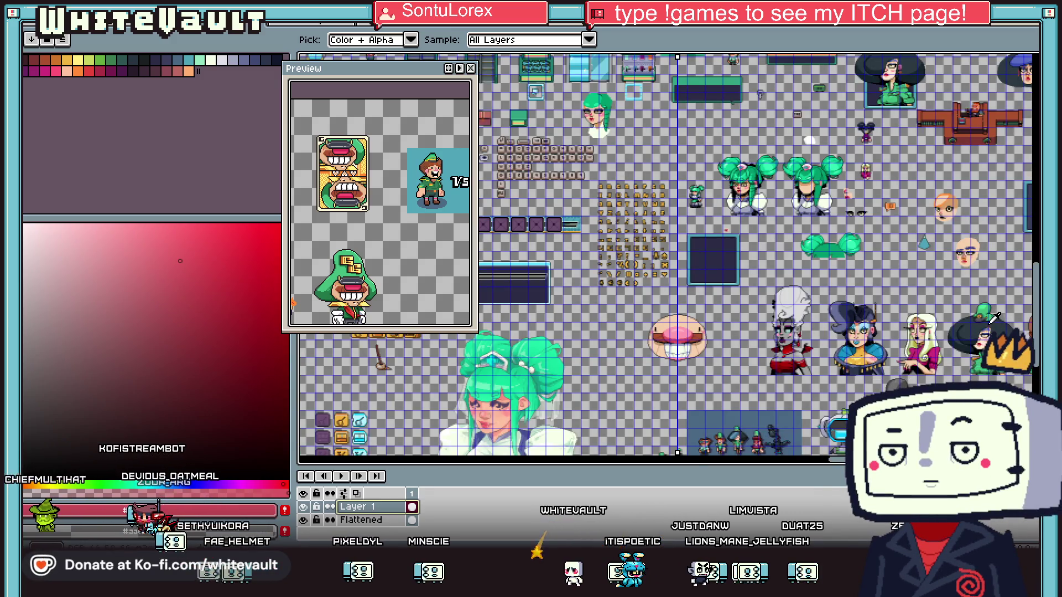
{"action": "left_click", "coordinate": [993, 318]}
{"action": "scroll", "coordinate": [671, 317], "scroll_direction": "up", "scroll_amount": 3}
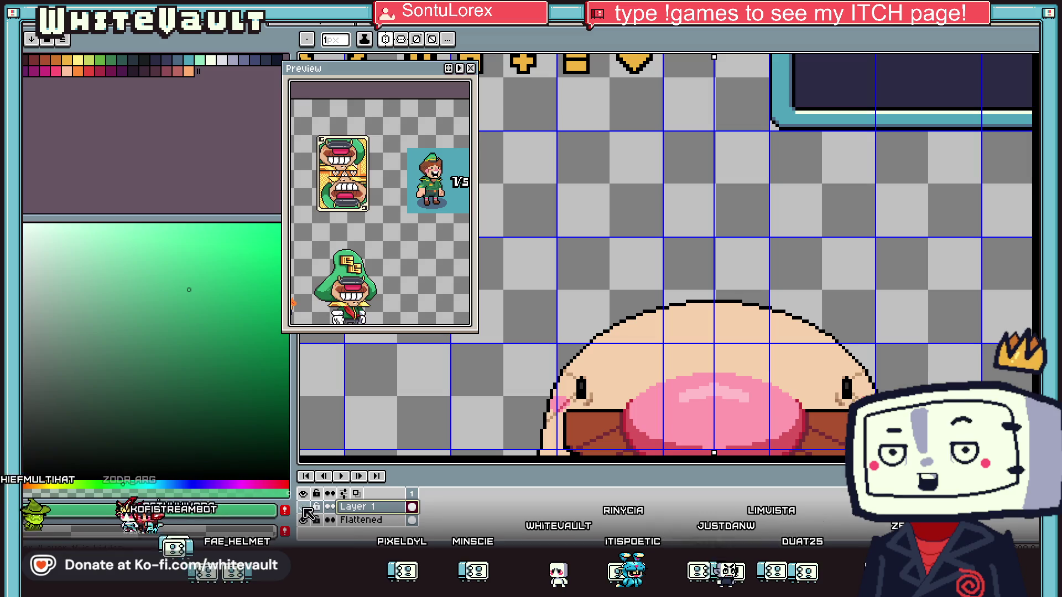
Switch to the pencil with a 6 px brush
{"action": "scroll", "coordinate": [615, 341], "scroll_direction": "down", "scroll_amount": 1}
{"action": "key", "text": "b"}
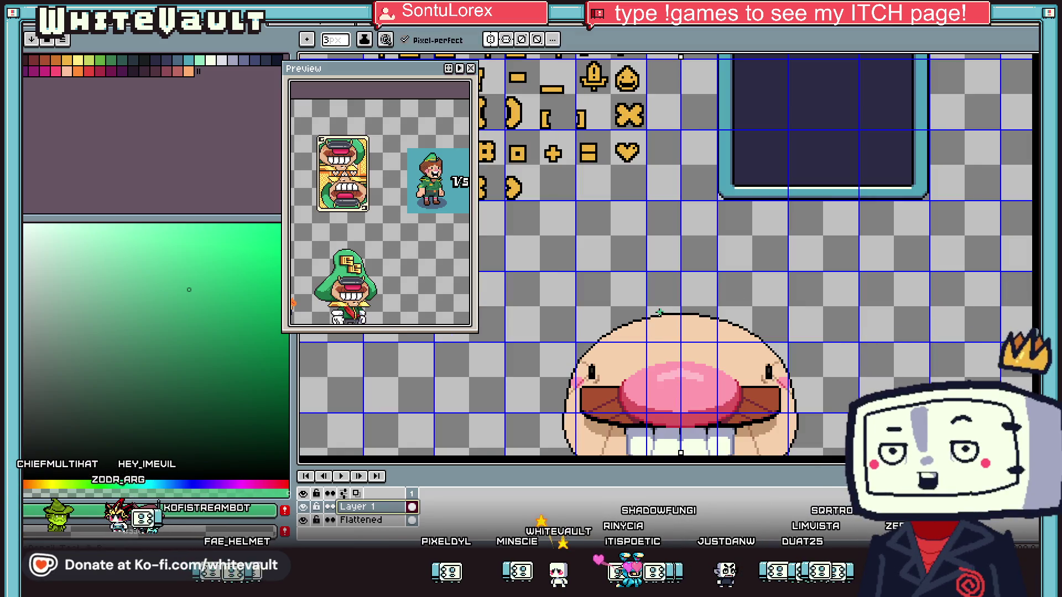
{"action": "key", "text": "plus"}
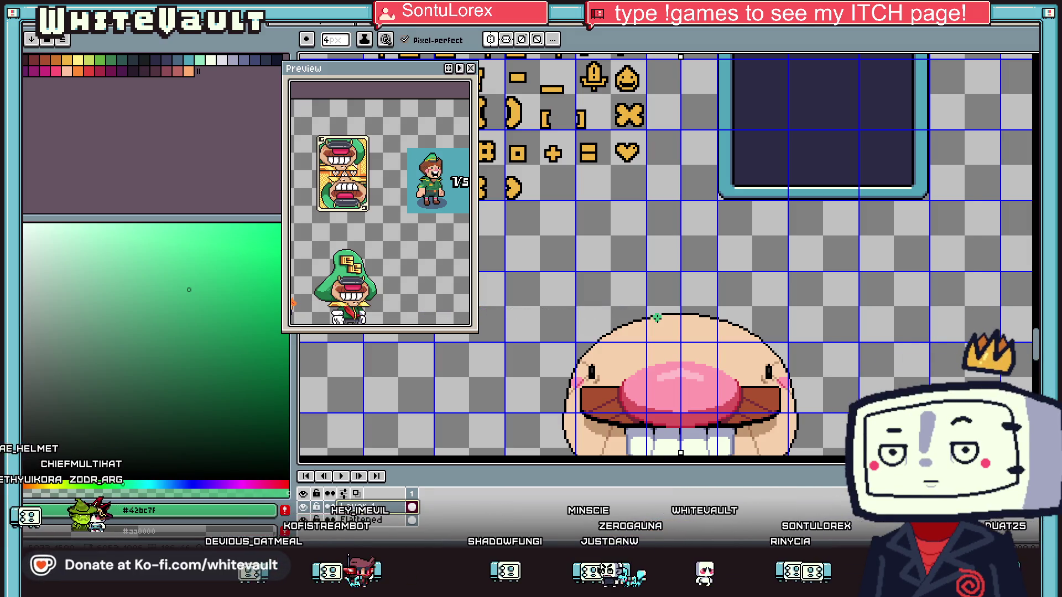
{"action": "scroll", "coordinate": [656, 317], "scroll_direction": "up", "scroll_amount": 1}
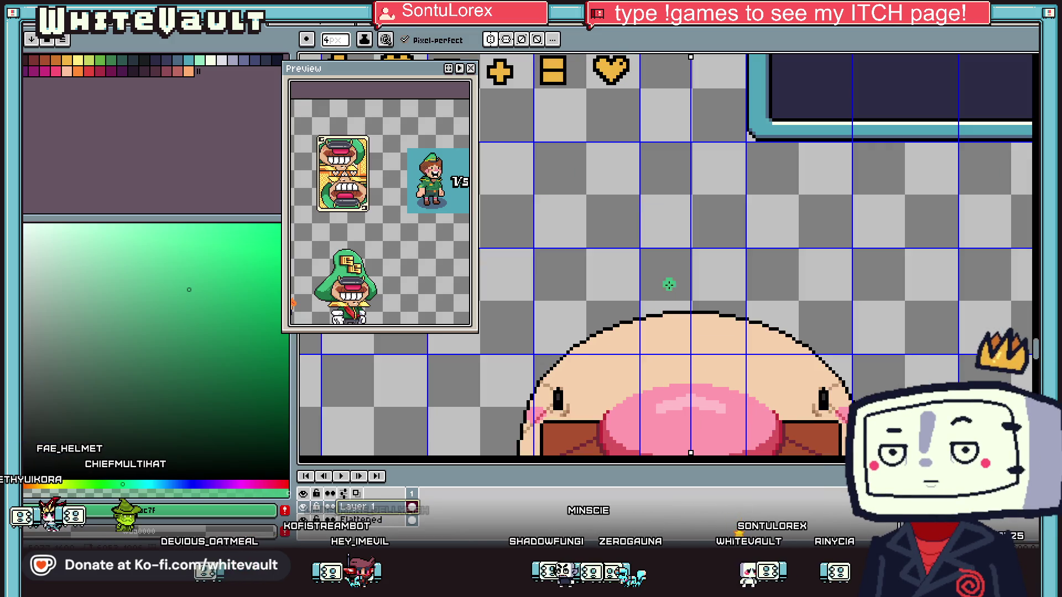
{"action": "scroll", "coordinate": [669, 285], "scroll_direction": "down", "scroll_amount": 1}
{"action": "scroll", "coordinate": [690, 253], "scroll_direction": "up", "scroll_amount": 1}
{"action": "key", "text": "plus"}
{"action": "key", "text": "plus"}
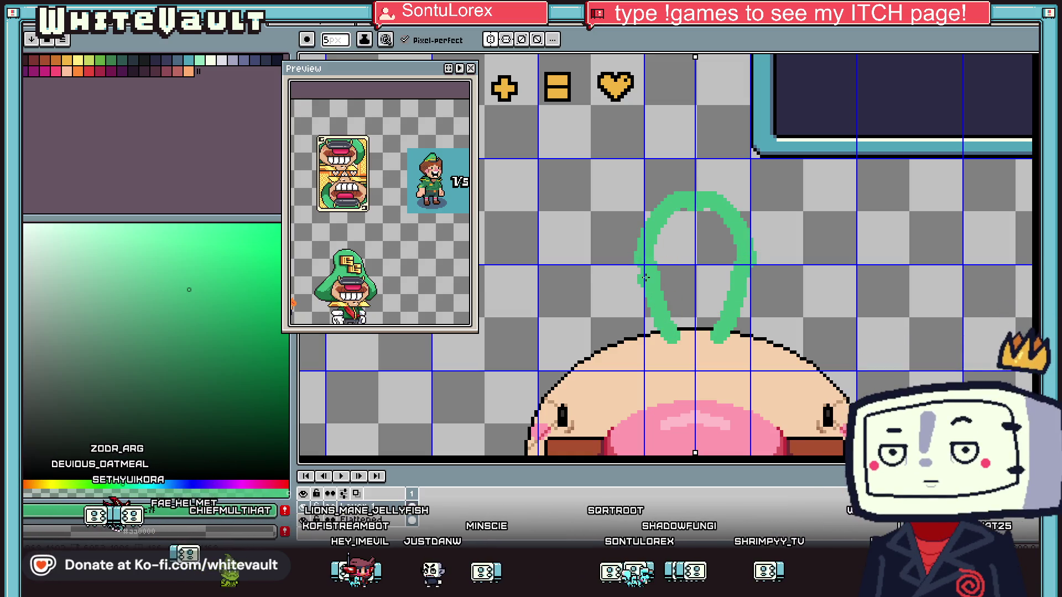
Draw a mirrored green loop above the head, redoing one stroke, and fill it solid green
{"action": "left_click_drag", "start_coordinate": [640, 304], "coordinate": [612, 328]}
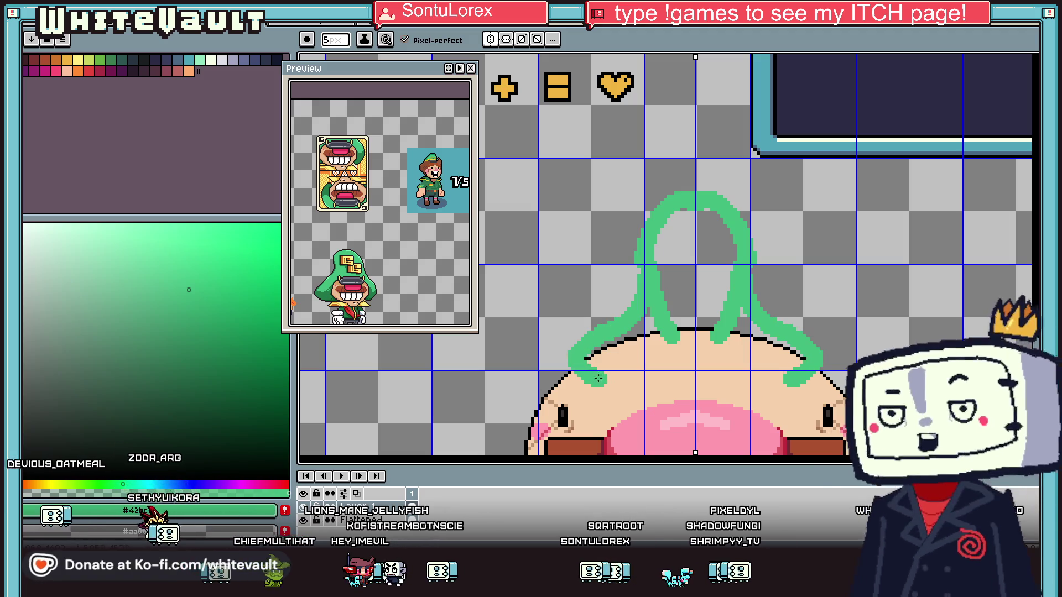
{"action": "key", "text": "ctrl+z"}
{"action": "key", "text": "ctrl+z"}
{"action": "scroll", "coordinate": [599, 378], "scroll_direction": "down", "scroll_amount": 3}
{"action": "scroll", "coordinate": [736, 343], "scroll_direction": "up", "scroll_amount": 1}
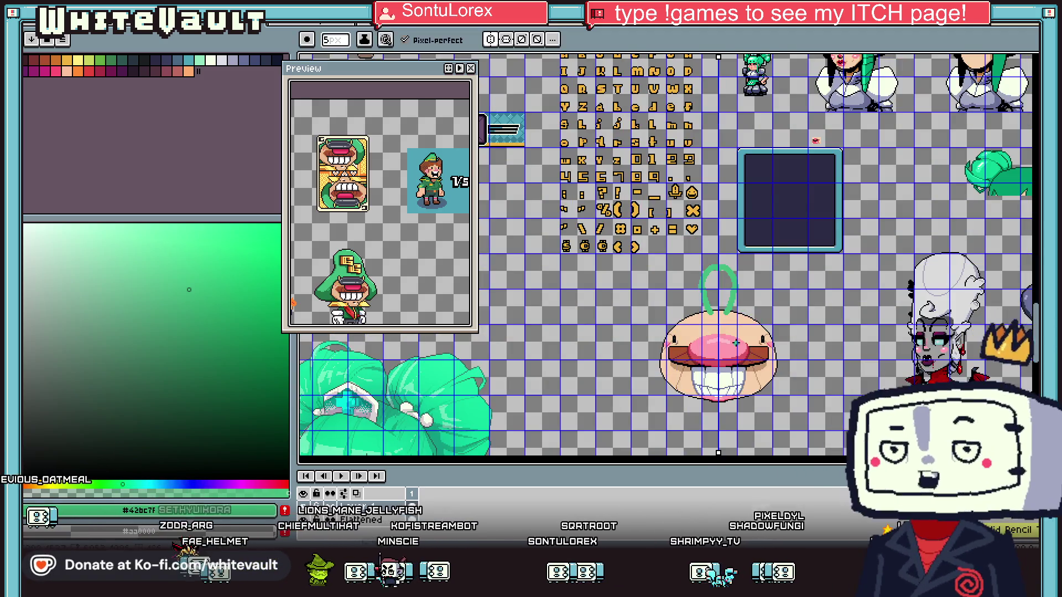
{"action": "scroll", "coordinate": [736, 343], "scroll_direction": "up", "scroll_amount": 2}
{"action": "mouse_move", "coordinate": [667, 260]}
{"action": "left_mouse_down"}
{"action": "mouse_move", "coordinate": [626, 321]}
{"action": "mouse_move", "coordinate": [731, 338]}
{"action": "left_mouse_up"}
{"action": "scroll", "coordinate": [737, 330], "scroll_direction": "down", "scroll_amount": 3}
{"action": "scroll", "coordinate": [737, 330], "scroll_direction": "up", "scroll_amount": 2}
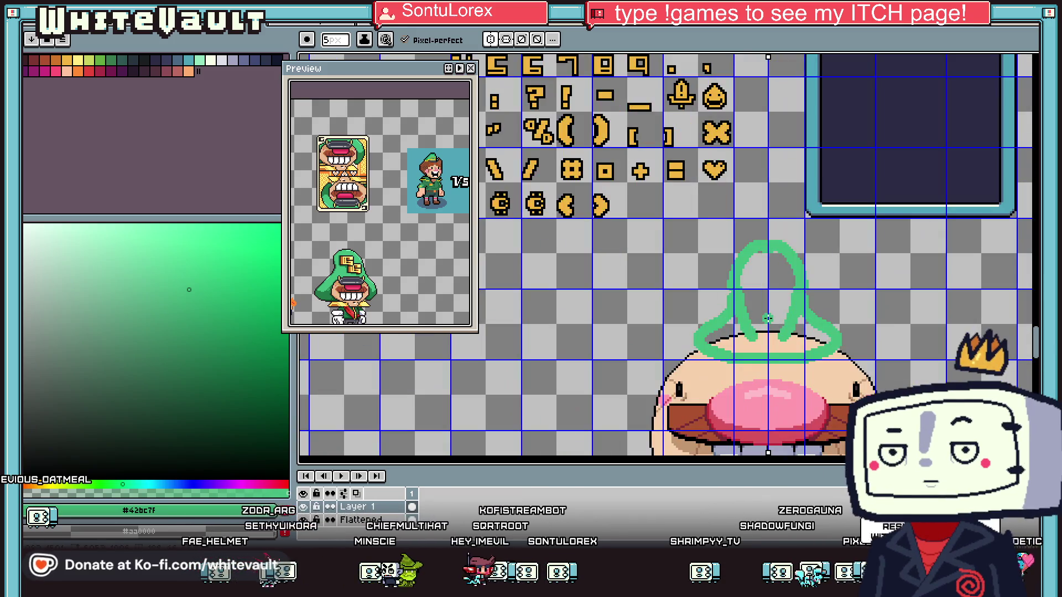
{"action": "key", "text": "g"}
{"action": "left_click", "coordinate": [783, 318]}
{"action": "scroll", "coordinate": [783, 318], "scroll_direction": "down", "scroll_amount": 1}
{"action": "scroll", "coordinate": [791, 318], "scroll_direction": "right", "scroll_amount": 1}
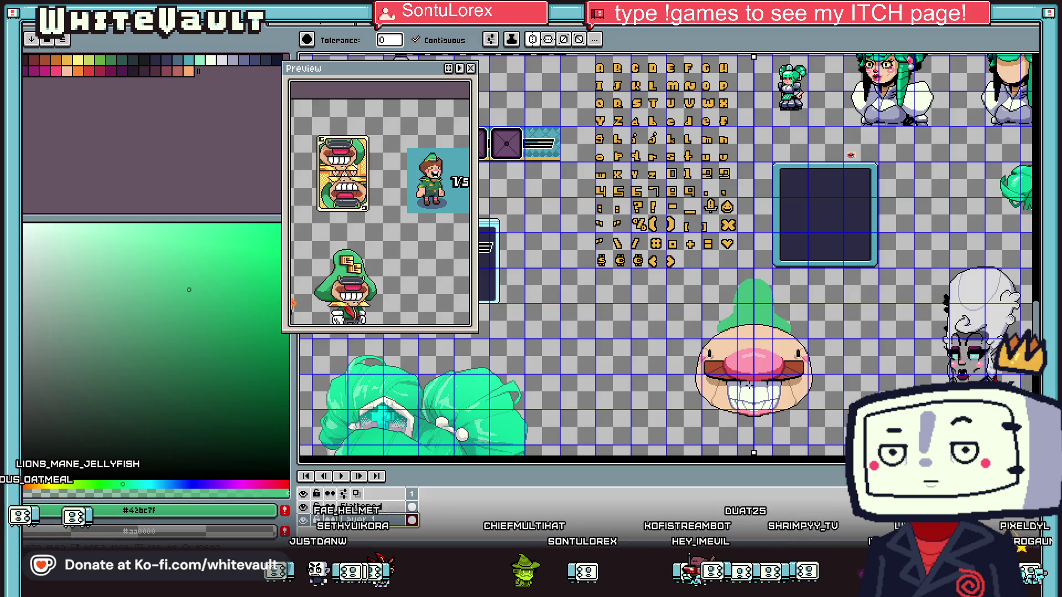
Draw a wider green outline around the head and fill it solid
{"action": "key", "text": "b"}
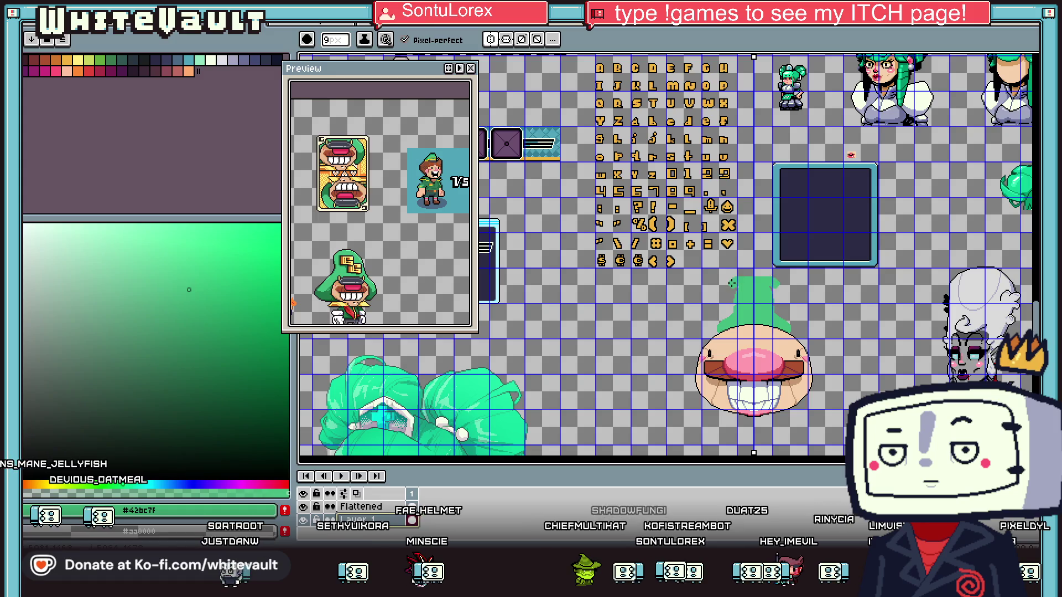
{"action": "left_click_drag", "start_coordinate": [727, 293], "coordinate": [715, 330]}
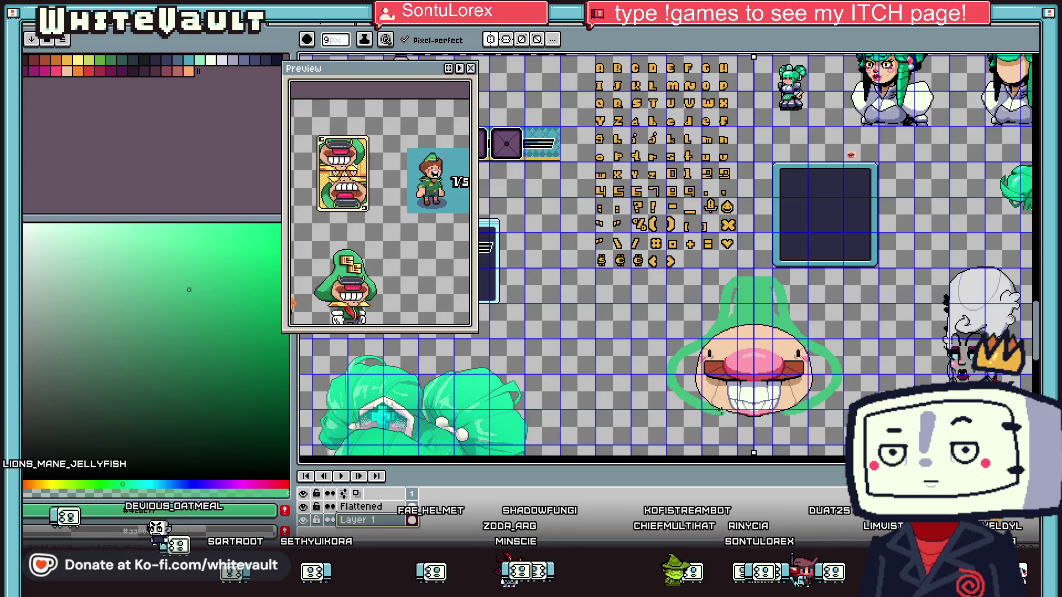
{"action": "key", "text": "g"}
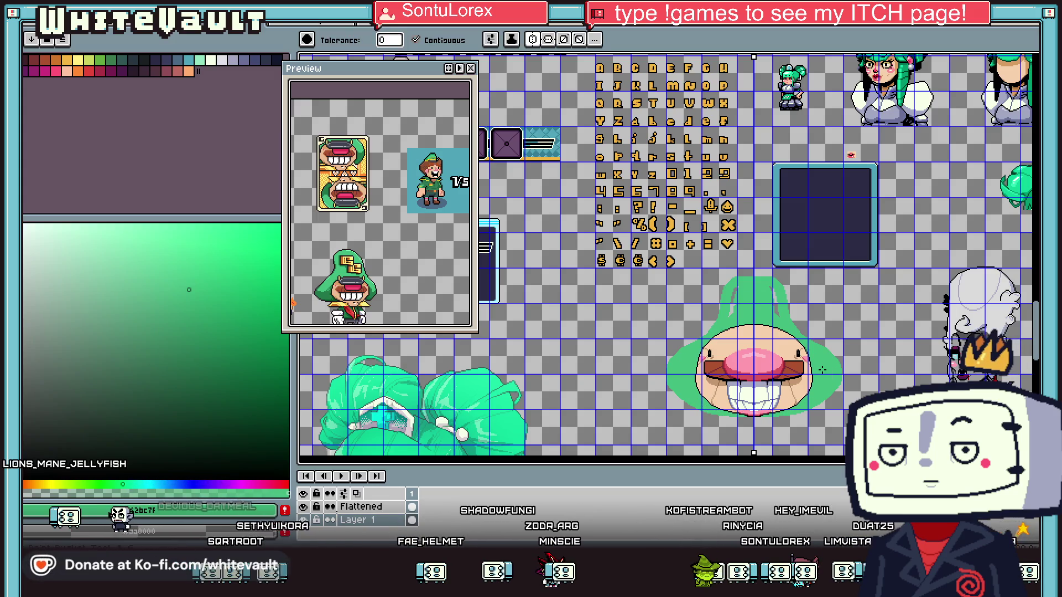
{"action": "left_click", "coordinate": [768, 307]}
{"action": "scroll", "coordinate": [768, 307], "scroll_direction": "up", "scroll_amount": 3}
{"action": "scroll", "coordinate": [767, 308], "scroll_direction": "down", "scroll_amount": 3}
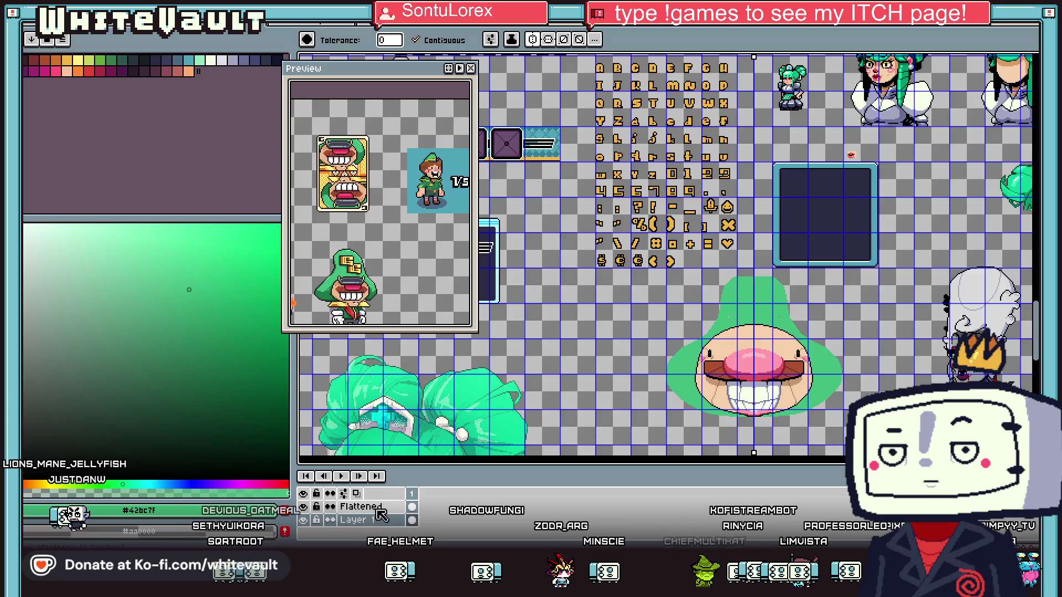
Add a new empty layer, Layer 2, from the layers panel
{"action": "right_click", "coordinate": [375, 506]}
{"action": "mouse_move", "coordinate": [420, 470]}
{"action": "left_click", "coordinate": [536, 470]}
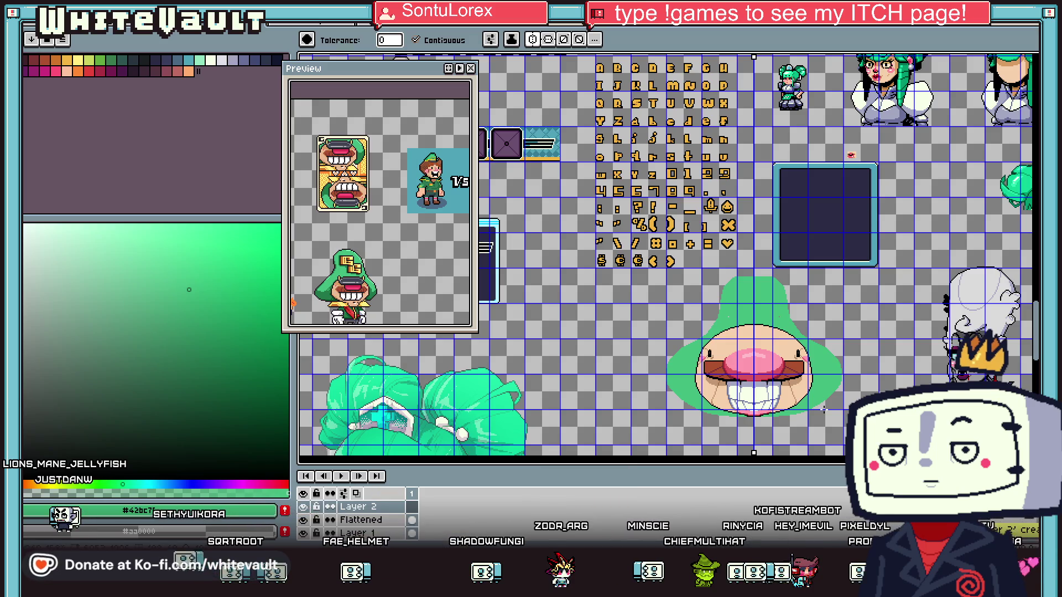
Eyedrop the black colour from the face artwork
{"action": "scroll", "coordinate": [788, 365], "scroll_direction": "up", "scroll_amount": 1}
{"action": "key", "text": "i"}
{"action": "scroll", "coordinate": [788, 364], "scroll_direction": "down", "scroll_amount": 4}
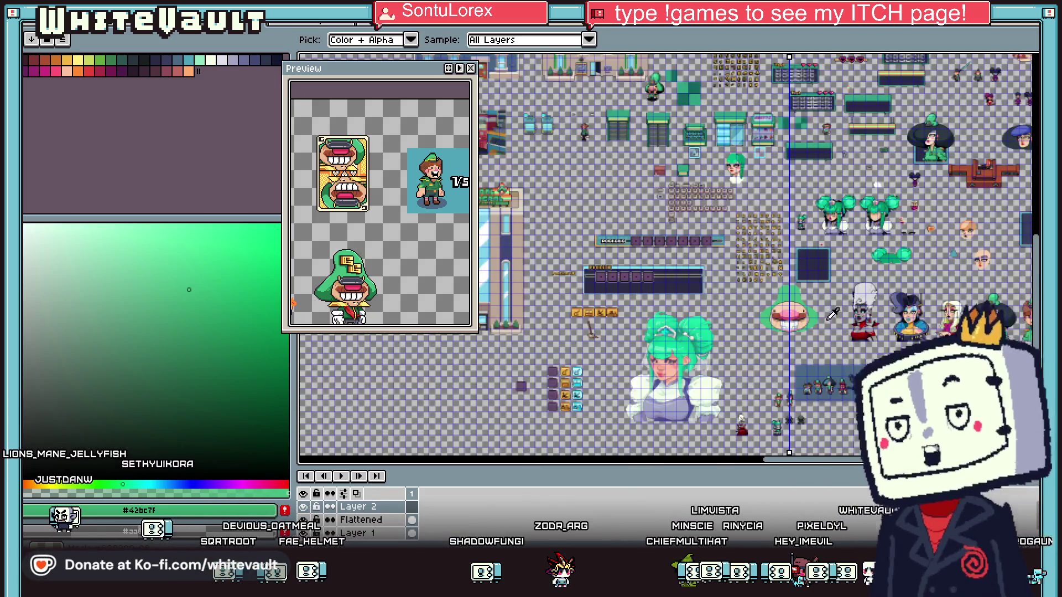
{"action": "scroll", "coordinate": [867, 315], "scroll_direction": "up", "scroll_amount": 1}
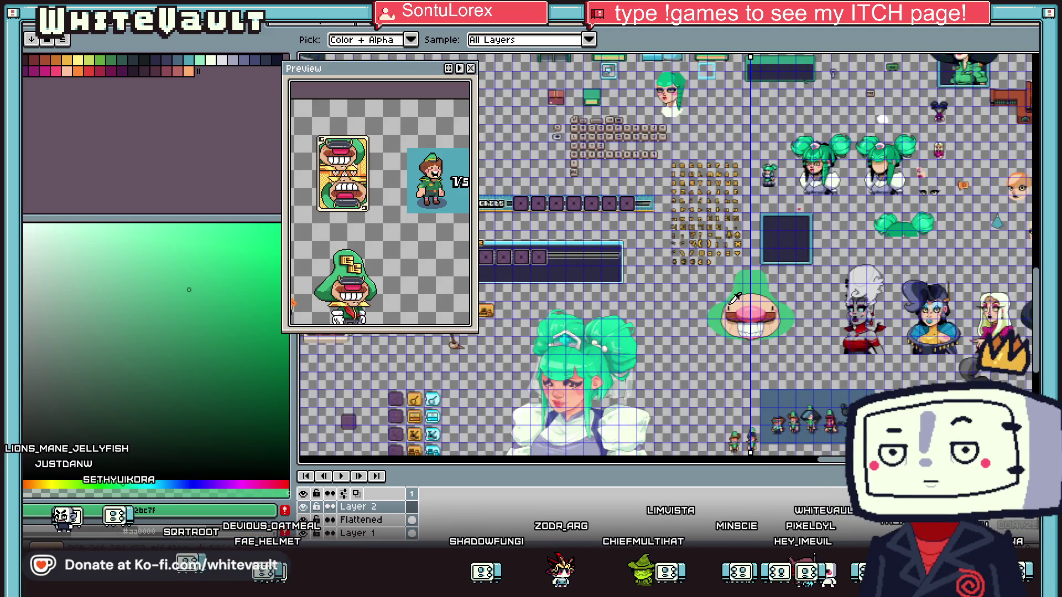
{"action": "scroll", "coordinate": [735, 298], "scroll_direction": "up", "scroll_amount": 2}
{"action": "left_click", "coordinate": [842, 349]}
Draw a black oval ring across the head top and bucket-fill it solid black
{"action": "key", "text": "b"}
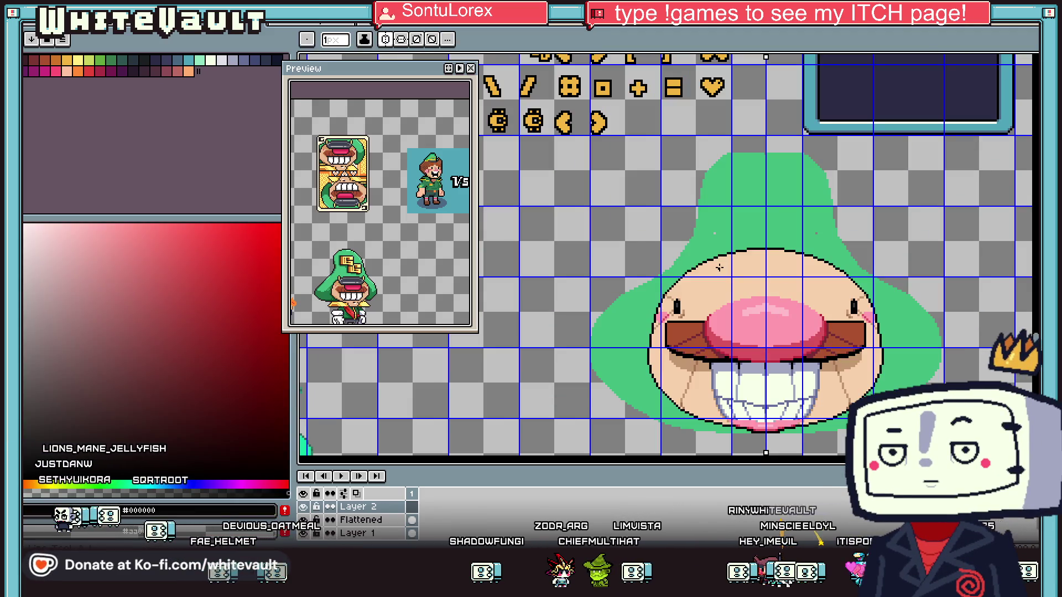
{"action": "scroll", "coordinate": [717, 265], "scroll_direction": "up", "scroll_amount": 1}
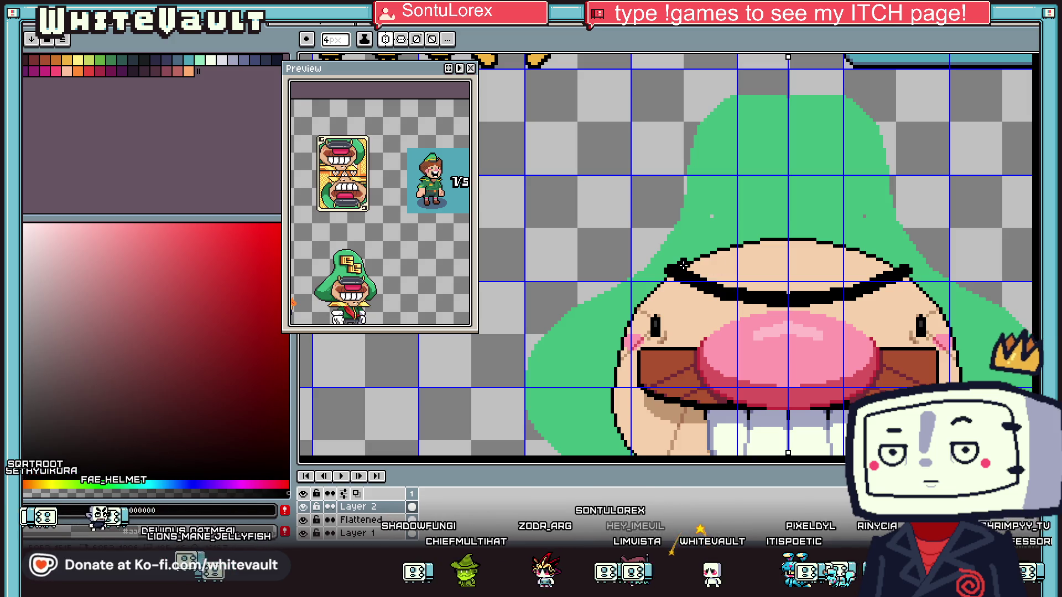
{"action": "left_click_drag", "start_coordinate": [686, 265], "coordinate": [796, 243]}
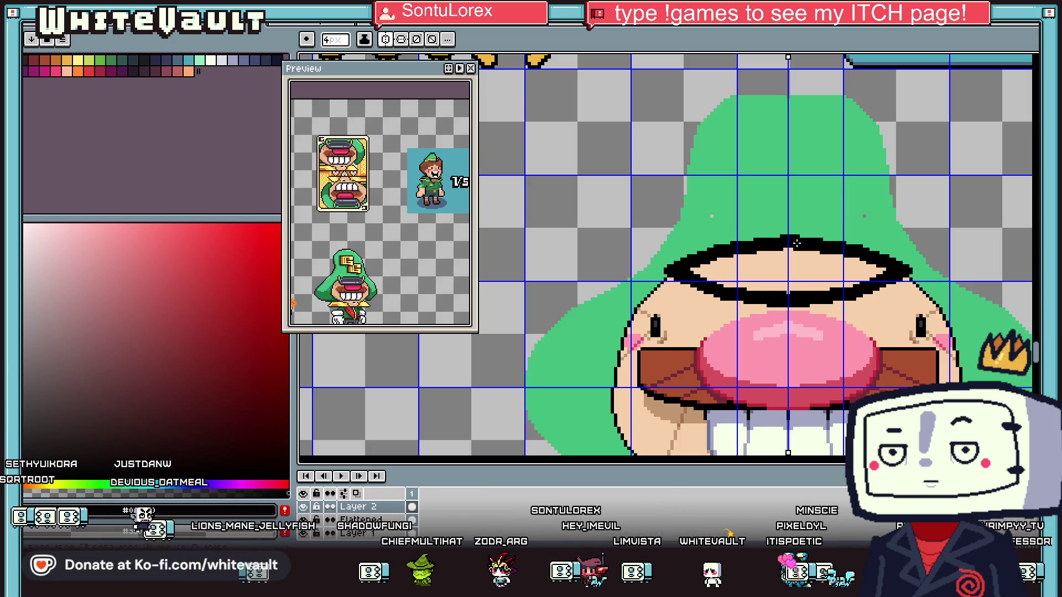
{"action": "key", "text": "g"}
{"action": "left_click", "coordinate": [789, 264]}
{"action": "scroll", "coordinate": [818, 265], "scroll_direction": "down", "scroll_amount": 2}
{"action": "scroll", "coordinate": [835, 267], "scroll_direction": "up", "scroll_amount": 1}
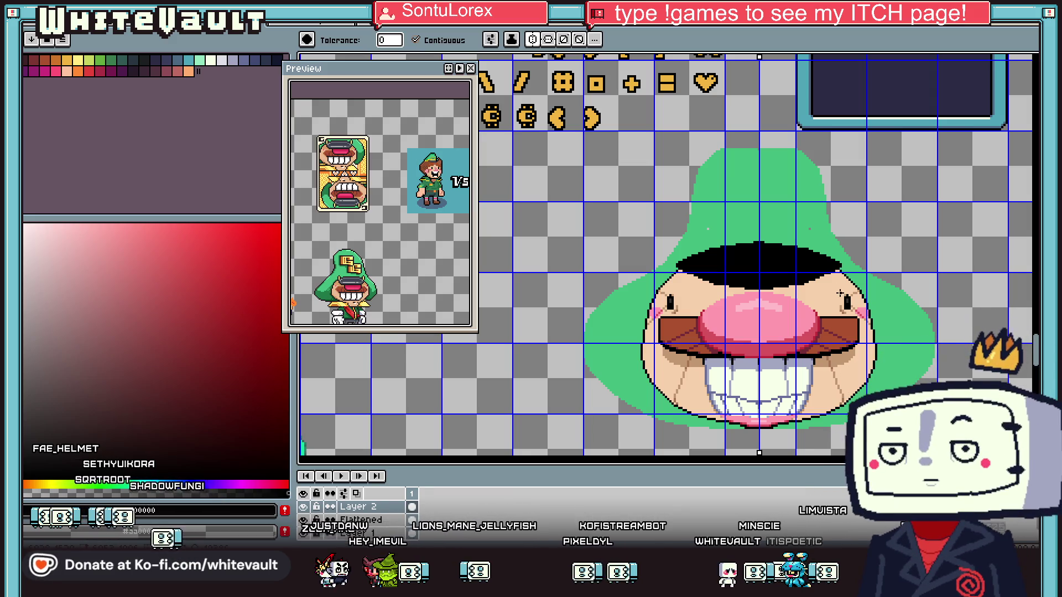
Make Layer 2 the active drawing layer instead of Layer 1
{"action": "key", "text": "i"}
{"action": "scroll", "coordinate": [846, 282], "scroll_direction": "down", "scroll_amount": 3}
{"action": "scroll", "coordinate": [847, 278], "scroll_direction": "up", "scroll_amount": 1}
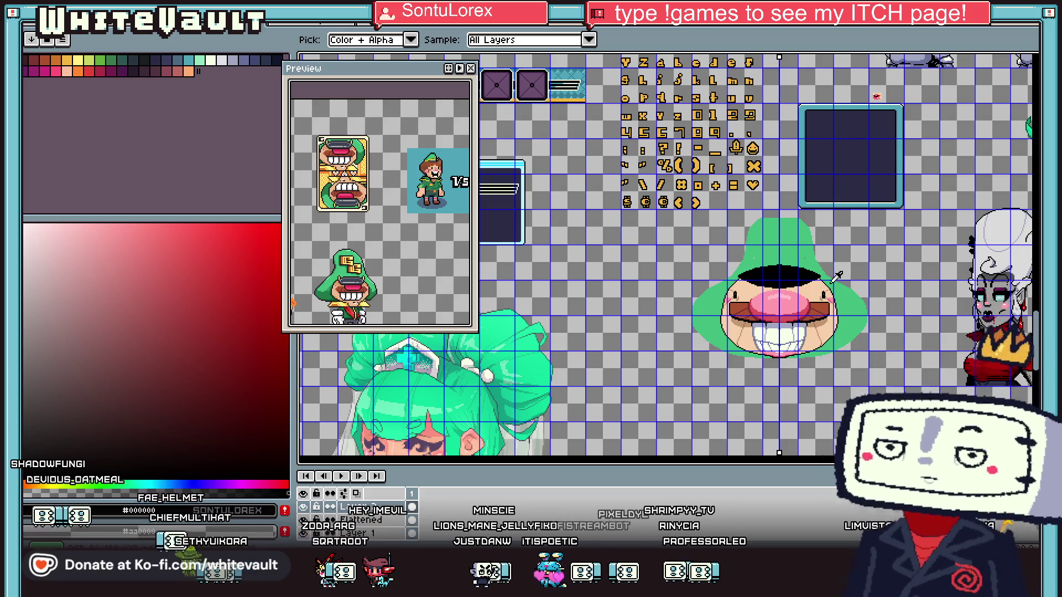
{"action": "left_click", "coordinate": [371, 531]}
{"action": "left_click", "coordinate": [360, 507]}
{"action": "scroll", "coordinate": [823, 293], "scroll_direction": "up", "scroll_amount": 1}
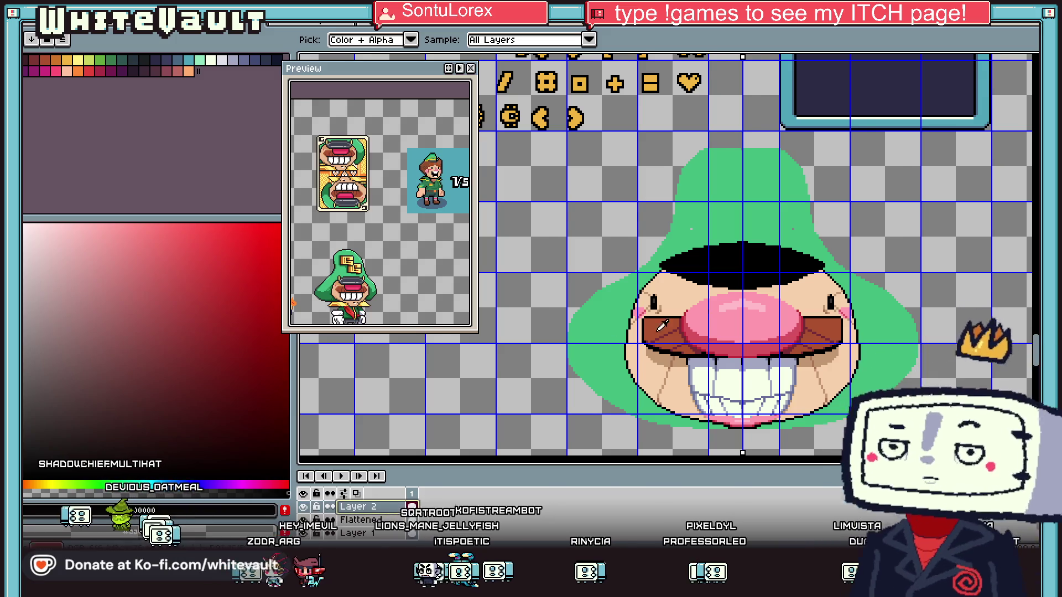
{"action": "scroll", "coordinate": [763, 307], "scroll_direction": "down", "scroll_amount": 1}
{"action": "left_click", "coordinate": [1032, 63]}
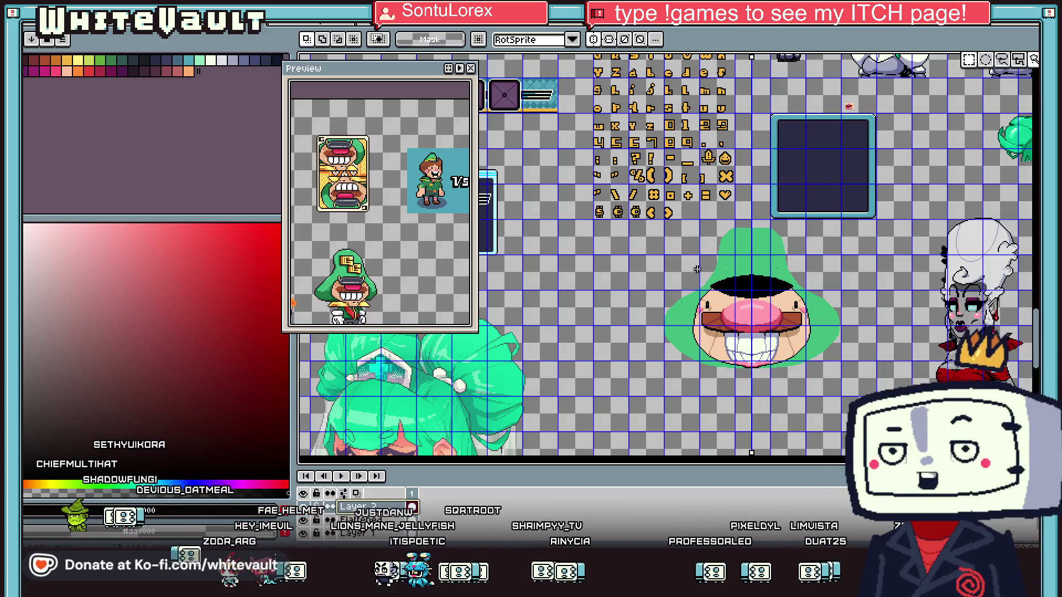
Select and delete the old black shape on the head top
{"action": "left_click_drag", "start_coordinate": [662, 250], "coordinate": [841, 333]}
{"action": "key", "text": "Delete"}
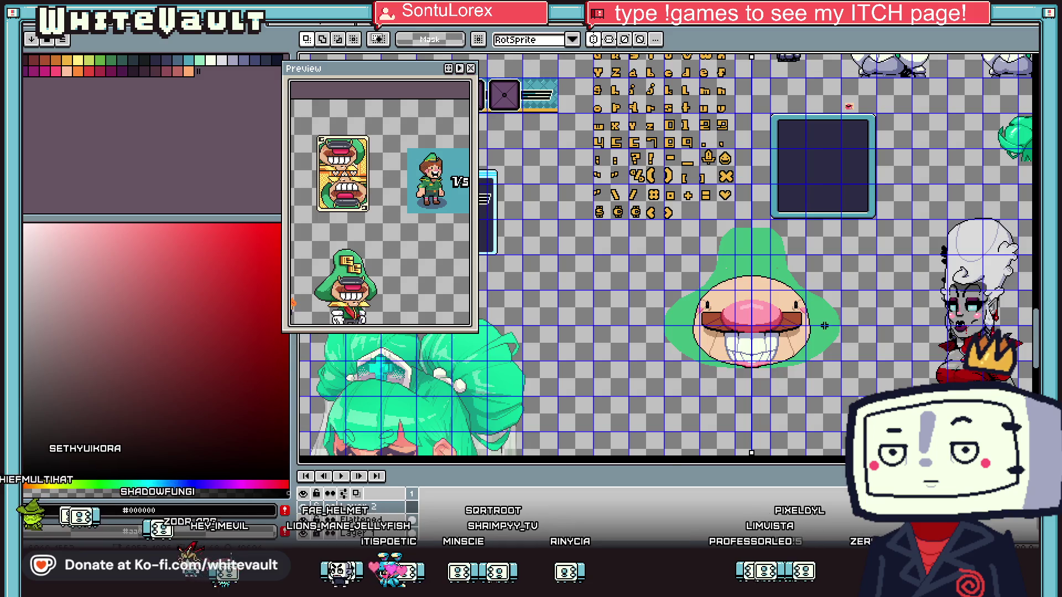
{"action": "scroll", "coordinate": [824, 325], "scroll_direction": "up", "scroll_amount": 1}
Pencil mirrored black bands and slanted strokes across the head, then fill between them black
{"action": "key", "text": "b"}
{"action": "left_click", "coordinate": [581, 259]}
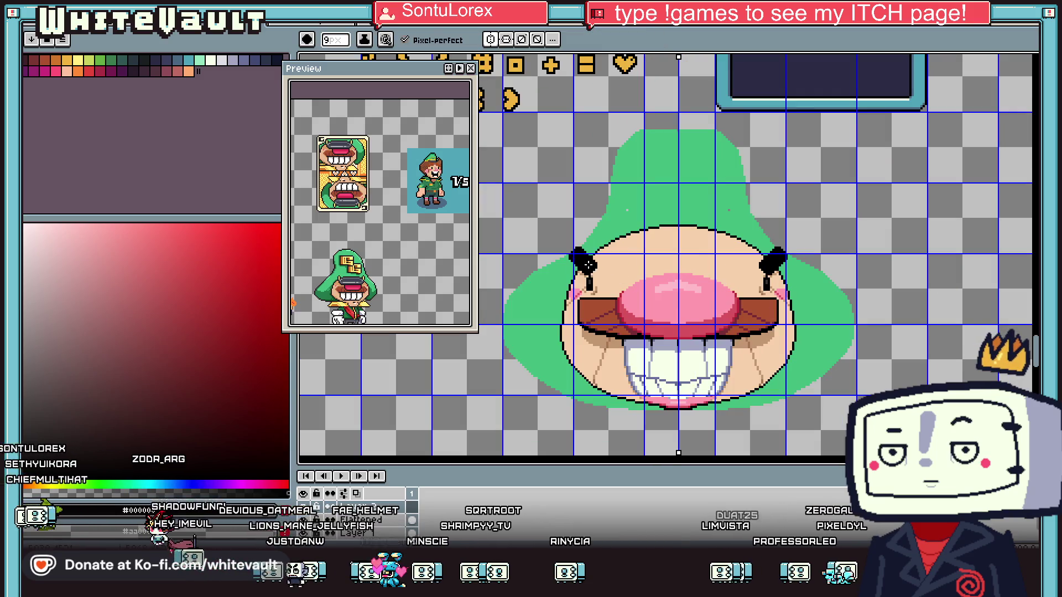
{"action": "left_click_drag", "start_coordinate": [621, 277], "coordinate": [680, 277]}
{"action": "mouse_move", "coordinate": [580, 254]}
{"action": "left_mouse_down"}
{"action": "mouse_move", "coordinate": [605, 235]}
{"action": "mouse_move", "coordinate": [667, 220]}
{"action": "mouse_move", "coordinate": [679, 239]}
{"action": "left_mouse_up"}
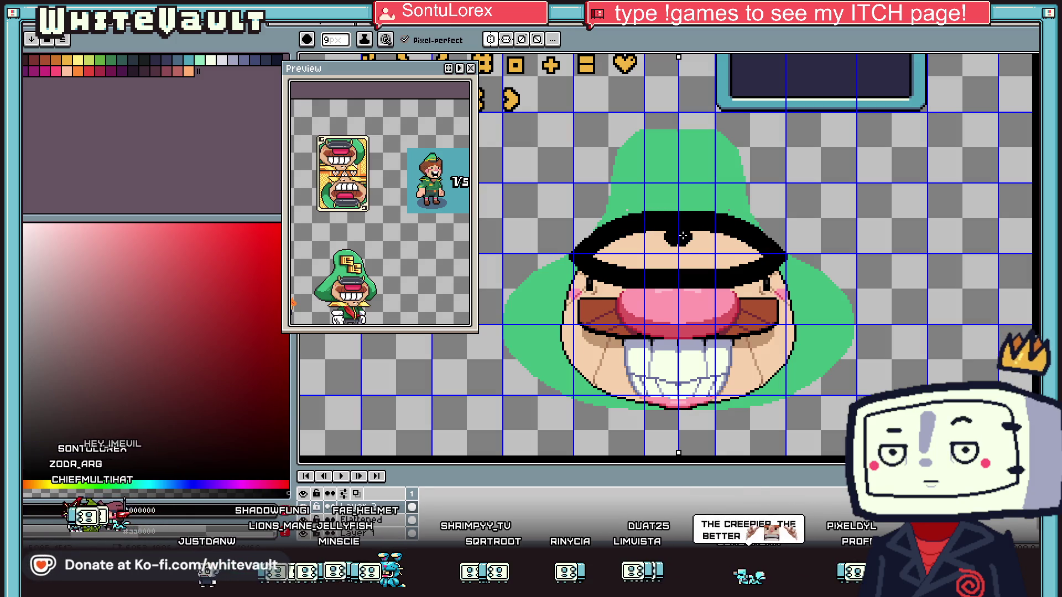
{"action": "key", "text": "minus"}
{"action": "key", "text": "minus"}
{"action": "key", "text": "minus"}
{"action": "left_click", "coordinate": [697, 249]}
{"action": "key", "text": "g"}
{"action": "left_click", "coordinate": [697, 249]}
{"action": "scroll", "coordinate": [546, 397], "scroll_direction": "down", "scroll_amount": 3}
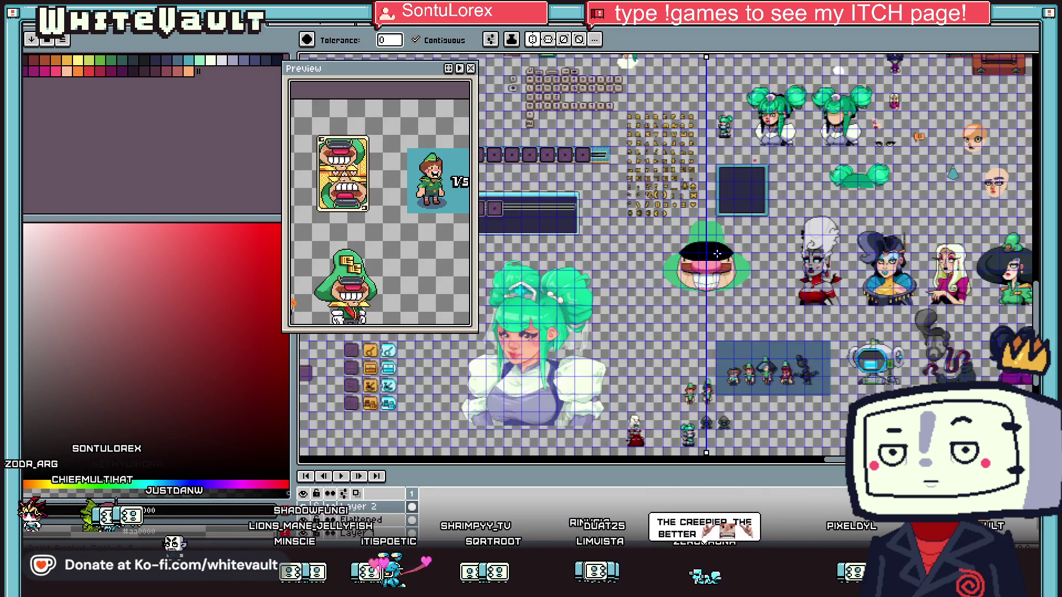
{"action": "scroll", "coordinate": [547, 396], "scroll_direction": "up", "scroll_amount": 3}
{"action": "scroll", "coordinate": [503, 351], "scroll_direction": "down", "scroll_amount": 2}
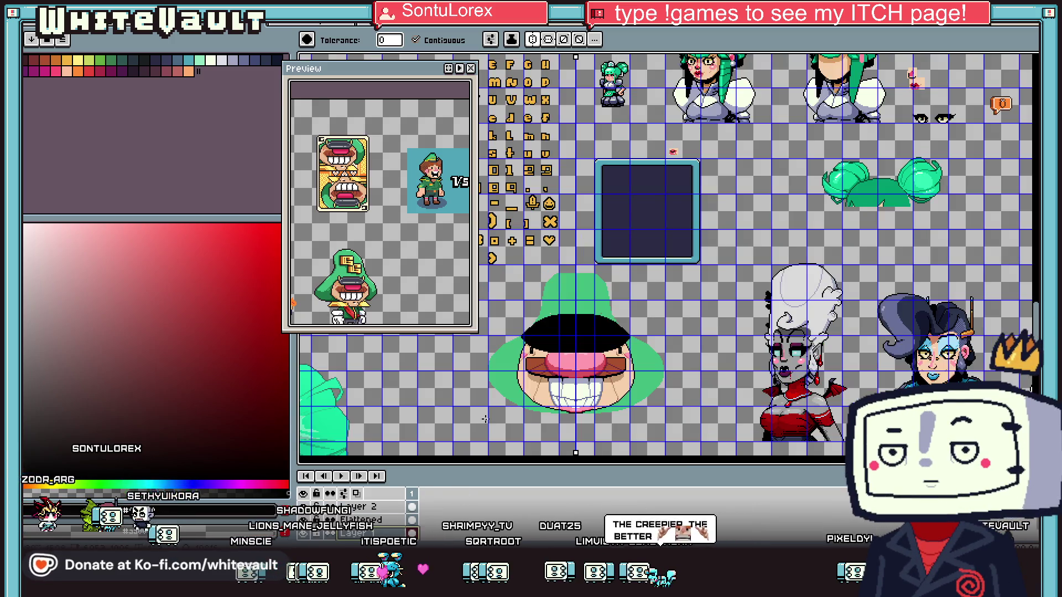
Widen the green hat on both sides with a 12px brush in the hat's green
{"action": "key", "text": "b"}
{"action": "left_click", "coordinate": [566, 275], "text": "alt"}
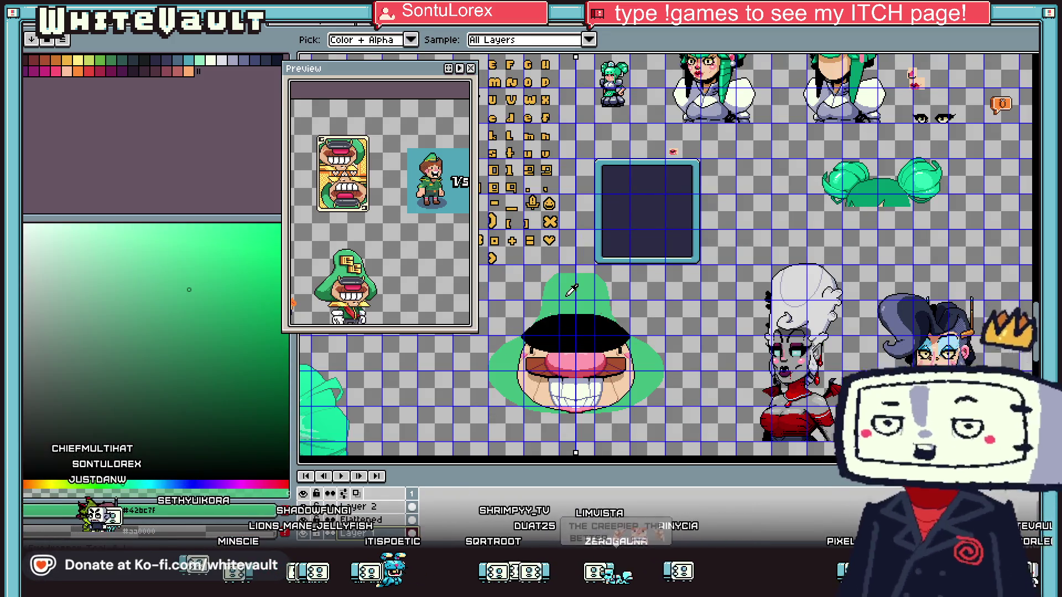
{"action": "key", "text": "plus"}
{"action": "key", "text": "plus"}
{"action": "key", "text": "plus"}
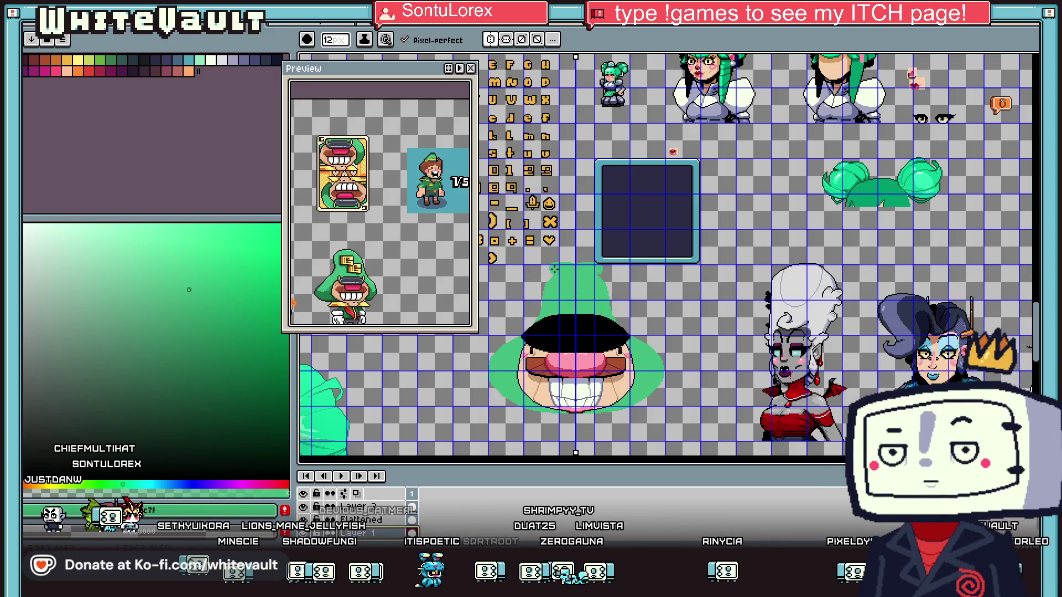
{"action": "left_click_drag", "start_coordinate": [532, 291], "coordinate": [500, 336]}
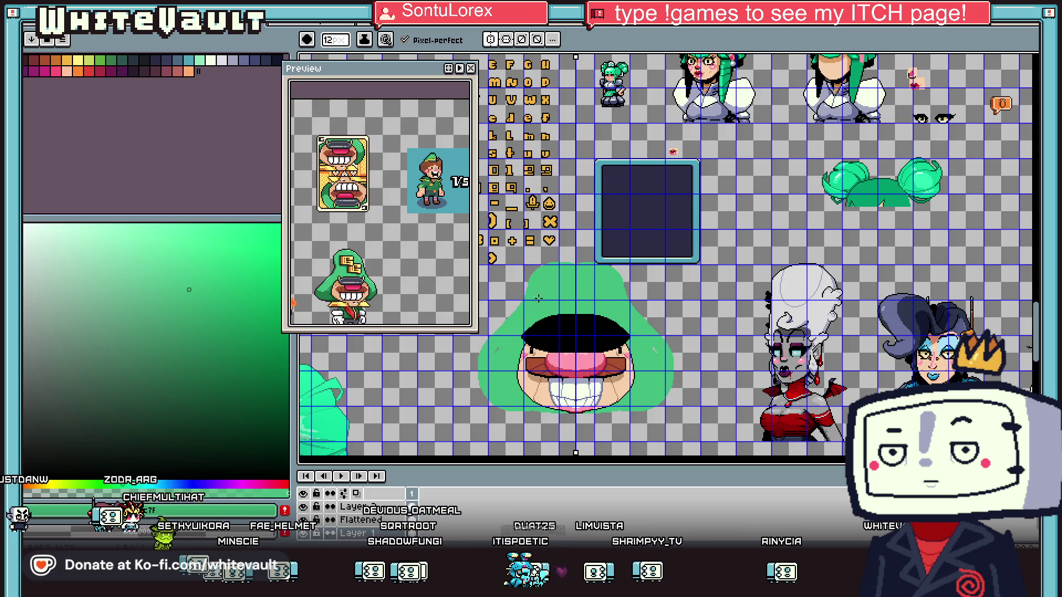
{"action": "scroll", "coordinate": [494, 355], "scroll_direction": "down", "scroll_amount": 2}
{"action": "scroll", "coordinate": [493, 356], "scroll_direction": "up", "scroll_amount": 2}
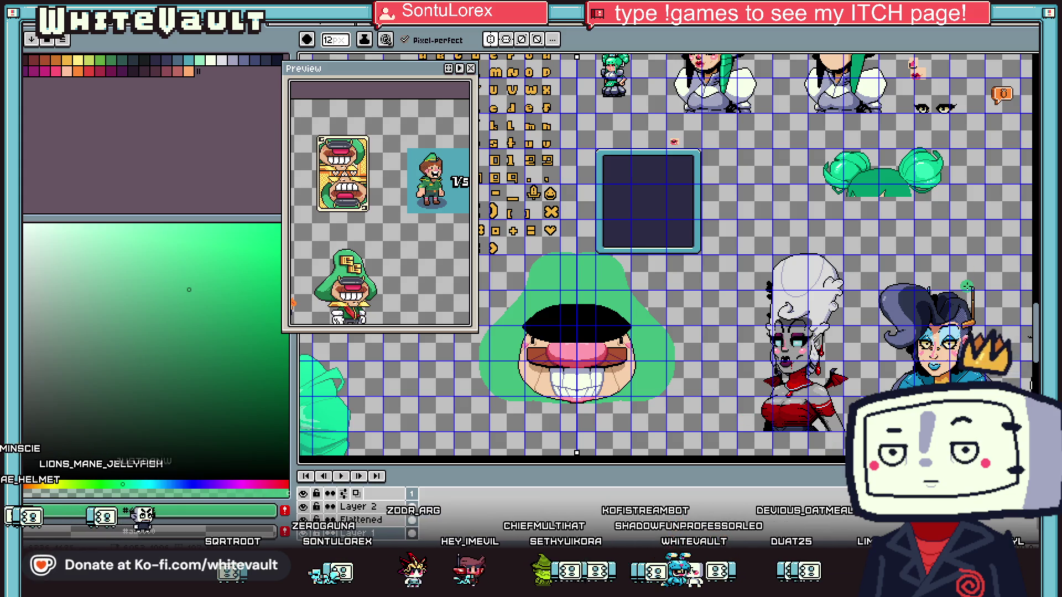
Select and delete the green hat surrounding the face
{"action": "key", "text": "m"}
{"action": "scroll", "coordinate": [681, 200], "scroll_direction": "down", "scroll_amount": 1}
{"action": "left_click_drag", "start_coordinate": [567, 221], "coordinate": [689, 312]}
{"action": "key", "text": "Delete"}
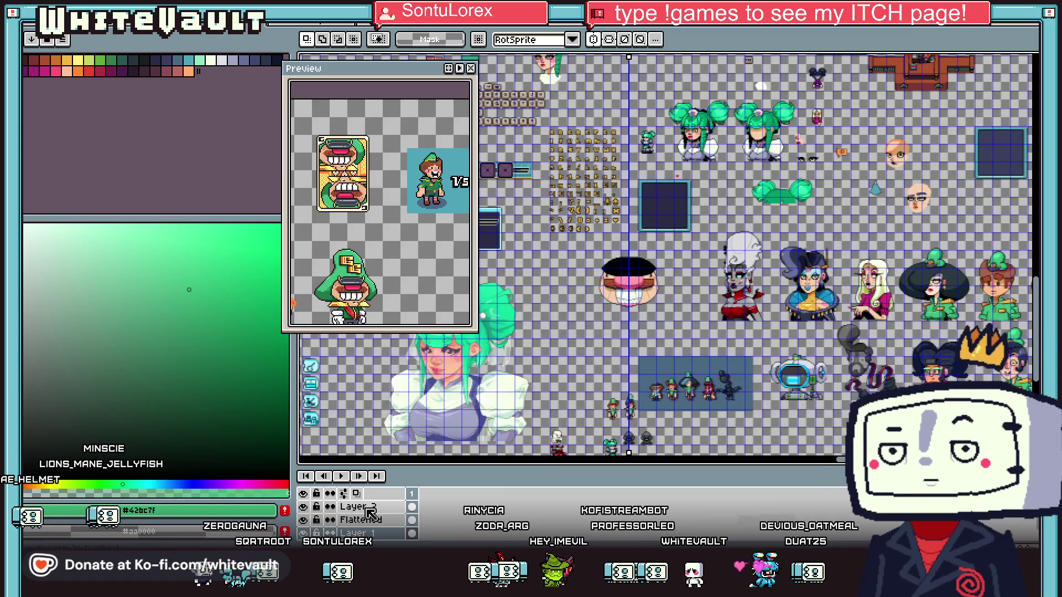
Marquee-select the whole face and apply a transform to it
{"action": "scroll", "coordinate": [594, 275], "scroll_direction": "up", "scroll_amount": 2}
{"action": "mouse_move", "coordinate": [562, 236]}
{"action": "left_mouse_down"}
{"action": "mouse_move", "coordinate": [766, 335]}
{"action": "mouse_move", "coordinate": [746, 305]}
{"action": "mouse_move", "coordinate": [758, 295]}
{"action": "mouse_move", "coordinate": [738, 280]}
{"action": "mouse_move", "coordinate": [717, 293]}
{"action": "left_mouse_up"}
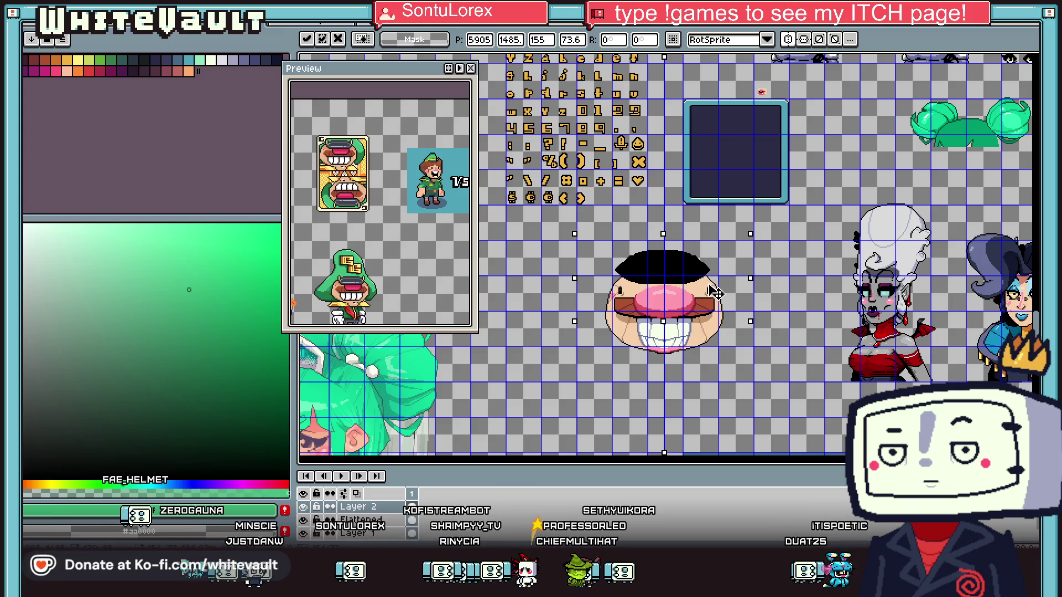
{"action": "scroll", "coordinate": [716, 294], "scroll_direction": "up", "scroll_amount": 1}
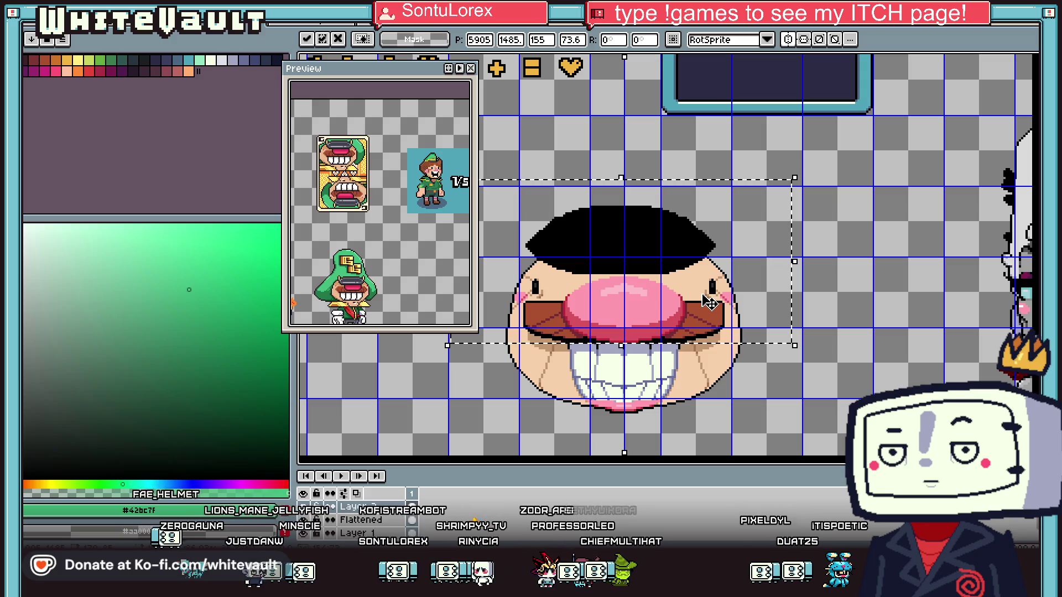
{"action": "key", "text": "Return"}
{"action": "scroll", "coordinate": [876, 253], "scroll_direction": "down", "scroll_amount": 1}
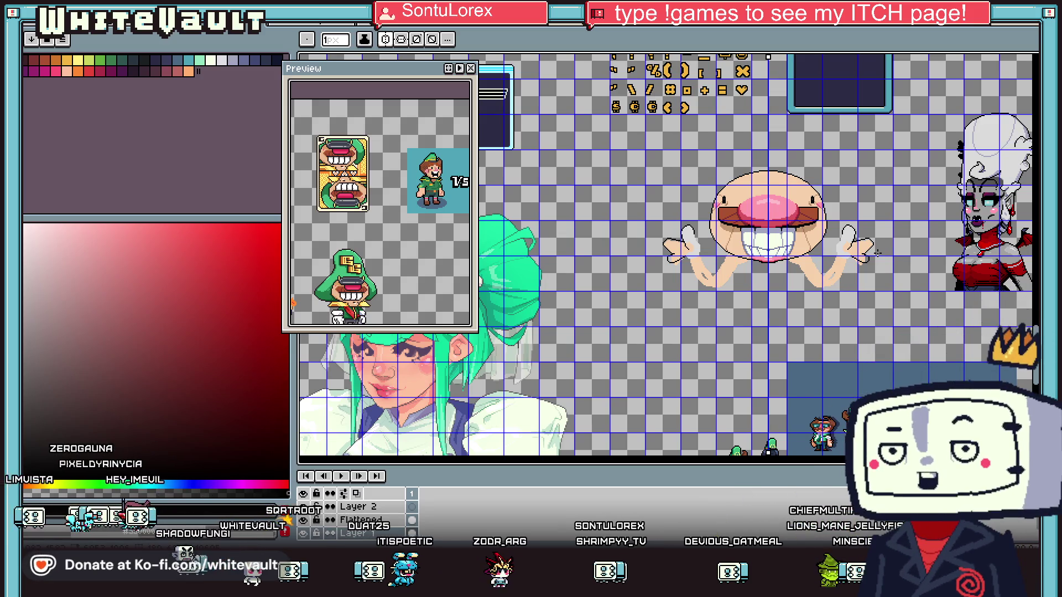
Select and delete the left arm and hand
{"action": "scroll", "coordinate": [856, 223], "scroll_direction": "up", "scroll_amount": 1}
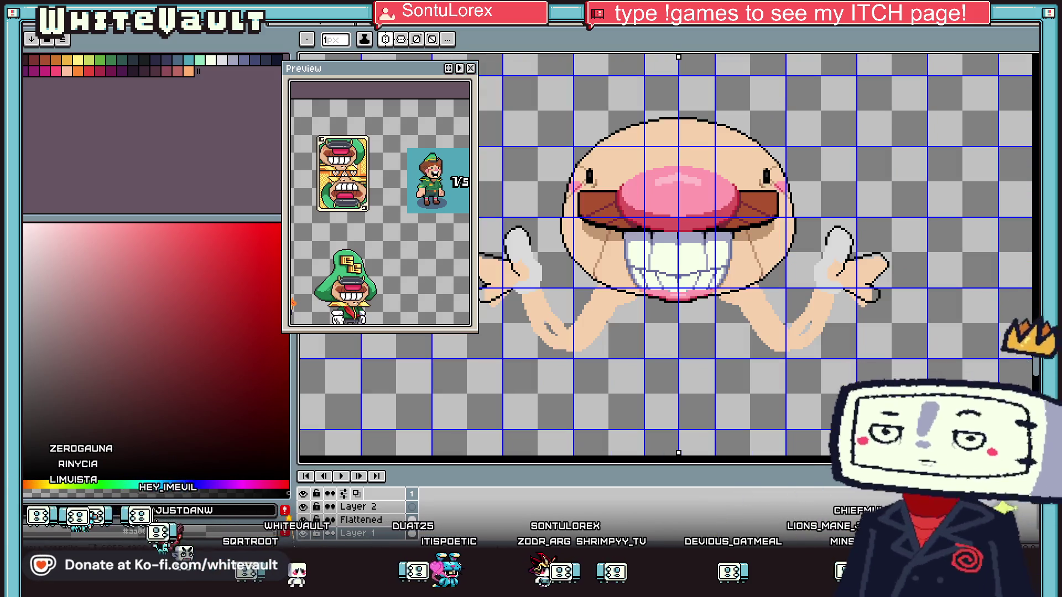
{"action": "scroll", "coordinate": [829, 120], "scroll_direction": "down", "scroll_amount": 1}
{"action": "key", "text": "w"}
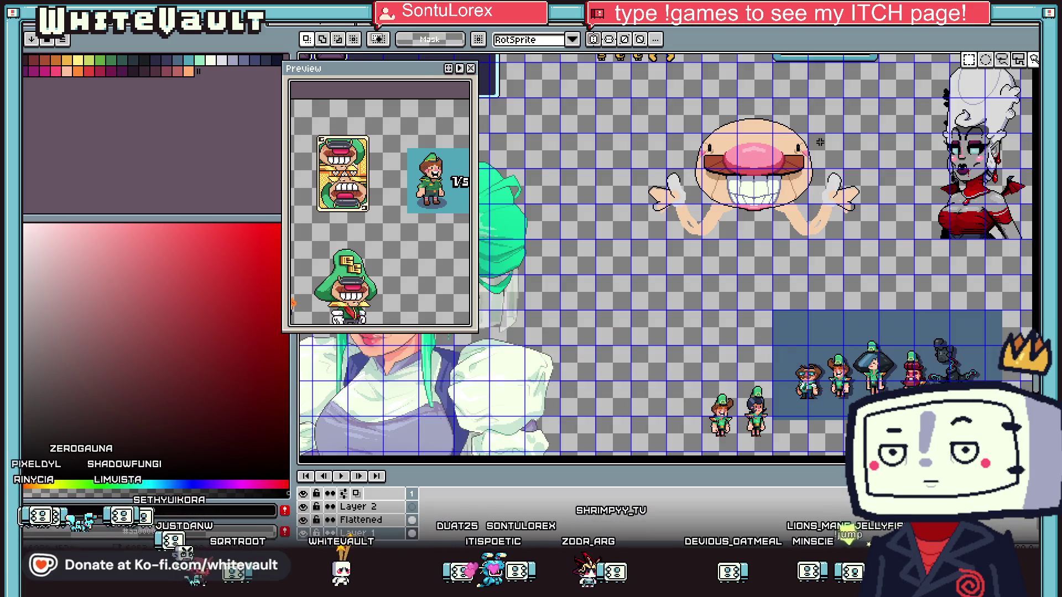
{"action": "scroll", "coordinate": [832, 269], "scroll_direction": "up", "scroll_amount": 1}
{"action": "scroll", "coordinate": [833, 269], "scroll_direction": "down", "scroll_amount": 1}
{"action": "scroll", "coordinate": [819, 250], "scroll_direction": "up", "scroll_amount": 1}
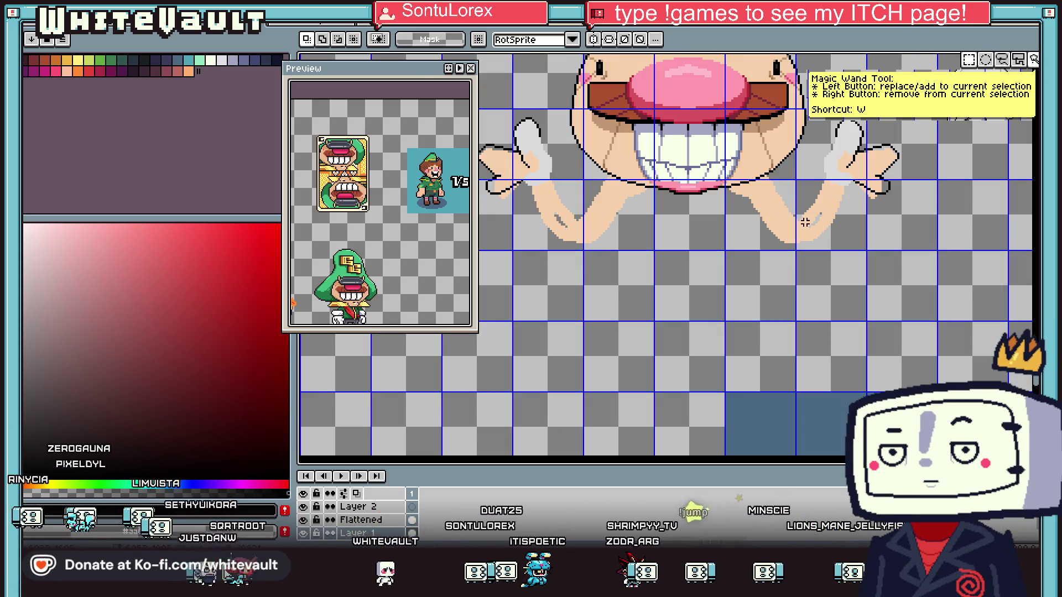
{"action": "scroll", "coordinate": [646, 183], "scroll_direction": "down", "scroll_amount": 1}
{"action": "mouse_move", "coordinate": [538, 117]}
{"action": "left_mouse_down"}
{"action": "mouse_move", "coordinate": [592, 178]}
{"action": "mouse_move", "coordinate": [663, 226]}
{"action": "left_mouse_up"}
{"action": "key", "text": "Delete"}
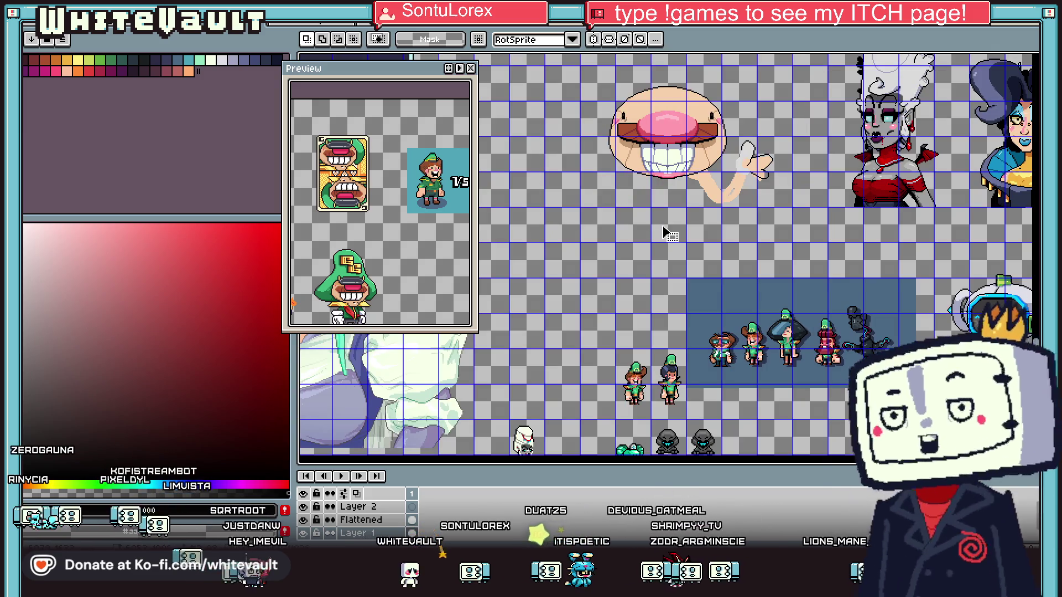
Move the selected arm down and to the left and apply the new position
{"action": "left_click_drag", "start_coordinate": [802, 236], "coordinate": [776, 236]}
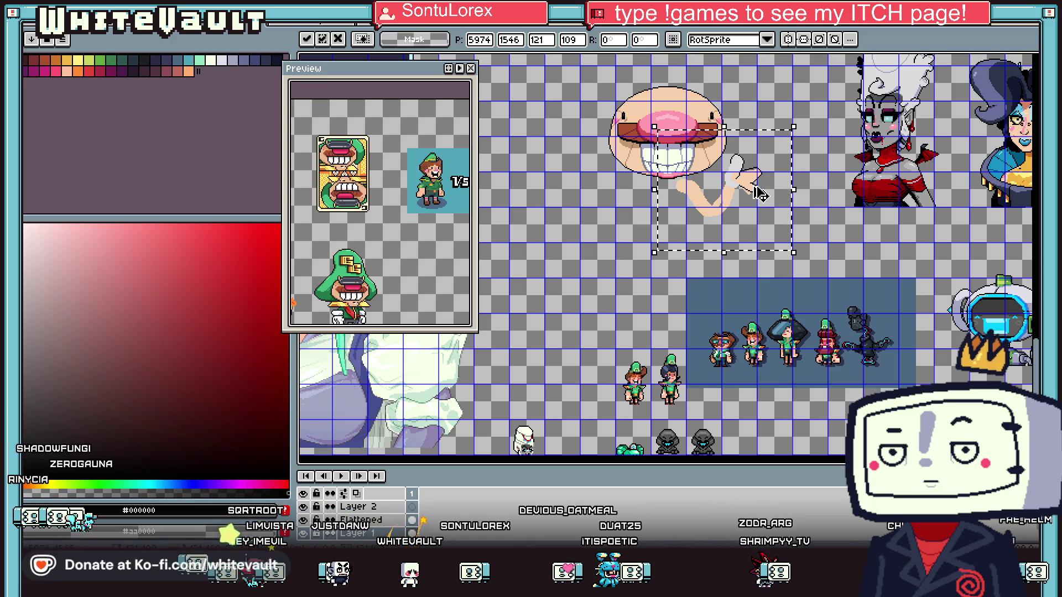
{"action": "scroll", "coordinate": [759, 172], "scroll_direction": "up", "scroll_amount": 1}
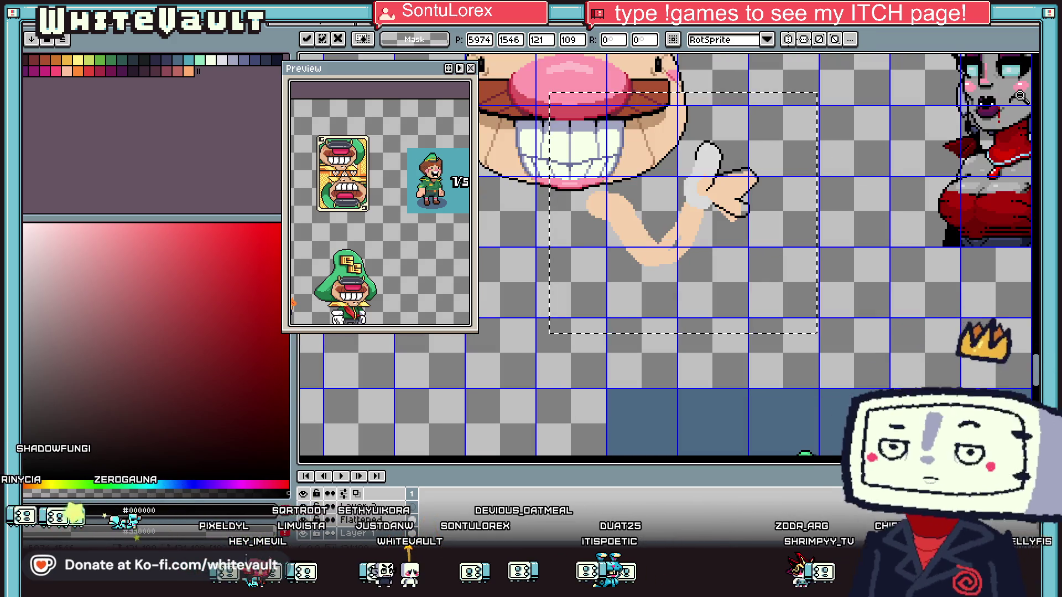
{"action": "key", "text": "Return"}
{"action": "scroll", "coordinate": [652, 252], "scroll_direction": "down", "scroll_amount": 1}
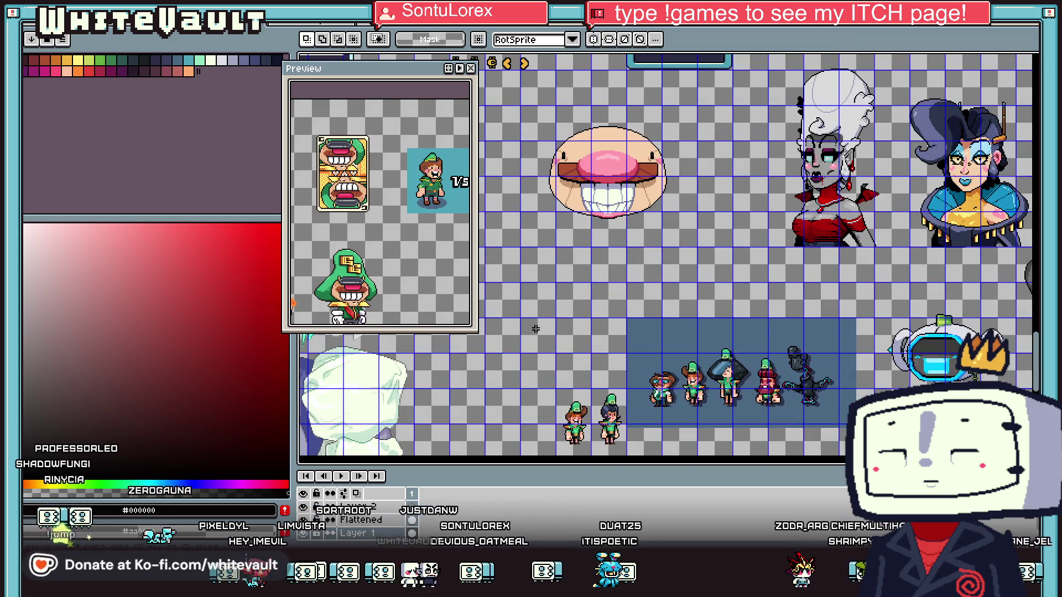
{"action": "scroll", "coordinate": [589, 207], "scroll_direction": "up", "scroll_amount": 1}
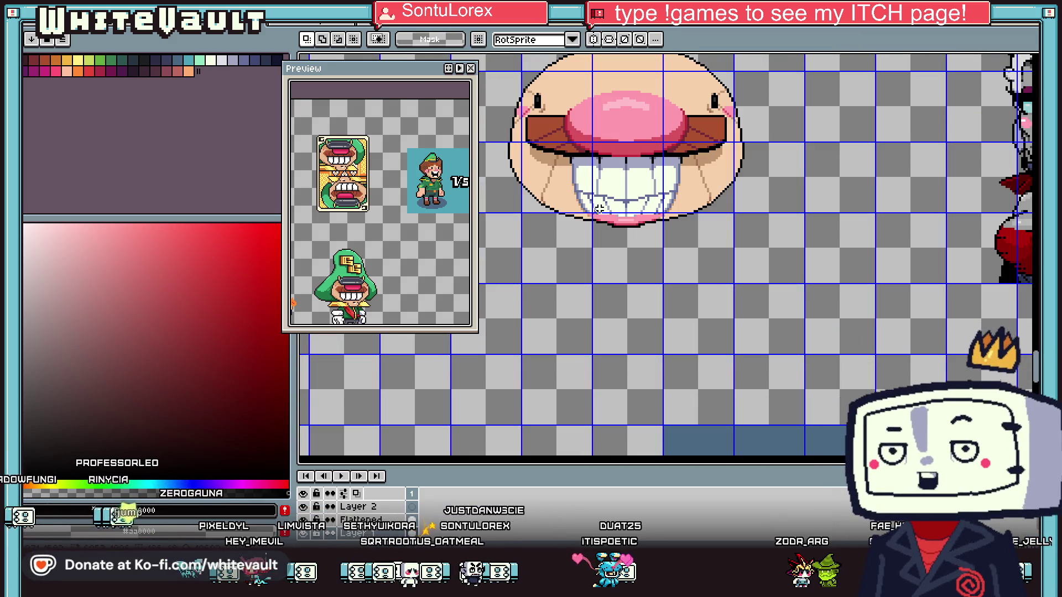
Choose mint green as the drawing colour and undo the test stroke on the mouth
{"action": "left_click", "coordinate": [680, 199], "text": "alt"}
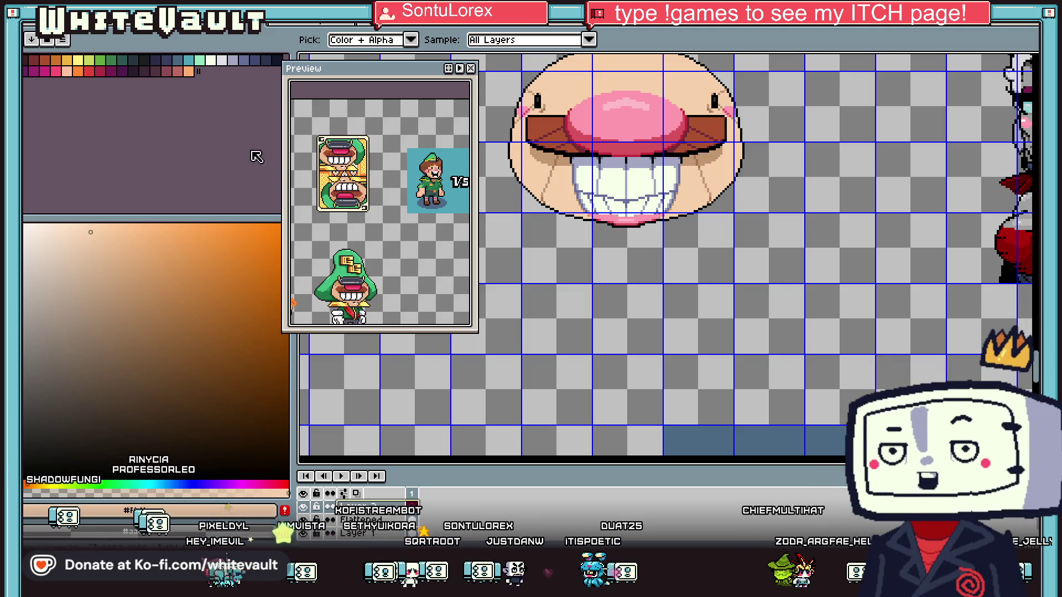
{"action": "left_click", "coordinate": [200, 60]}
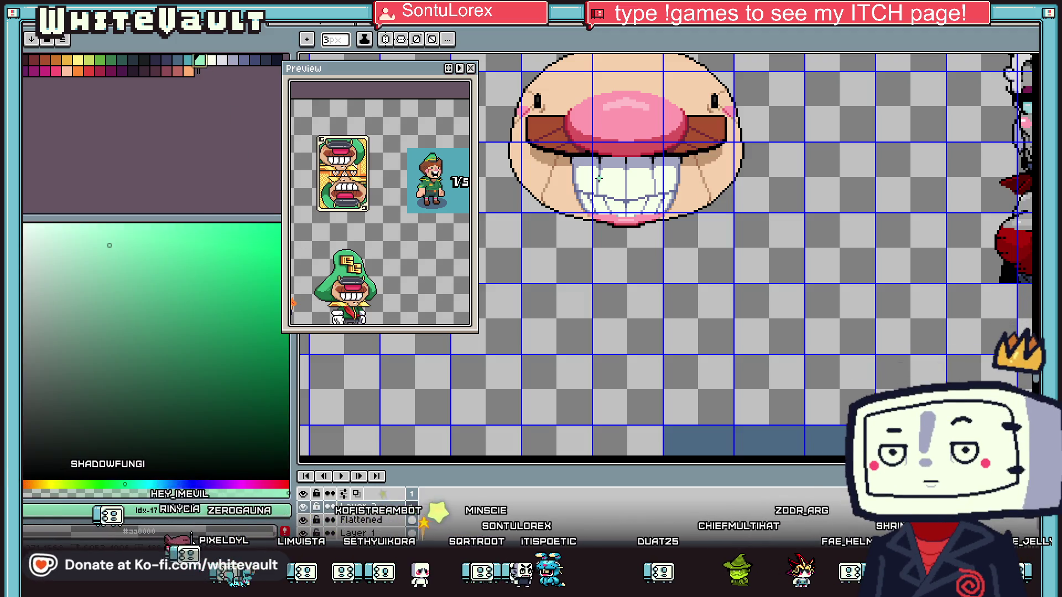
{"action": "scroll", "coordinate": [605, 194], "scroll_direction": "down", "scroll_amount": 2}
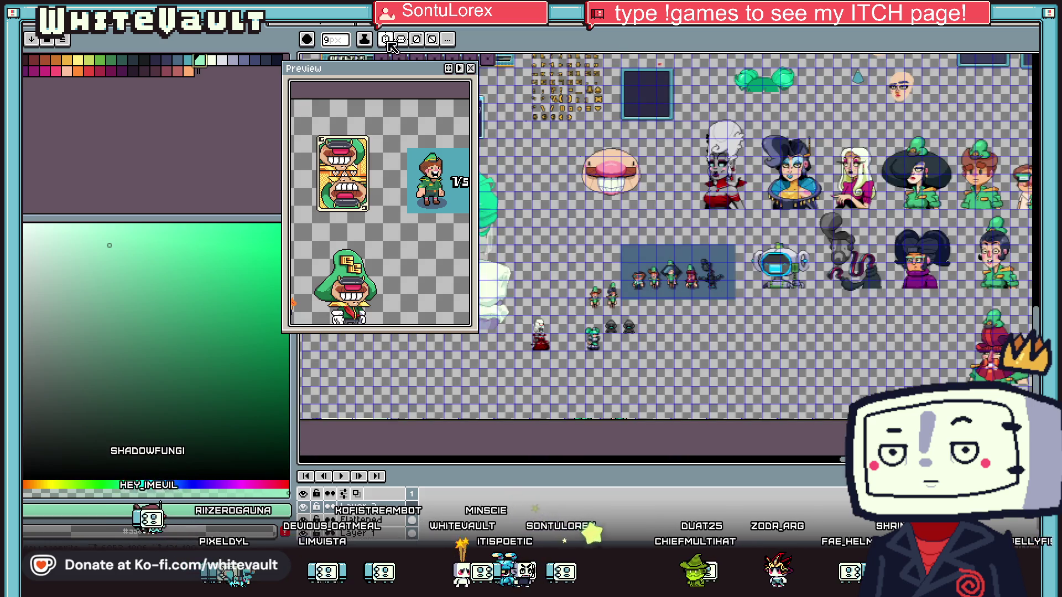
{"action": "scroll", "coordinate": [691, 238], "scroll_direction": "up", "scroll_amount": 2}
{"action": "mouse_move", "coordinate": [710, 243]}
{"action": "left_mouse_down"}
{"action": "mouse_move", "coordinate": [735, 279]}
{"action": "mouse_move", "coordinate": [785, 257]}
{"action": "mouse_move", "coordinate": [699, 258]}
{"action": "left_mouse_up"}
{"action": "key", "text": "ctrl+z"}
{"action": "key", "text": "b"}
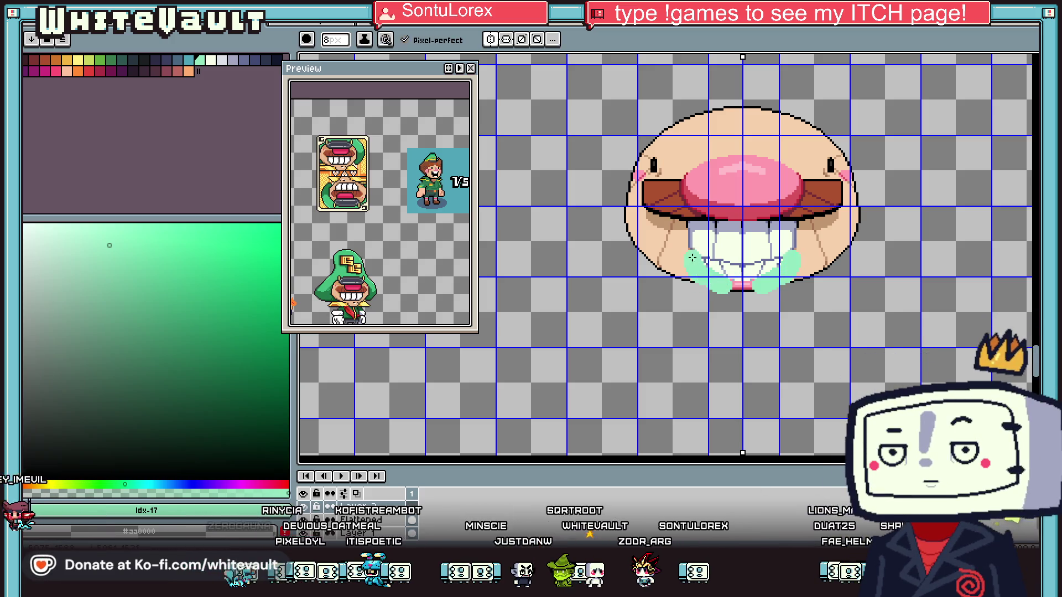
Draw mint lines up from the mouth and extend them down into two legs
{"action": "left_click_drag", "start_coordinate": [691, 240], "coordinate": [693, 199]}
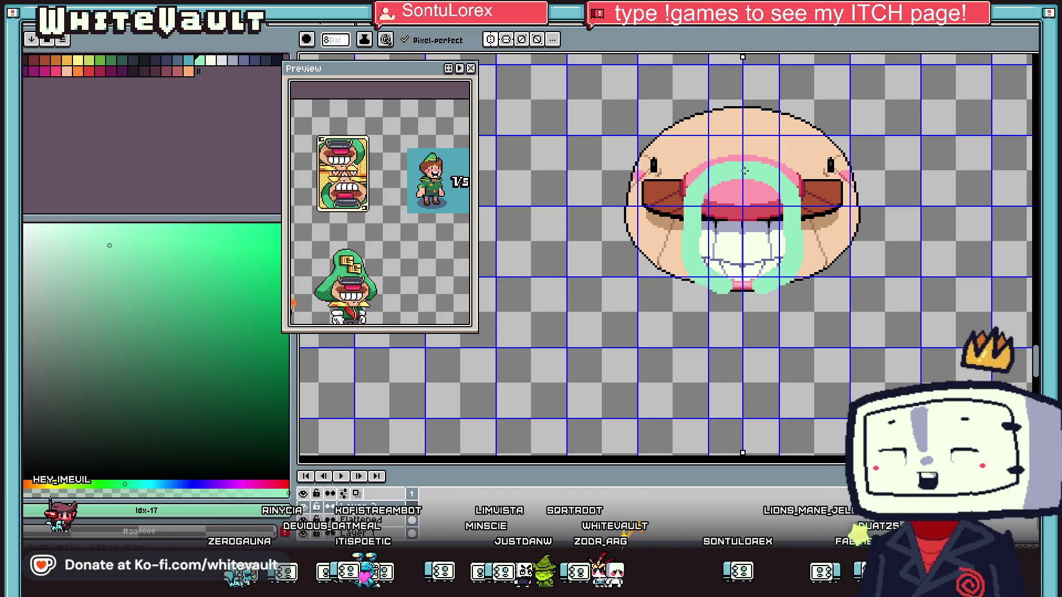
{"action": "scroll", "coordinate": [737, 235], "scroll_direction": "up", "scroll_amount": 2}
{"action": "scroll", "coordinate": [762, 235], "scroll_direction": "down", "scroll_amount": 2}
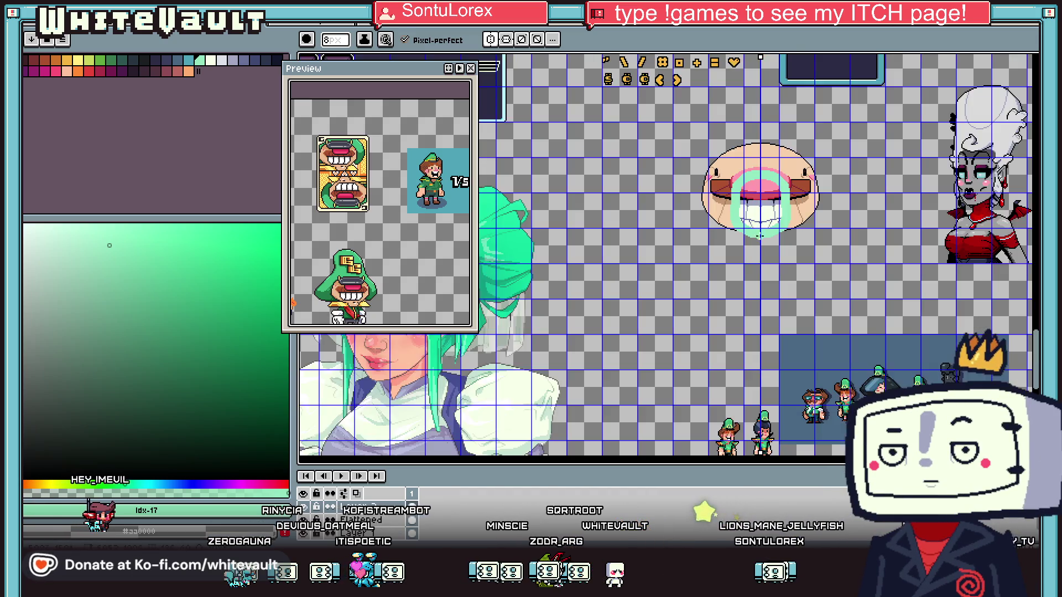
{"action": "scroll", "coordinate": [756, 236], "scroll_direction": "up", "scroll_amount": 2}
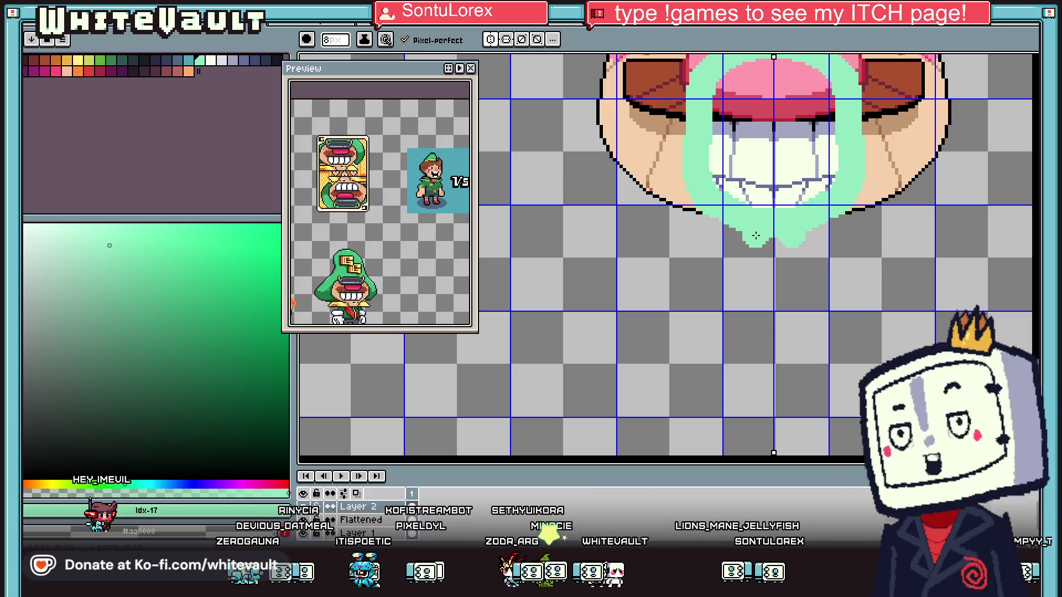
{"action": "scroll", "coordinate": [751, 259], "scroll_direction": "down", "scroll_amount": 1}
{"action": "mouse_move", "coordinate": [751, 259]}
{"action": "left_mouse_down"}
{"action": "mouse_move", "coordinate": [813, 271]}
{"action": "mouse_move", "coordinate": [724, 270]}
{"action": "left_mouse_up"}
{"action": "left_click_drag", "start_coordinate": [813, 310], "coordinate": [814, 352]}
{"action": "left_click_drag", "start_coordinate": [720, 303], "coordinate": [720, 346]}
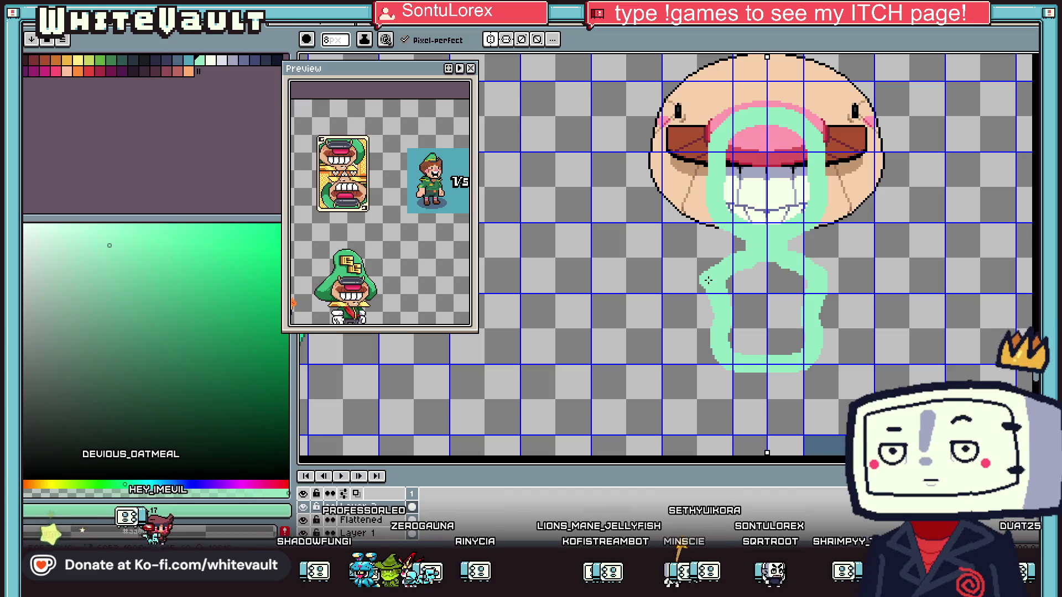
Add mint arms curving out from the body and undo the stray stroke under the feet
{"action": "left_click_drag", "start_coordinate": [713, 298], "coordinate": [673, 327]}
{"action": "left_click_drag", "start_coordinate": [819, 299], "coordinate": [858, 328]}
{"action": "mouse_move", "coordinate": [633, 369]}
{"action": "left_mouse_down"}
{"action": "mouse_move", "coordinate": [882, 368]}
{"action": "mouse_move", "coordinate": [575, 371]}
{"action": "left_mouse_up"}
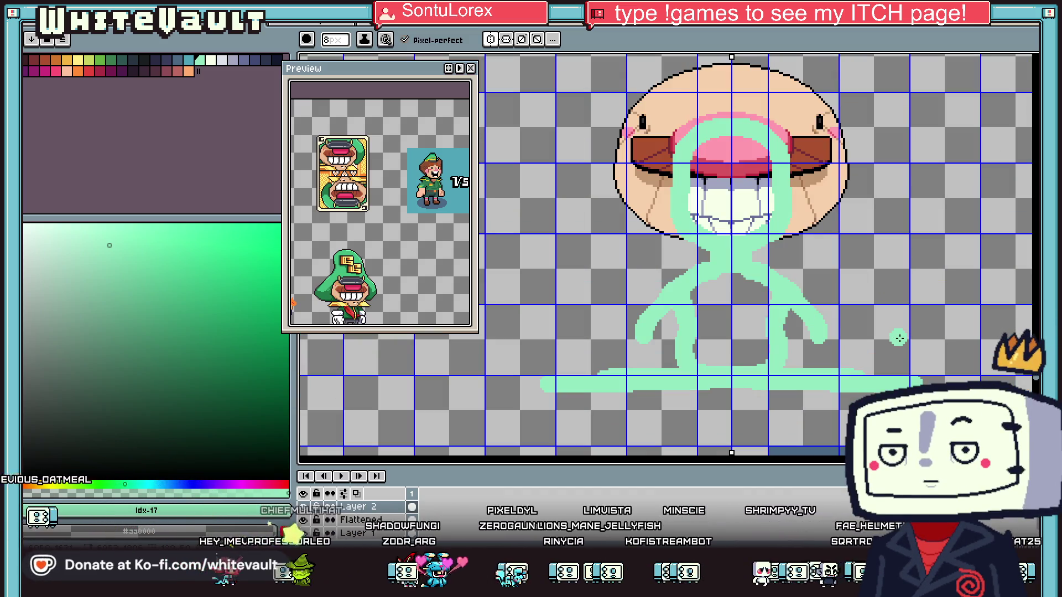
{"action": "key", "text": "ctrl+z"}
Switch to dark navy and place a dot where the feet go
{"action": "scroll", "coordinate": [789, 329], "scroll_direction": "up", "scroll_amount": 1}
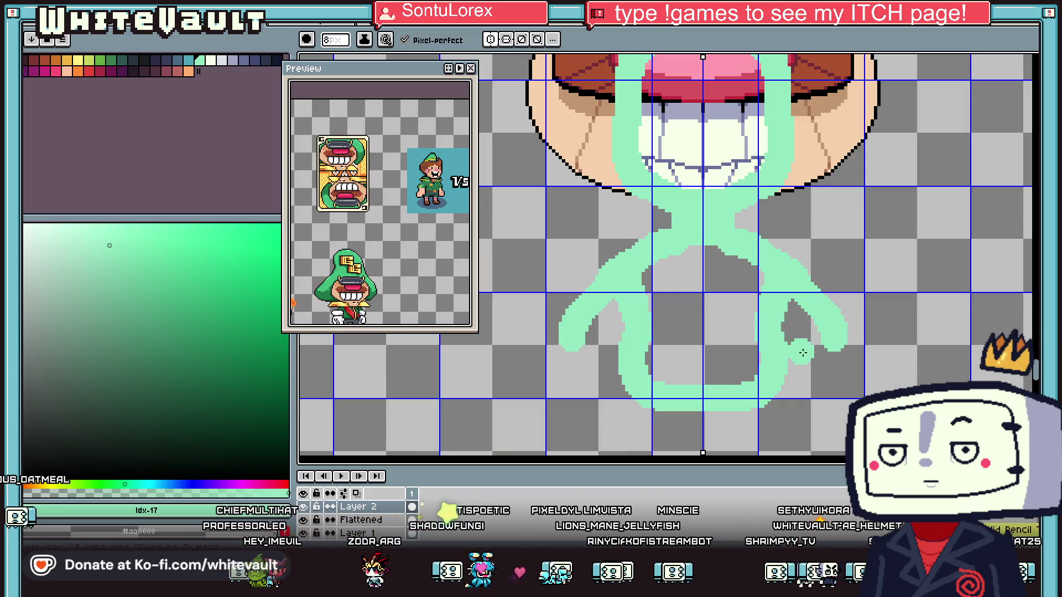
{"action": "left_click", "coordinate": [254, 59]}
{"action": "left_click", "coordinate": [651, 391]}
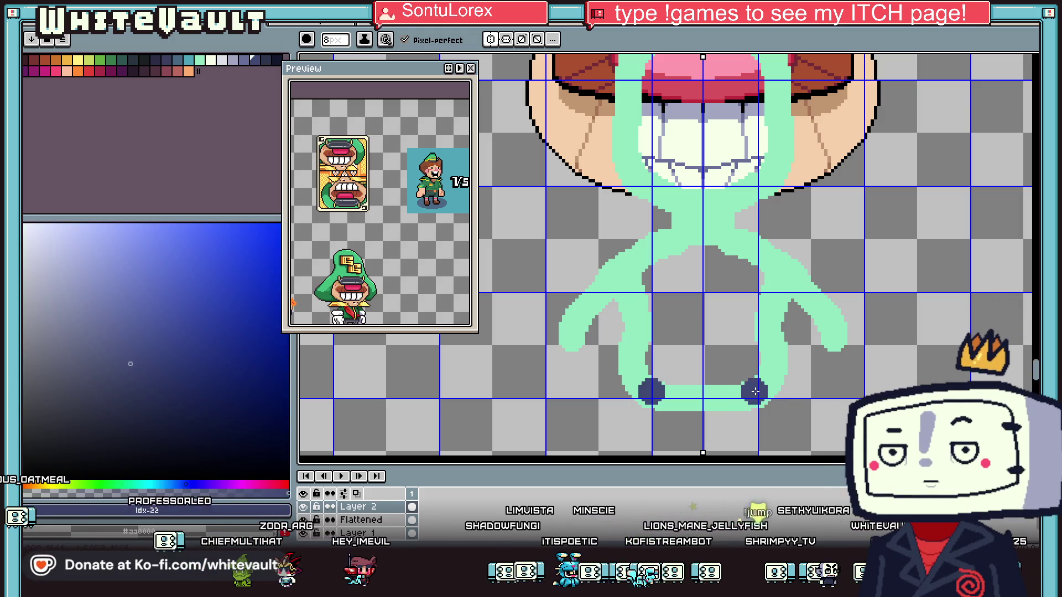
Paint mirrored navy shoes on both feet and navy edges along the outer legs
{"action": "mouse_move", "coordinate": [792, 382]}
{"action": "left_mouse_down"}
{"action": "mouse_move", "coordinate": [857, 387]}
{"action": "mouse_move", "coordinate": [767, 397]}
{"action": "left_mouse_up"}
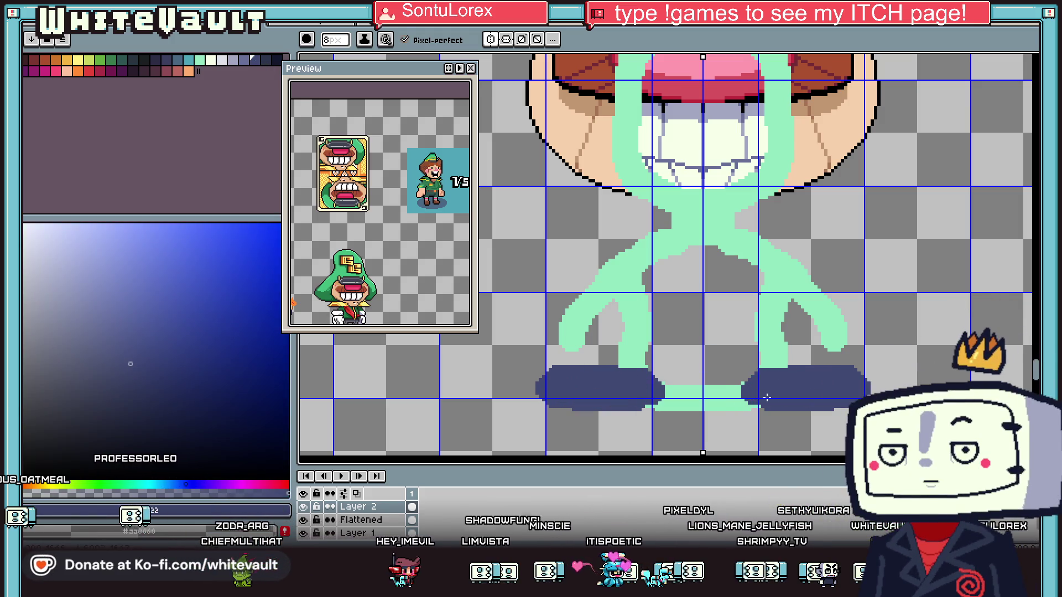
{"action": "left_click_drag", "start_coordinate": [827, 304], "coordinate": [870, 358]}
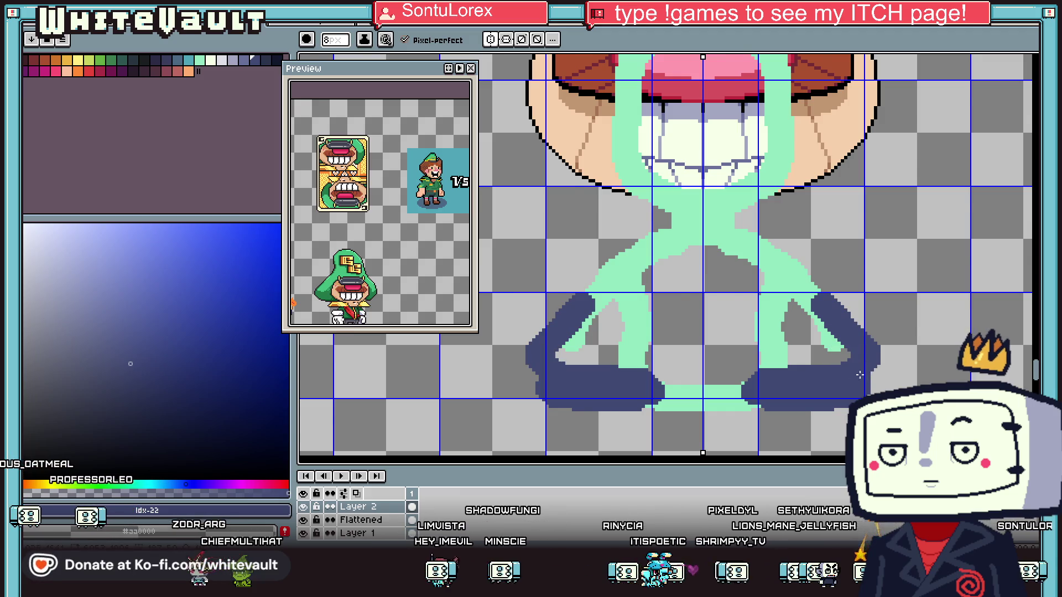
{"action": "scroll", "coordinate": [859, 375], "scroll_direction": "down", "scroll_amount": 3}
{"action": "scroll", "coordinate": [873, 375], "scroll_direction": "up", "scroll_amount": 2}
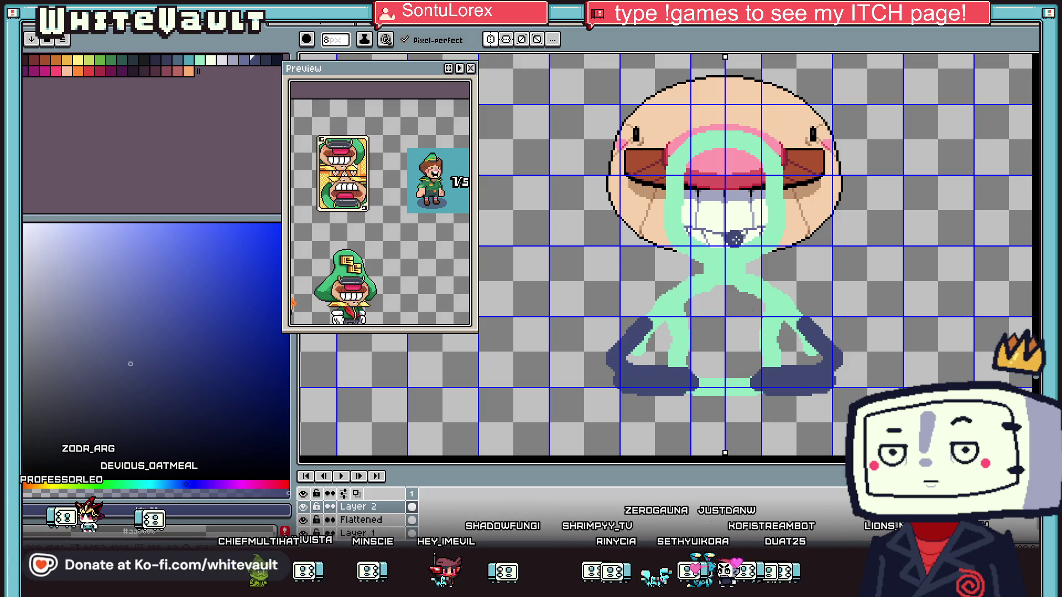
{"action": "scroll", "coordinate": [736, 239], "scroll_direction": "up", "scroll_amount": 1}
{"action": "left_click", "coordinate": [734, 277], "text": "alt"}
Bucket-fill the inside of the body solid mint green
{"action": "key", "text": "g"}
{"action": "left_click", "coordinate": [735, 222]}
{"action": "left_click", "coordinate": [733, 359]}
{"action": "scroll", "coordinate": [733, 340], "scroll_direction": "down", "scroll_amount": 1}
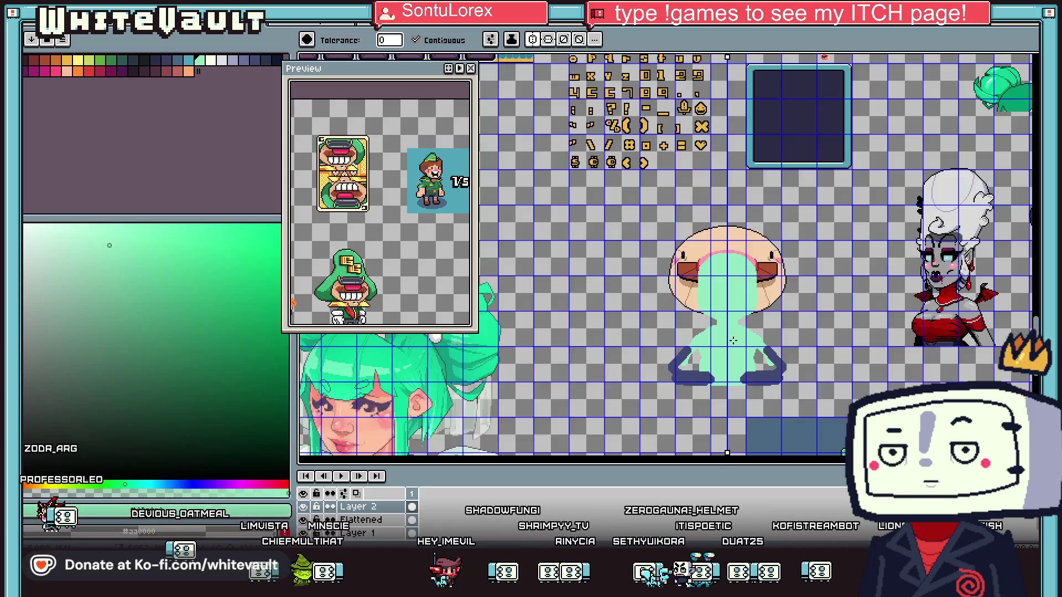
{"action": "scroll", "coordinate": [765, 350], "scroll_direction": "up", "scroll_amount": 1}
Sample black from the head outline and pencil stepped black outlines on the shoes
{"action": "left_click", "coordinate": [774, 258], "text": "alt"}
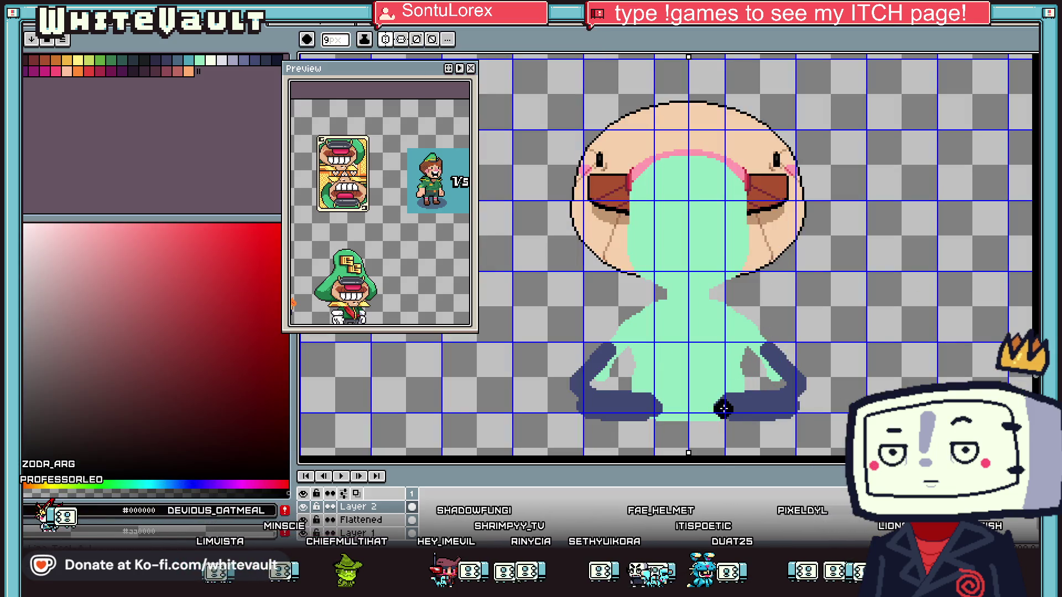
{"action": "scroll", "coordinate": [726, 415], "scroll_direction": "up", "scroll_amount": 1}
{"action": "mouse_move", "coordinate": [770, 334]}
{"action": "left_mouse_down"}
{"action": "mouse_move", "coordinate": [727, 388]}
{"action": "mouse_move", "coordinate": [729, 419]}
{"action": "mouse_move", "coordinate": [851, 436]}
{"action": "left_mouse_up"}
{"action": "left_click", "coordinate": [742, 353]}
Add a black outline step and extend the shoe outline down and right
{"action": "scroll", "coordinate": [730, 422], "scroll_direction": "up", "scroll_amount": 1}
{"action": "scroll", "coordinate": [851, 435], "scroll_direction": "down", "scroll_amount": 3}
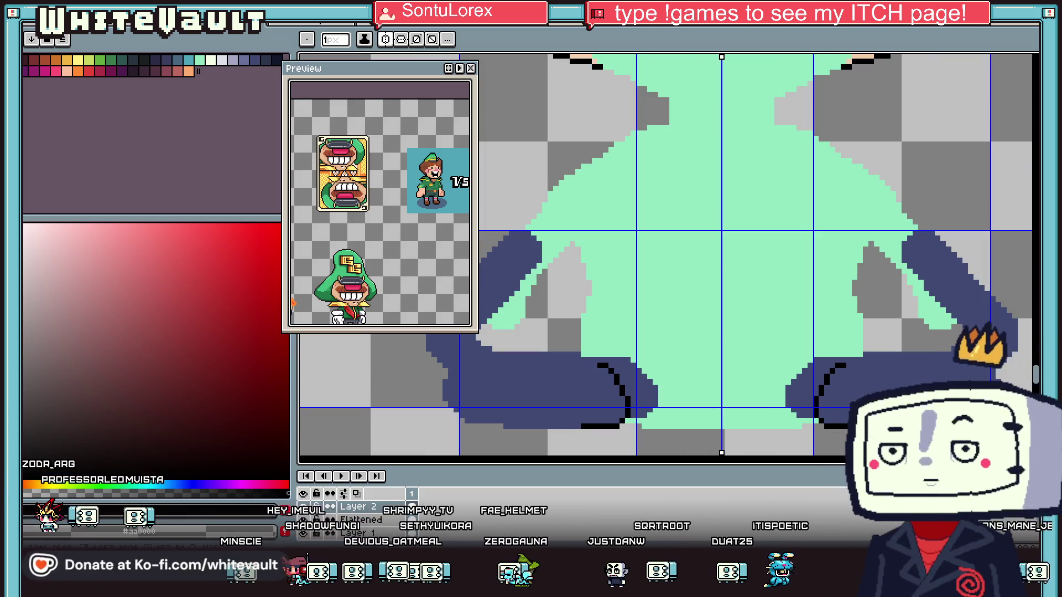
{"action": "scroll", "coordinate": [857, 298], "scroll_direction": "up", "scroll_amount": 2}
{"action": "scroll", "coordinate": [857, 298], "scroll_direction": "down", "scroll_amount": 2}
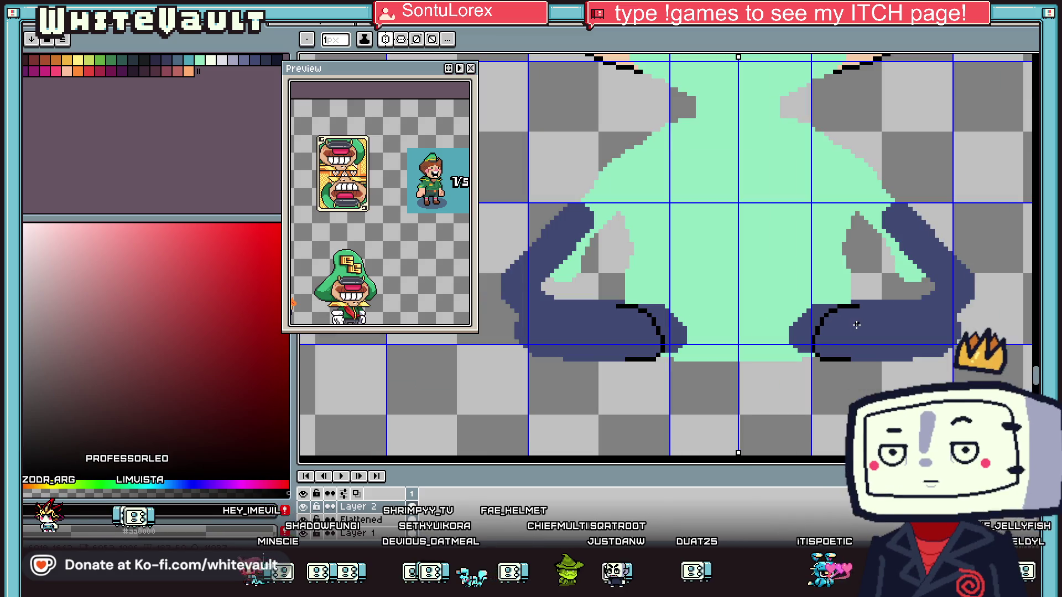
{"action": "scroll", "coordinate": [818, 298], "scroll_direction": "up", "scroll_amount": 2}
{"action": "left_click", "coordinate": [817, 298]}
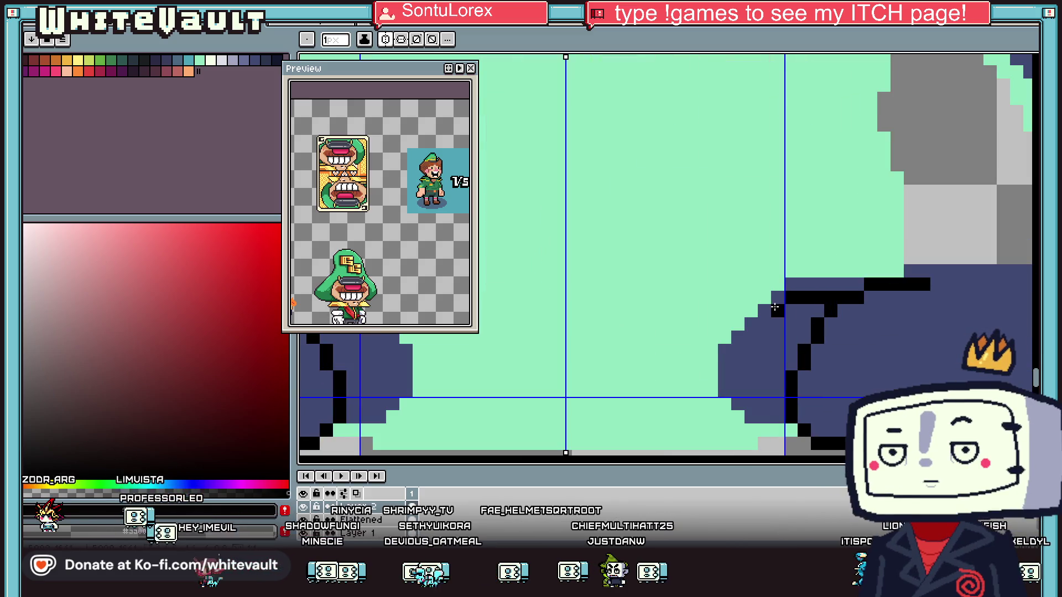
{"action": "mouse_move", "coordinate": [731, 362]}
{"action": "left_mouse_down"}
{"action": "mouse_move", "coordinate": [724, 403]}
{"action": "mouse_move", "coordinate": [750, 430]}
{"action": "left_mouse_up"}
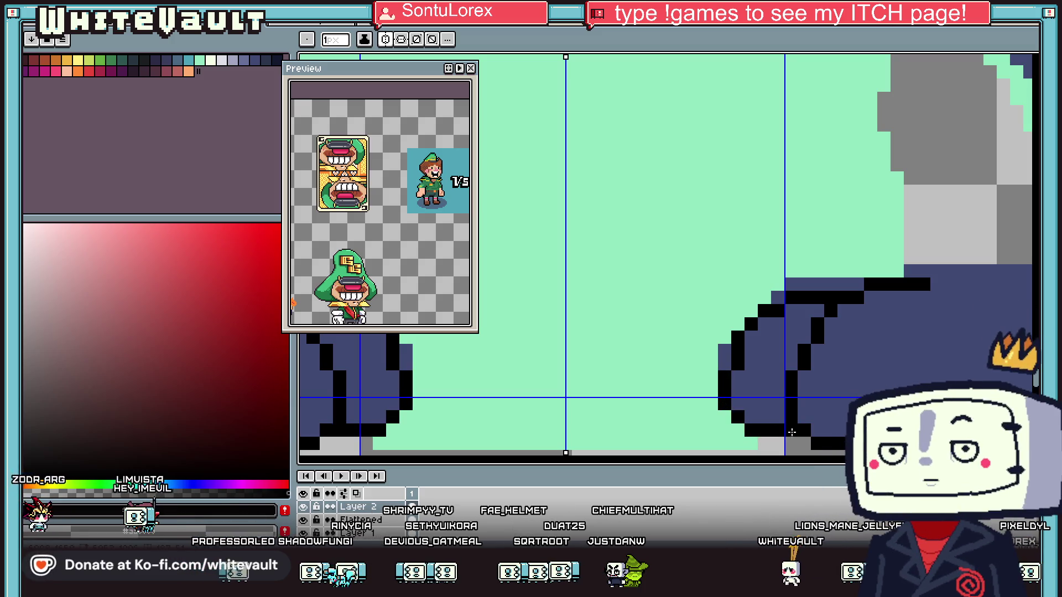
{"action": "scroll", "coordinate": [813, 404], "scroll_direction": "down", "scroll_amount": 2}
{"action": "scroll", "coordinate": [876, 379], "scroll_direction": "up", "scroll_amount": 2}
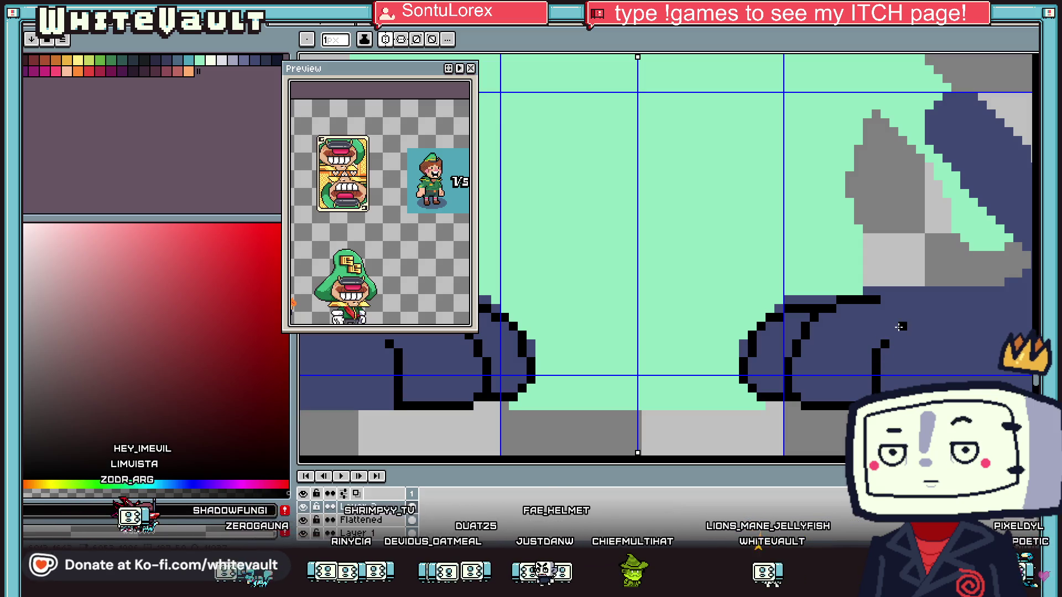
Replace the wrong diagonal with pixel steps and a black line down the shoe toe
{"action": "left_click_drag", "start_coordinate": [893, 328], "coordinate": [901, 325]}
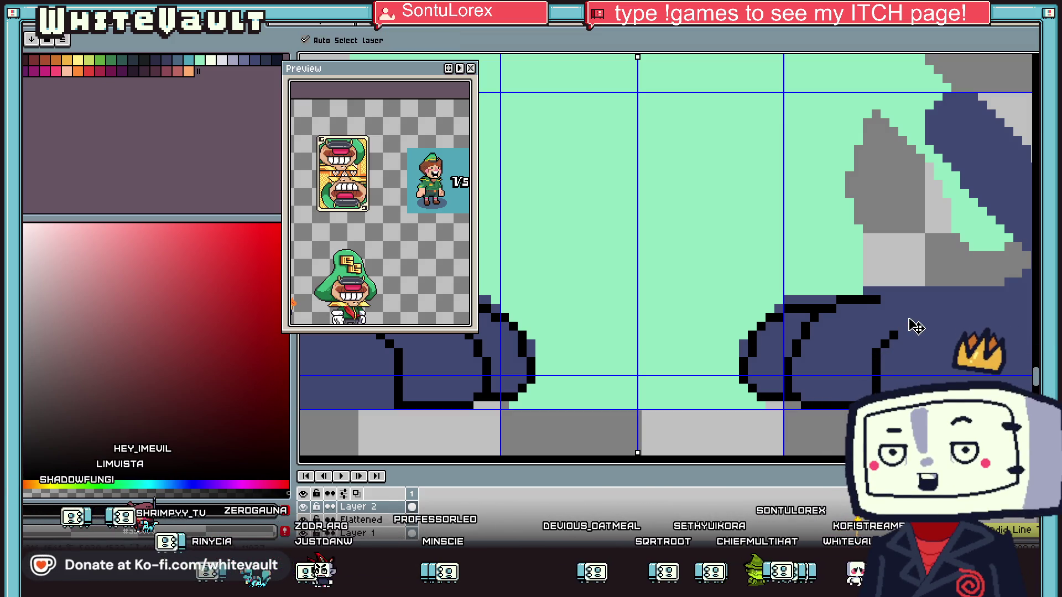
{"action": "key", "text": "ctrl+z"}
{"action": "key", "text": "b"}
{"action": "scroll", "coordinate": [912, 307], "scroll_direction": "up", "scroll_amount": 1}
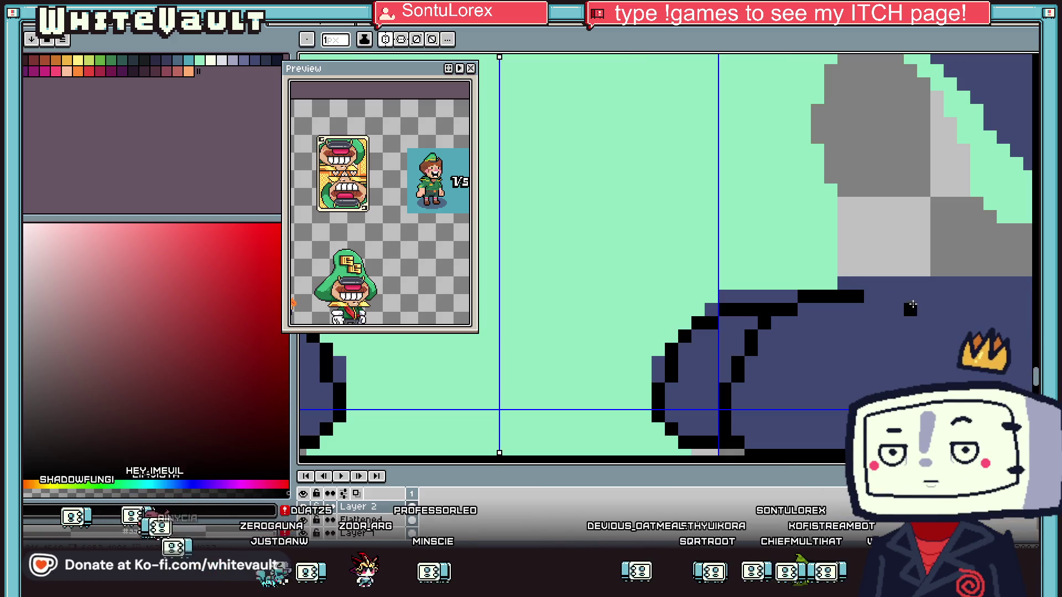
{"action": "left_click", "coordinate": [883, 296]}
{"action": "left_click", "coordinate": [871, 309]}
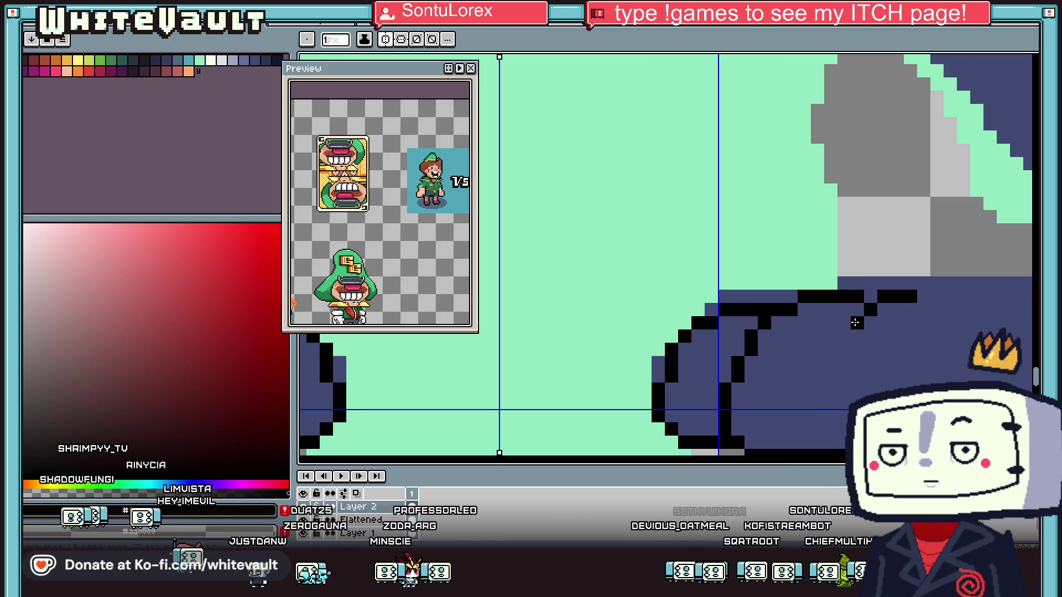
{"action": "left_click_drag", "start_coordinate": [855, 351], "coordinate": [828, 455]}
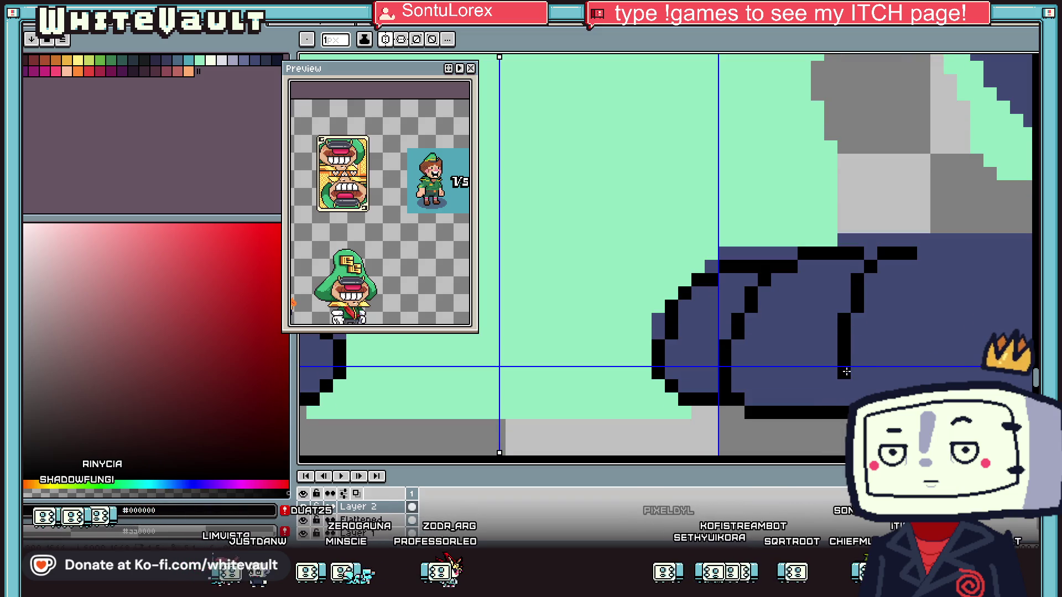
{"action": "scroll", "coordinate": [915, 273], "scroll_direction": "down", "scroll_amount": 2}
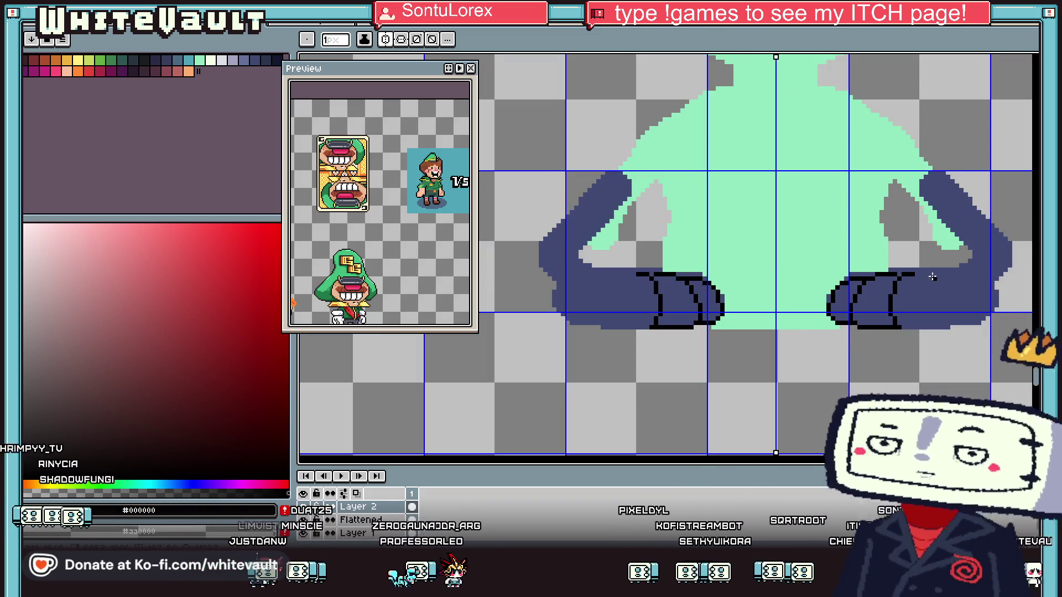
Zoom in around both navy feet with the pencil to outline the rounded toes in black
{"action": "scroll", "coordinate": [915, 274], "scroll_direction": "up", "scroll_amount": 2}
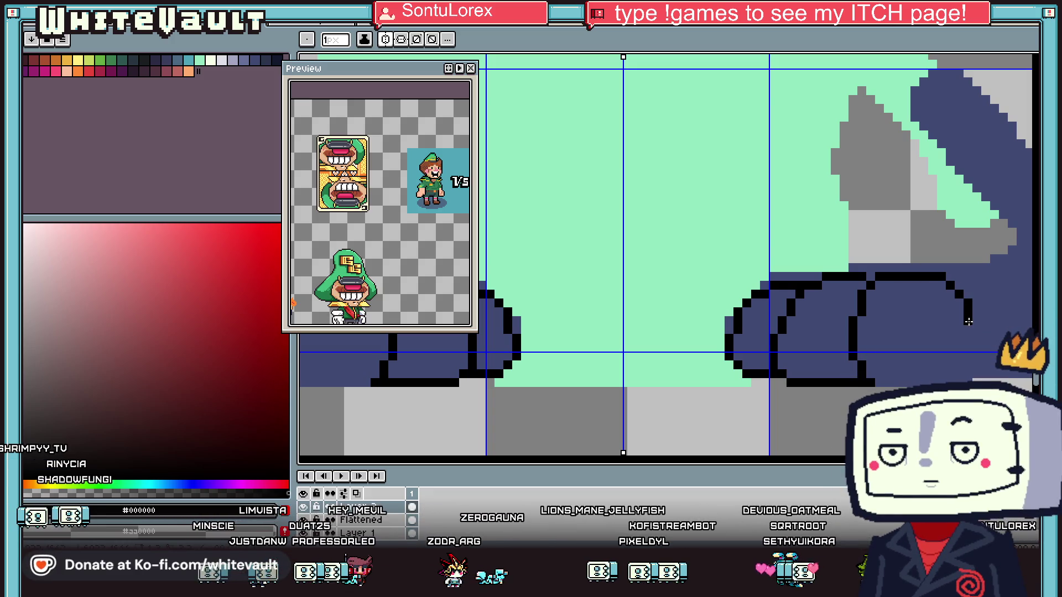
{"action": "key", "text": "v"}
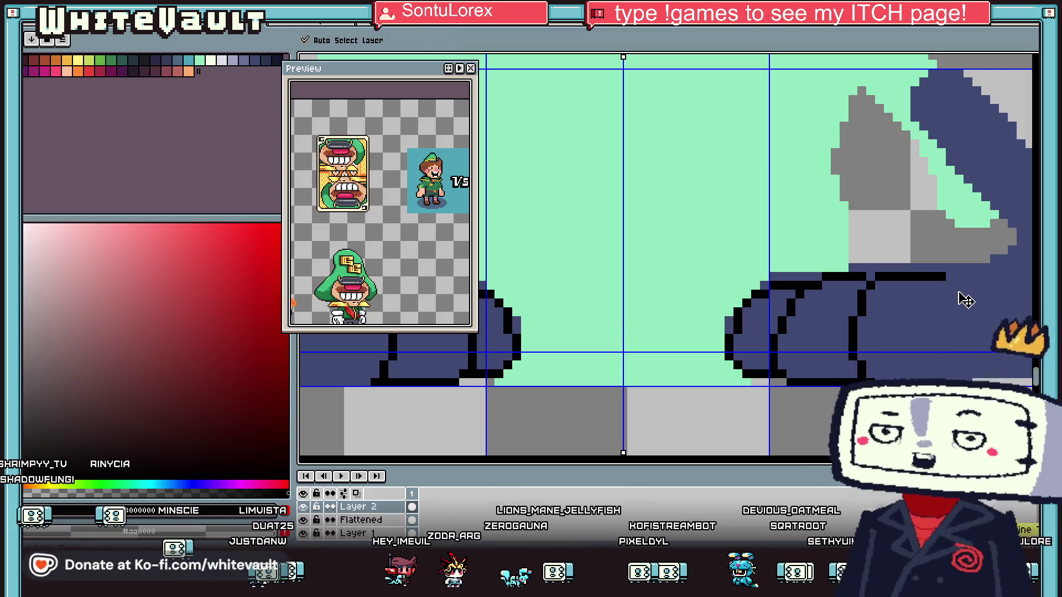
{"action": "key", "text": "b"}
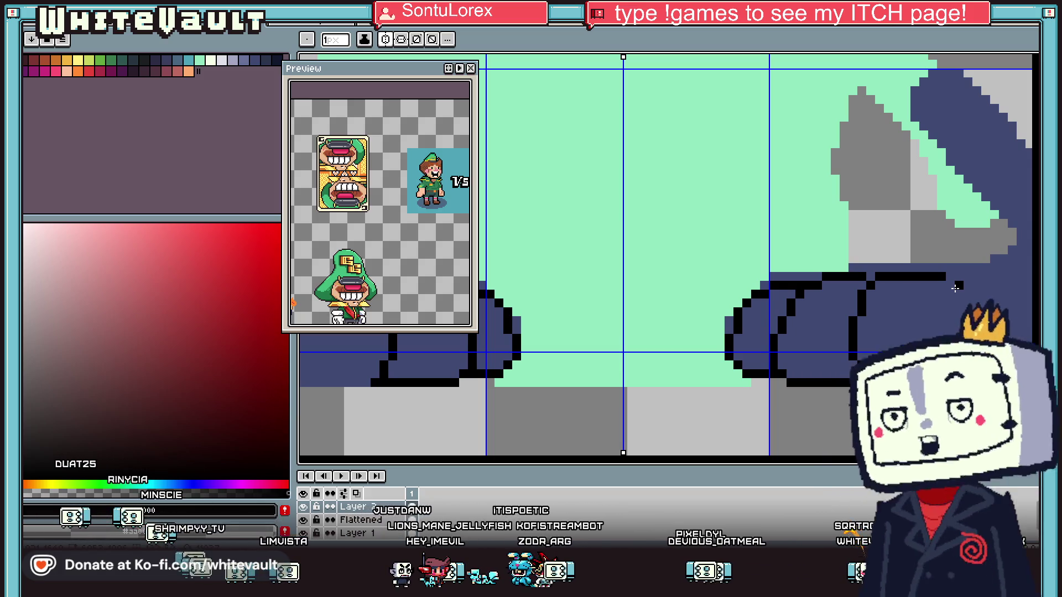
{"action": "scroll", "coordinate": [957, 286], "scroll_direction": "up", "scroll_amount": 2}
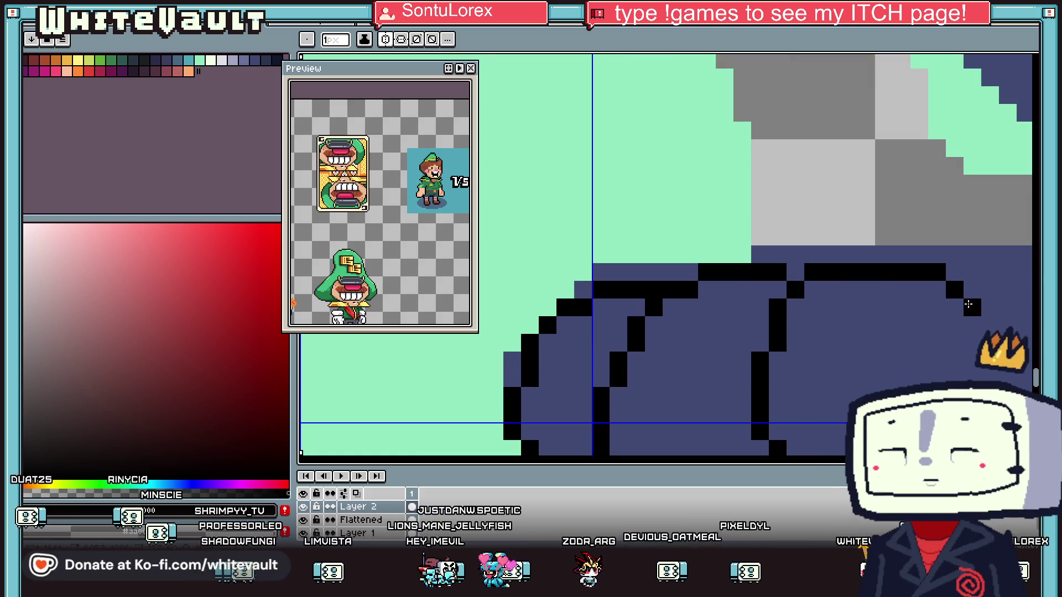
{"action": "scroll", "coordinate": [982, 362], "scroll_direction": "down", "scroll_amount": 1}
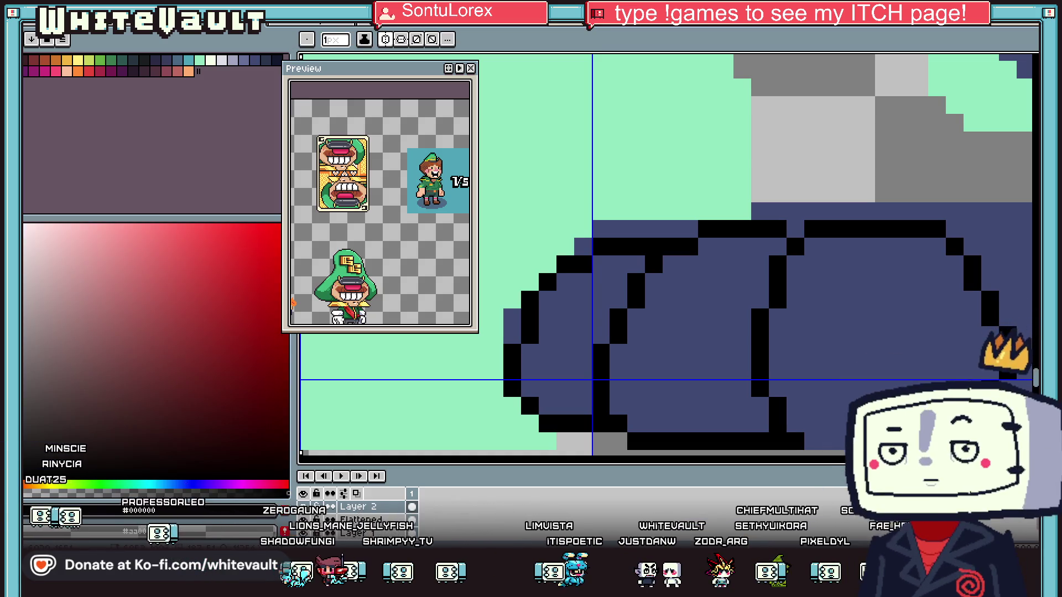
{"action": "scroll", "coordinate": [592, 380], "scroll_direction": "down", "scroll_amount": 5}
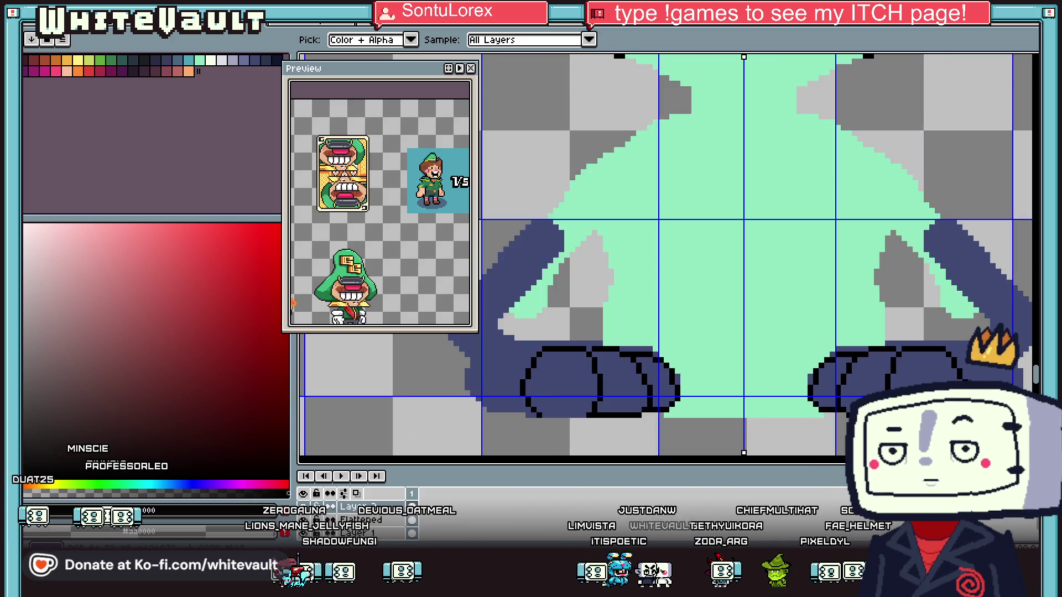
{"action": "scroll", "coordinate": [928, 368], "scroll_direction": "up", "scroll_amount": 5}
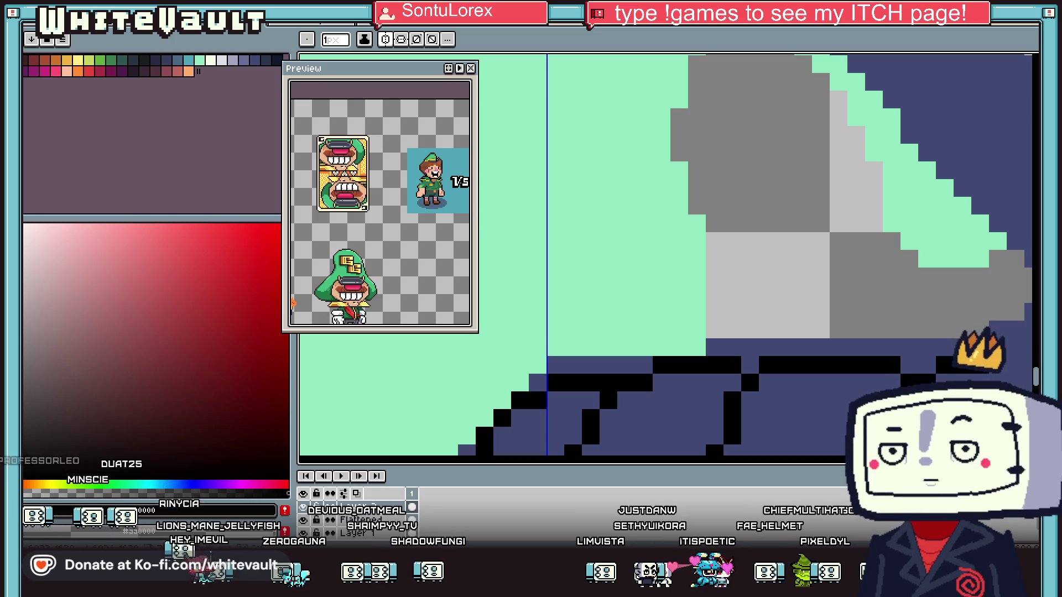
{"action": "scroll", "coordinate": [929, 367], "scroll_direction": "down", "scroll_amount": 3}
{"action": "scroll", "coordinate": [929, 367], "scroll_direction": "up", "scroll_amount": 3}
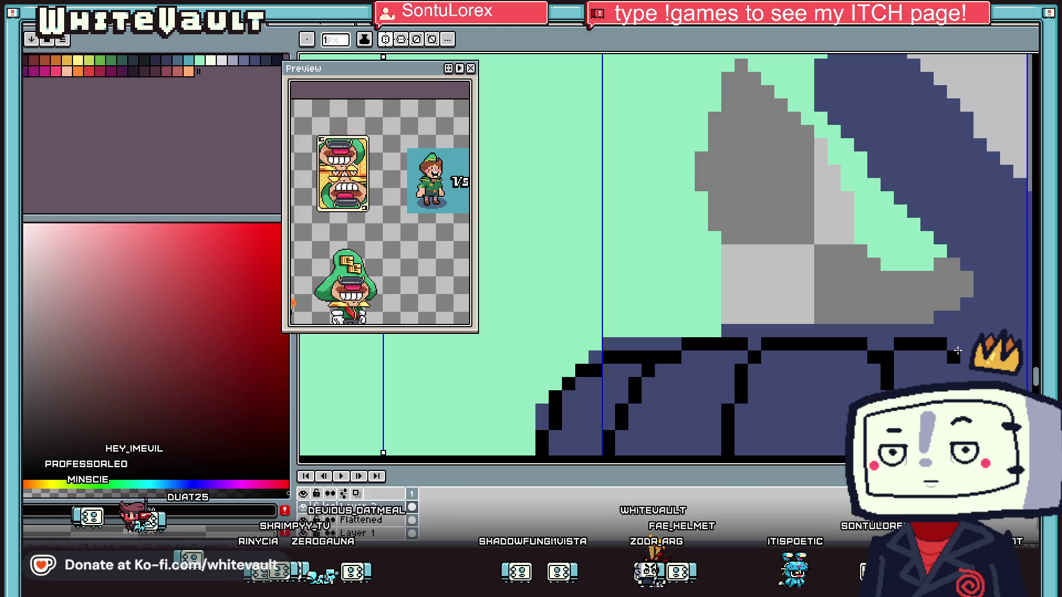
{"action": "scroll", "coordinate": [966, 358], "scroll_direction": "down", "scroll_amount": 2}
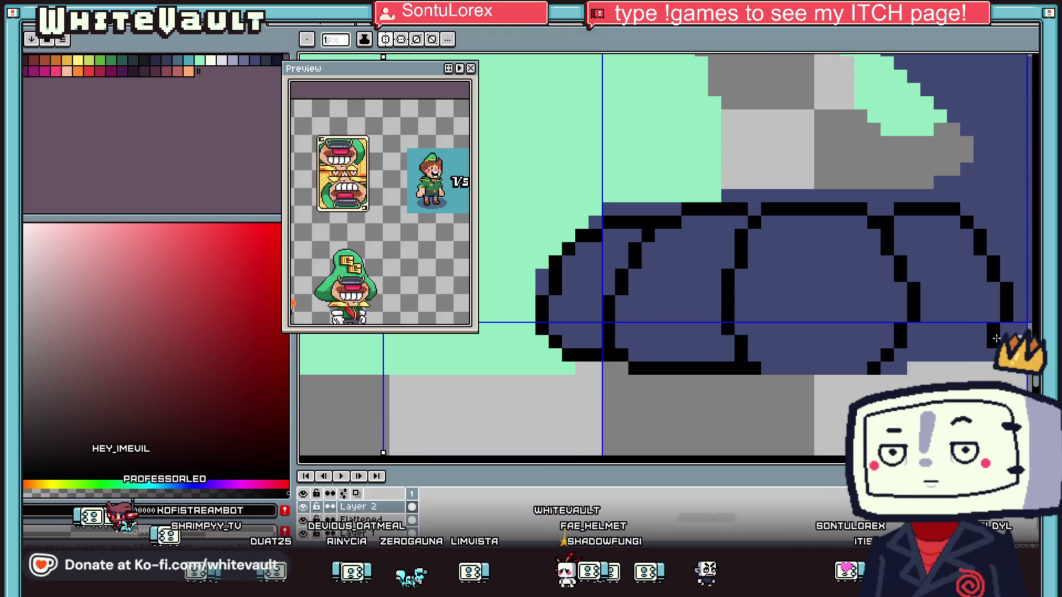
{"action": "scroll", "coordinate": [905, 366], "scroll_direction": "down", "scroll_amount": 4}
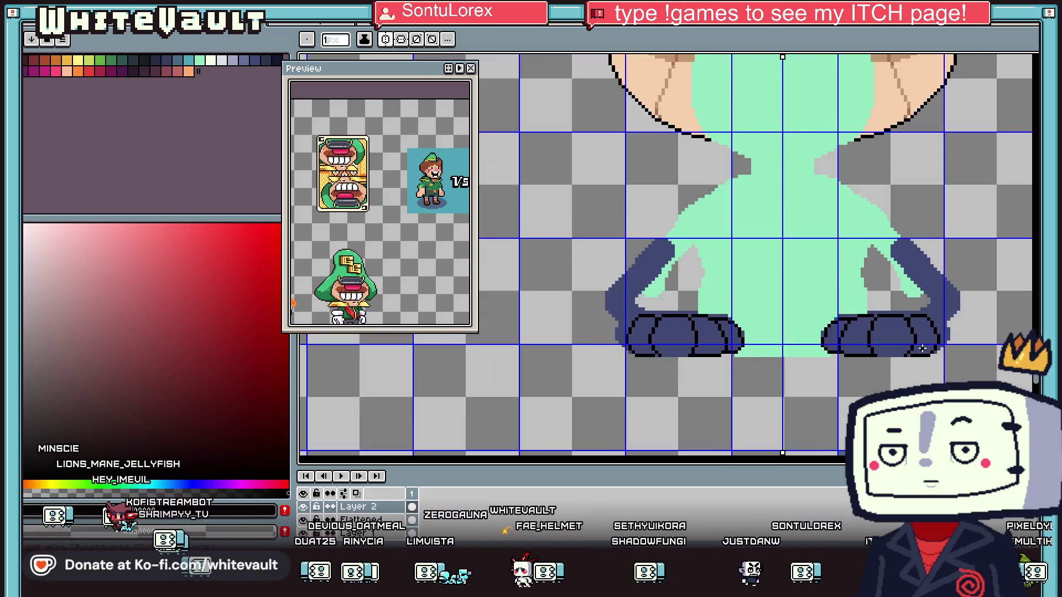
Sample black and extend the foot outline with a few more black pixels
{"action": "scroll", "coordinate": [945, 334], "scroll_direction": "up", "scroll_amount": 4}
{"action": "scroll", "coordinate": [891, 335], "scroll_direction": "down", "scroll_amount": 1}
{"action": "scroll", "coordinate": [891, 335], "scroll_direction": "up", "scroll_amount": 1}
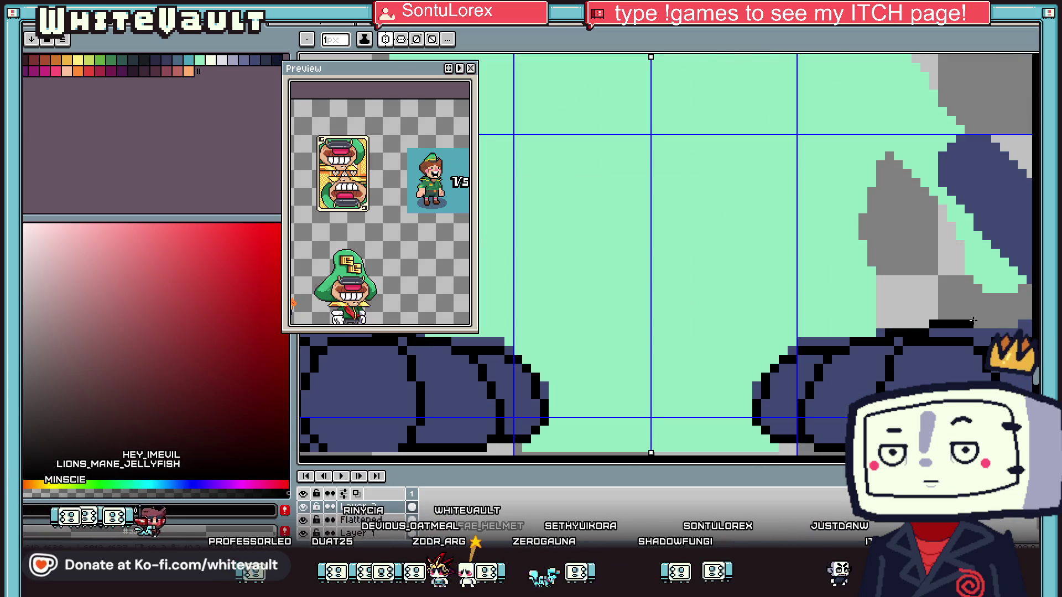
{"action": "scroll", "coordinate": [973, 321], "scroll_direction": "down", "scroll_amount": 3}
{"action": "scroll", "coordinate": [986, 327], "scroll_direction": "up", "scroll_amount": 2}
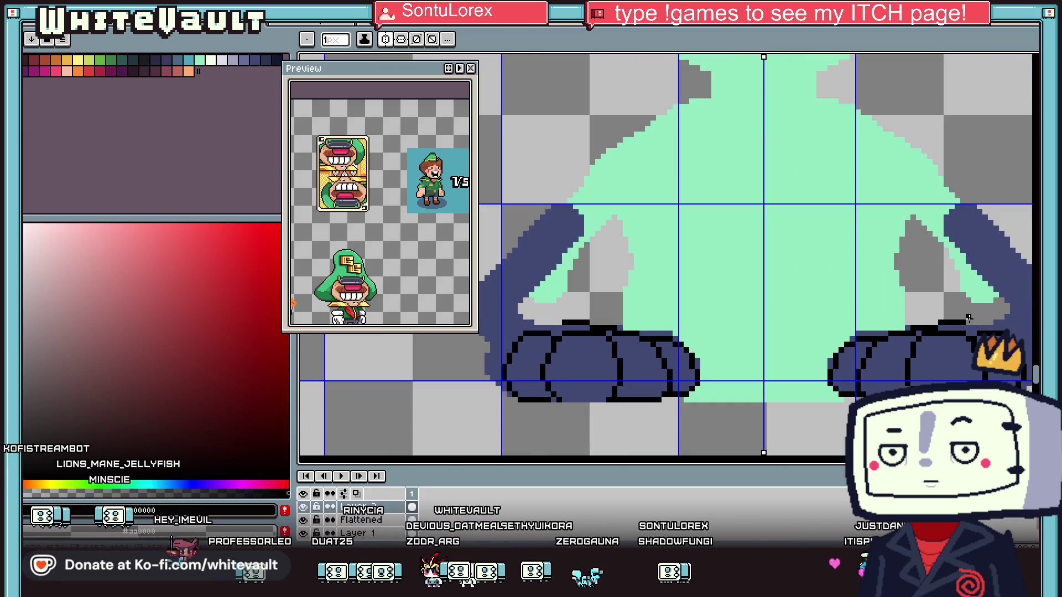
{"action": "scroll", "coordinate": [969, 319], "scroll_direction": "up", "scroll_amount": 1}
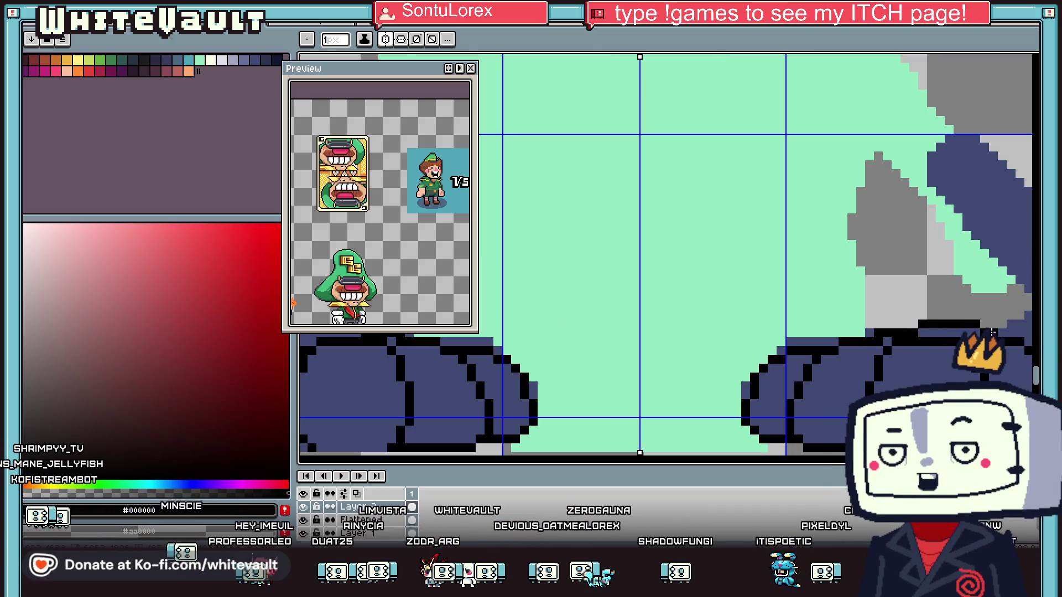
{"action": "key", "text": "i"}
{"action": "scroll", "coordinate": [1002, 328], "scroll_direction": "down", "scroll_amount": 1}
{"action": "scroll", "coordinate": [1002, 328], "scroll_direction": "down", "scroll_amount": 2}
{"action": "scroll", "coordinate": [990, 337], "scroll_direction": "up", "scroll_amount": 2}
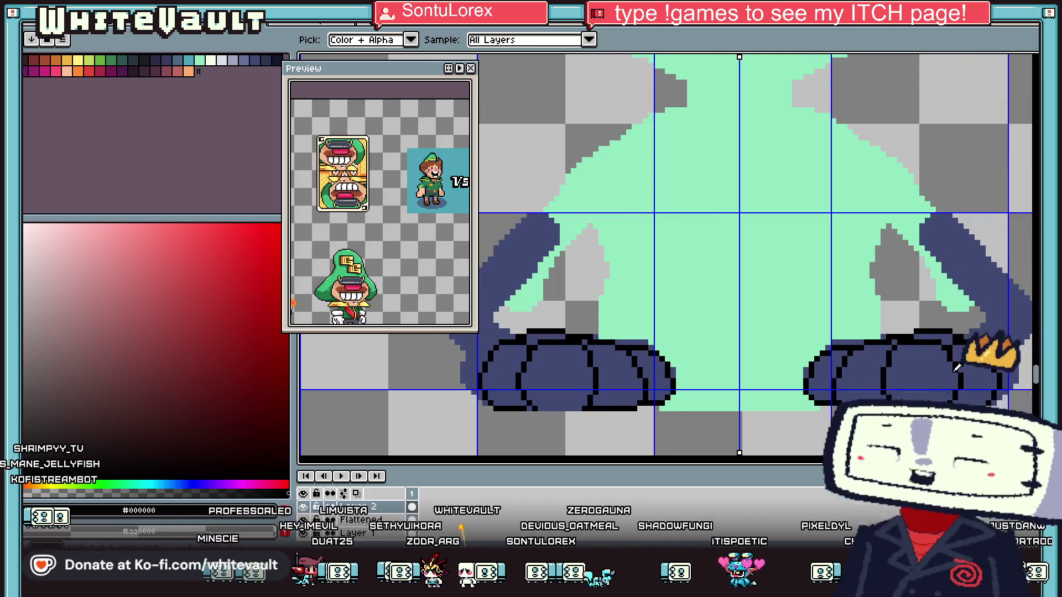
{"action": "scroll", "coordinate": [957, 371], "scroll_direction": "down", "scroll_amount": 2}
{"action": "scroll", "coordinate": [956, 371], "scroll_direction": "up", "scroll_amount": 2}
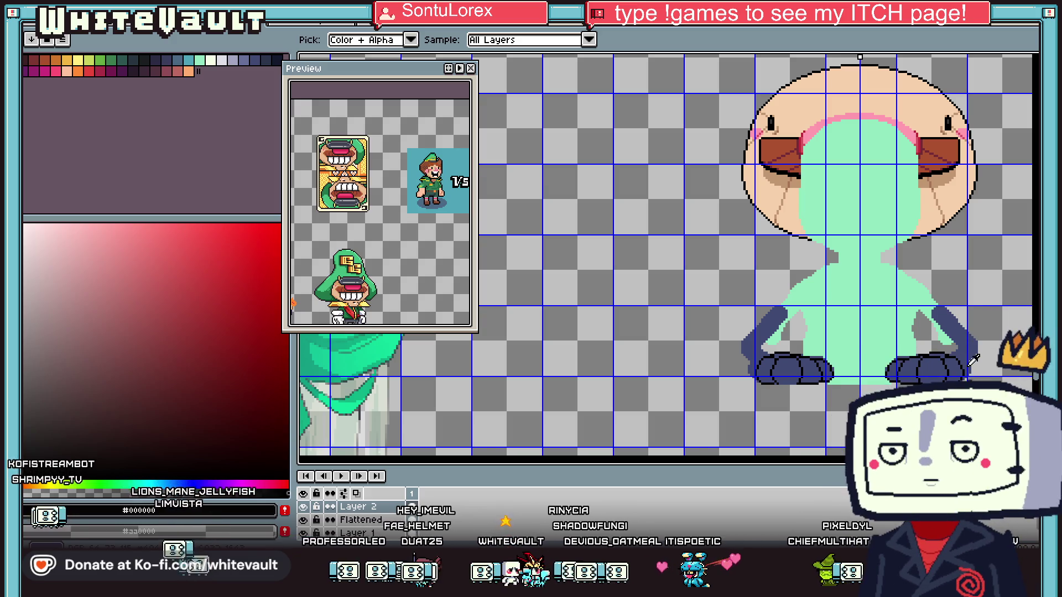
{"action": "scroll", "coordinate": [975, 357], "scroll_direction": "up", "scroll_amount": 1}
{"action": "scroll", "coordinate": [942, 340], "scroll_direction": "up", "scroll_amount": 3}
{"action": "key", "text": "b"}
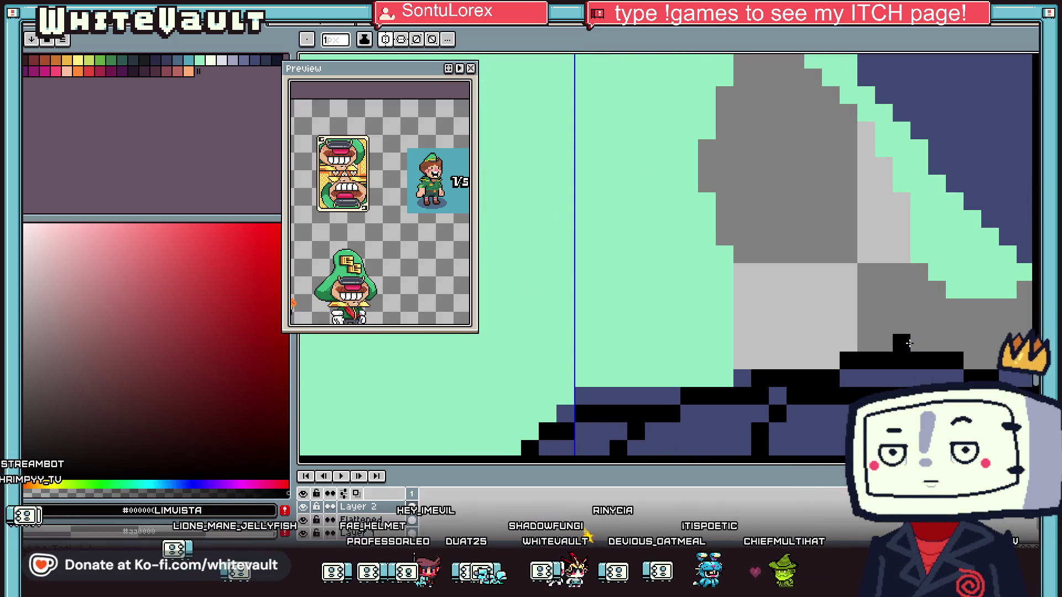
{"action": "left_click", "coordinate": [921, 327]}
{"action": "scroll", "coordinate": [923, 326], "scroll_direction": "right", "scroll_amount": 5}
{"action": "left_click_drag", "start_coordinate": [694, 325], "coordinate": [784, 334]}
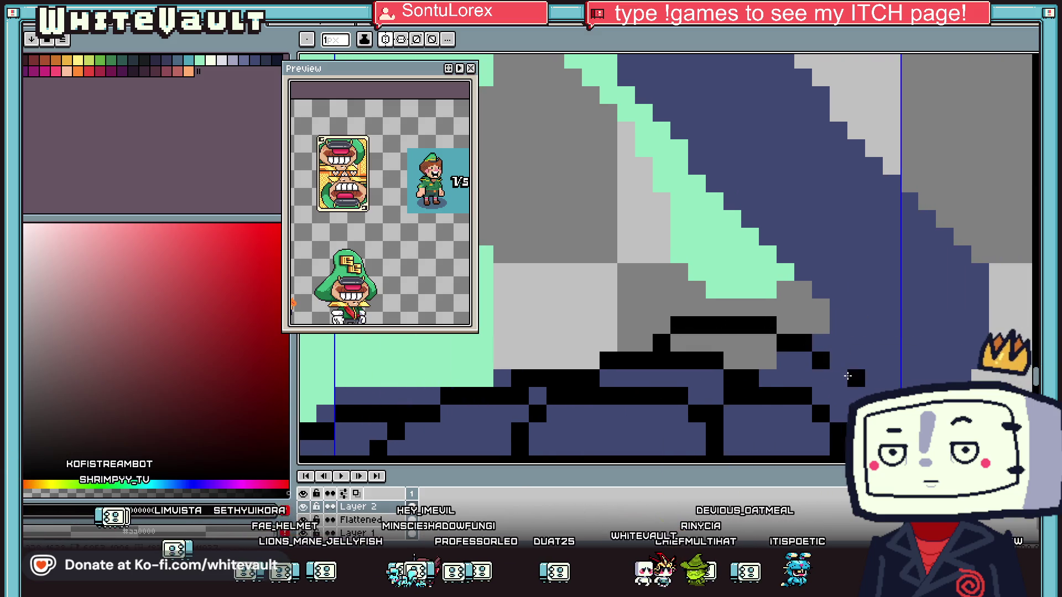
{"action": "left_click", "coordinate": [856, 395]}
Draw black outlines along the arm's top edge and down toward the foot
{"action": "scroll", "coordinate": [856, 395], "scroll_direction": "down", "scroll_amount": 2}
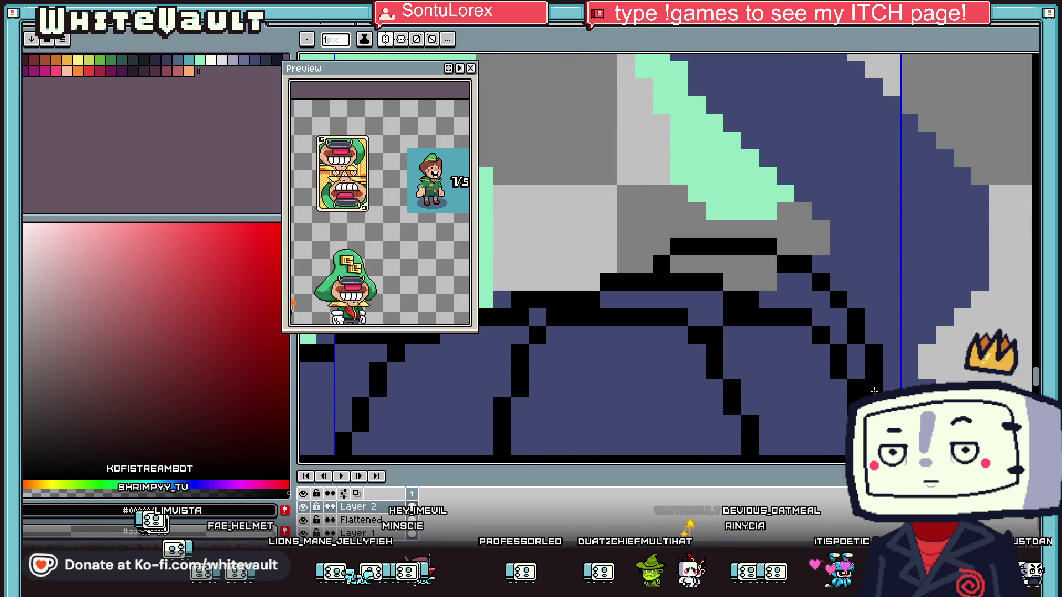
{"action": "scroll", "coordinate": [866, 335], "scroll_direction": "down", "scroll_amount": 4}
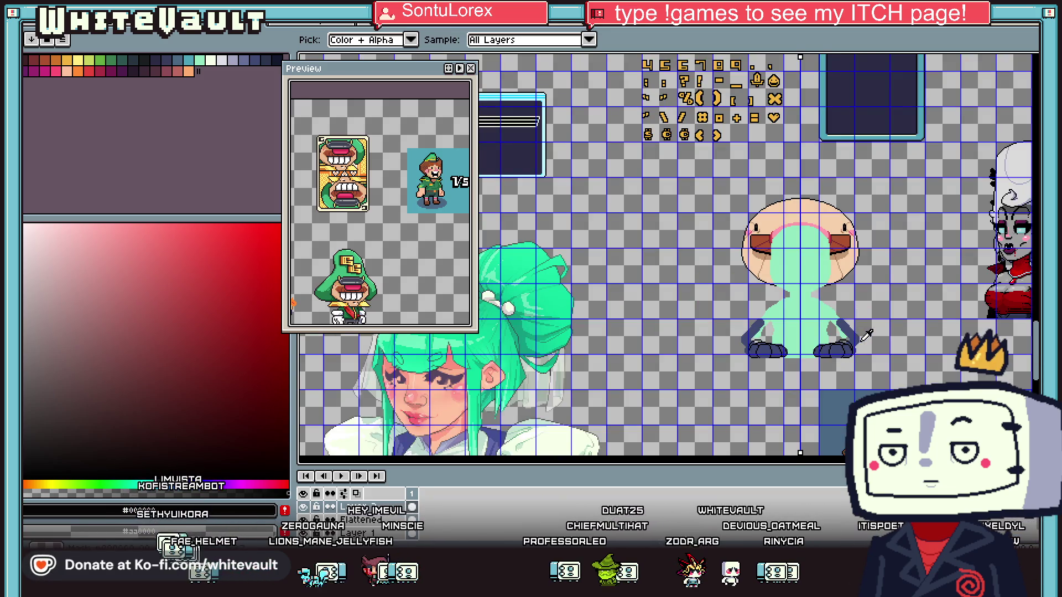
{"action": "scroll", "coordinate": [851, 326], "scroll_direction": "up", "scroll_amount": 5}
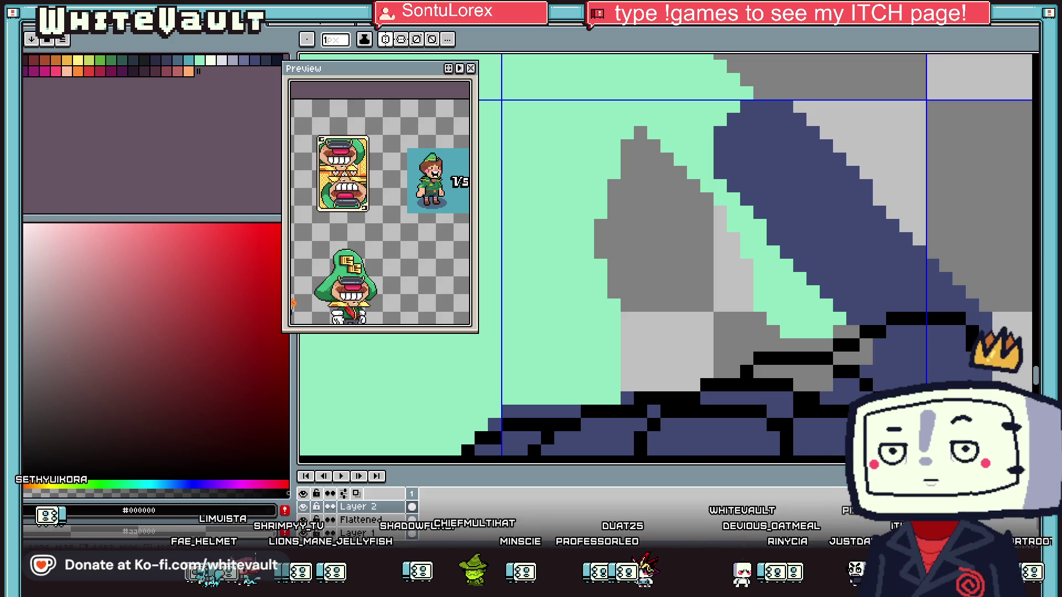
{"action": "scroll", "coordinate": [965, 321], "scroll_direction": "down", "scroll_amount": 2}
{"action": "scroll", "coordinate": [922, 332], "scroll_direction": "down", "scroll_amount": 2}
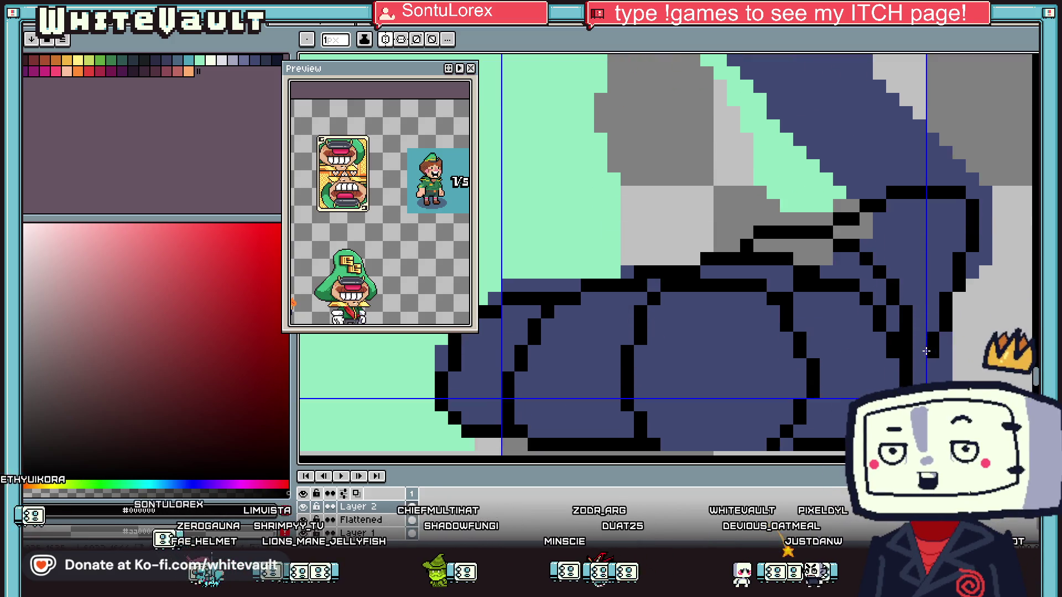
{"action": "scroll", "coordinate": [919, 352], "scroll_direction": "down", "scroll_amount": 4}
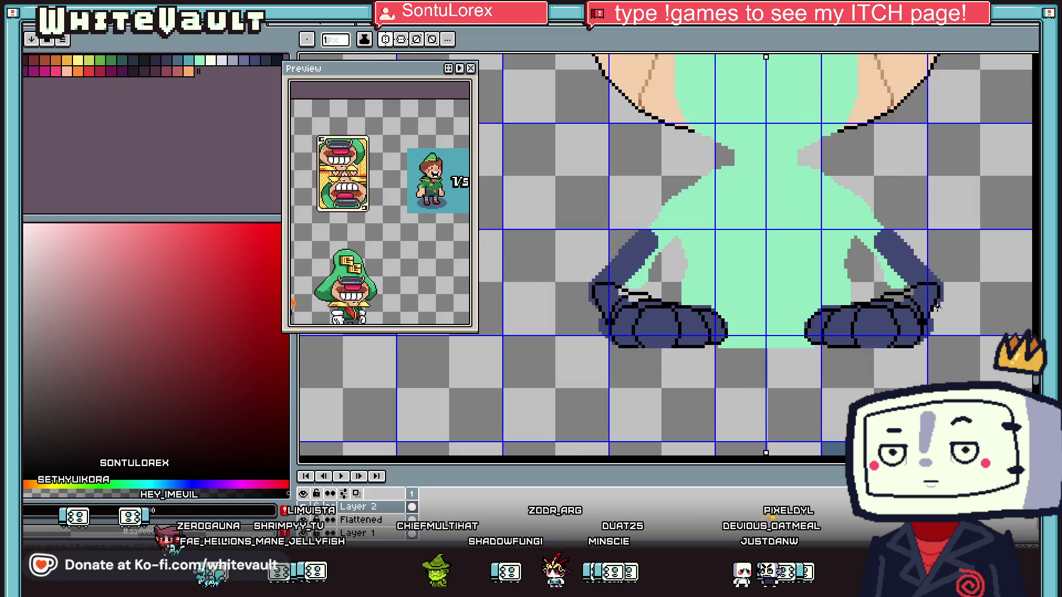
{"action": "scroll", "coordinate": [934, 288], "scroll_direction": "up", "scroll_amount": 3}
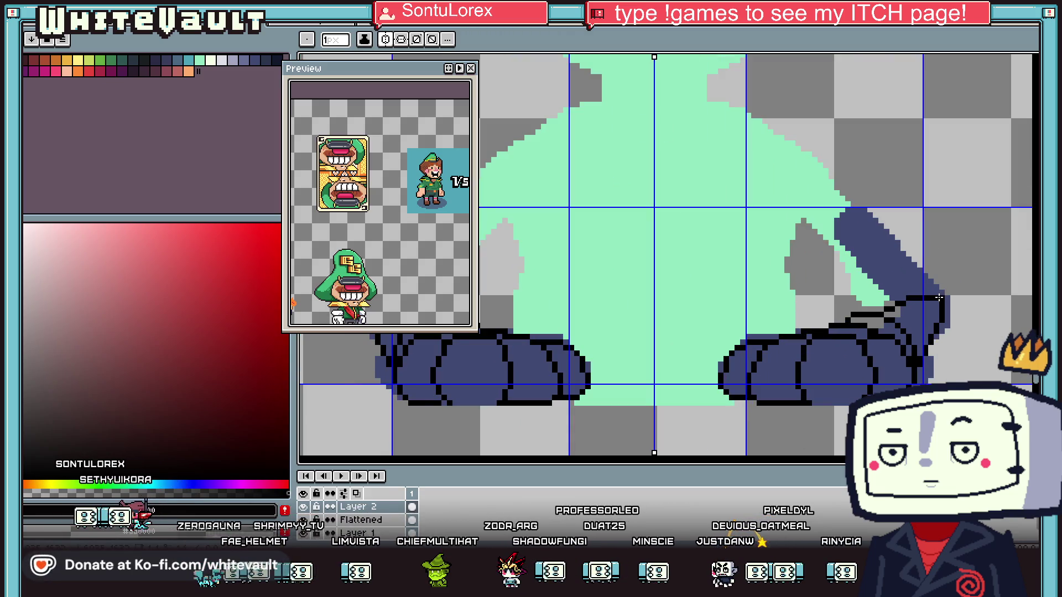
{"action": "left_click_drag", "start_coordinate": [865, 225], "coordinate": [831, 186]}
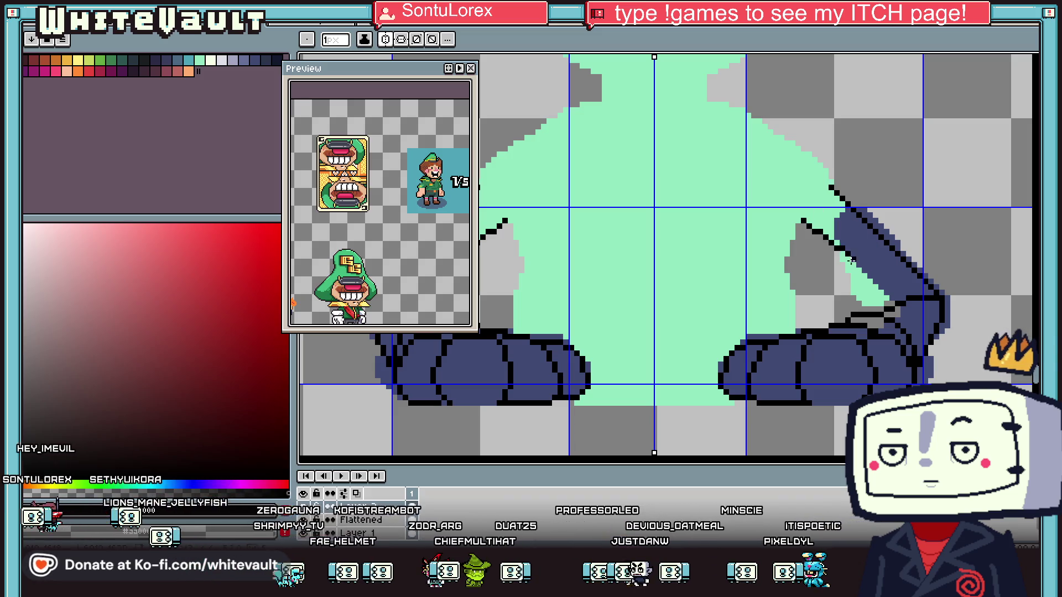
{"action": "left_click_drag", "start_coordinate": [852, 259], "coordinate": [894, 303]}
Outline both sides of the mint body in black, extending up toward the shoulders
{"action": "scroll", "coordinate": [896, 292], "scroll_direction": "down", "scroll_amount": 3}
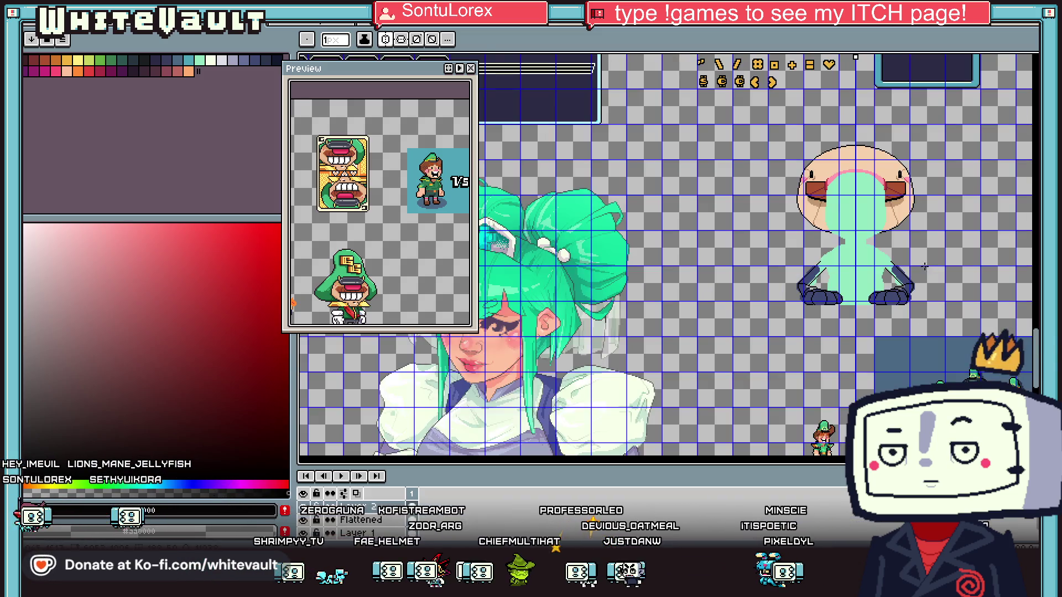
{"action": "scroll", "coordinate": [879, 271], "scroll_direction": "up", "scroll_amount": 4}
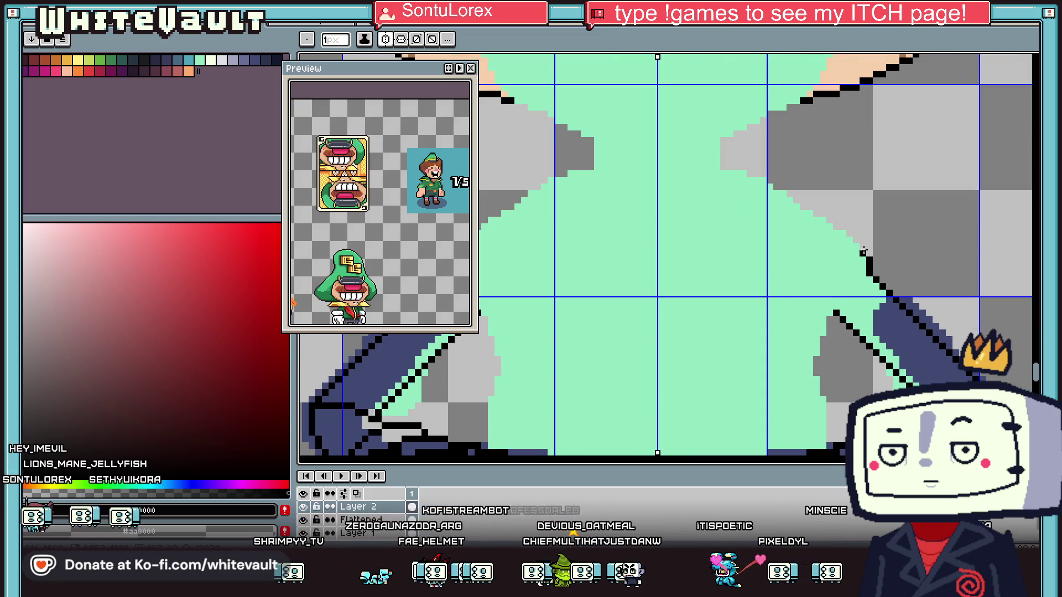
{"action": "left_click_drag", "start_coordinate": [863, 245], "coordinate": [795, 180]}
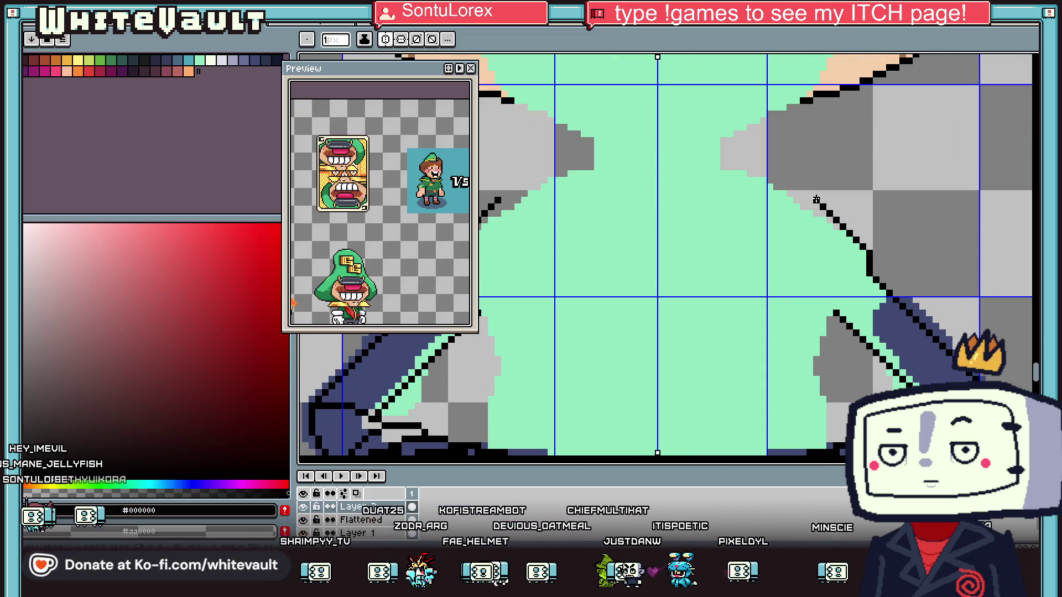
{"action": "left_click_drag", "start_coordinate": [777, 181], "coordinate": [757, 168]}
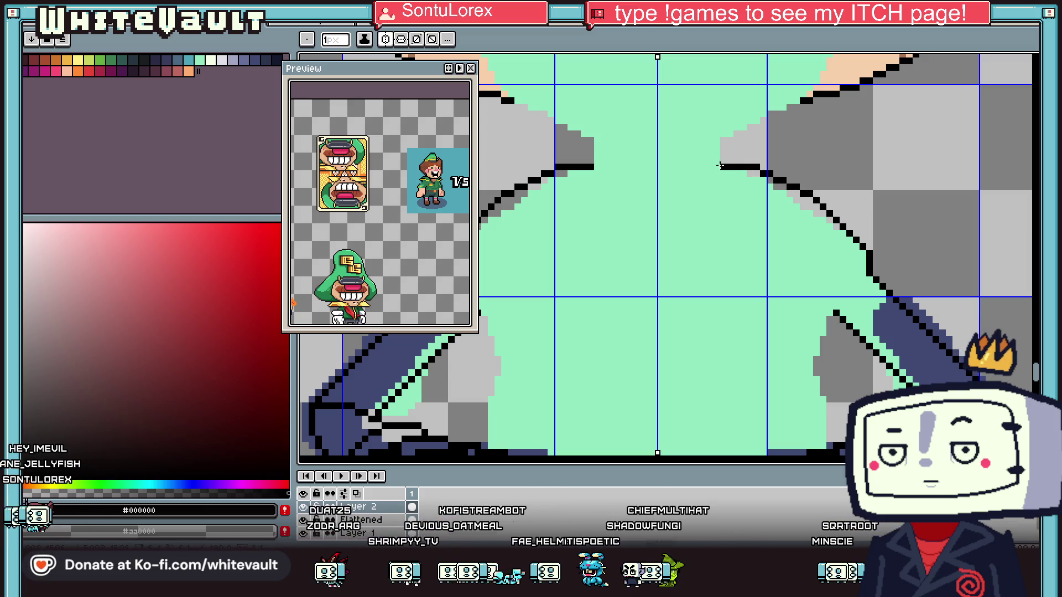
{"action": "scroll", "coordinate": [719, 165], "scroll_direction": "down", "scroll_amount": 4}
{"action": "scroll", "coordinate": [726, 236], "scroll_direction": "up", "scroll_amount": 4}
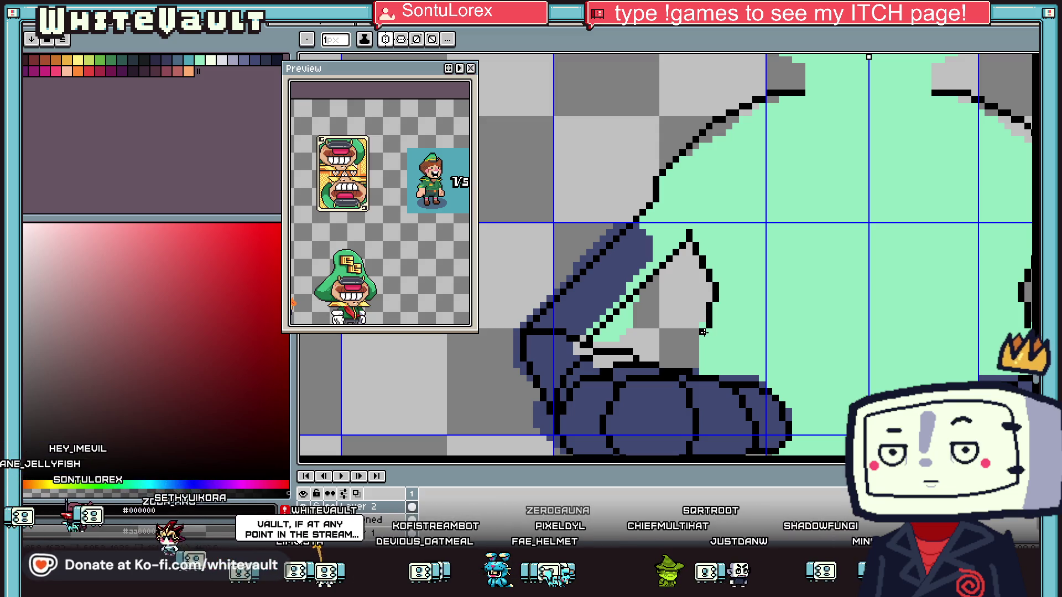
{"action": "scroll", "coordinate": [779, 339], "scroll_direction": "down", "scroll_amount": 3}
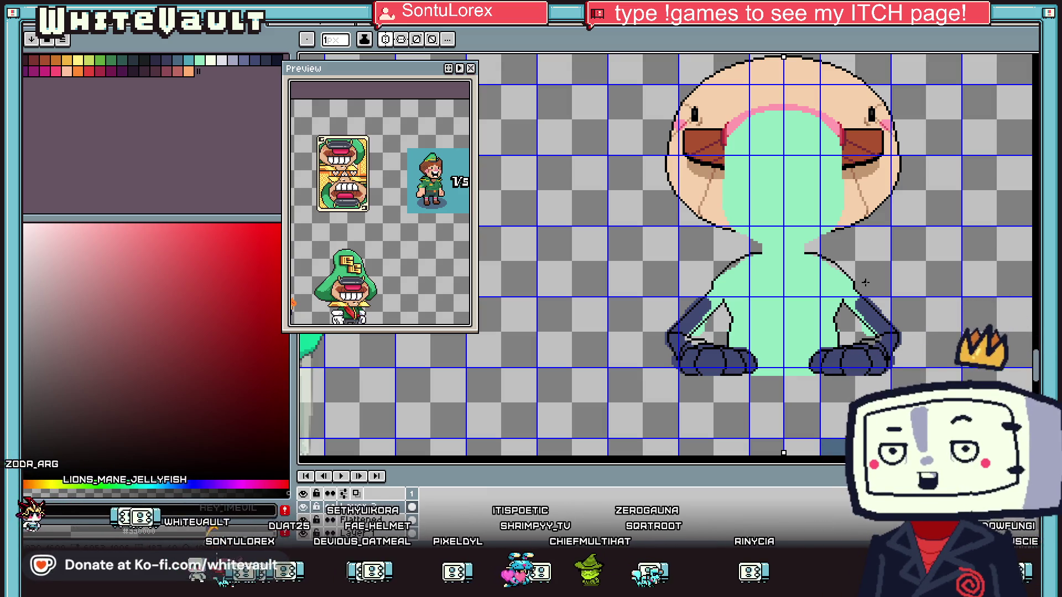
Sample the mint and navy colours and paint a navy pixel on the shoulder edge
{"action": "key", "text": "i"}
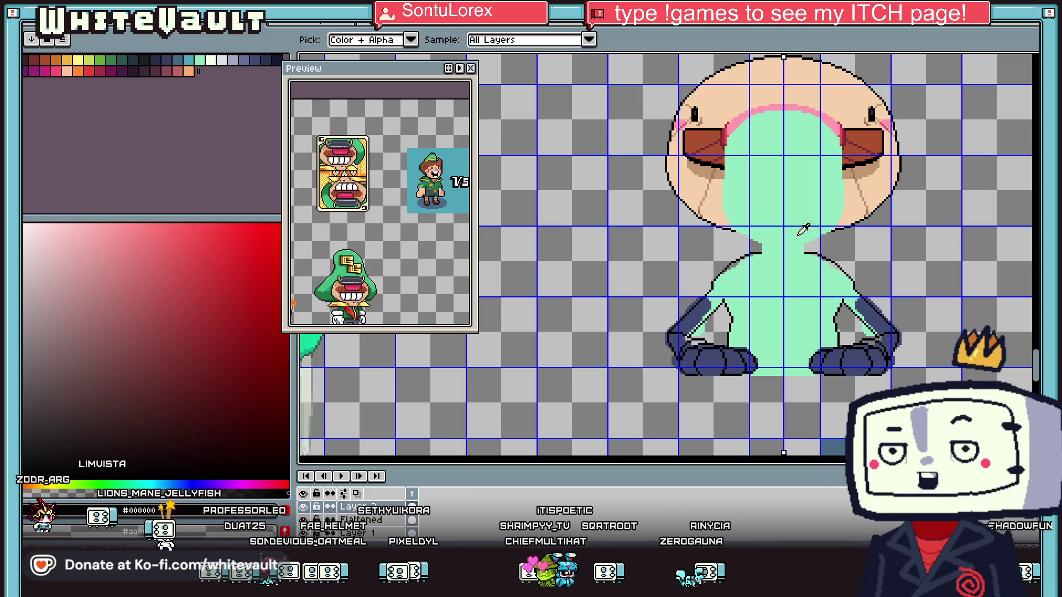
{"action": "scroll", "coordinate": [829, 268], "scroll_direction": "up", "scroll_amount": 2}
{"action": "left_click", "coordinate": [763, 268]}
{"action": "key", "text": "g"}
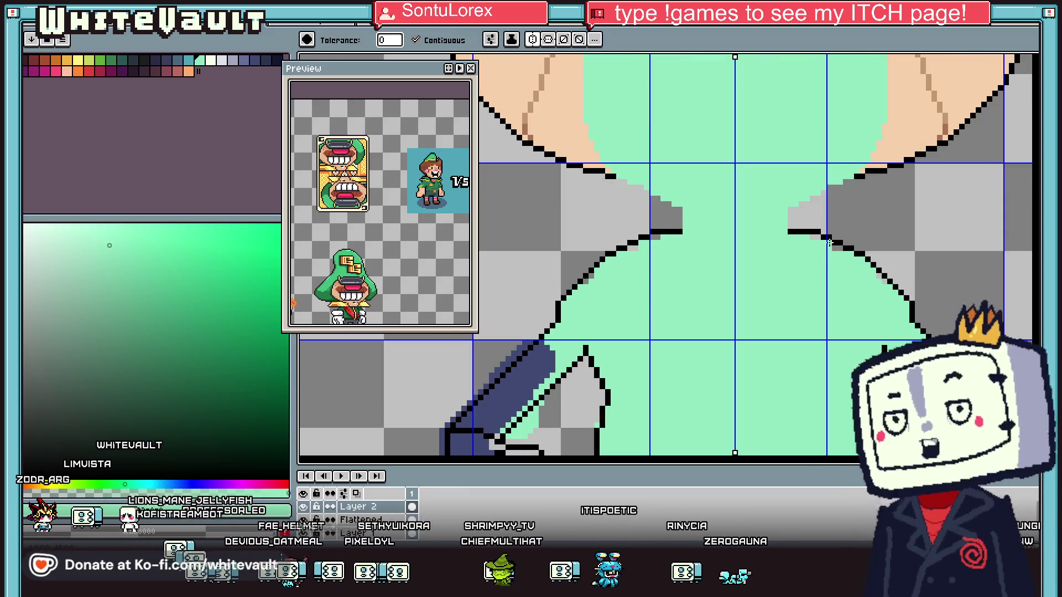
{"action": "key", "text": "i"}
{"action": "key", "text": "b"}
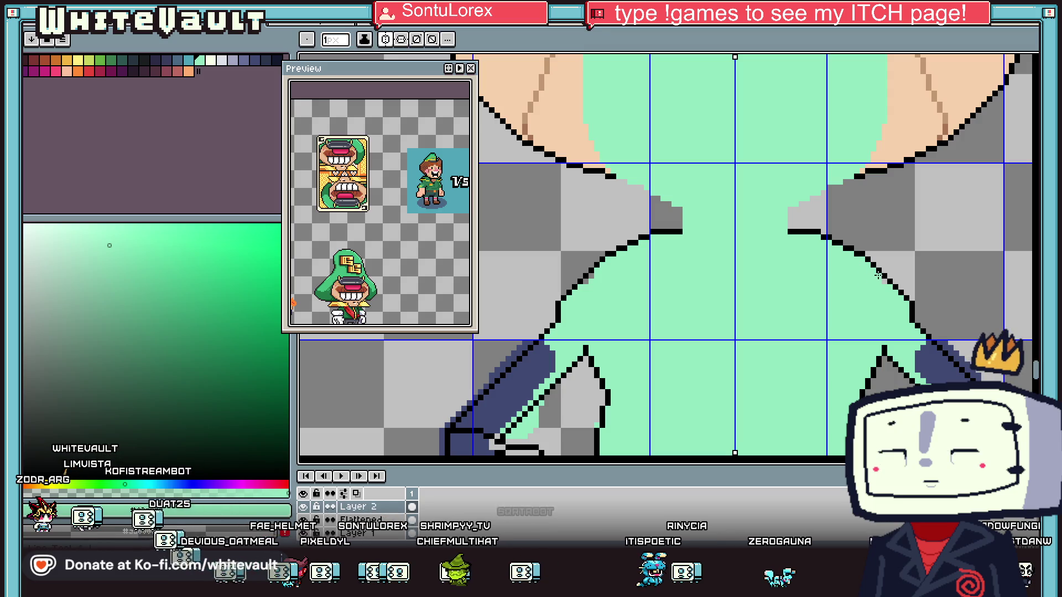
{"action": "key", "text": "i"}
{"action": "scroll", "coordinate": [891, 290], "scroll_direction": "down", "scroll_amount": 2}
{"action": "scroll", "coordinate": [902, 304], "scroll_direction": "up", "scroll_amount": 2}
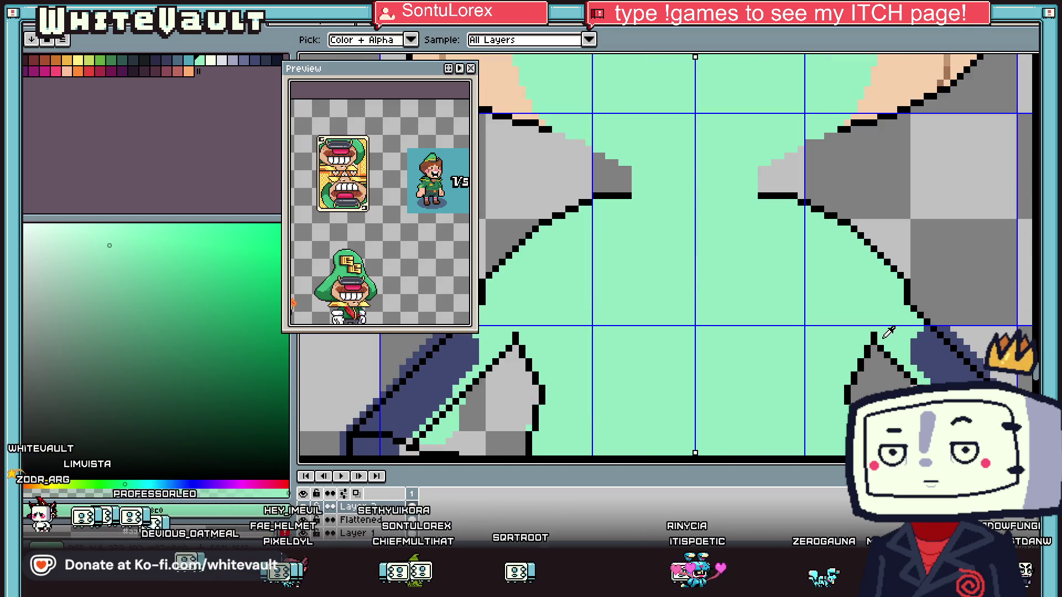
{"action": "scroll", "coordinate": [921, 324], "scroll_direction": "down", "scroll_amount": 2}
{"action": "scroll", "coordinate": [921, 326], "scroll_direction": "up", "scroll_amount": 3}
{"action": "left_click", "coordinate": [919, 335]}
{"action": "key", "text": "g"}
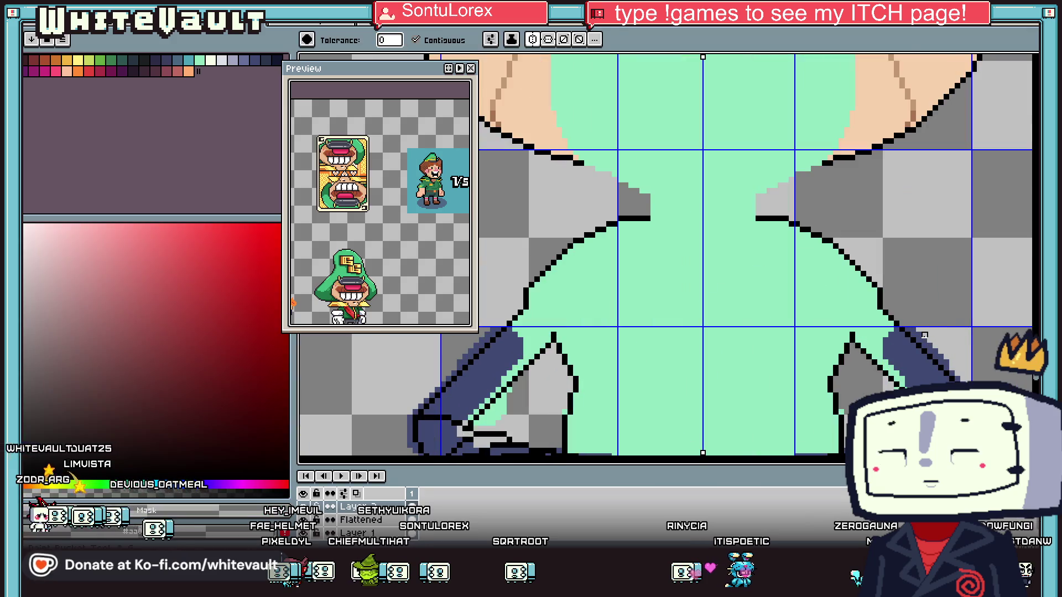
{"action": "scroll", "coordinate": [915, 332], "scroll_direction": "down", "scroll_amount": 3}
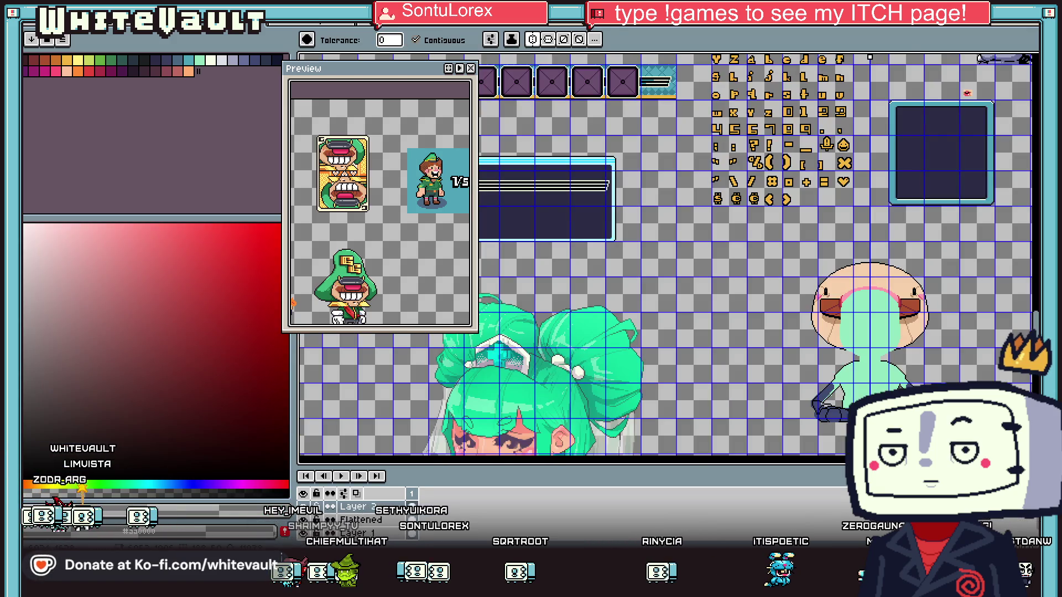
{"action": "scroll", "coordinate": [863, 354], "scroll_direction": "up", "scroll_amount": 3}
{"action": "key", "text": "b"}
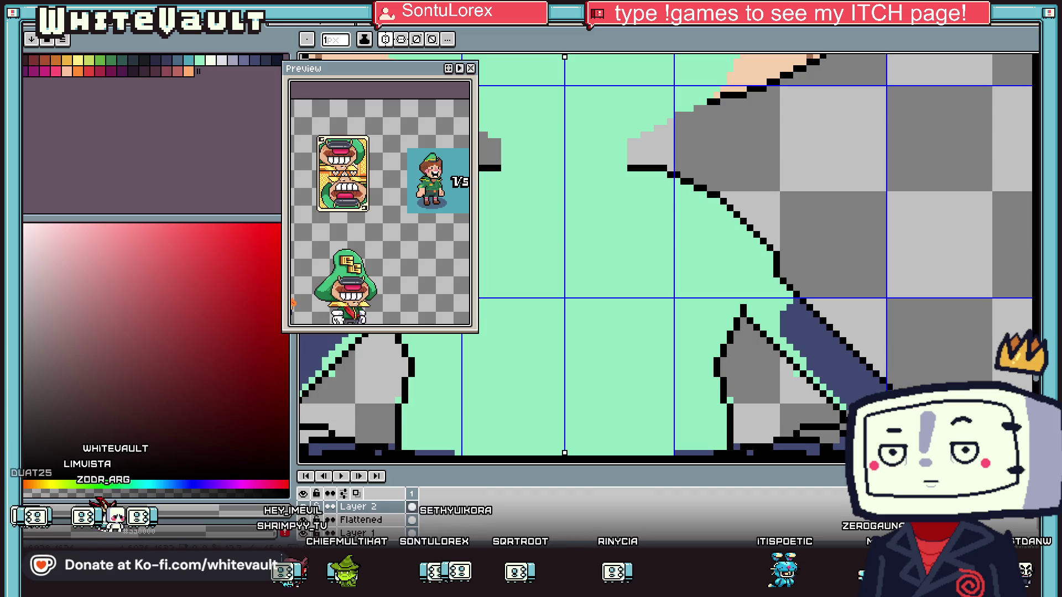
{"action": "scroll", "coordinate": [903, 353], "scroll_direction": "down", "scroll_amount": 2}
{"action": "scroll", "coordinate": [903, 353], "scroll_direction": "up", "scroll_amount": 3}
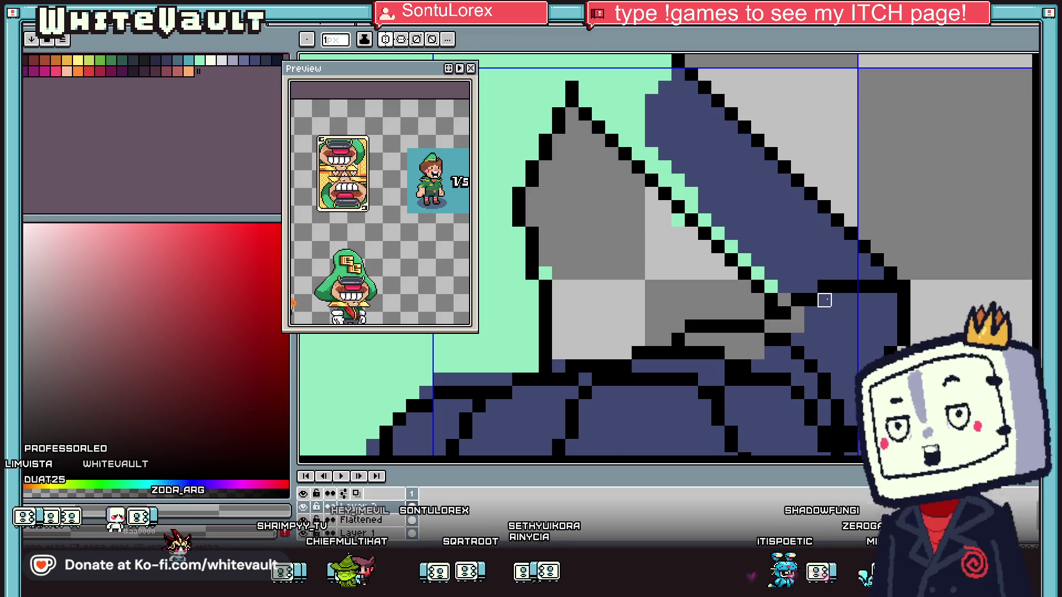
{"action": "left_click", "coordinate": [830, 325], "text": "alt"}
{"action": "left_click", "coordinate": [792, 316]}
Paint navy pixels along the leg outline
{"action": "key", "text": "g"}
{"action": "scroll", "coordinate": [791, 317], "scroll_direction": "down", "scroll_amount": 2}
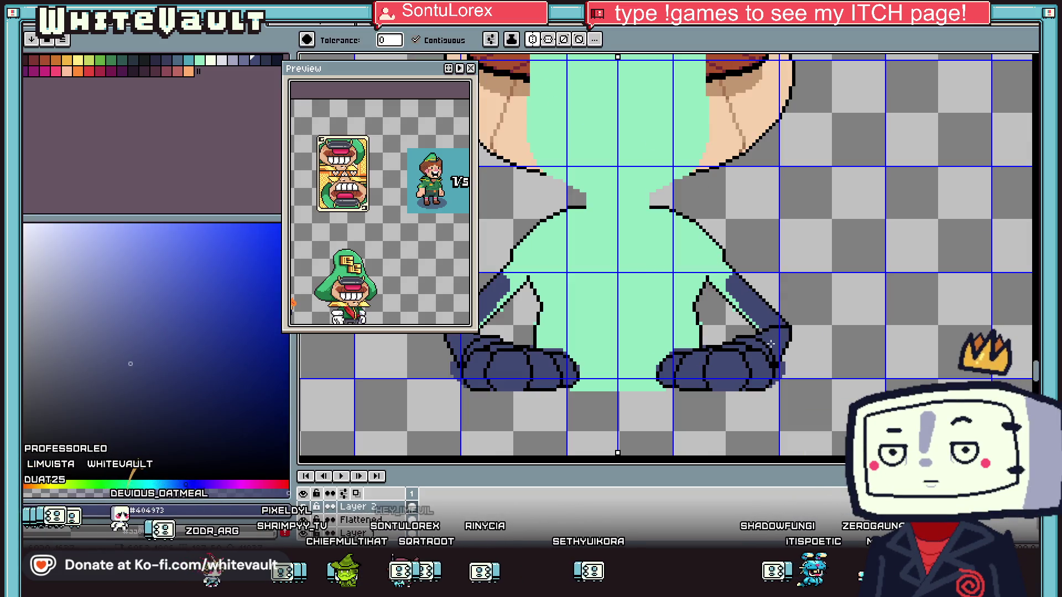
{"action": "scroll", "coordinate": [755, 330], "scroll_direction": "up", "scroll_amount": 2}
{"action": "key", "text": "b"}
{"action": "scroll", "coordinate": [756, 331], "scroll_direction": "down", "scroll_amount": 2}
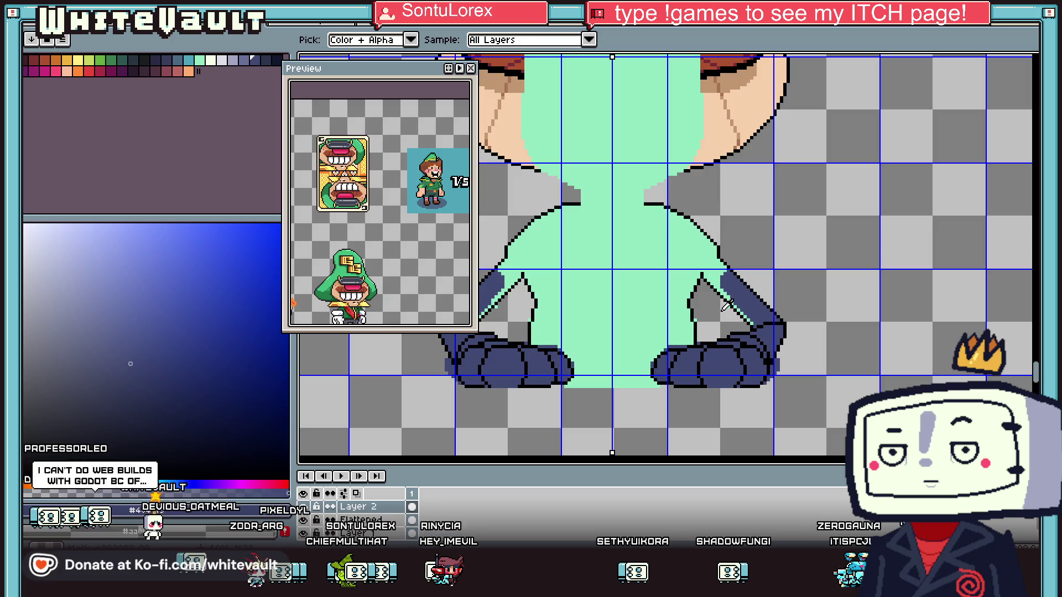
{"action": "scroll", "coordinate": [674, 336], "scroll_direction": "up", "scroll_amount": 2}
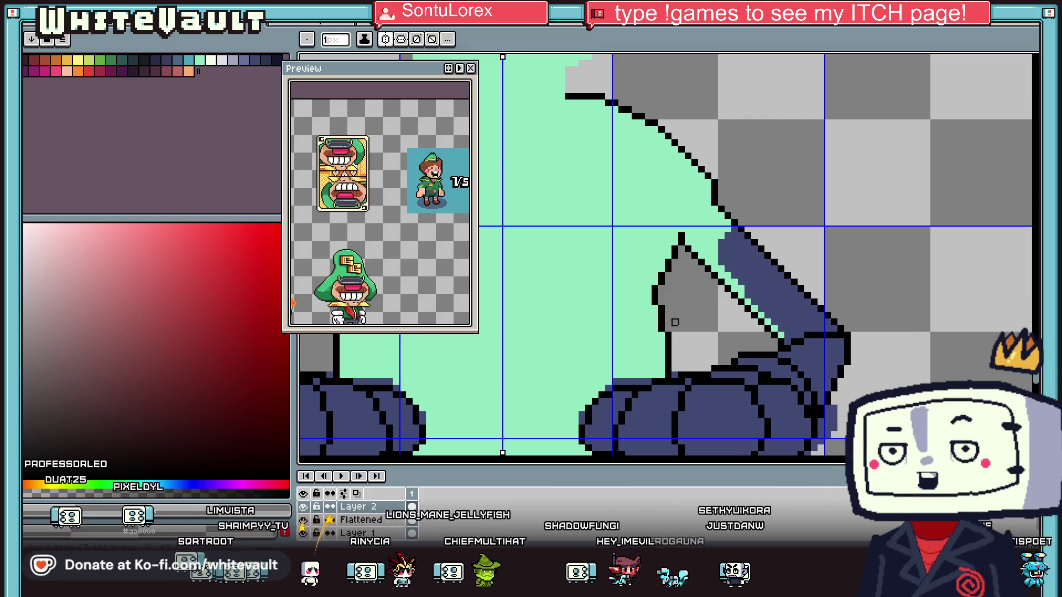
{"action": "key", "text": "i"}
{"action": "scroll", "coordinate": [756, 244], "scroll_direction": "down", "scroll_amount": 5}
{"action": "scroll", "coordinate": [756, 244], "scroll_direction": "up", "scroll_amount": 5}
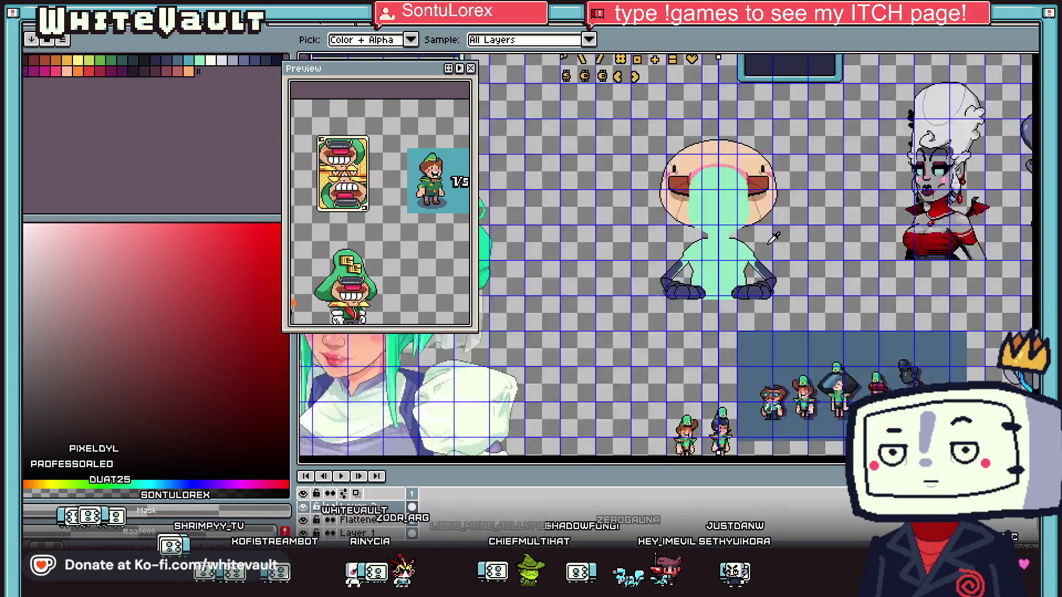
{"action": "left_click", "coordinate": [719, 234]}
{"action": "key", "text": "b"}
{"action": "scroll", "coordinate": [719, 235], "scroll_direction": "up", "scroll_amount": 1}
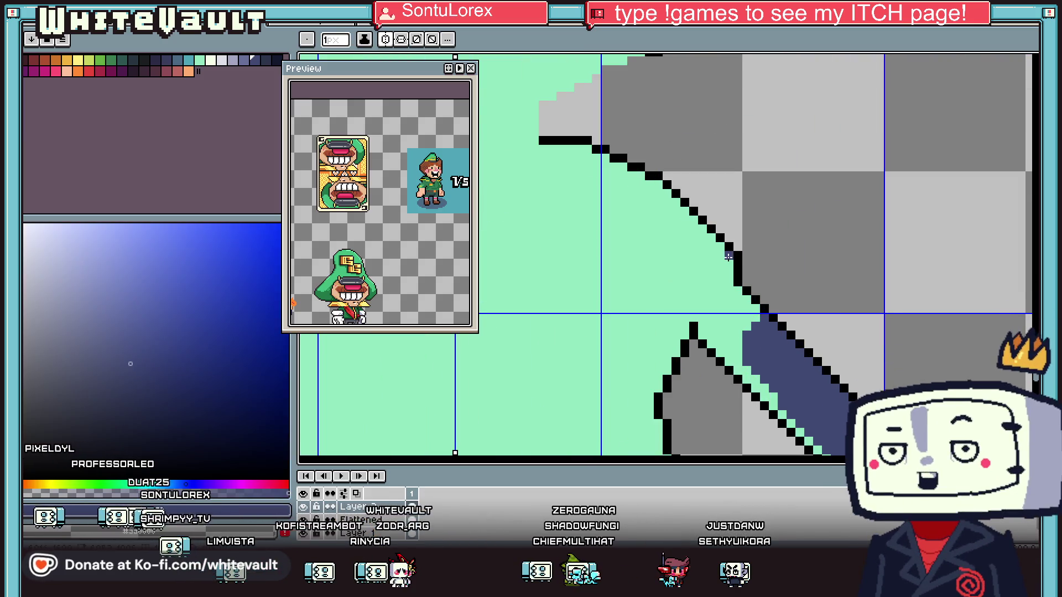
{"action": "scroll", "coordinate": [727, 267], "scroll_direction": "up", "scroll_amount": 1}
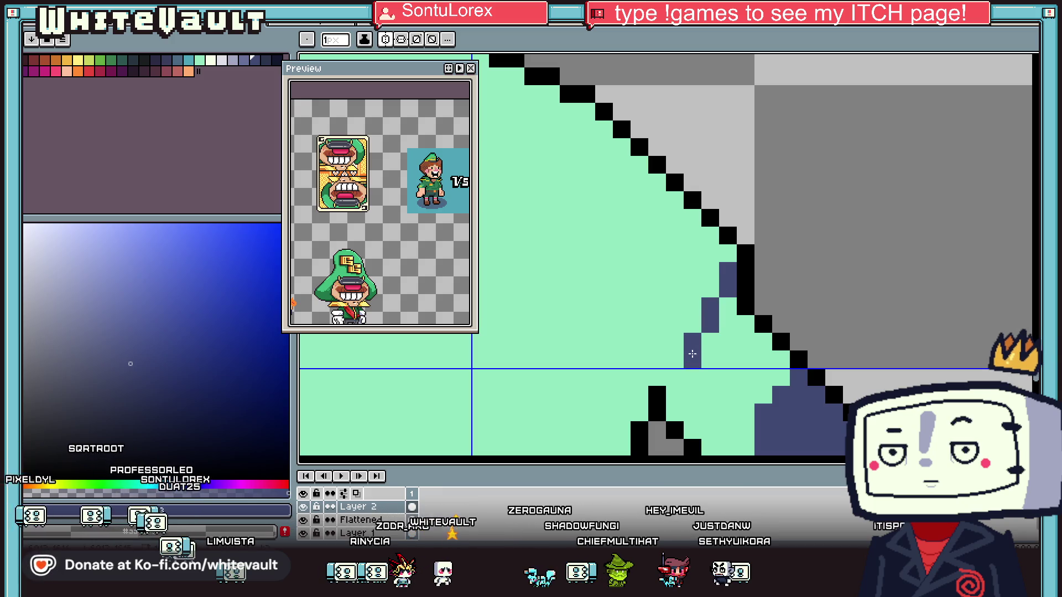
{"action": "left_click_drag", "start_coordinate": [675, 400], "coordinate": [736, 301]}
{"action": "scroll", "coordinate": [735, 301], "scroll_direction": "down", "scroll_amount": 7}
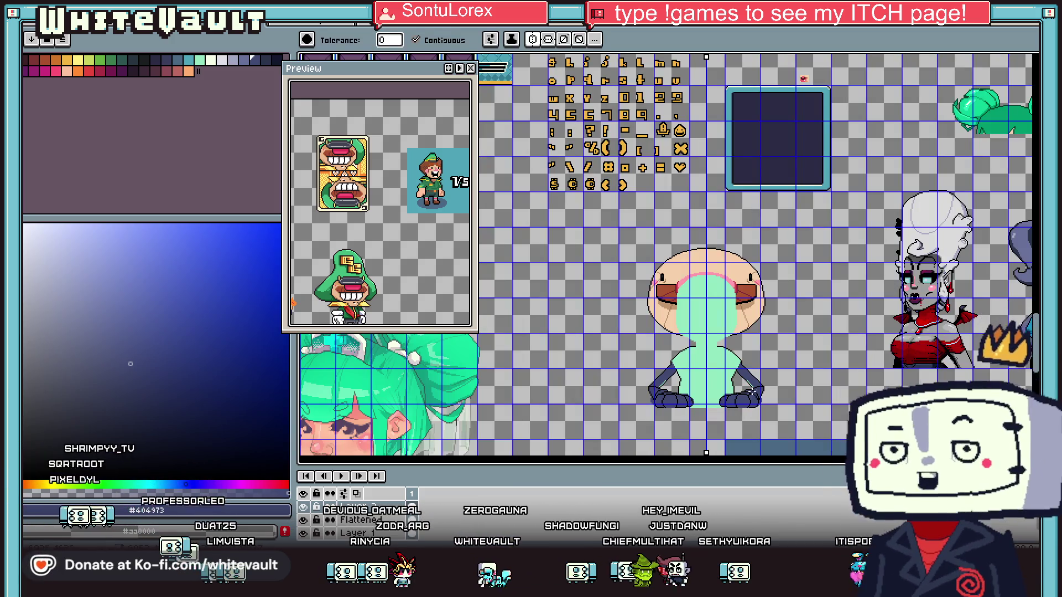
{"action": "scroll", "coordinate": [757, 343], "scroll_direction": "up", "scroll_amount": 6}
Add two darker blue-grey shading strokes along the leg
{"action": "key", "text": "i"}
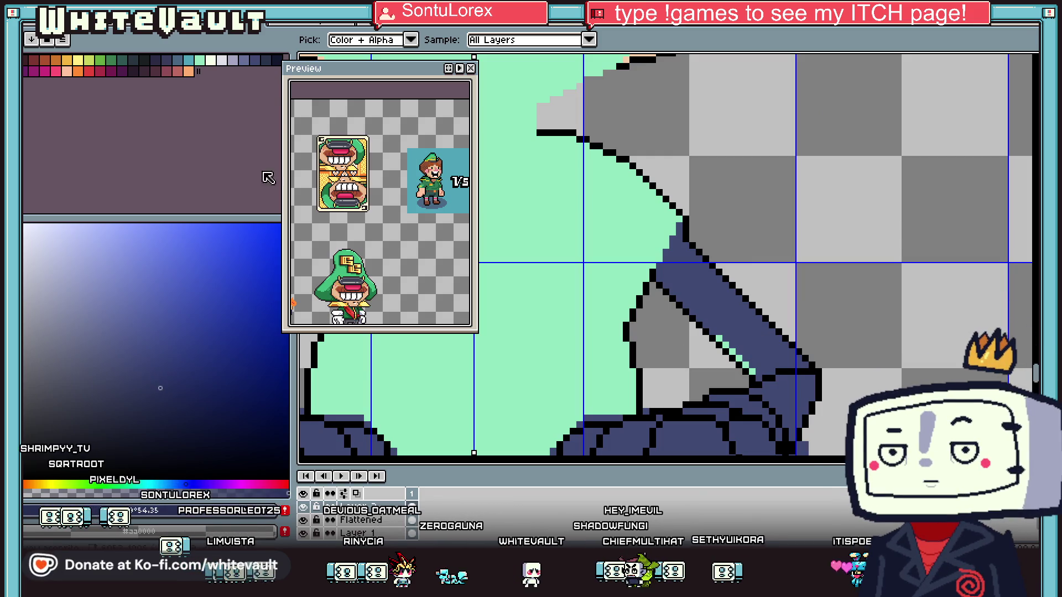
{"action": "left_click", "coordinate": [669, 298], "text": "alt"}
{"action": "scroll", "coordinate": [657, 278], "scroll_direction": "up", "scroll_amount": 2}
{"action": "left_click_drag", "start_coordinate": [667, 283], "coordinate": [764, 380]}
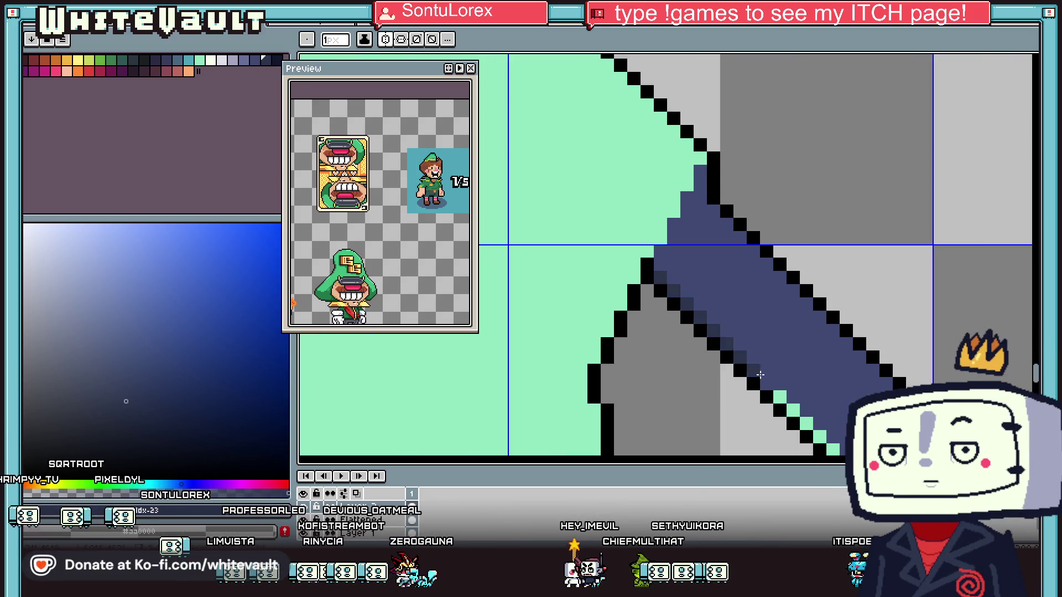
{"action": "scroll", "coordinate": [764, 380], "scroll_direction": "up", "scroll_amount": 2}
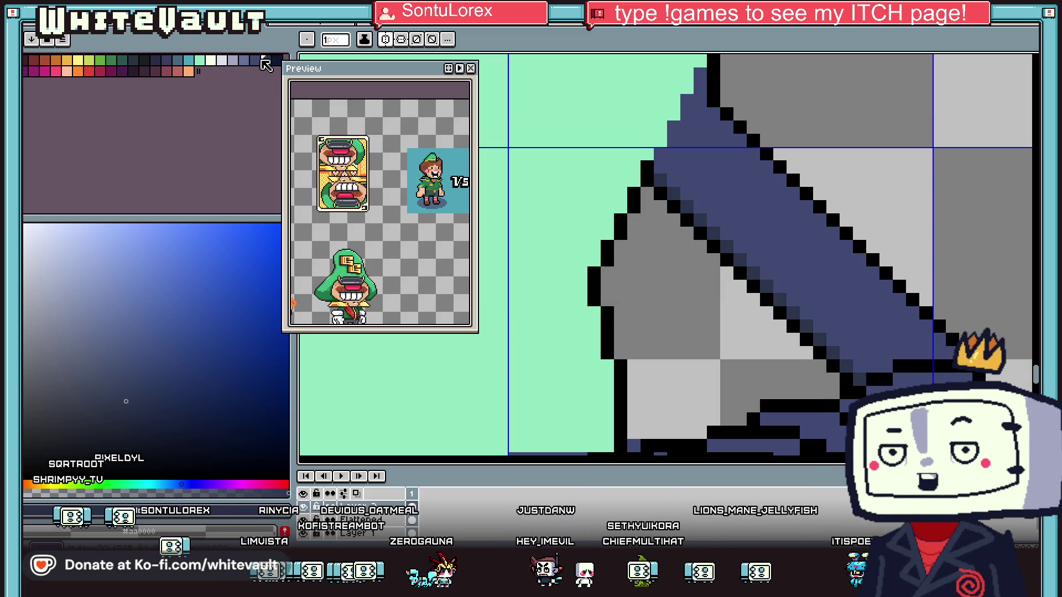
{"action": "left_click", "coordinate": [751, 271], "text": "alt"}
{"action": "left_click_drag", "start_coordinate": [724, 244], "coordinate": [800, 306]}
{"action": "scroll", "coordinate": [800, 306], "scroll_direction": "down", "scroll_amount": 4}
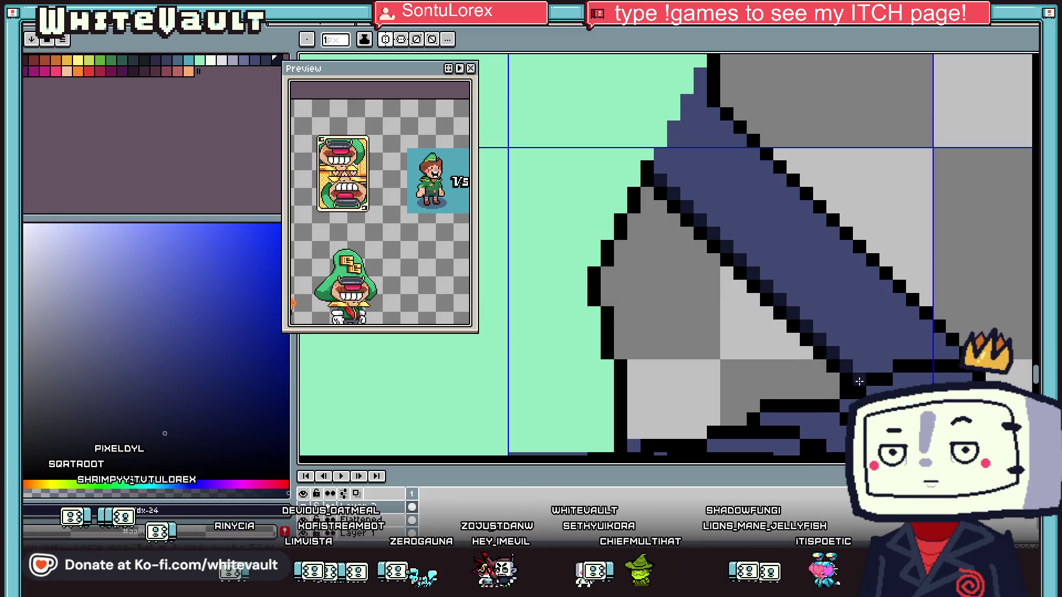
{"action": "scroll", "coordinate": [912, 305], "scroll_direction": "up", "scroll_amount": 1}
{"action": "scroll", "coordinate": [913, 332], "scroll_direction": "up", "scroll_amount": 3}
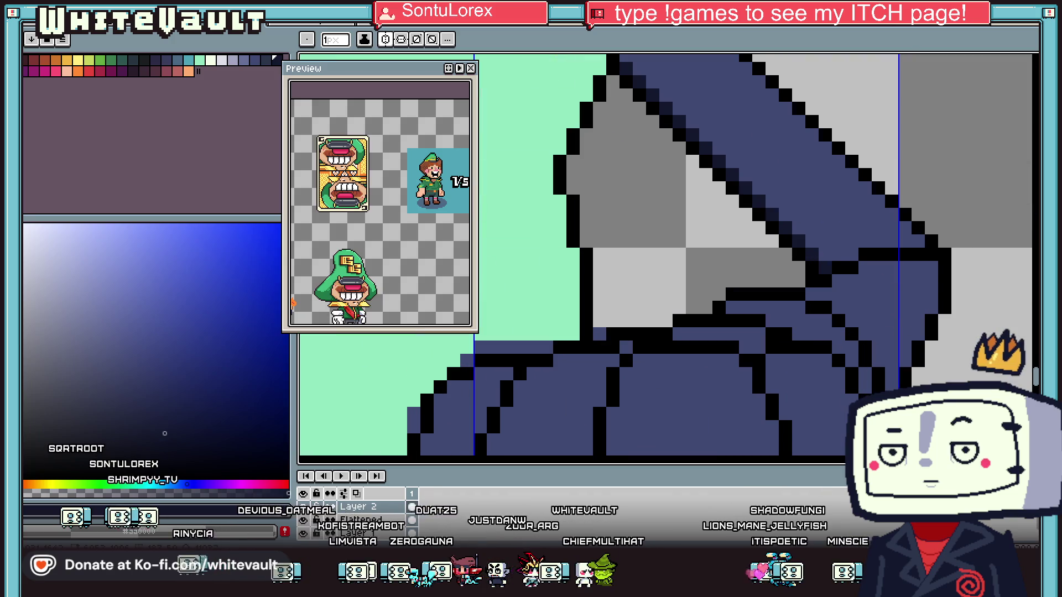
Sample a pale off-white colour from the canvas for the shoes
{"action": "key", "text": "g"}
{"action": "scroll", "coordinate": [912, 332], "scroll_direction": "down", "scroll_amount": 5}
{"action": "scroll", "coordinate": [912, 331], "scroll_direction": "up", "scroll_amount": 5}
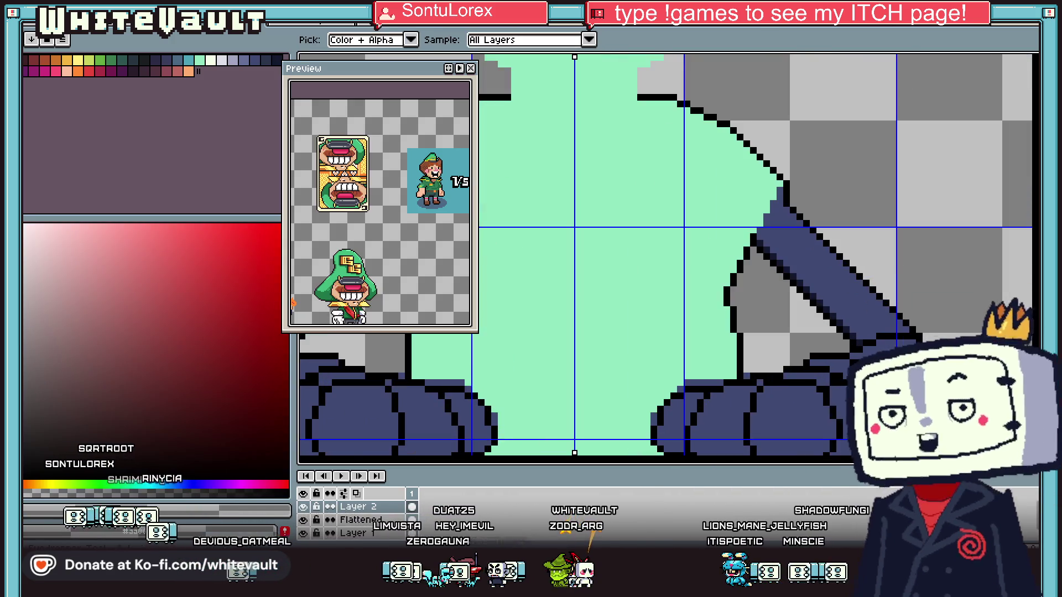
{"action": "left_click", "coordinate": [874, 324], "text": "alt"}
{"action": "key", "text": "b"}
{"action": "key", "text": "alt"}
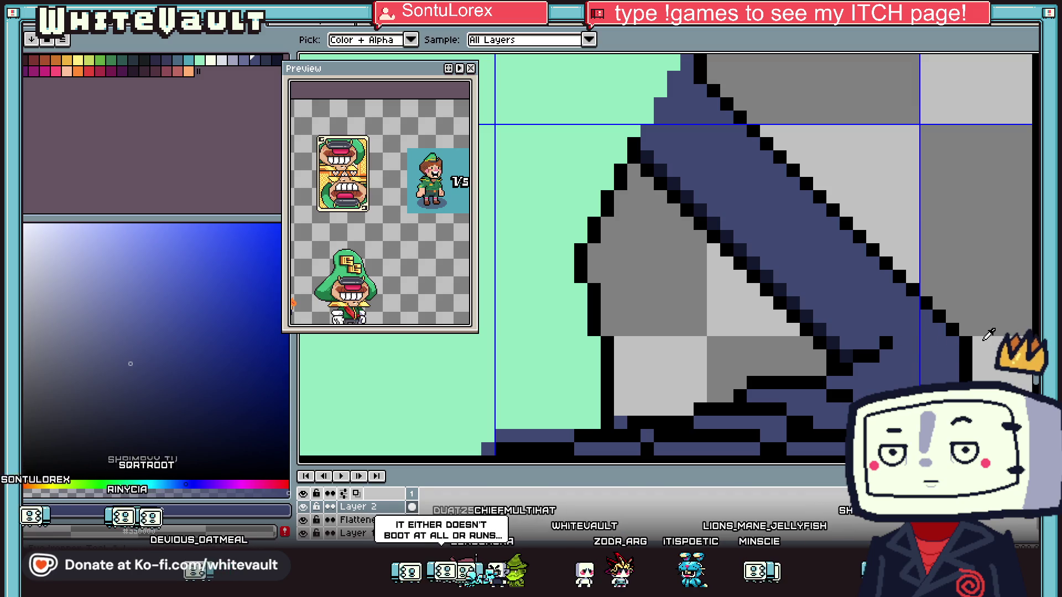
{"action": "scroll", "coordinate": [982, 339], "scroll_direction": "down", "scroll_amount": 5}
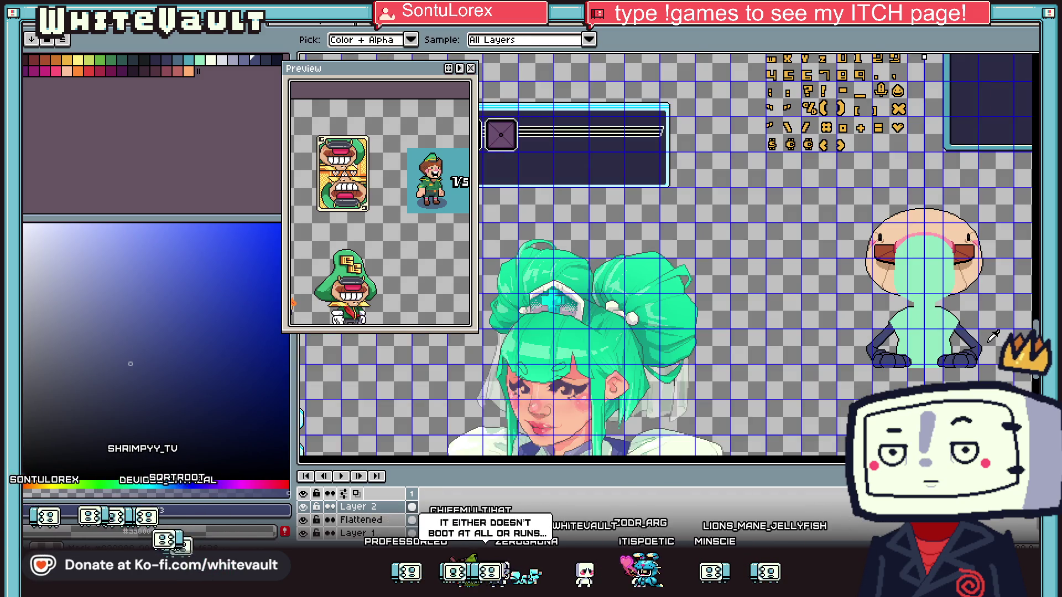
{"action": "left_click", "coordinate": [701, 450], "text": "alt"}
Fill all four shoe segments with the off-white colour
{"action": "scroll", "coordinate": [965, 360], "scroll_direction": "up", "scroll_amount": 3}
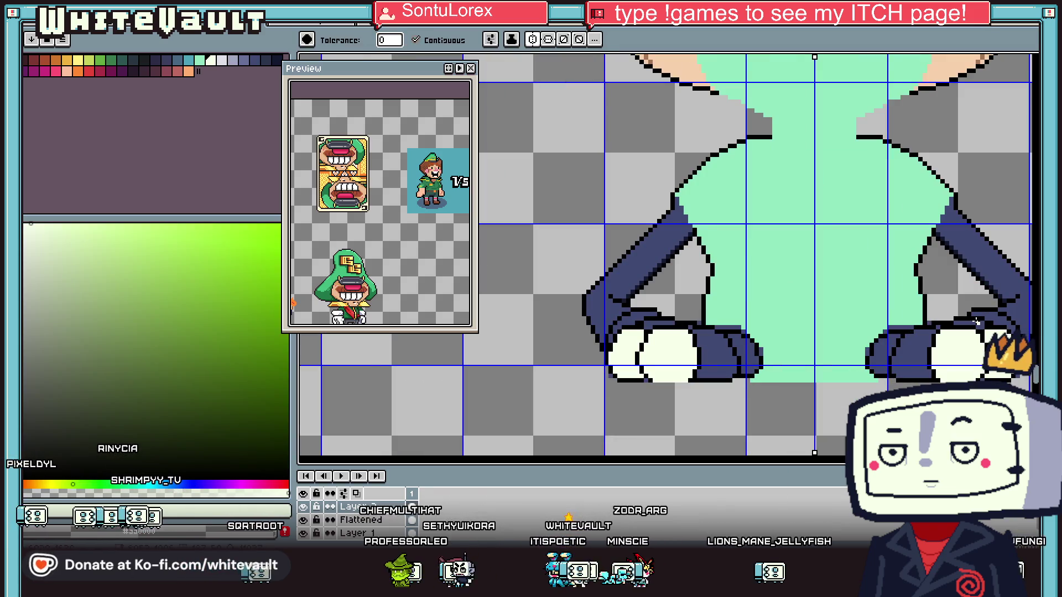
{"action": "left_click", "coordinate": [910, 353]}
{"action": "left_click", "coordinate": [713, 354]}
{"action": "left_click", "coordinate": [744, 357]}
{"action": "left_click", "coordinate": [903, 332], "text": "alt"}
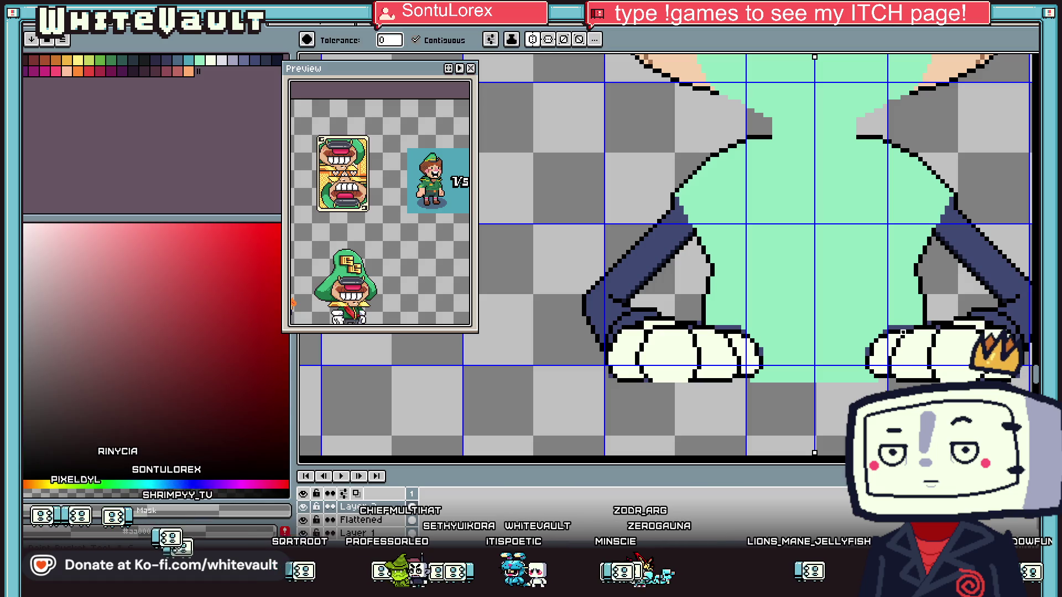
Pick up the black outline colour with the Pencil ready
{"action": "scroll", "coordinate": [902, 332], "scroll_direction": "up", "scroll_amount": 2}
{"action": "left_click", "coordinate": [844, 348], "text": "alt"}
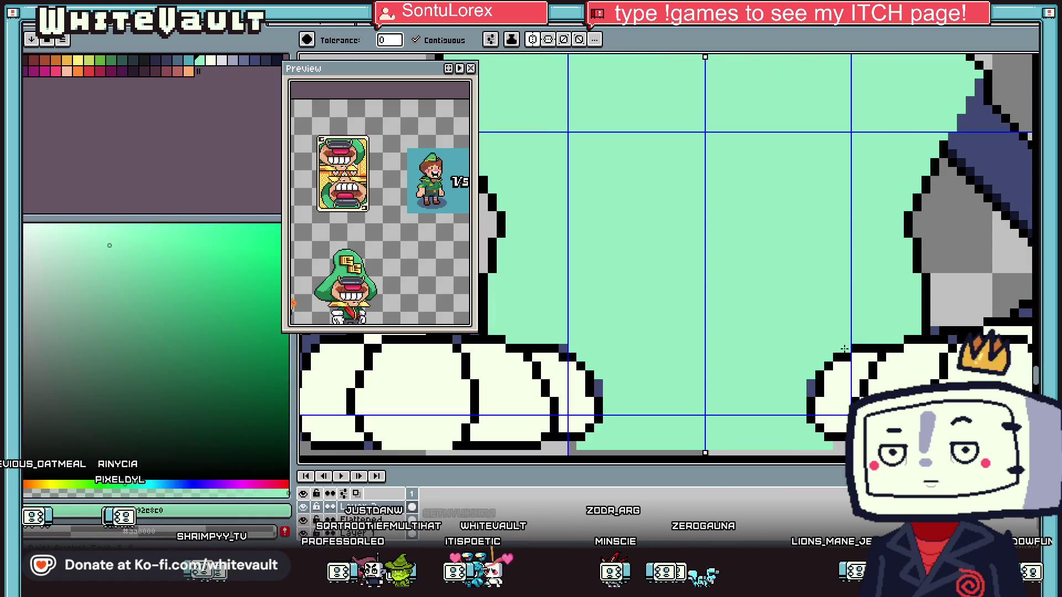
{"action": "key", "text": "b"}
{"action": "left_click", "coordinate": [926, 330], "text": "alt"}
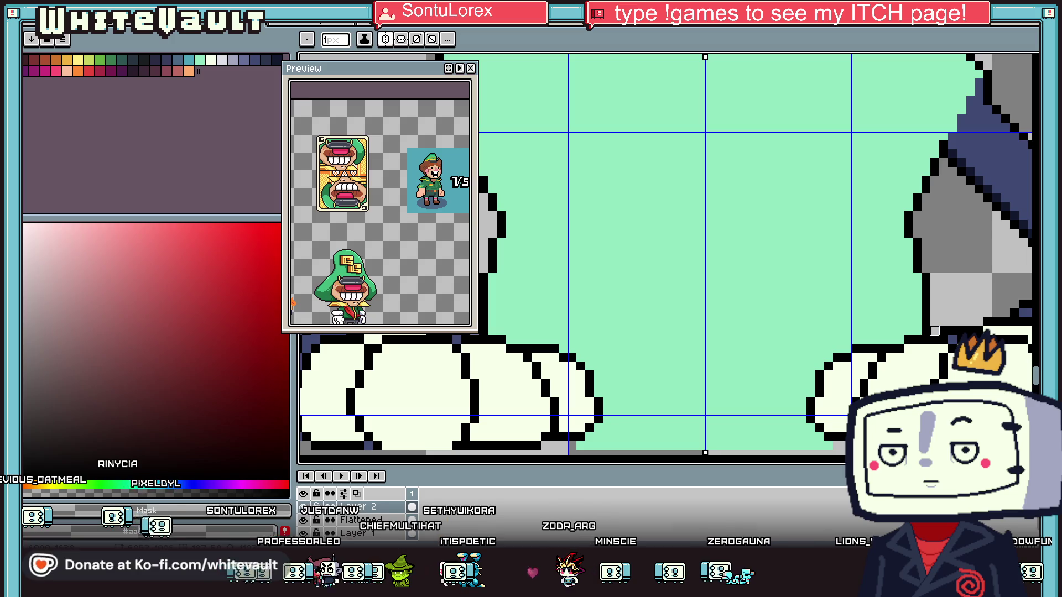
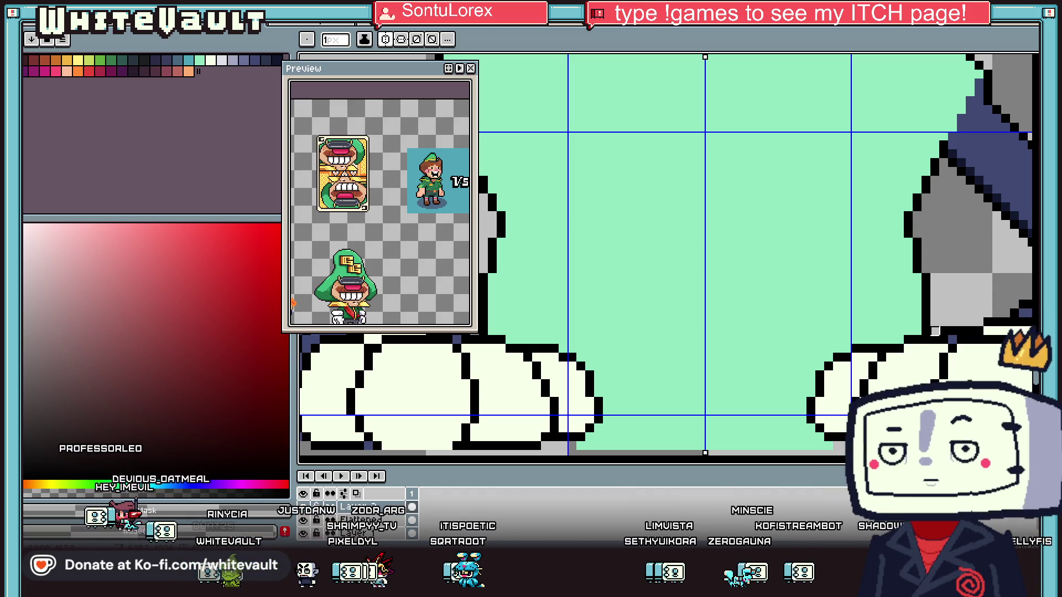
Pick a lavender palette colour and draw a shadow strip under the glove
{"action": "key", "text": "i"}
{"action": "scroll", "coordinate": [794, 308], "scroll_direction": "down", "scroll_amount": 3}
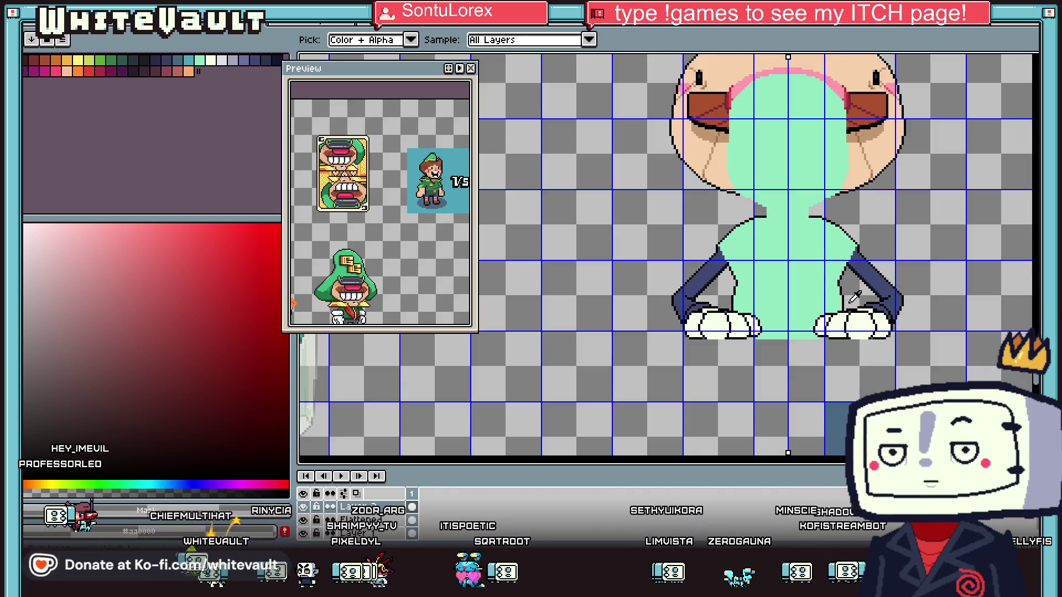
{"action": "scroll", "coordinate": [859, 301], "scroll_direction": "up", "scroll_amount": 2}
{"action": "left_click", "coordinate": [850, 309]}
{"action": "key", "text": "b"}
{"action": "scroll", "coordinate": [841, 317], "scroll_direction": "up", "scroll_amount": 2}
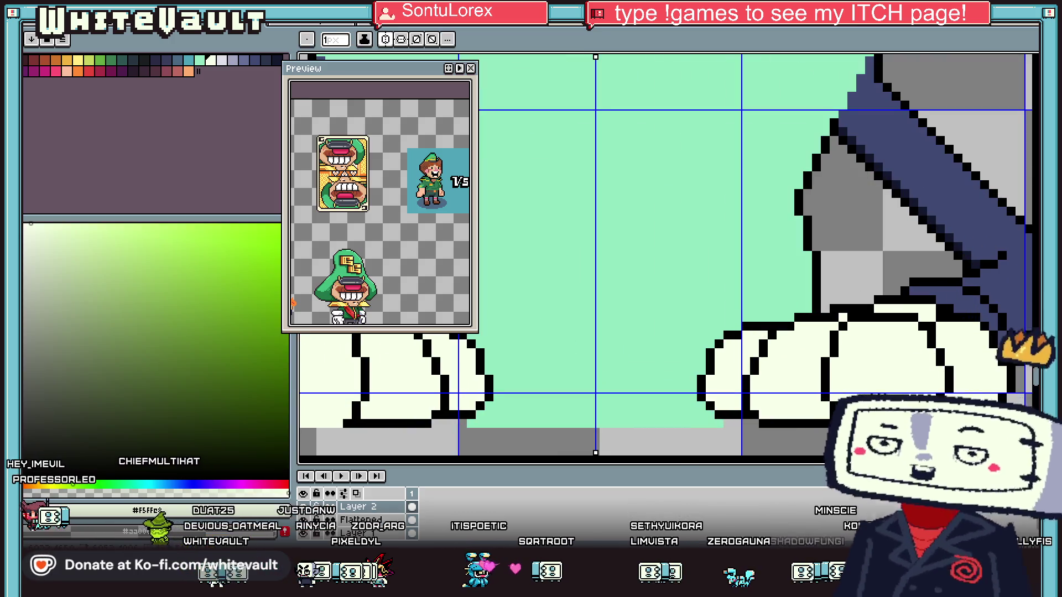
{"action": "key", "text": "i"}
{"action": "left_click", "coordinate": [232, 60]}
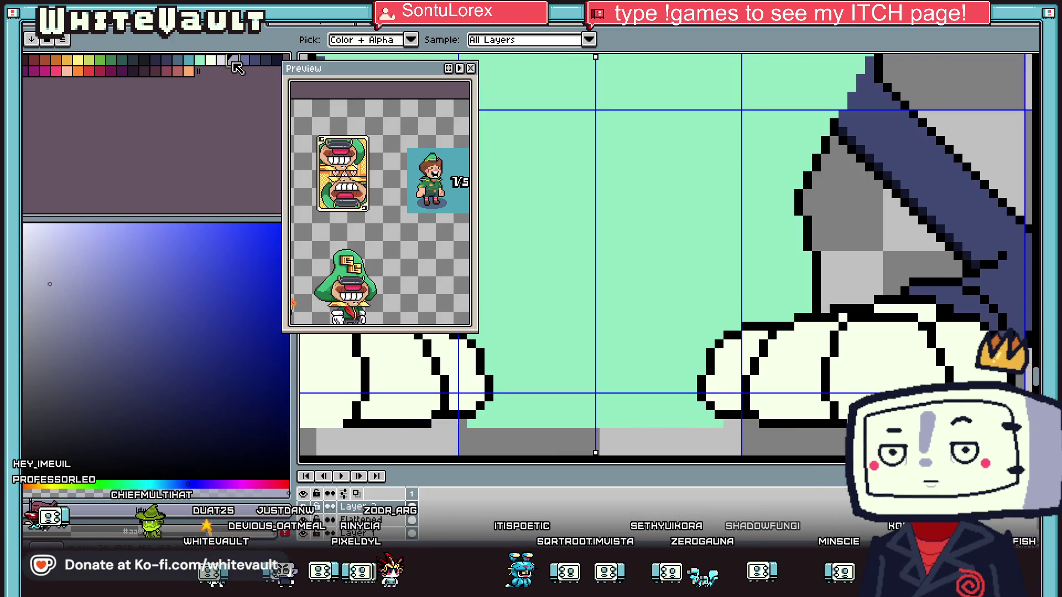
{"action": "key", "text": "b"}
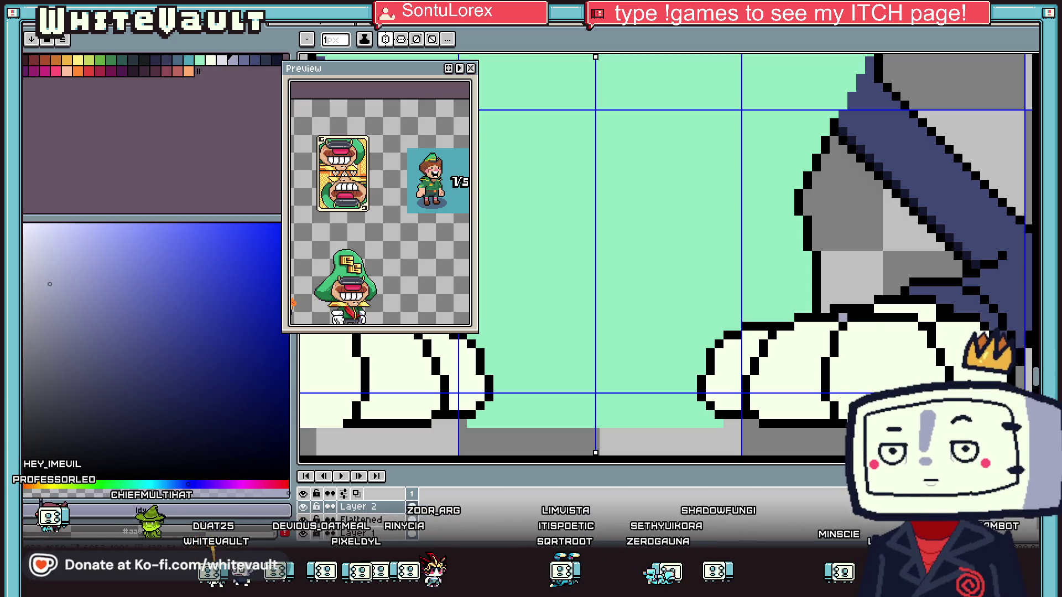
{"action": "left_click_drag", "start_coordinate": [766, 416], "coordinate": [806, 416]}
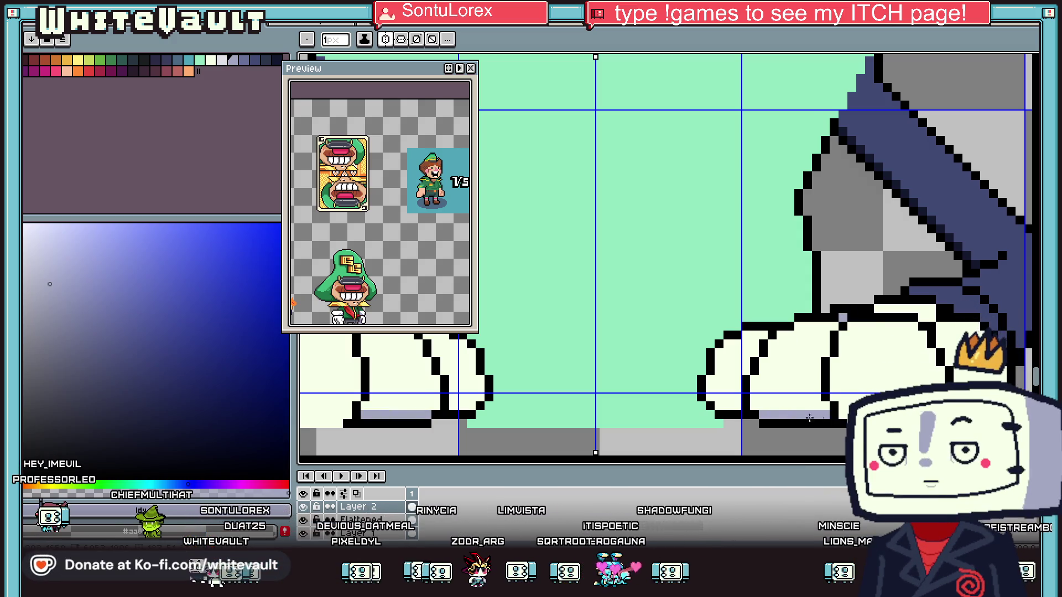
Turn a glove pixel lavender and extend the shadow along the glove's bottom edge
{"action": "scroll", "coordinate": [754, 414], "scroll_direction": "up", "scroll_amount": 1}
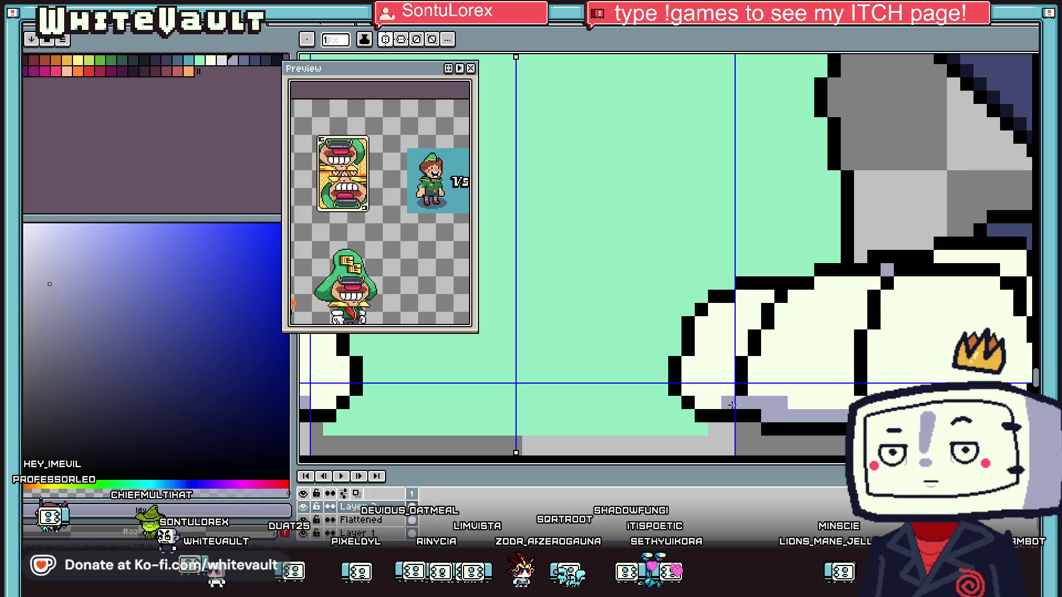
{"action": "left_click", "coordinate": [688, 390]}
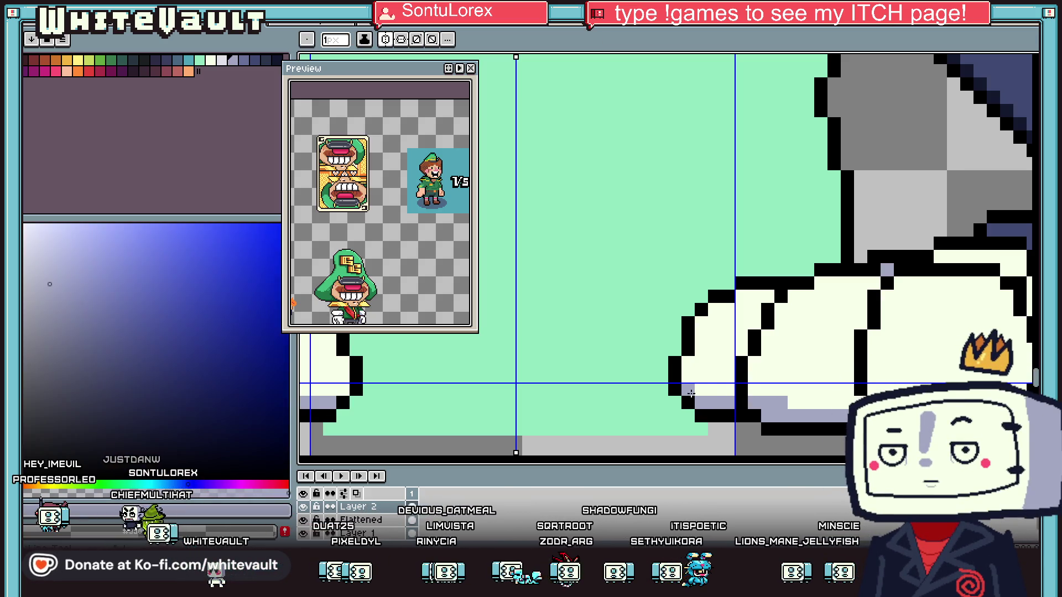
{"action": "scroll", "coordinate": [730, 393], "scroll_direction": "down", "scroll_amount": 3}
{"action": "scroll", "coordinate": [821, 387], "scroll_direction": "up", "scroll_amount": 3}
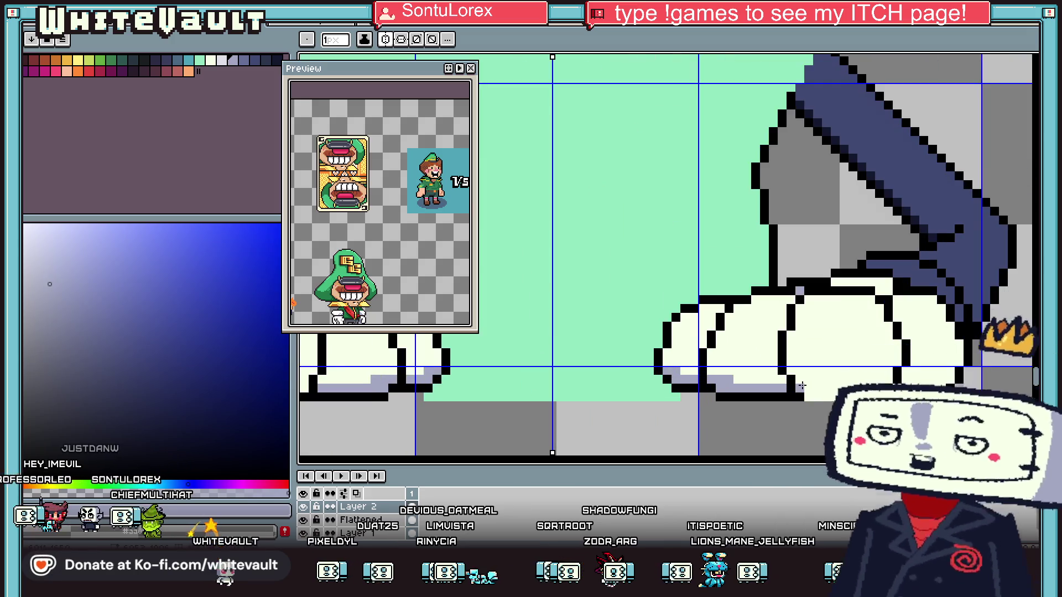
{"action": "left_click_drag", "start_coordinate": [822, 386], "coordinate": [885, 387]}
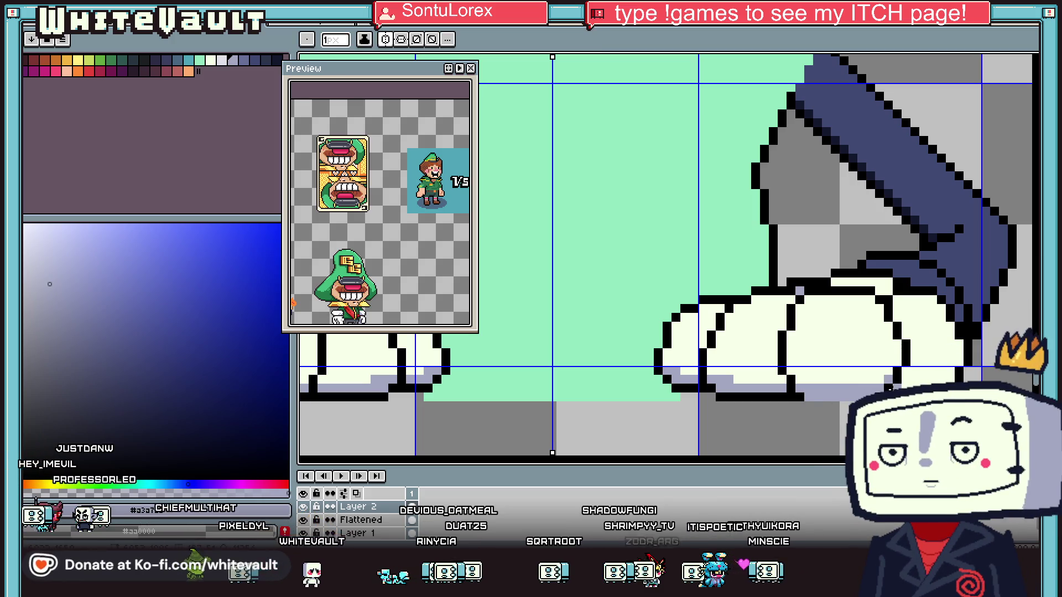
{"action": "scroll", "coordinate": [965, 379], "scroll_direction": "down", "scroll_amount": 2}
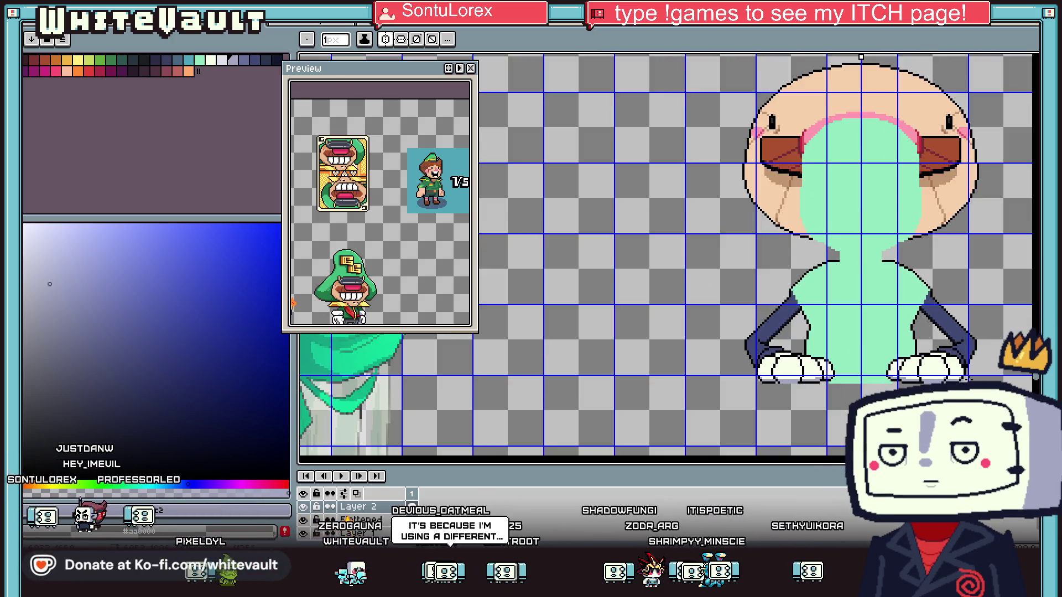
{"action": "scroll", "coordinate": [965, 380], "scroll_direction": "down", "scroll_amount": 2}
{"action": "scroll", "coordinate": [884, 381], "scroll_direction": "up", "scroll_amount": 5}
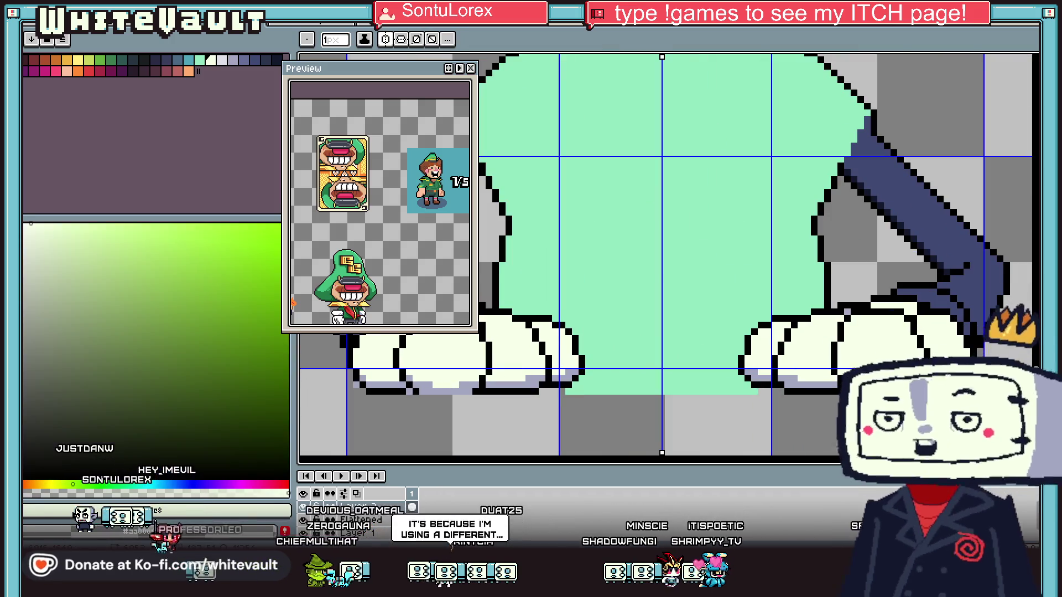
{"action": "scroll", "coordinate": [883, 378], "scroll_direction": "down", "scroll_amount": 3}
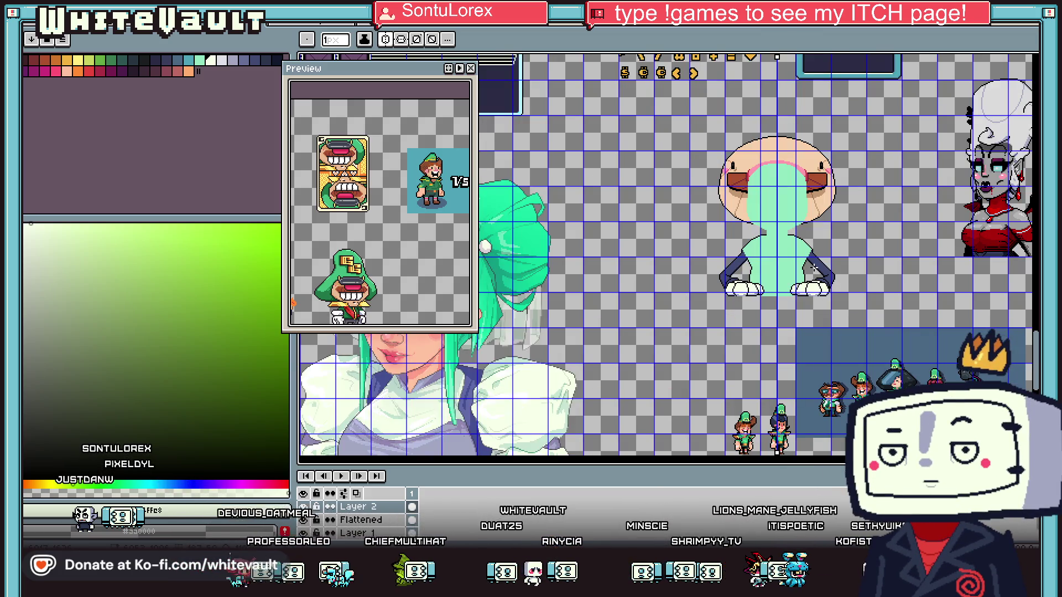
{"action": "scroll", "coordinate": [790, 285], "scroll_direction": "up", "scroll_amount": 3}
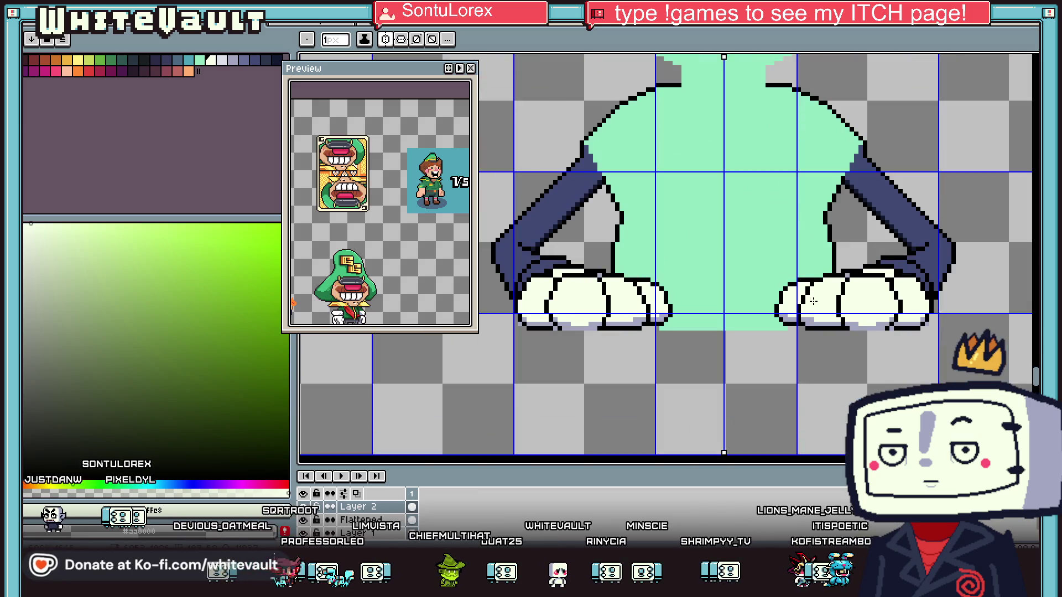
{"action": "scroll", "coordinate": [854, 326], "scroll_direction": "up", "scroll_amount": 1}
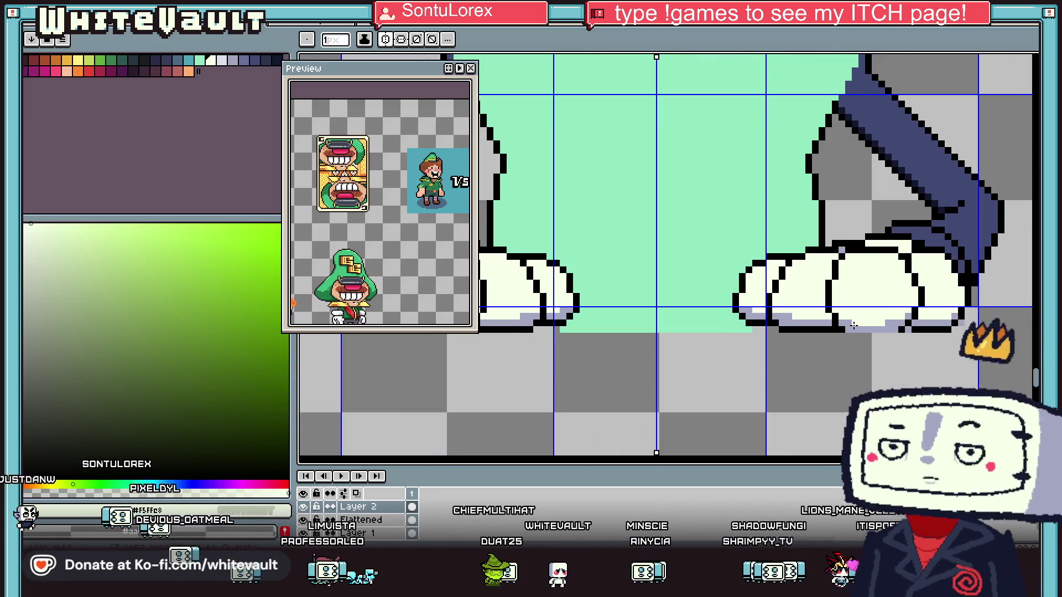
Match the palette selection to the glove's lavender shadow colour
{"action": "key", "text": "i"}
{"action": "scroll", "coordinate": [866, 329], "scroll_direction": "up", "scroll_amount": 1}
{"action": "left_click", "coordinate": [634, 287]}
{"action": "left_click", "coordinate": [245, 61]}
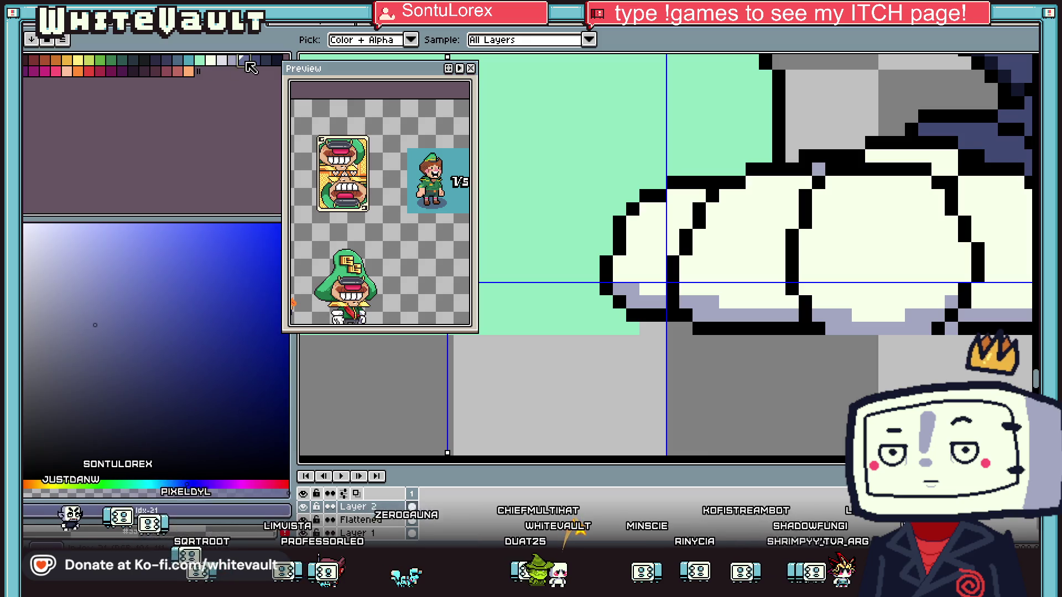
{"action": "key", "text": "b"}
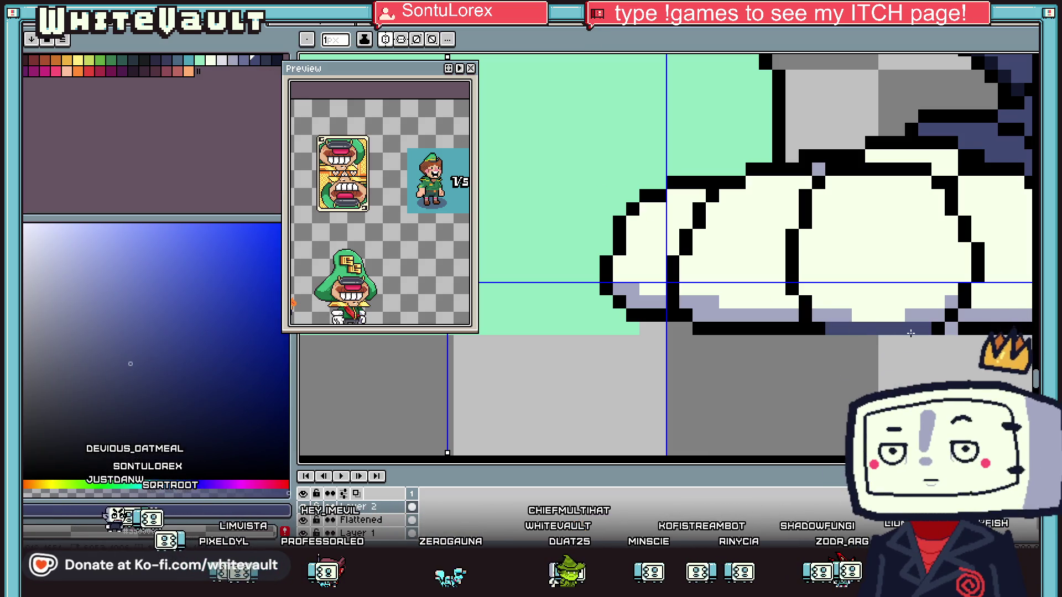
Pick up black from the glove outline
{"action": "key", "text": "i"}
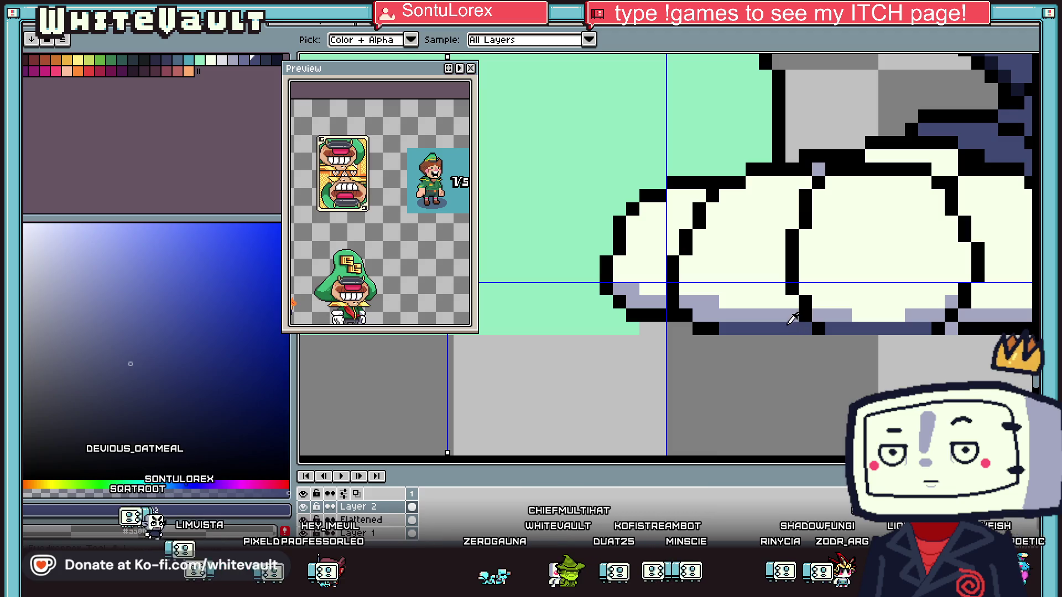
{"action": "scroll", "coordinate": [802, 328], "scroll_direction": "down", "scroll_amount": 5}
{"action": "scroll", "coordinate": [850, 319], "scroll_direction": "up", "scroll_amount": 3}
{"action": "scroll", "coordinate": [851, 311], "scroll_direction": "up", "scroll_amount": 2}
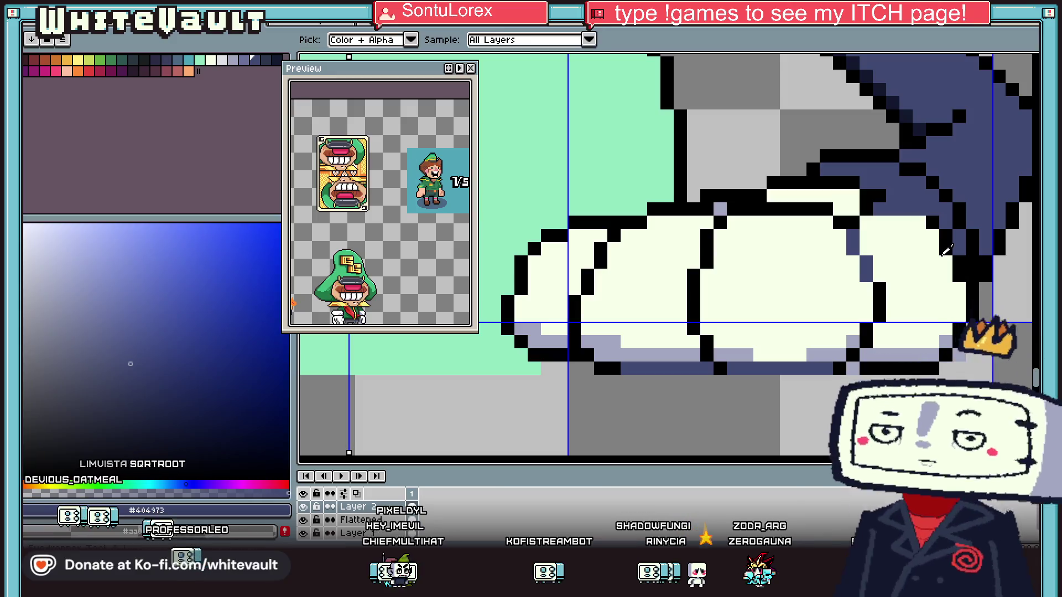
{"action": "left_click", "coordinate": [971, 312]}
{"action": "key", "text": "b"}
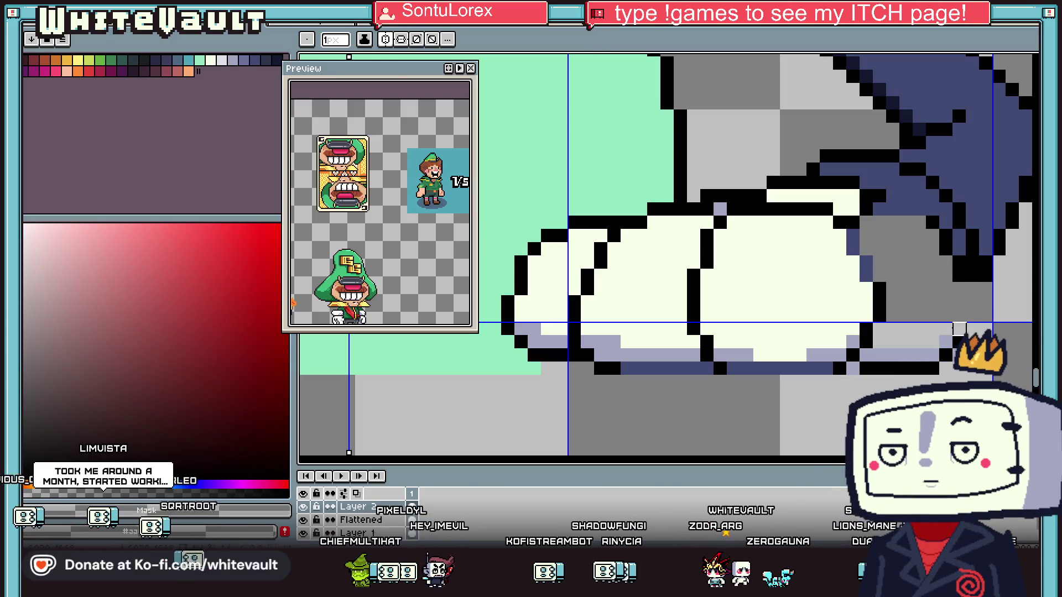
{"action": "left_click", "coordinate": [967, 289], "text": "alt"}
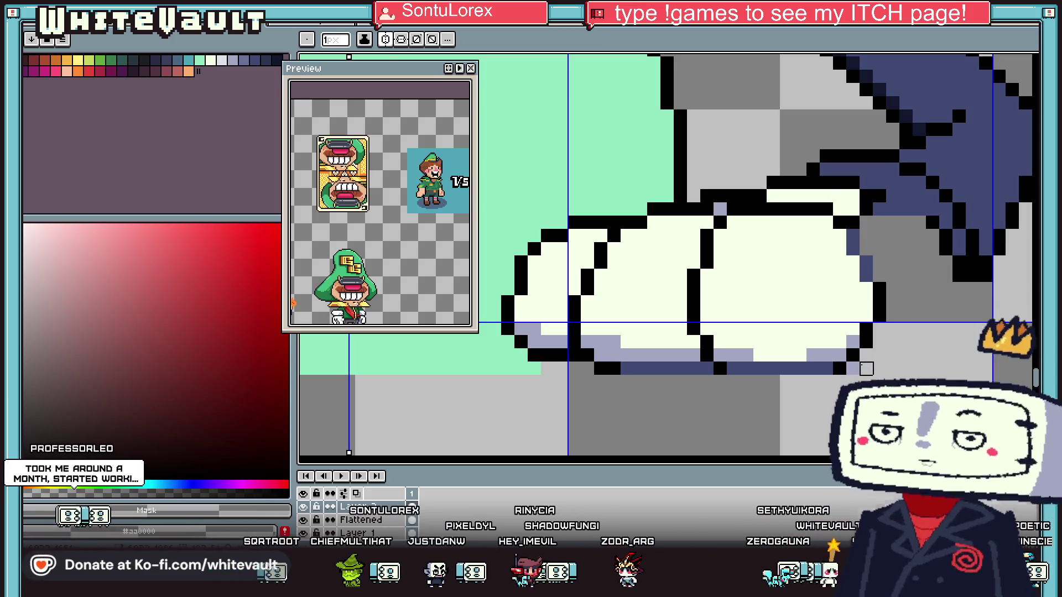
Sample the arm's navy and flood-fill the gap beside the glove with it
{"action": "scroll", "coordinate": [866, 355], "scroll_direction": "down", "scroll_amount": 5}
{"action": "scroll", "coordinate": [890, 351], "scroll_direction": "up", "scroll_amount": 3}
{"action": "scroll", "coordinate": [887, 332], "scroll_direction": "up", "scroll_amount": 1}
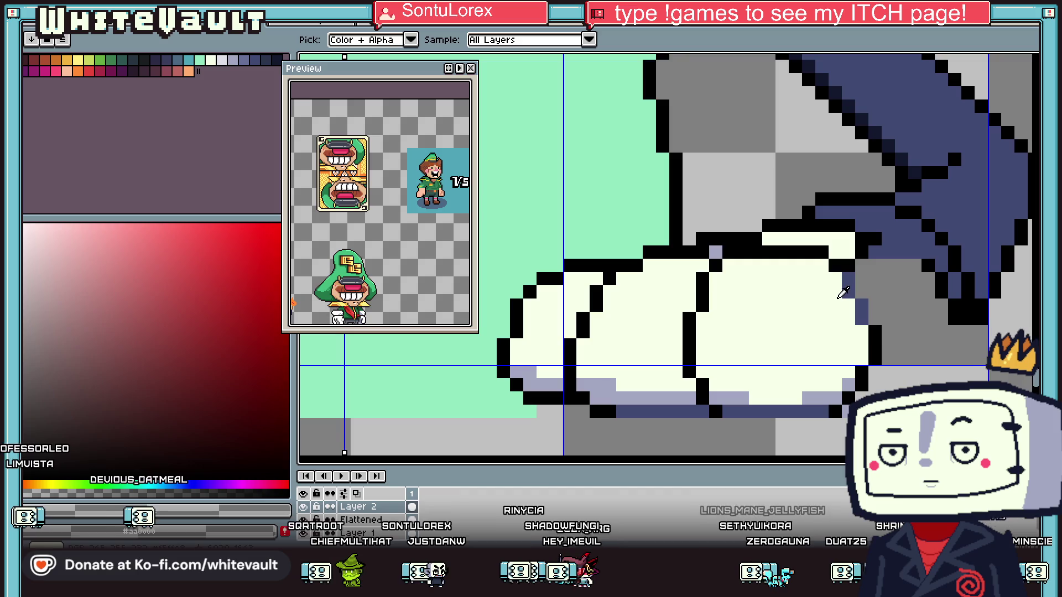
{"action": "scroll", "coordinate": [887, 313], "scroll_direction": "down", "scroll_amount": 2}
{"action": "scroll", "coordinate": [886, 313], "scroll_direction": "down", "scroll_amount": 3}
{"action": "scroll", "coordinate": [863, 277], "scroll_direction": "up", "scroll_amount": 5}
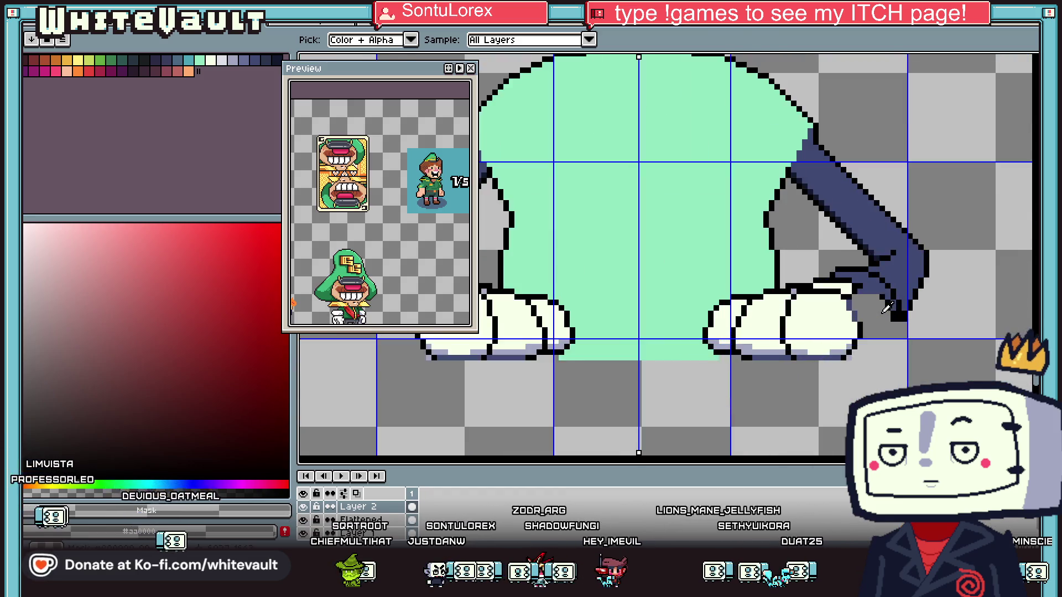
{"action": "left_click", "coordinate": [854, 264], "text": "alt"}
{"action": "scroll", "coordinate": [863, 271], "scroll_direction": "up", "scroll_amount": 2}
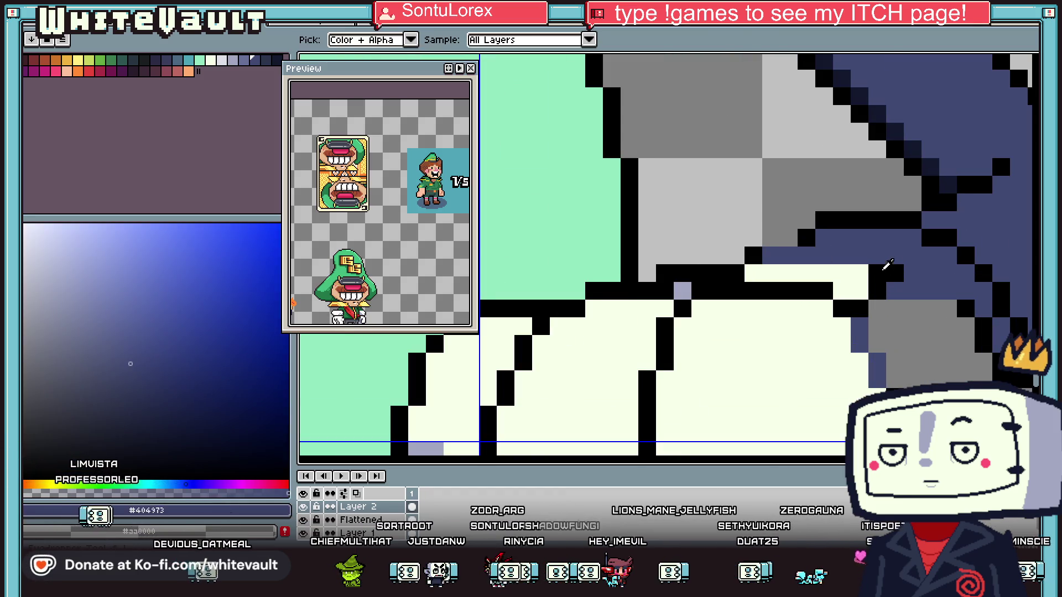
{"action": "scroll", "coordinate": [888, 284], "scroll_direction": "down", "scroll_amount": 2}
{"action": "scroll", "coordinate": [895, 332], "scroll_direction": "up", "scroll_amount": 2}
{"action": "key", "text": "x"}
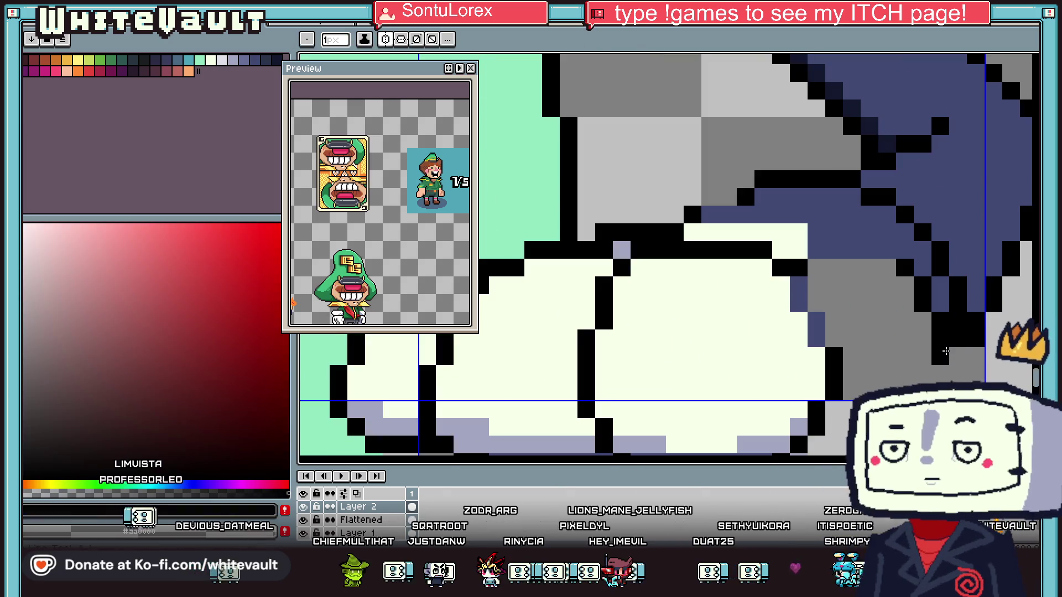
{"action": "left_click", "coordinate": [841, 246], "text": "alt"}
{"action": "left_click", "coordinate": [862, 332]}
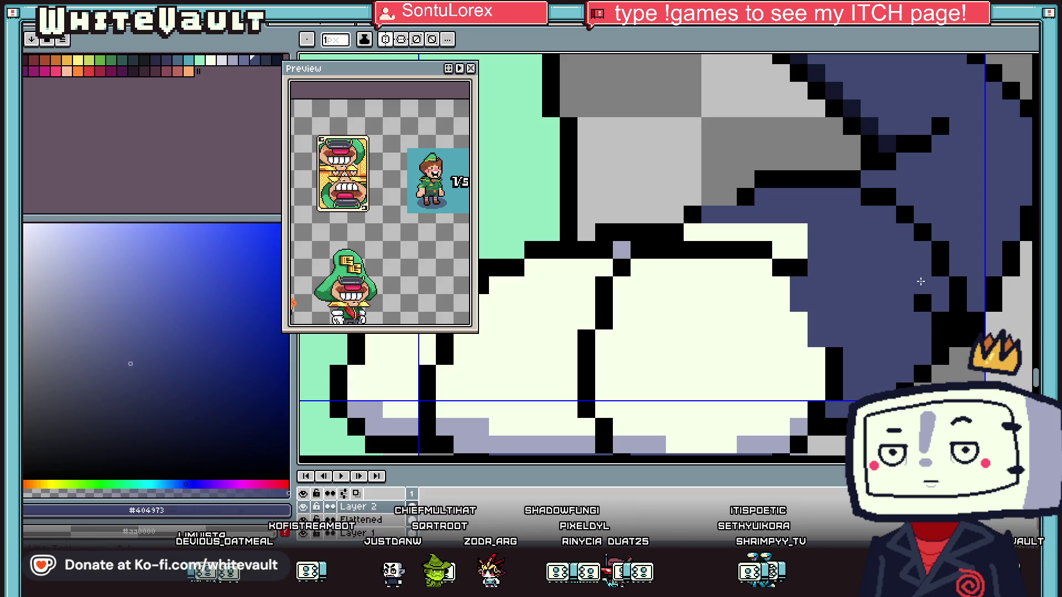
Recolour the navy gap beside the right glove lavender
{"action": "left_click", "coordinate": [797, 426], "text": "alt"}
{"action": "key", "text": "g"}
{"action": "left_click", "coordinate": [866, 275]}
{"action": "scroll", "coordinate": [866, 274], "scroll_direction": "down", "scroll_amount": 4}
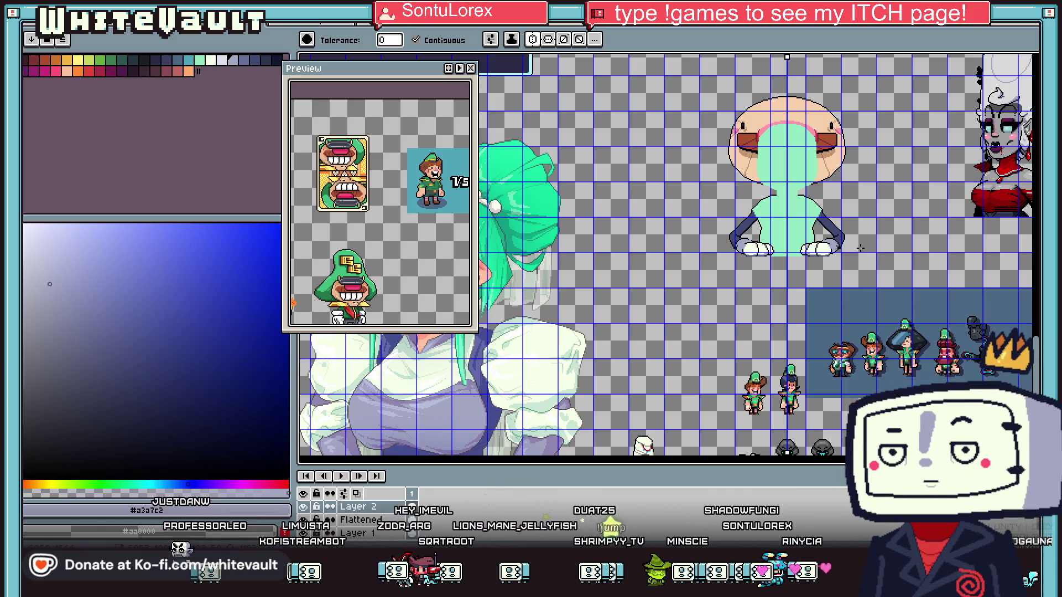
Close the top of the glove with a black outline line
{"action": "key", "text": "i"}
{"action": "scroll", "coordinate": [832, 240], "scroll_direction": "up", "scroll_amount": 5}
{"action": "left_click", "coordinate": [767, 248]}
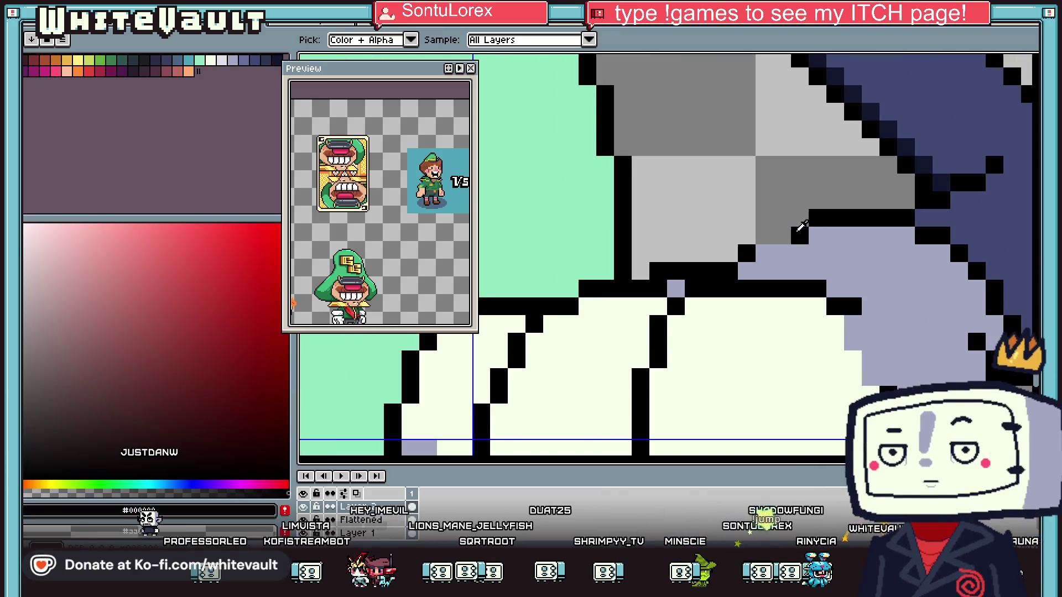
{"action": "key", "text": "b"}
{"action": "scroll", "coordinate": [901, 238], "scroll_direction": "down", "scroll_amount": 5}
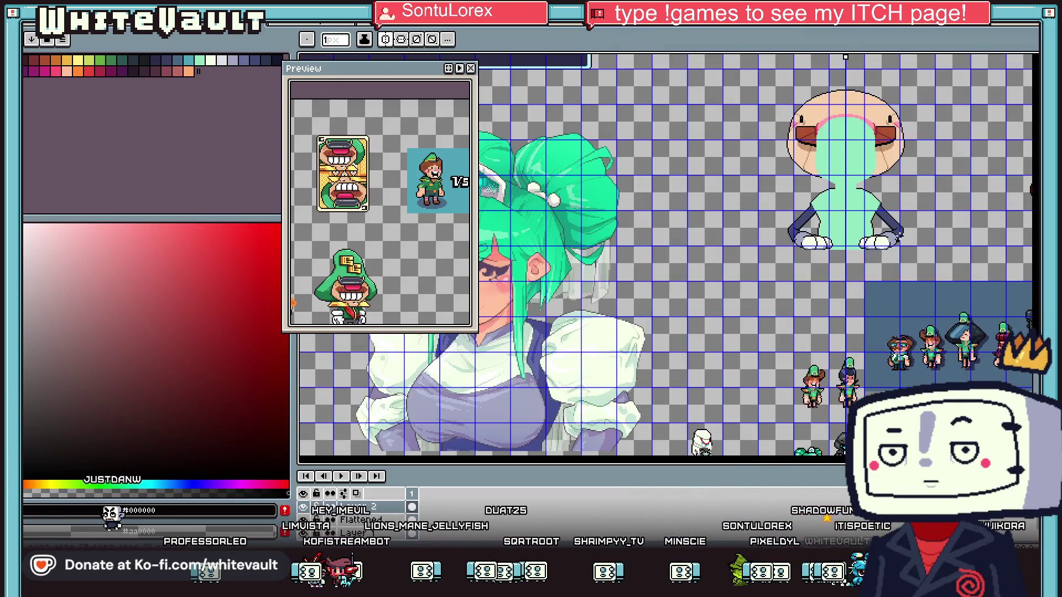
{"action": "scroll", "coordinate": [902, 238], "scroll_direction": "up", "scroll_amount": 5}
{"action": "key", "text": "i"}
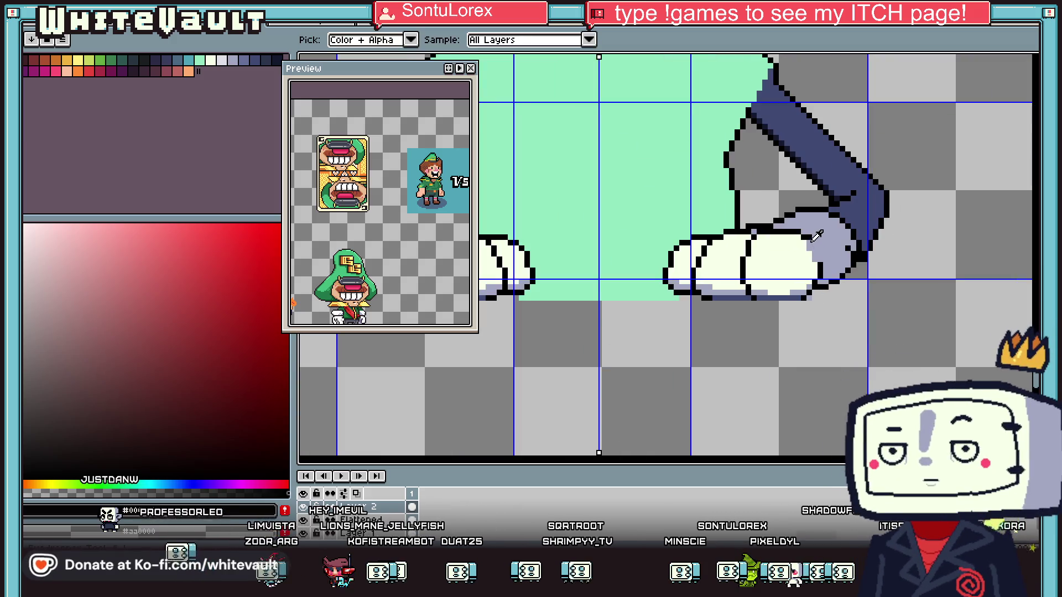
{"action": "left_click", "coordinate": [823, 238]}
{"action": "scroll", "coordinate": [846, 236], "scroll_direction": "down", "scroll_amount": 5}
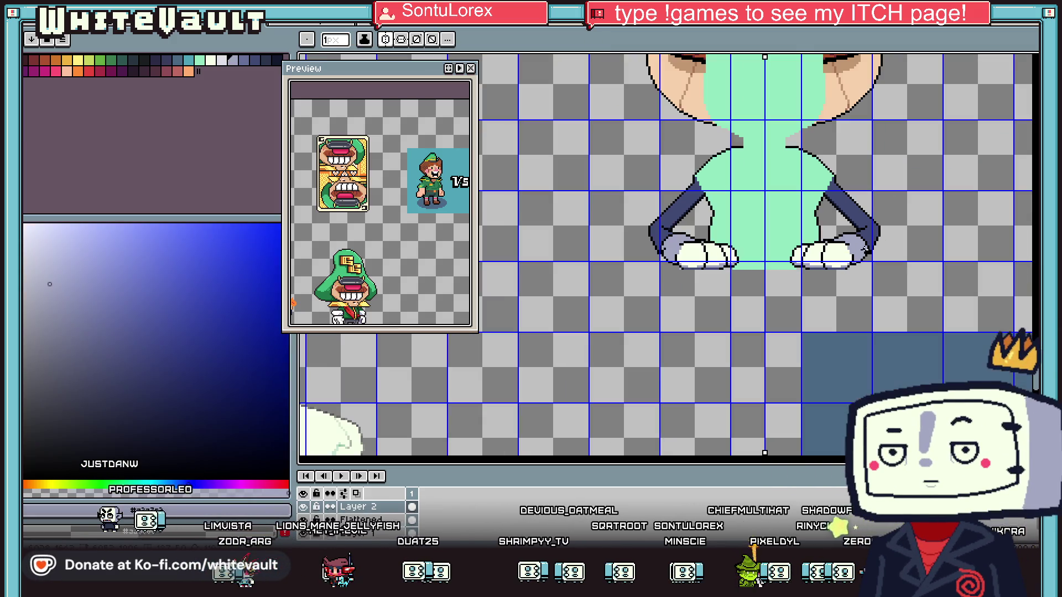
{"action": "scroll", "coordinate": [865, 235], "scroll_direction": "up", "scroll_amount": 5}
{"action": "scroll", "coordinate": [865, 234], "scroll_direction": "down", "scroll_amount": 2}
{"action": "scroll", "coordinate": [885, 231], "scroll_direction": "down", "scroll_amount": 1}
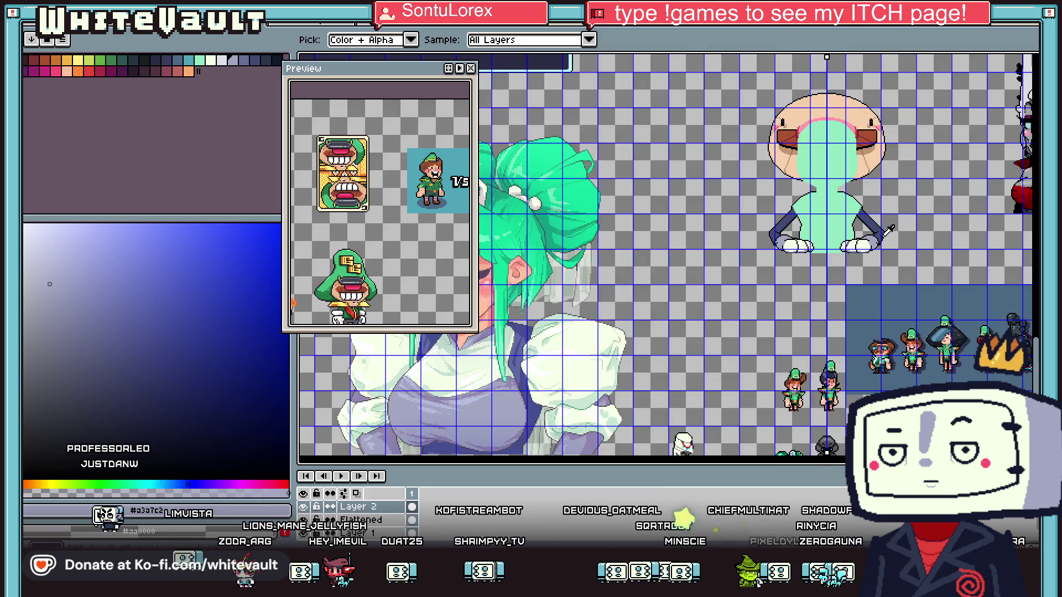
{"action": "scroll", "coordinate": [885, 236], "scroll_direction": "up", "scroll_amount": 4}
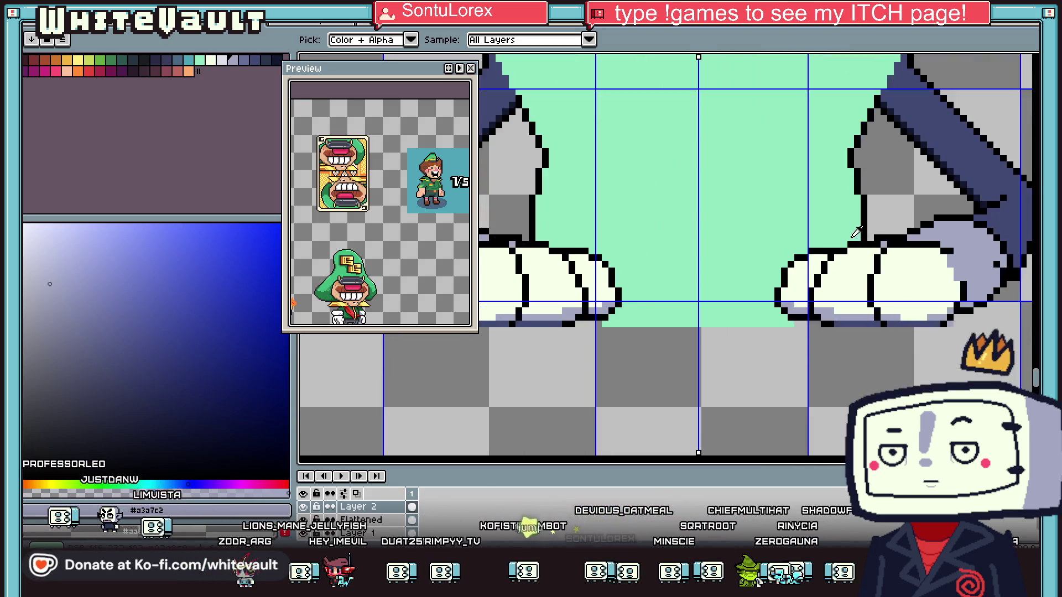
{"action": "left_click", "coordinate": [867, 241], "text": "alt"}
{"action": "left_click_drag", "start_coordinate": [839, 223], "coordinate": [786, 224]}
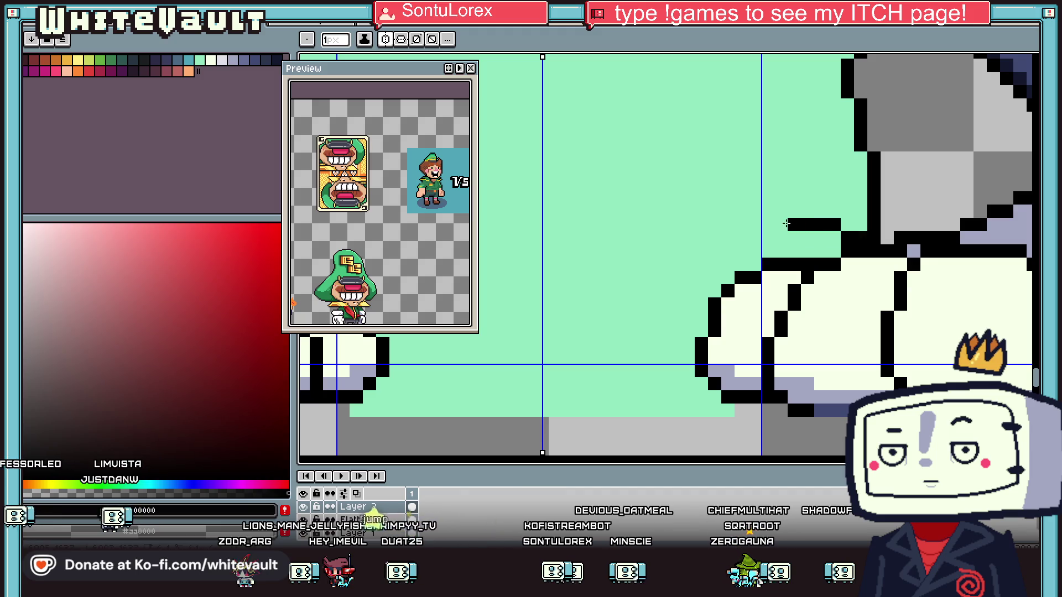
Fill the green gap inside the glove with the near-white glove colour
{"action": "key", "text": "g"}
{"action": "left_click", "coordinate": [754, 318], "text": "alt"}
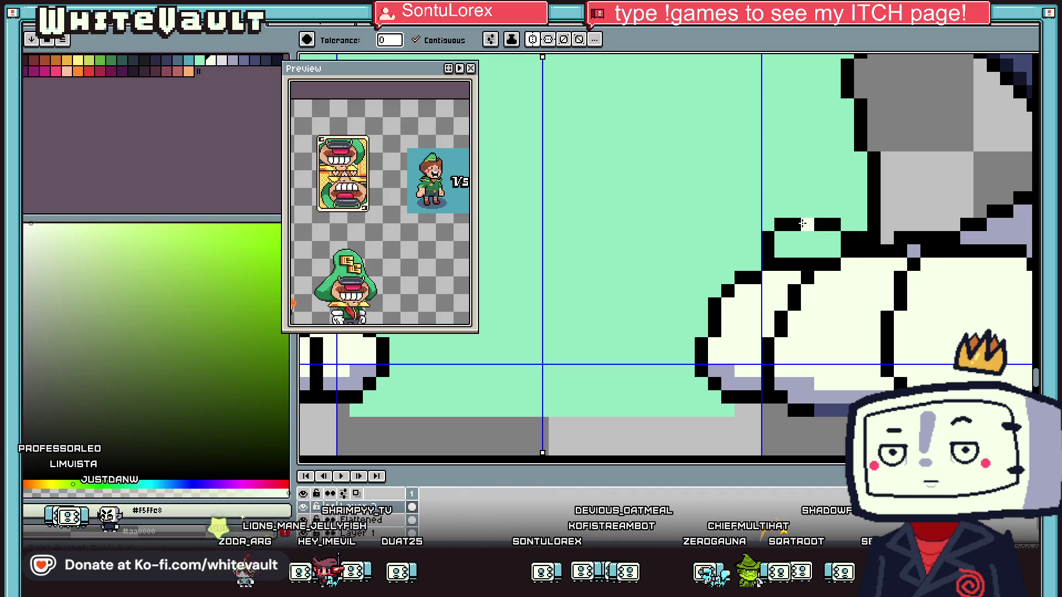
{"action": "left_click", "coordinate": [799, 240]}
{"action": "scroll", "coordinate": [799, 241], "scroll_direction": "down", "scroll_amount": 4}
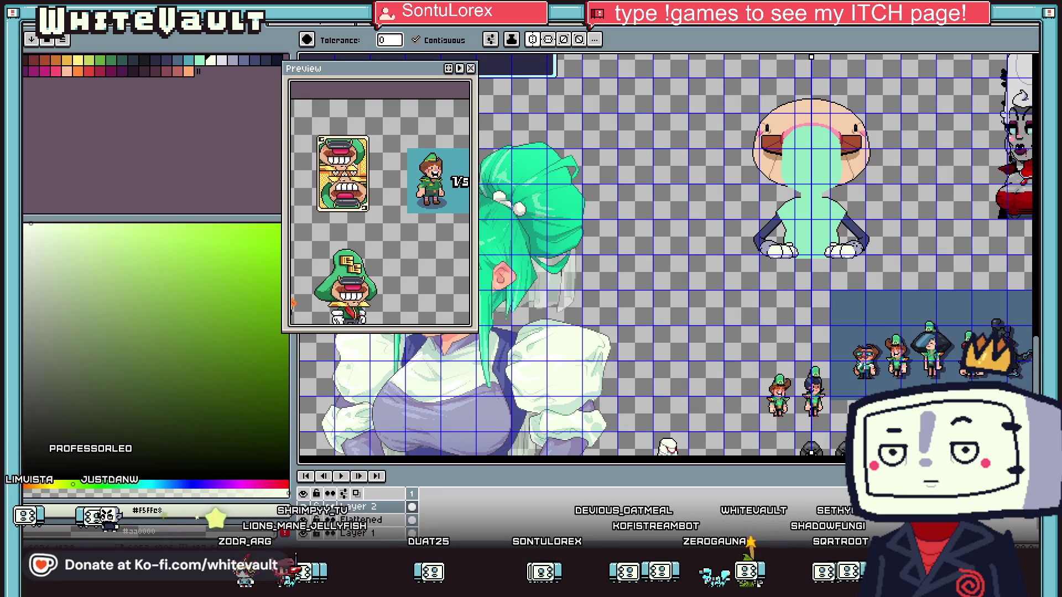
{"action": "scroll", "coordinate": [823, 244], "scroll_direction": "up", "scroll_amount": 4}
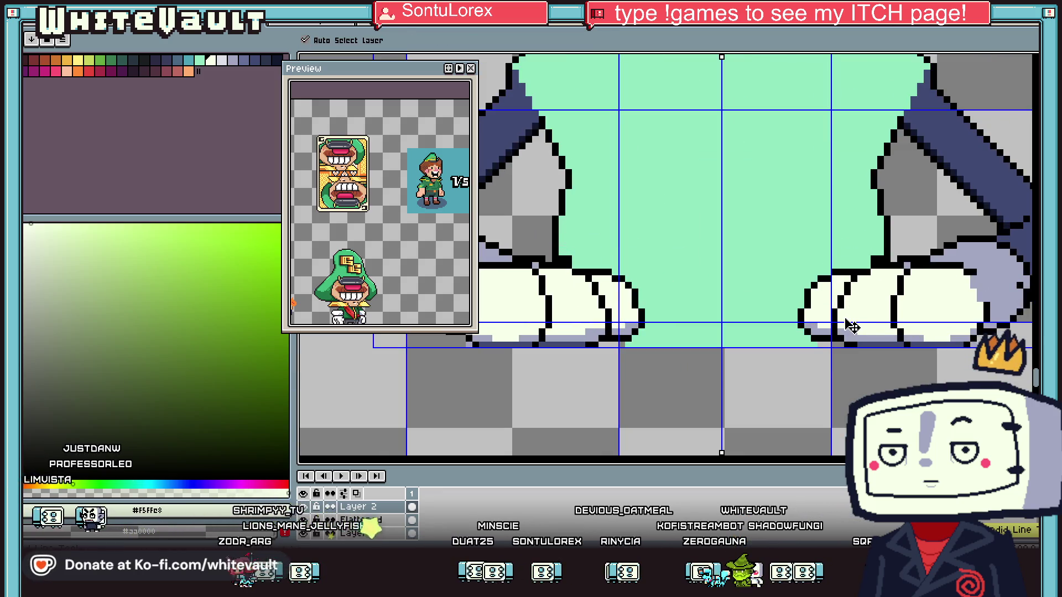
Draw a curved black outline along the glove
{"action": "key", "text": "b"}
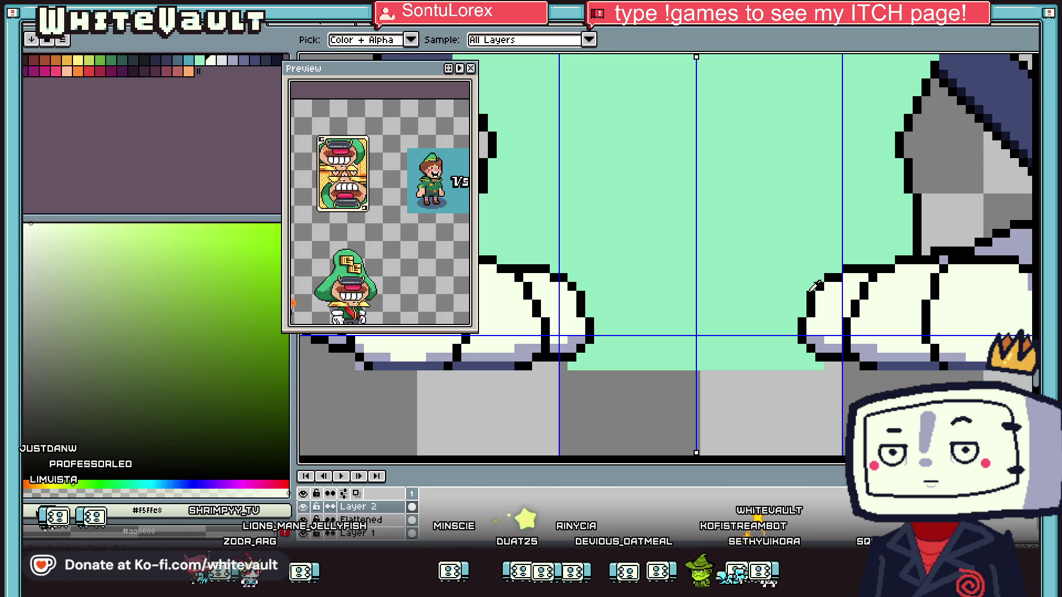
{"action": "left_click", "coordinate": [815, 286], "text": "alt"}
{"action": "scroll", "coordinate": [814, 285], "scroll_direction": "up", "scroll_amount": 2}
{"action": "mouse_move", "coordinate": [780, 307]}
{"action": "left_mouse_down"}
{"action": "mouse_move", "coordinate": [741, 376]}
{"action": "mouse_move", "coordinate": [760, 407]}
{"action": "mouse_move", "coordinate": [809, 426]}
{"action": "left_mouse_up"}
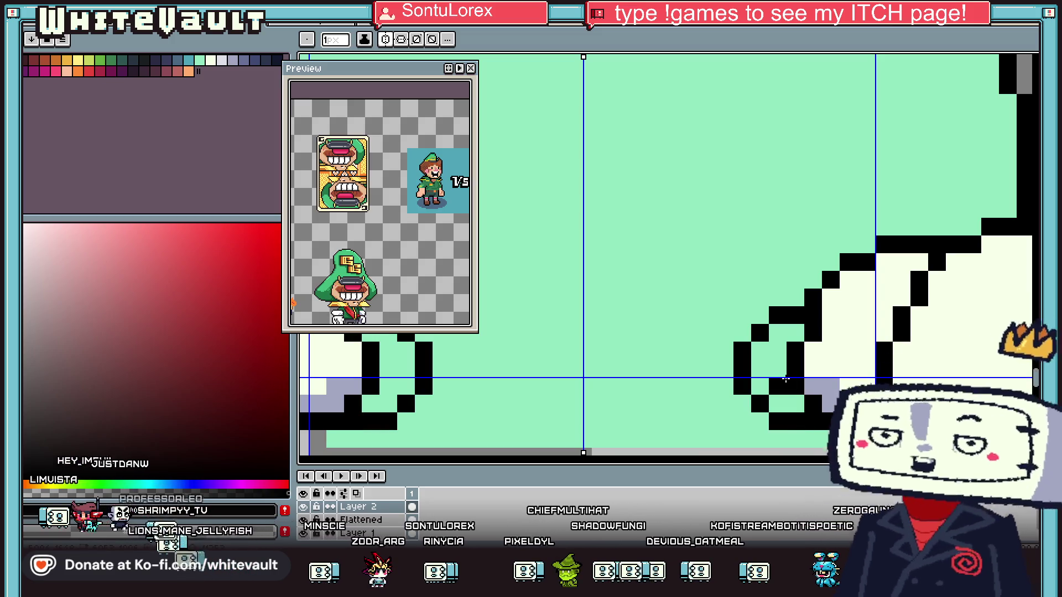
Fill the glove's inner area with the lavender shading colour
{"action": "key", "text": "alt"}
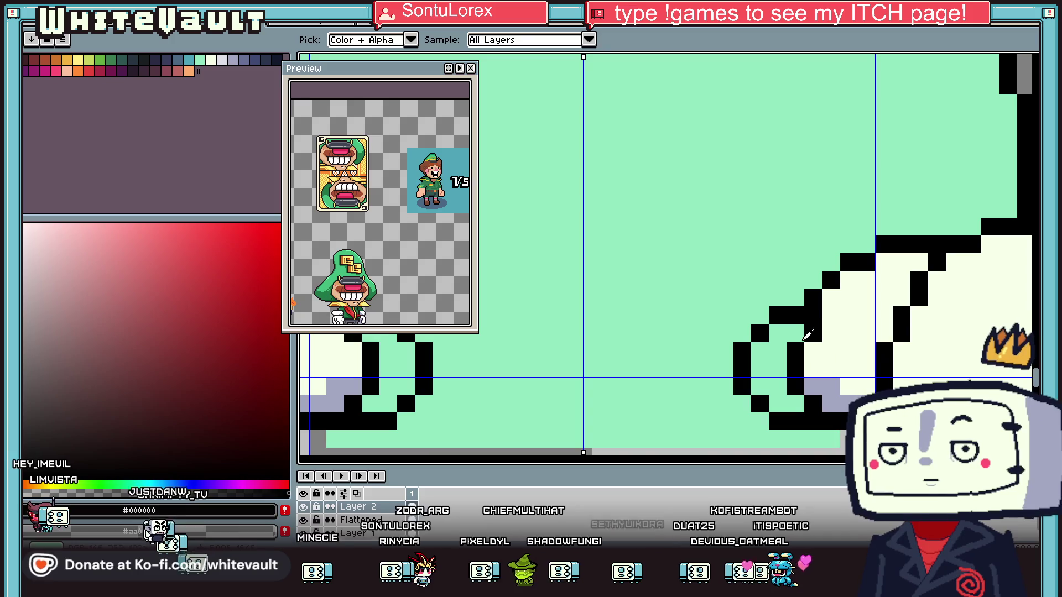
{"action": "left_click", "coordinate": [834, 391], "text": "alt"}
{"action": "left_click", "coordinate": [779, 369]}
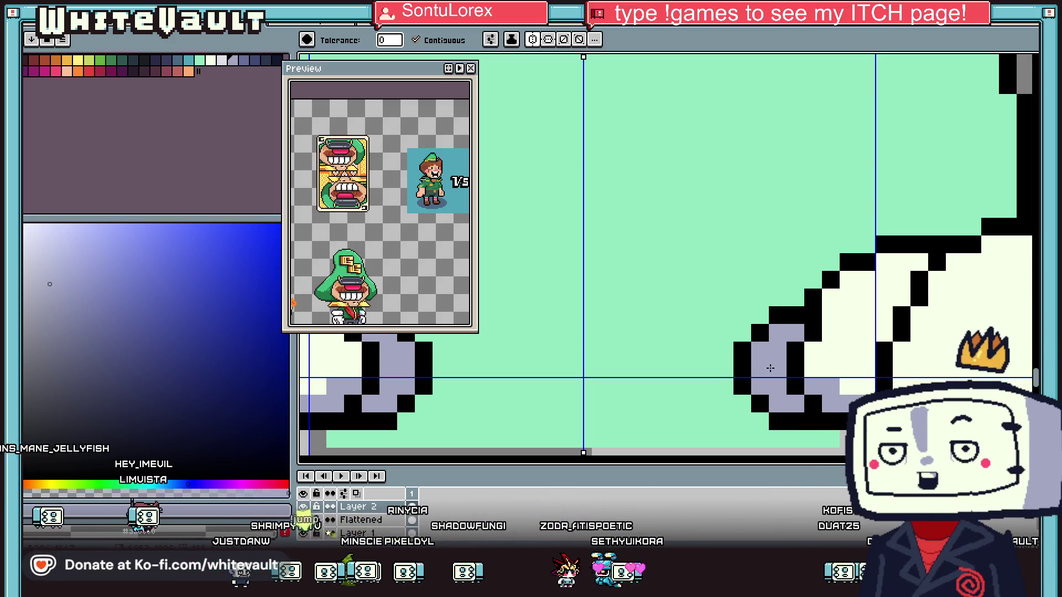
{"action": "scroll", "coordinate": [771, 367], "scroll_direction": "down", "scroll_amount": 4}
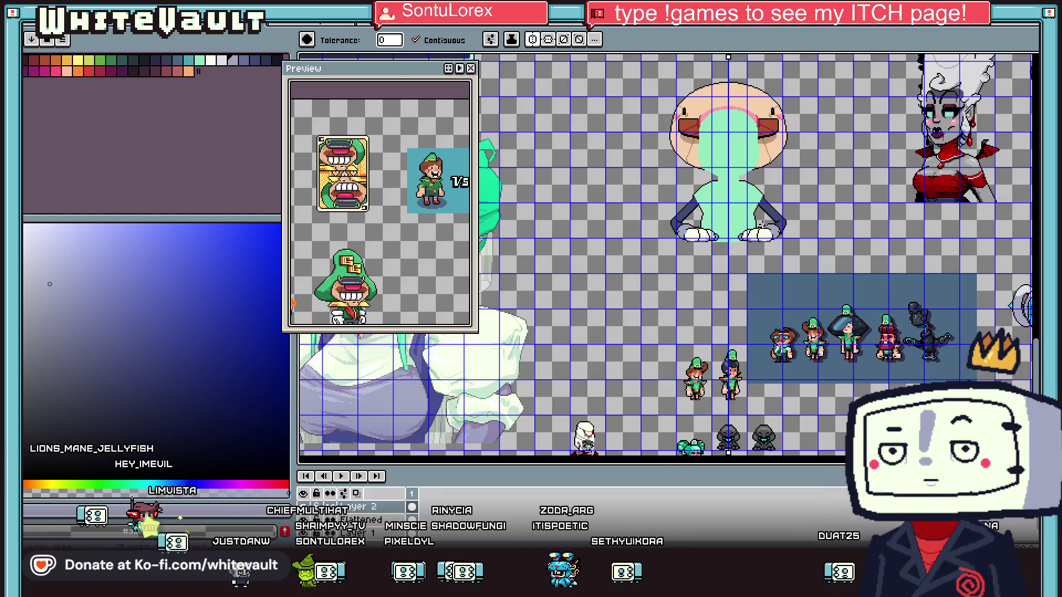
{"action": "scroll", "coordinate": [761, 224], "scroll_direction": "up", "scroll_amount": 4}
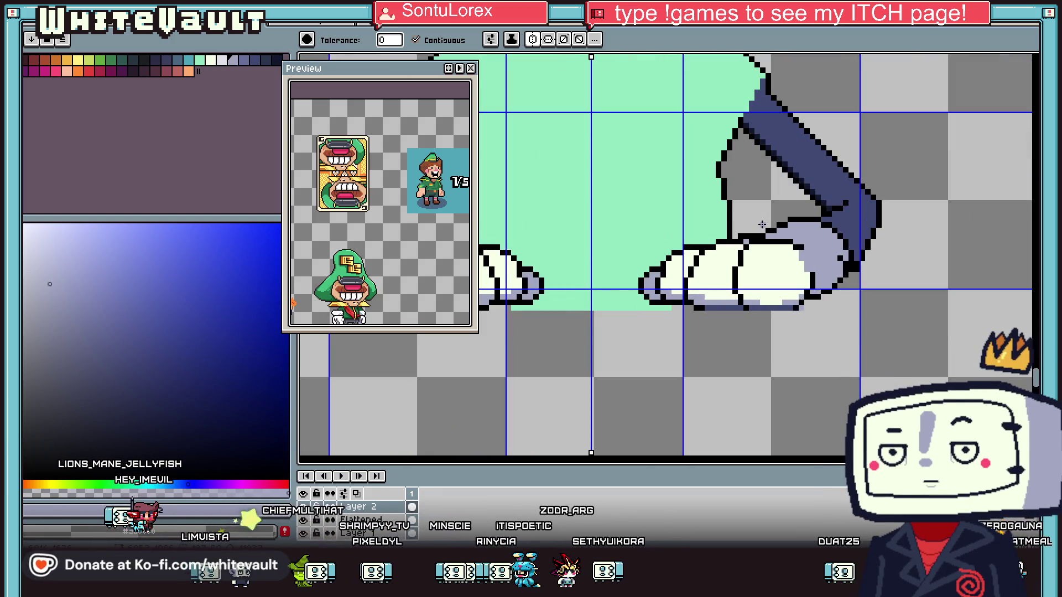
Add a missing black pixel to the glove outline
{"action": "key", "text": "i"}
{"action": "scroll", "coordinate": [753, 245], "scroll_direction": "up", "scroll_amount": 2}
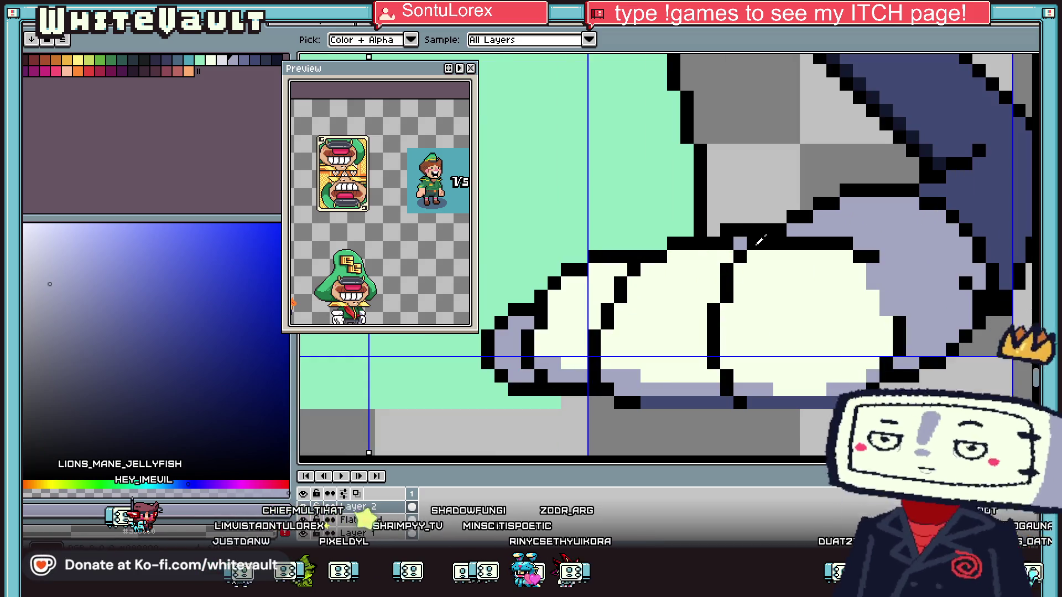
{"action": "left_click", "coordinate": [869, 249]}
{"action": "key", "text": "b"}
{"action": "scroll", "coordinate": [873, 276], "scroll_direction": "up", "scroll_amount": 1}
{"action": "left_click", "coordinate": [874, 294]}
Shade the glove's right edge with lavender-blue pixels up toward the sleeve
{"action": "key", "text": "i"}
{"action": "left_click", "coordinate": [929, 326]}
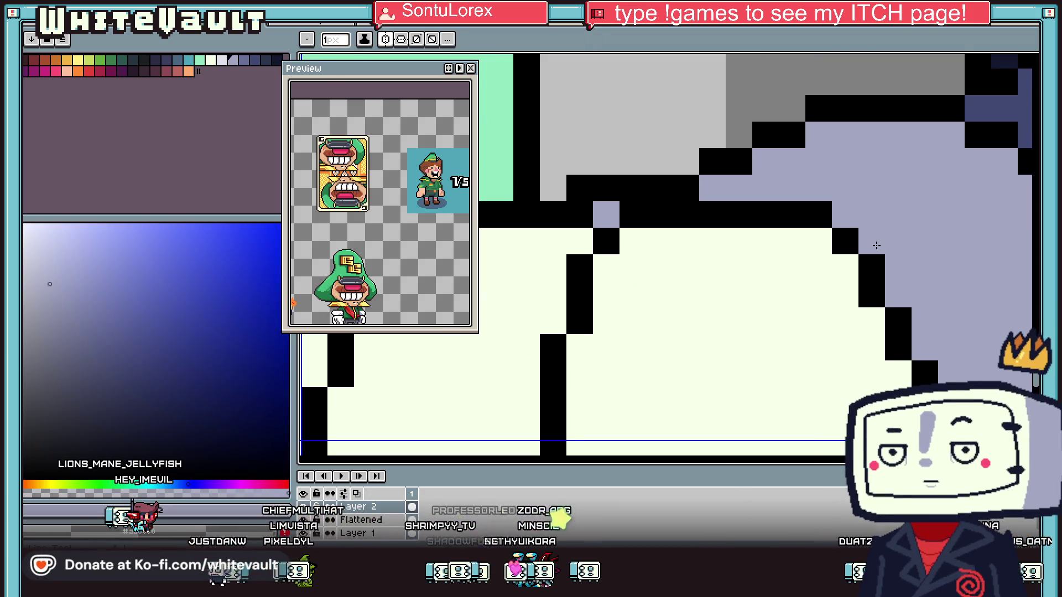
{"action": "scroll", "coordinate": [947, 198], "scroll_direction": "down", "scroll_amount": 2}
{"action": "key", "text": "b"}
{"action": "scroll", "coordinate": [885, 249], "scroll_direction": "up", "scroll_amount": 2}
{"action": "left_click_drag", "start_coordinate": [876, 230], "coordinate": [905, 295]}
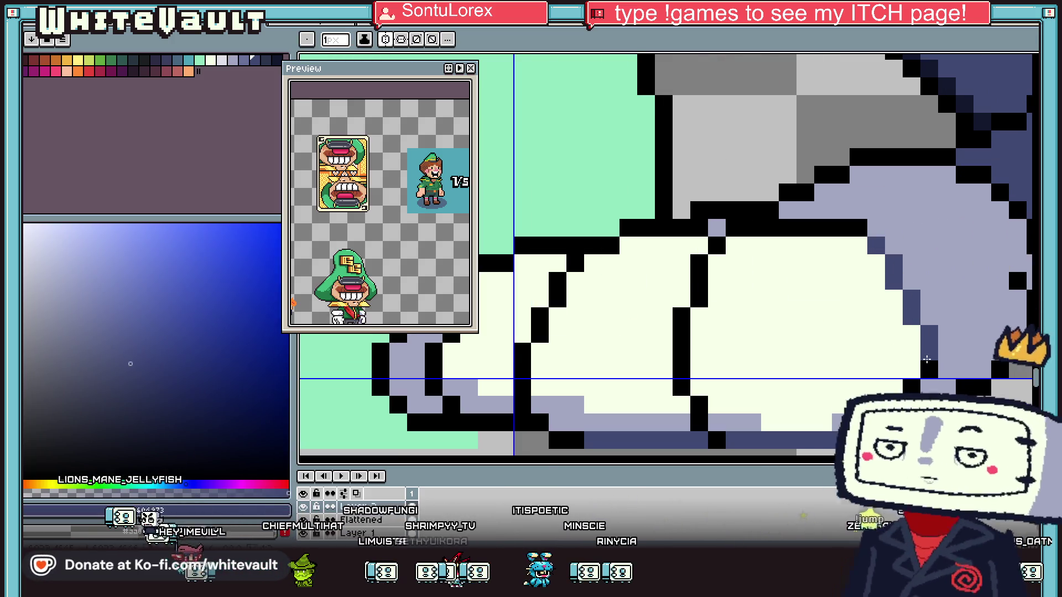
{"action": "scroll", "coordinate": [910, 339], "scroll_direction": "down", "scroll_amount": 3}
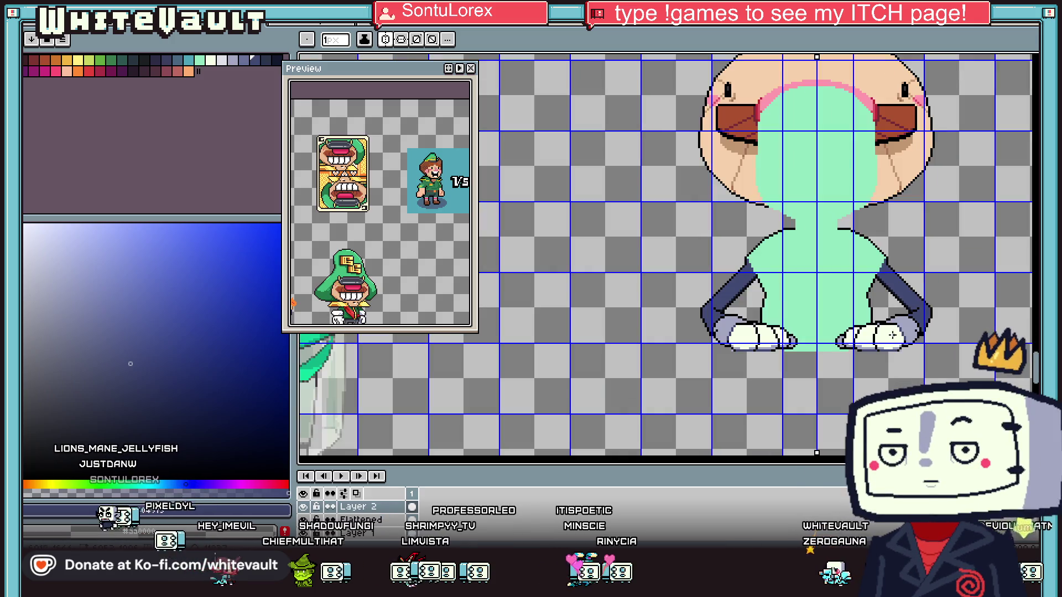
{"action": "scroll", "coordinate": [864, 307], "scroll_direction": "up", "scroll_amount": 3}
Sample the pale lavender #a3a7c2 as the drawing colour
{"action": "key", "text": "i"}
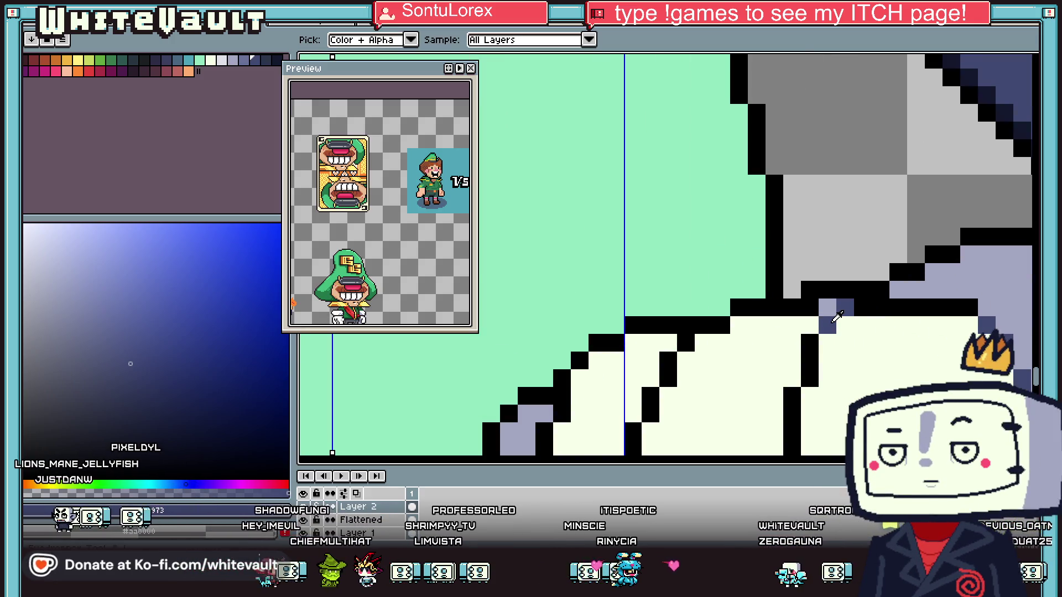
{"action": "scroll", "coordinate": [863, 320], "scroll_direction": "down", "scroll_amount": 4}
{"action": "scroll", "coordinate": [878, 320], "scroll_direction": "up", "scroll_amount": 5}
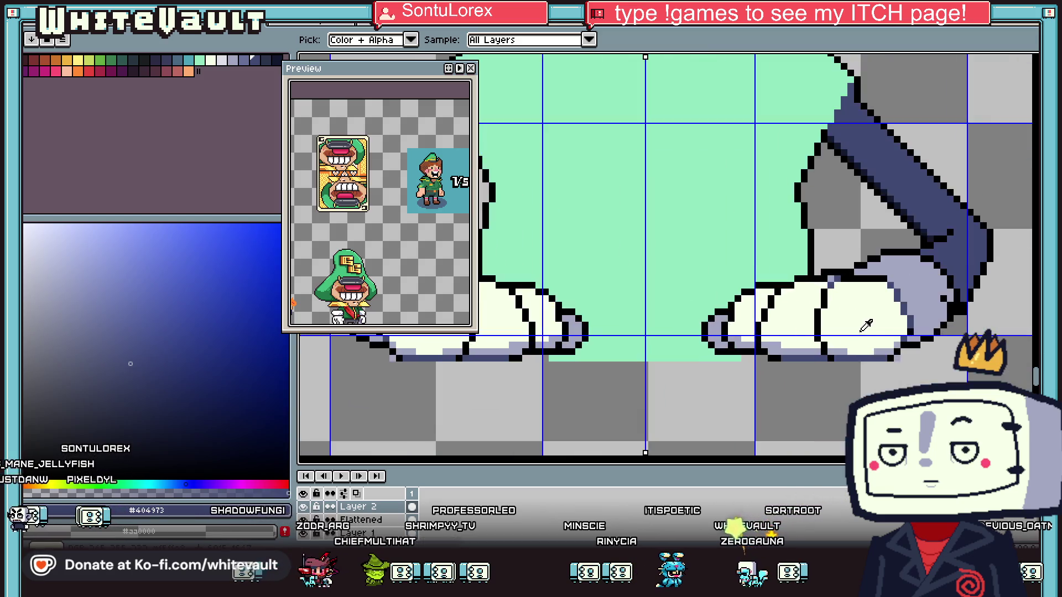
{"action": "left_click", "coordinate": [912, 220]}
{"action": "key", "text": "b"}
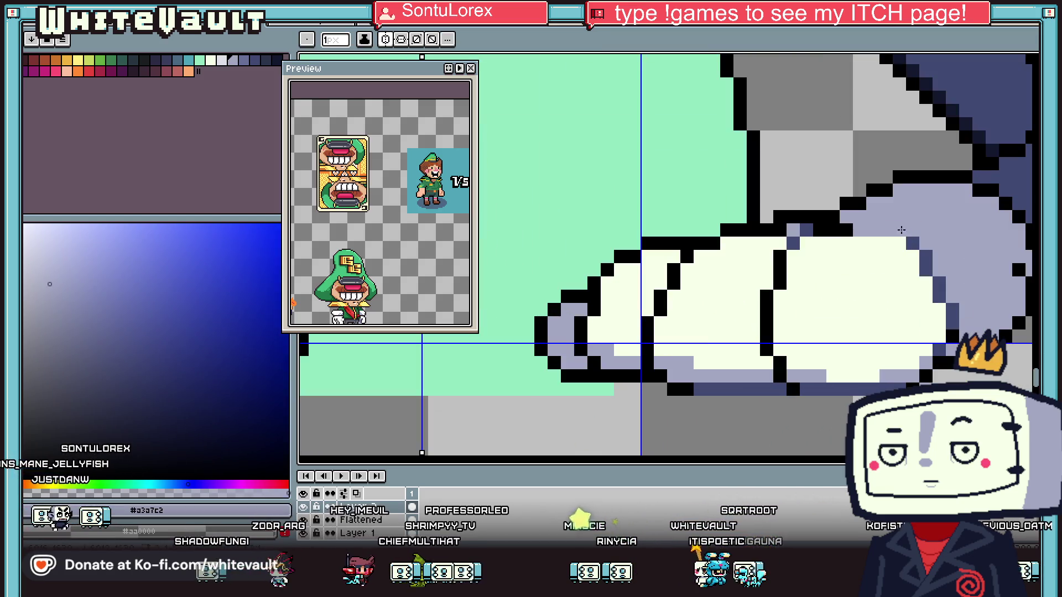
{"action": "scroll", "coordinate": [923, 273], "scroll_direction": "down", "scroll_amount": 5}
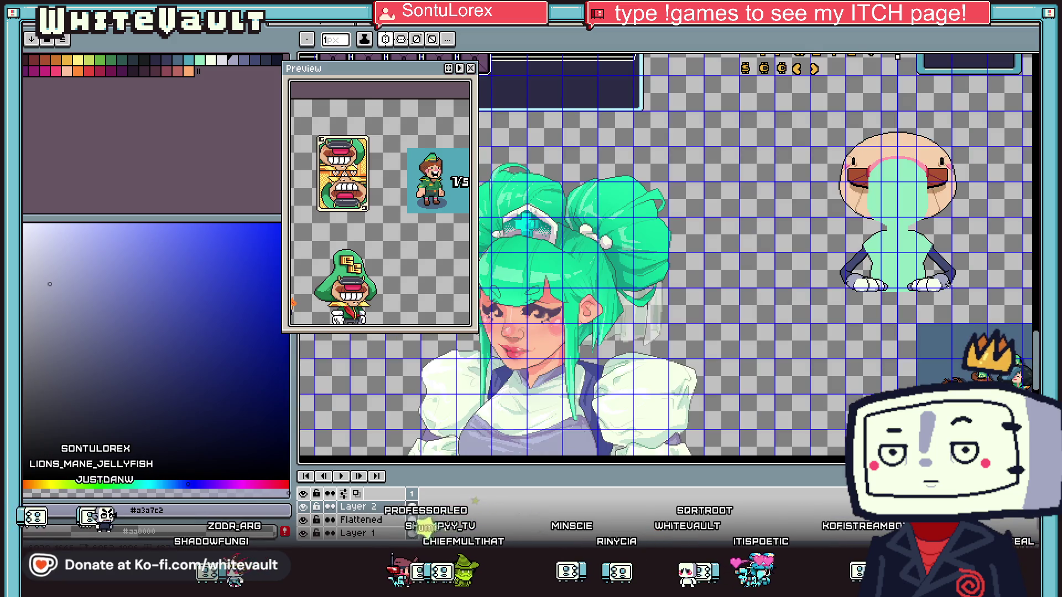
{"action": "scroll", "coordinate": [951, 282], "scroll_direction": "down", "scroll_amount": 2}
{"action": "scroll", "coordinate": [952, 278], "scroll_direction": "up", "scroll_amount": 2}
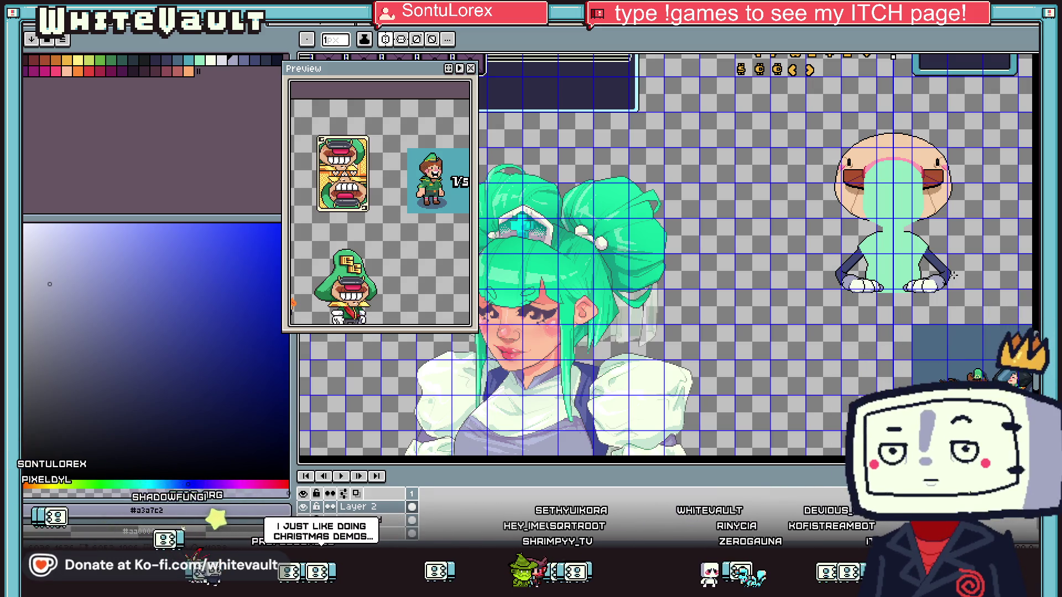
Add a black crease pixel inside the glove and paint the stray line cream
{"action": "key", "text": "v"}
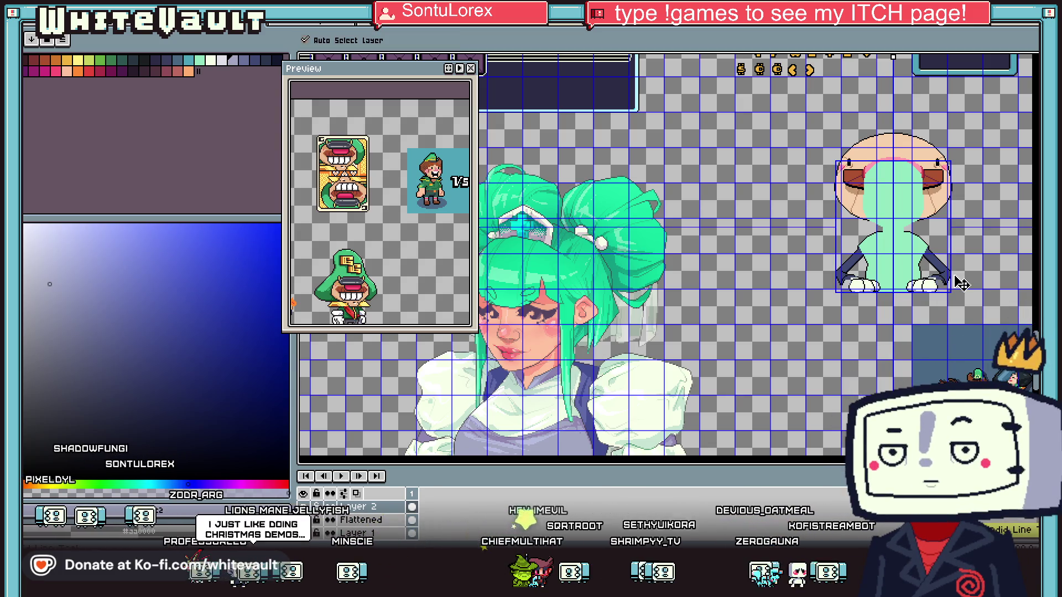
{"action": "key", "text": "b"}
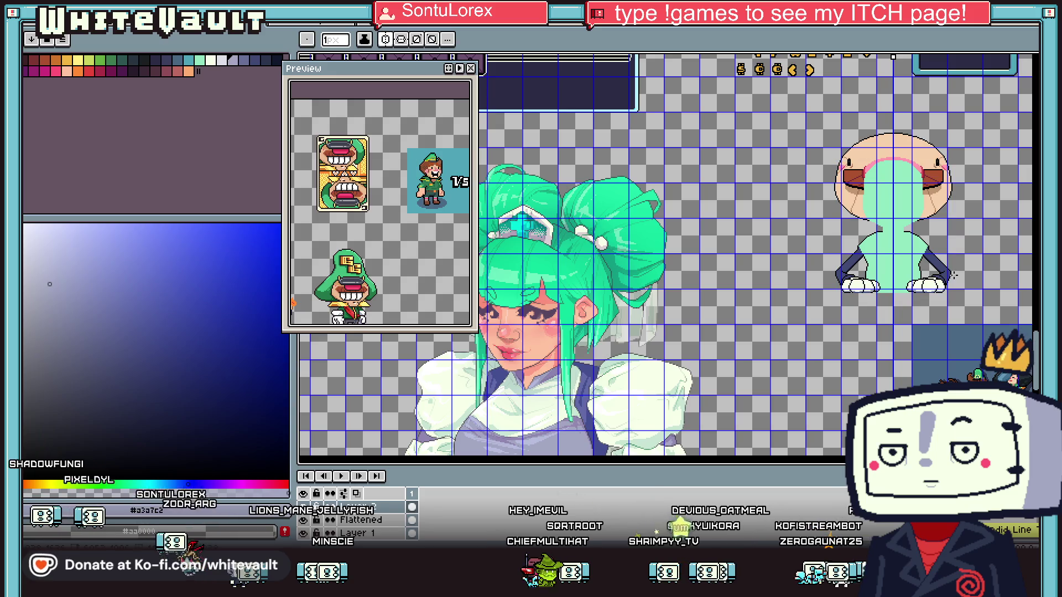
{"action": "scroll", "coordinate": [929, 312], "scroll_direction": "up", "scroll_amount": 3}
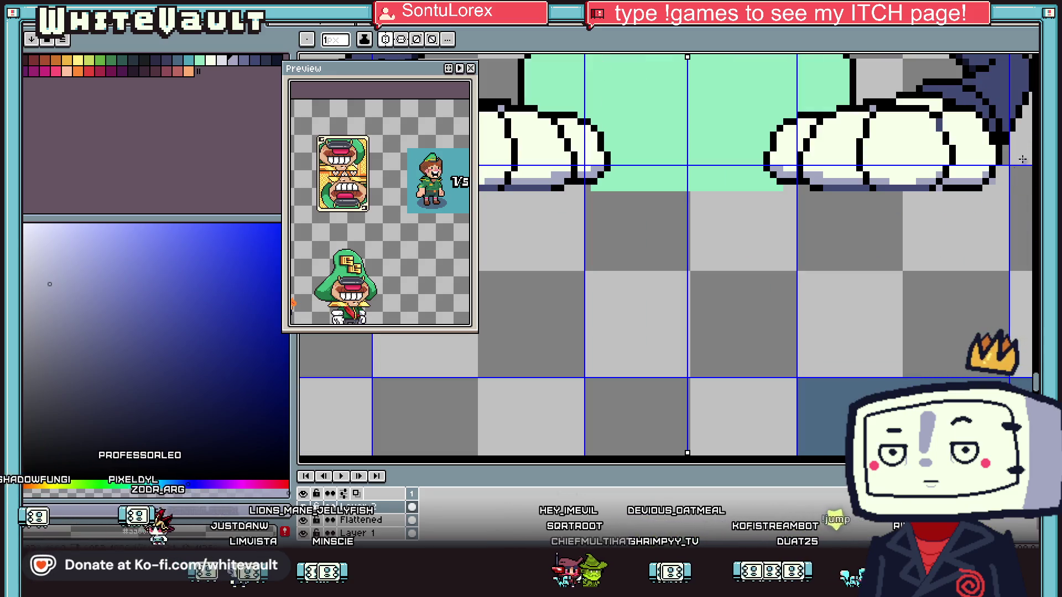
{"action": "key", "text": "shift+q"}
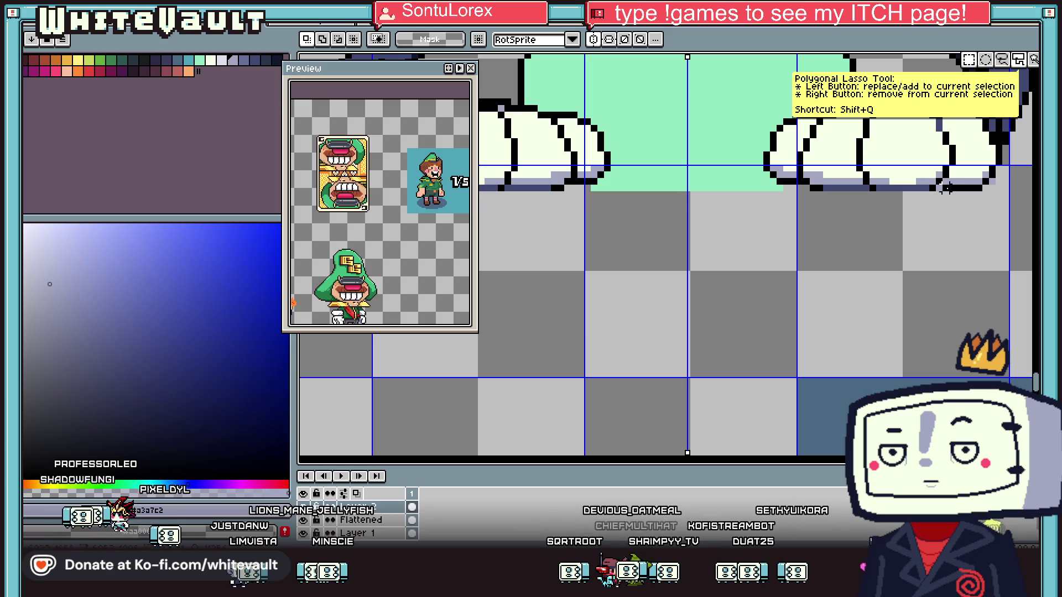
{"action": "scroll", "coordinate": [951, 201], "scroll_direction": "down", "scroll_amount": 2}
{"action": "scroll", "coordinate": [940, 196], "scroll_direction": "up", "scroll_amount": 2}
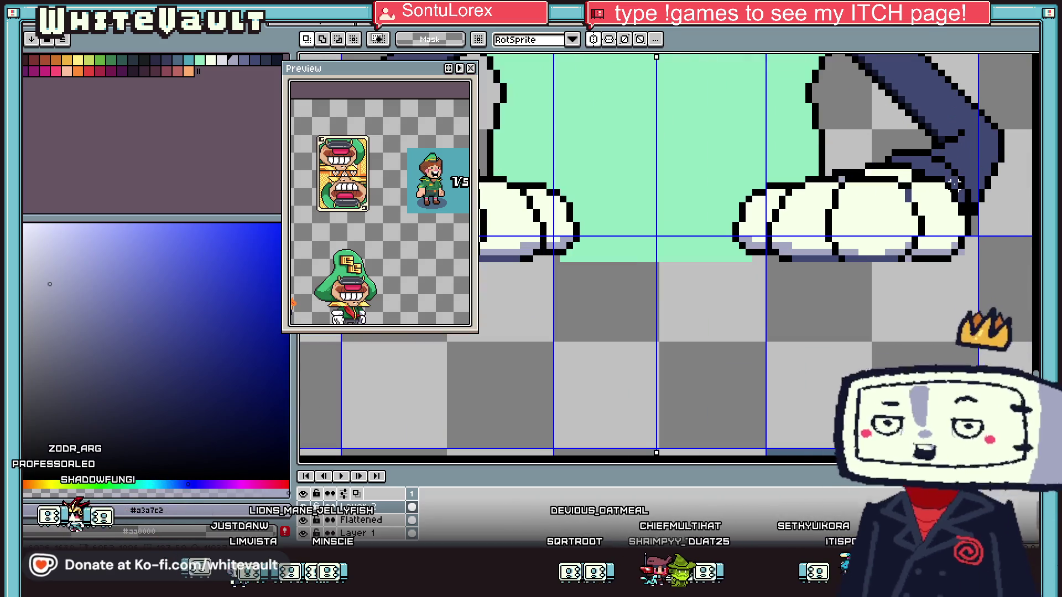
{"action": "key", "text": "b"}
{"action": "scroll", "coordinate": [896, 186], "scroll_direction": "up", "scroll_amount": 1}
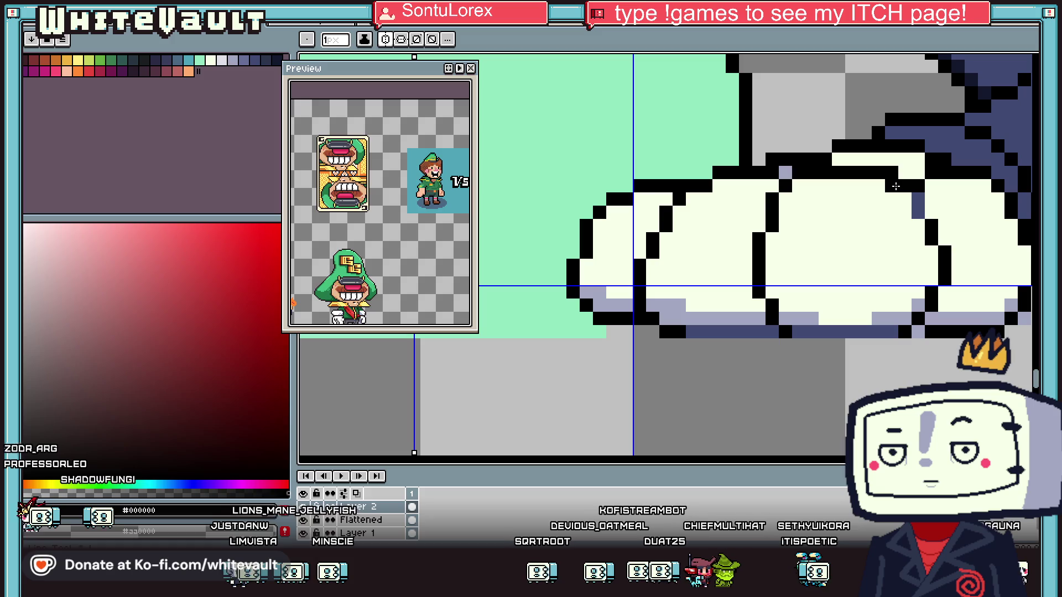
{"action": "left_click", "coordinate": [865, 281], "text": "shift"}
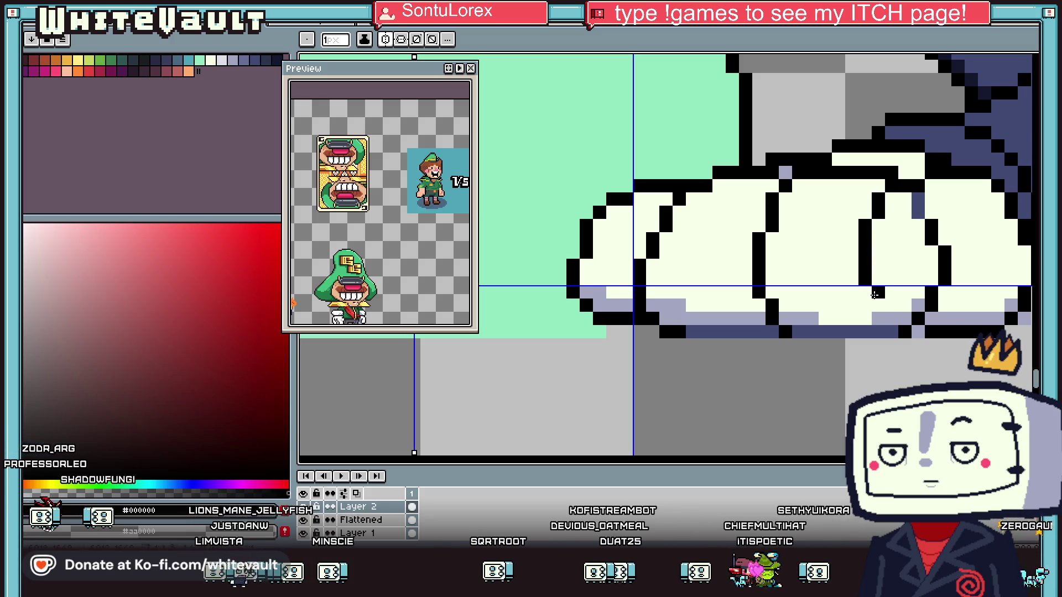
{"action": "left_click", "coordinate": [956, 277], "text": "alt"}
{"action": "left_click_drag", "start_coordinate": [945, 279], "coordinate": [931, 221]}
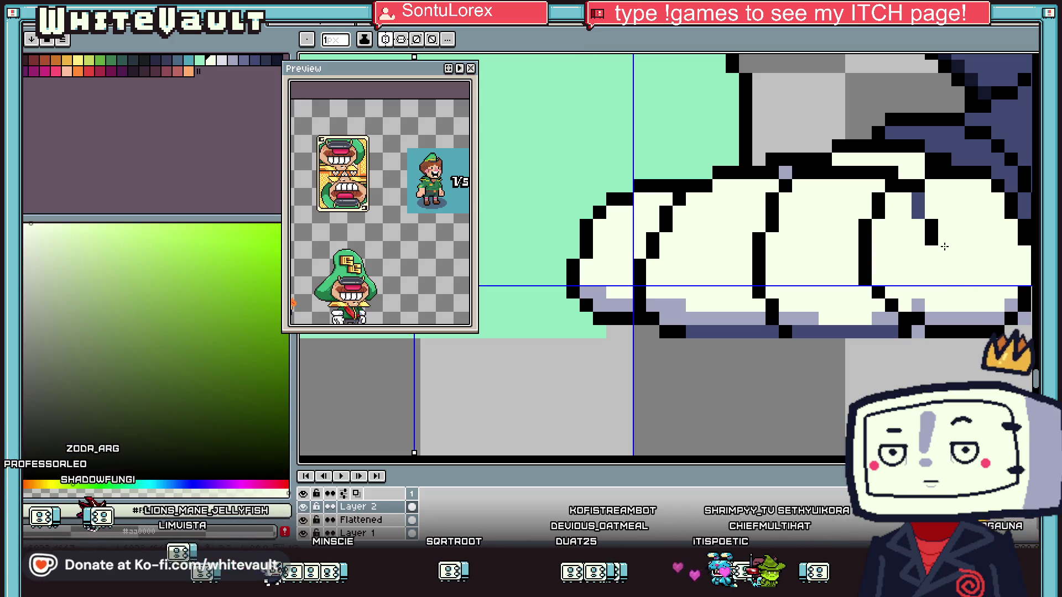
Sample the dark navy from the right sleeve for the pencil
{"action": "scroll", "coordinate": [934, 217], "scroll_direction": "down", "scroll_amount": 3}
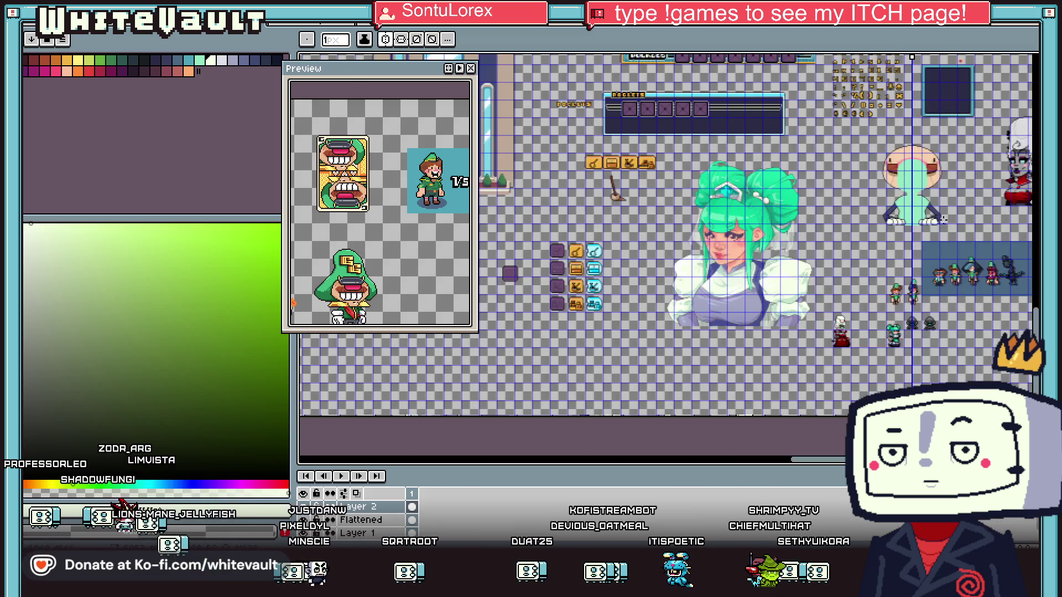
{"action": "key", "text": "v"}
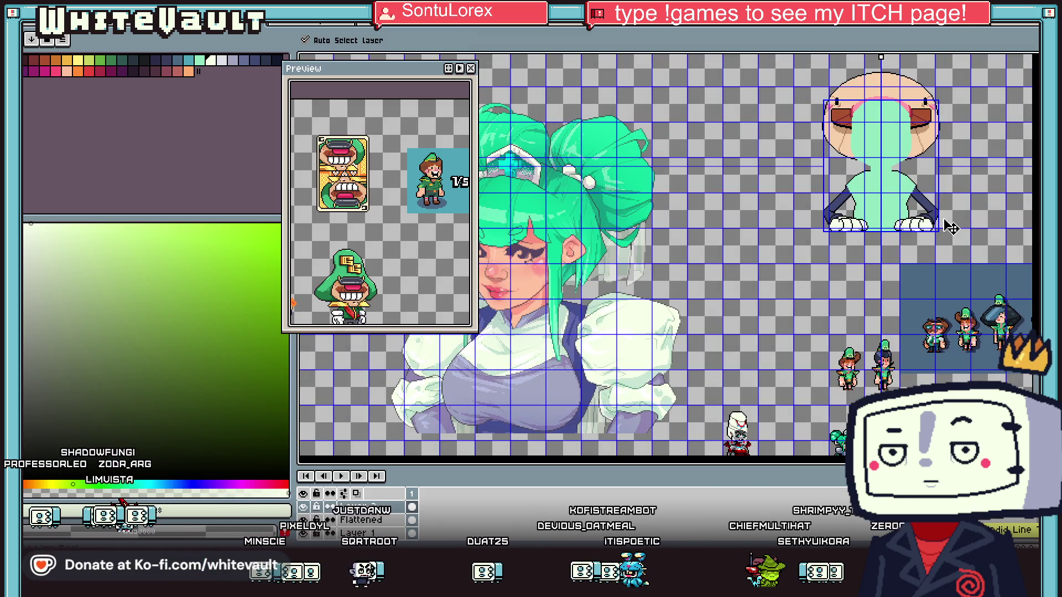
{"action": "key", "text": "b"}
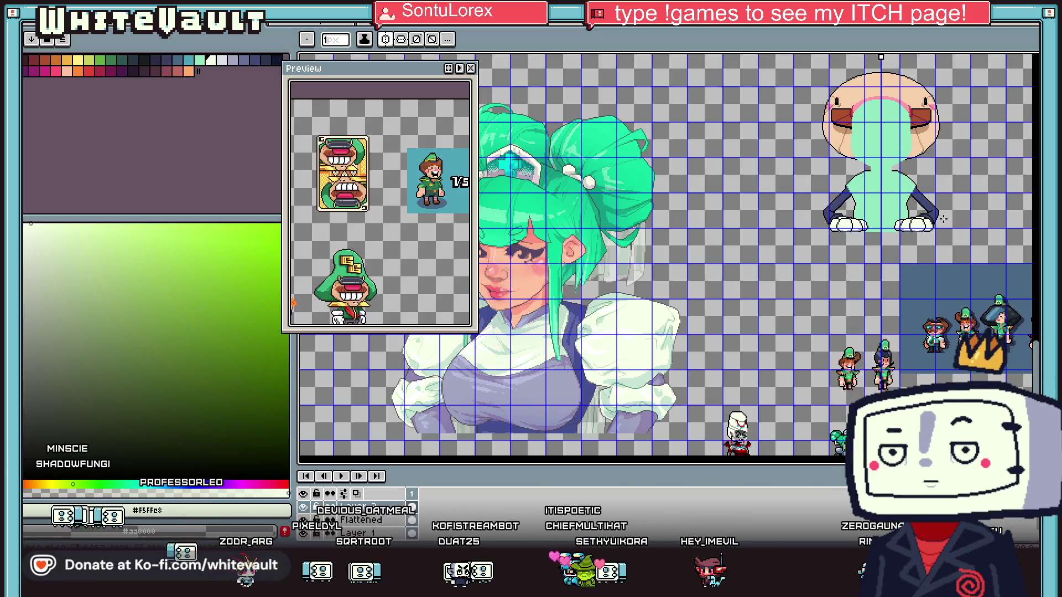
{"action": "key", "text": "i"}
{"action": "scroll", "coordinate": [942, 224], "scroll_direction": "down", "scroll_amount": 2}
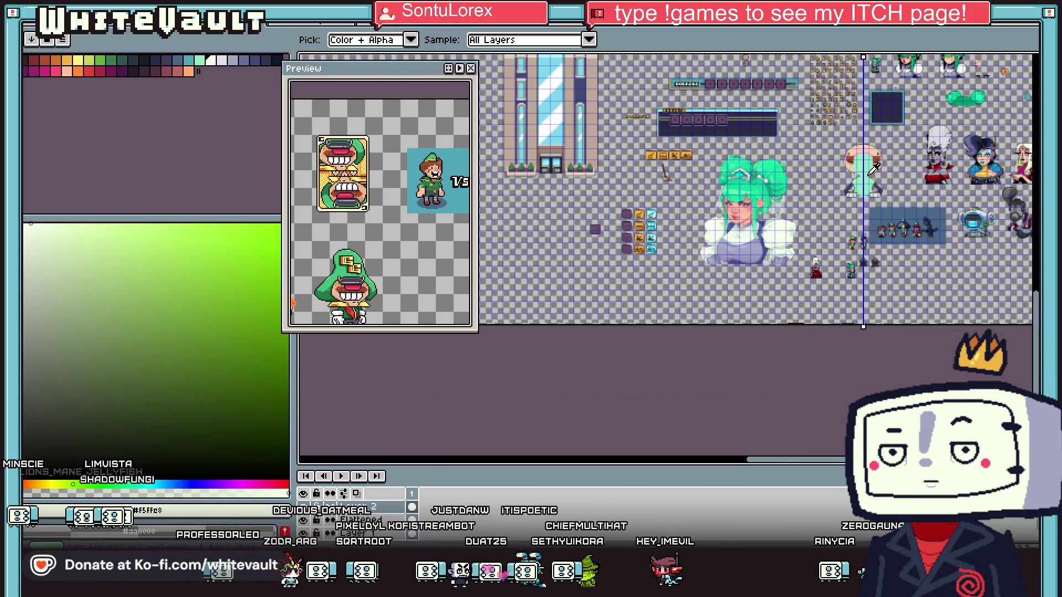
{"action": "scroll", "coordinate": [881, 185], "scroll_direction": "up", "scroll_amount": 3}
{"action": "scroll", "coordinate": [917, 218], "scroll_direction": "up", "scroll_amount": 2}
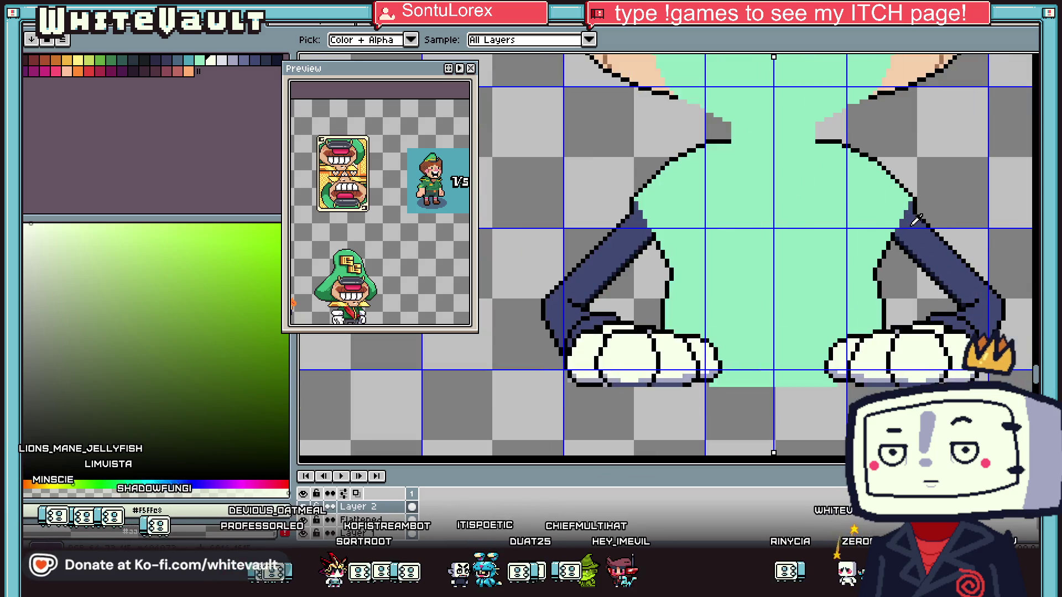
{"action": "left_click", "coordinate": [899, 236]}
{"action": "key", "text": "b"}
{"action": "scroll", "coordinate": [895, 221], "scroll_direction": "up", "scroll_amount": 2}
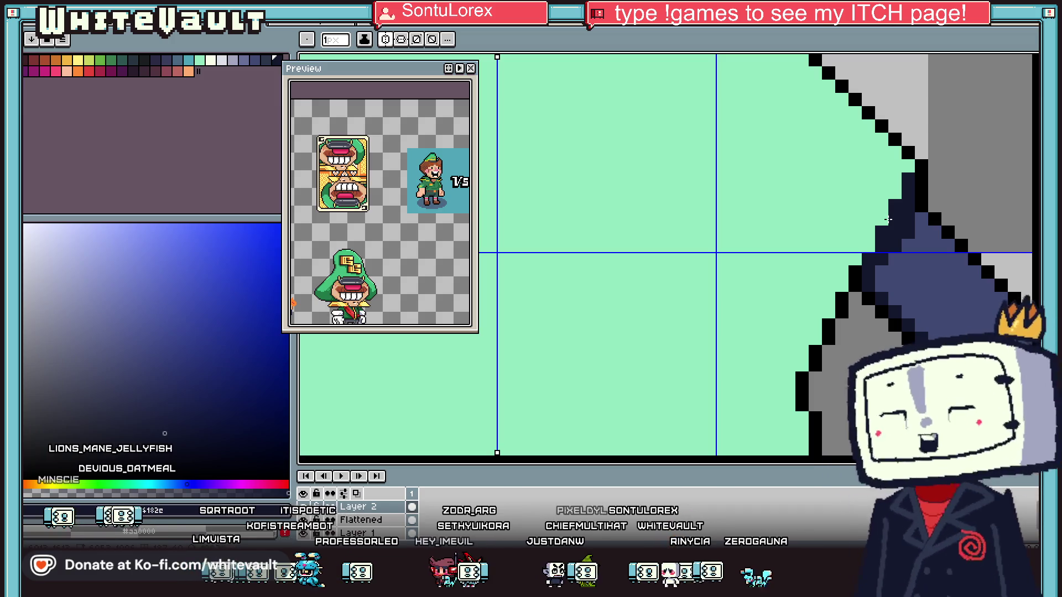
{"action": "key", "text": "i"}
{"action": "scroll", "coordinate": [846, 221], "scroll_direction": "down", "scroll_amount": 3}
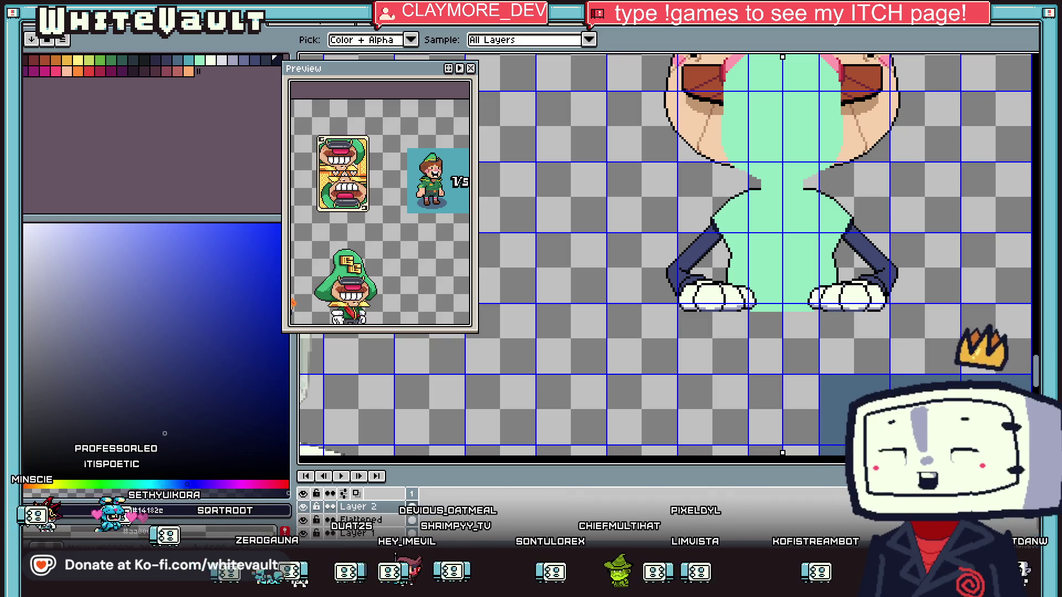
Sample the navy sleeve, off-white glove and black outline colours from the hands
{"action": "scroll", "coordinate": [663, 254], "scroll_direction": "down", "scroll_amount": 3}
{"action": "scroll", "coordinate": [664, 254], "scroll_direction": "up", "scroll_amount": 3}
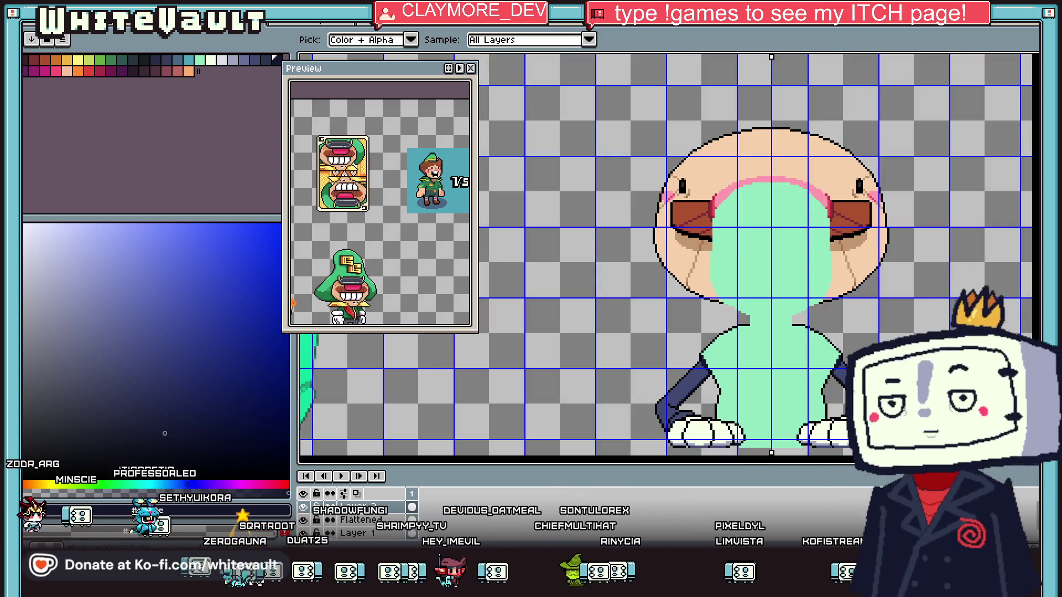
{"action": "scroll", "coordinate": [863, 365], "scroll_direction": "down", "scroll_amount": 2}
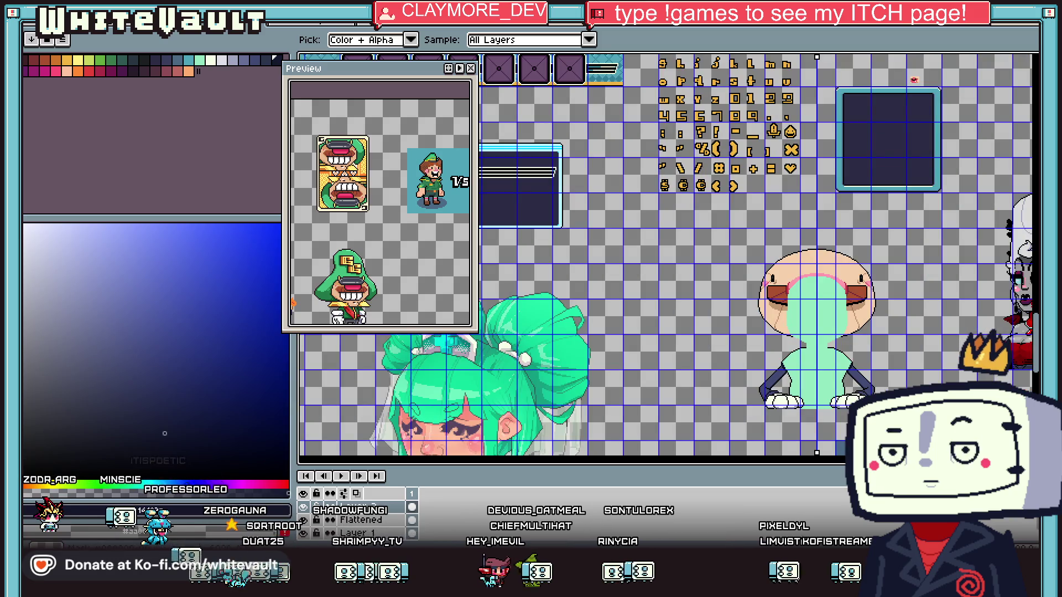
{"action": "scroll", "coordinate": [859, 430], "scroll_direction": "up", "scroll_amount": 2}
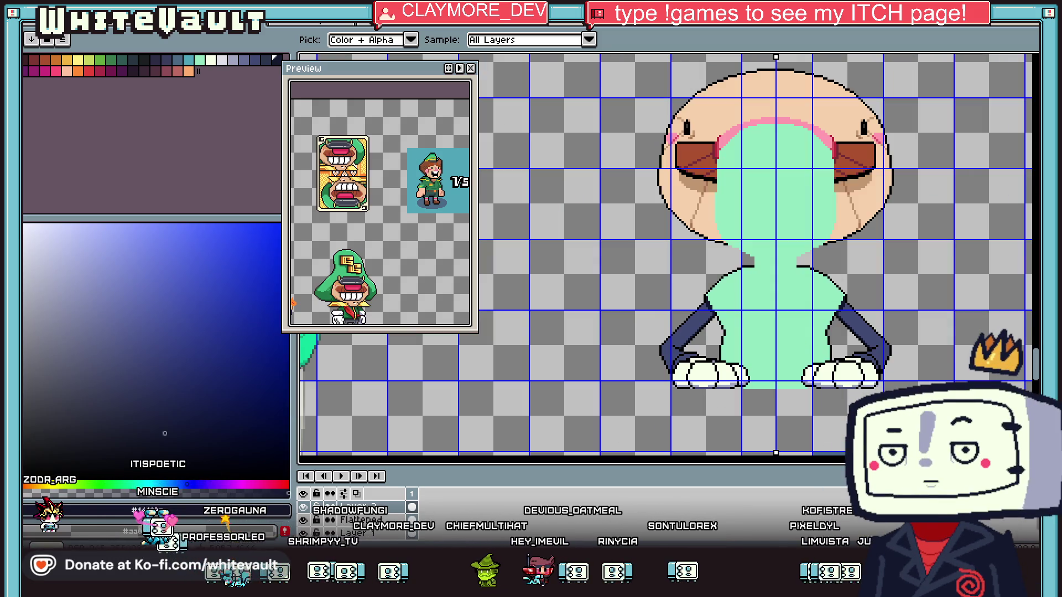
{"action": "scroll", "coordinate": [761, 366], "scroll_direction": "down", "scroll_amount": 2}
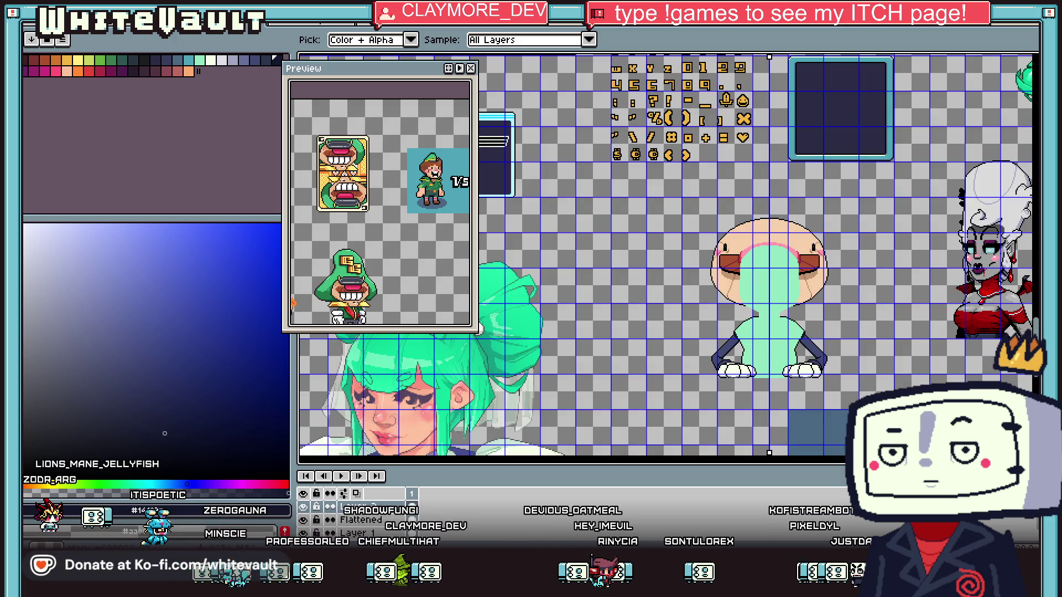
{"action": "scroll", "coordinate": [722, 369], "scroll_direction": "up", "scroll_amount": 5}
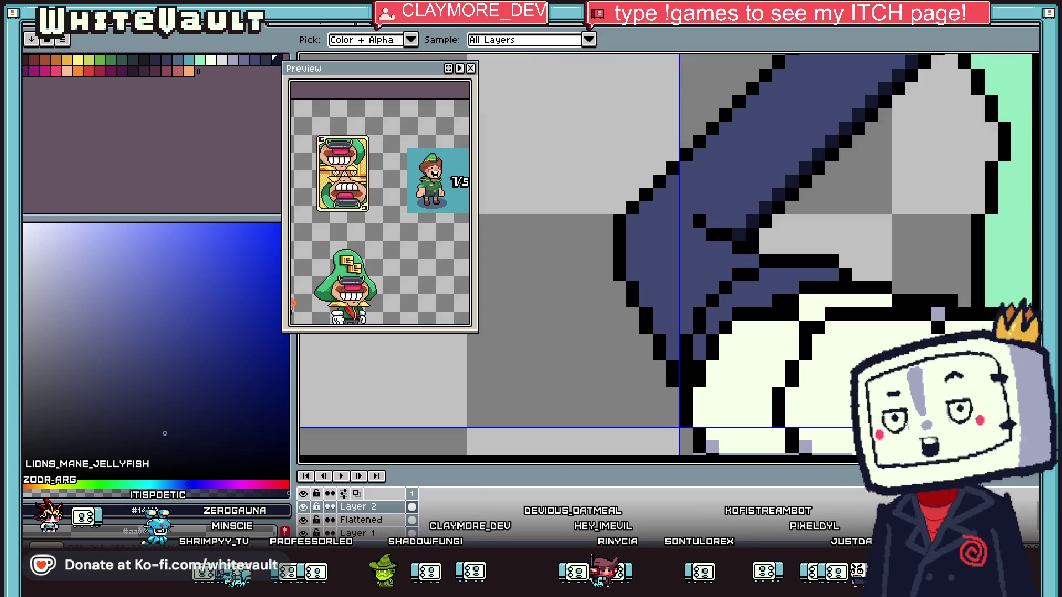
{"action": "left_click", "coordinate": [738, 315], "text": "alt"}
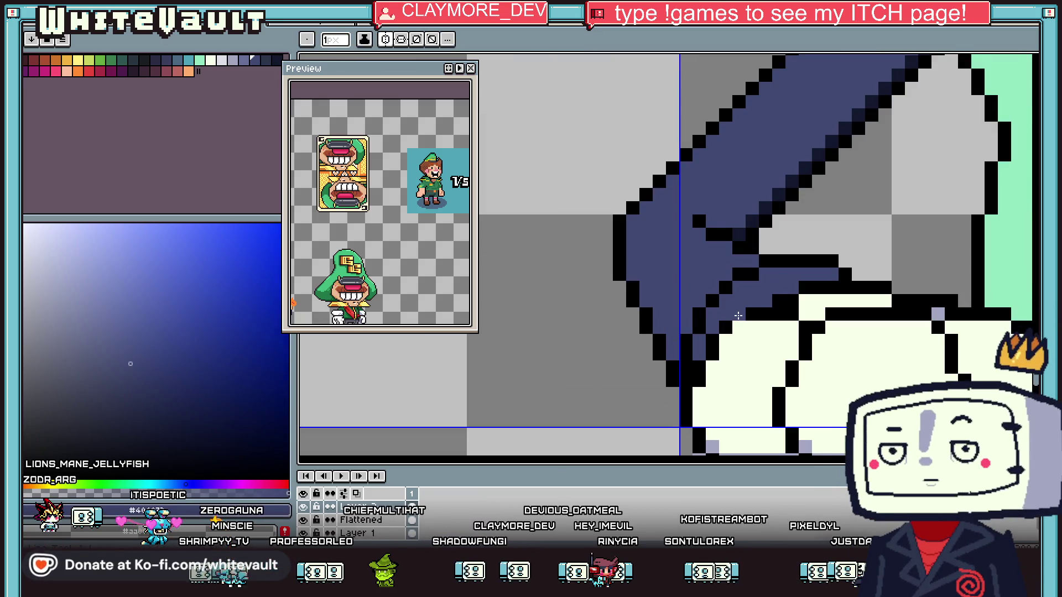
{"action": "scroll", "coordinate": [738, 315], "scroll_direction": "down", "scroll_amount": 5}
{"action": "scroll", "coordinate": [848, 287], "scroll_direction": "up", "scroll_amount": 5}
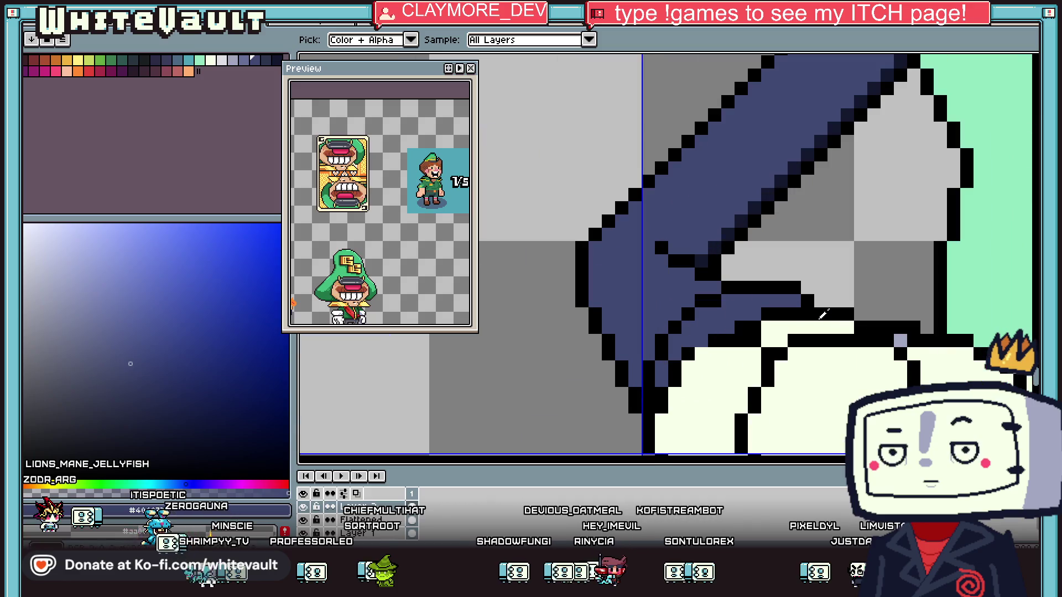
{"action": "left_click", "coordinate": [819, 316], "text": "alt"}
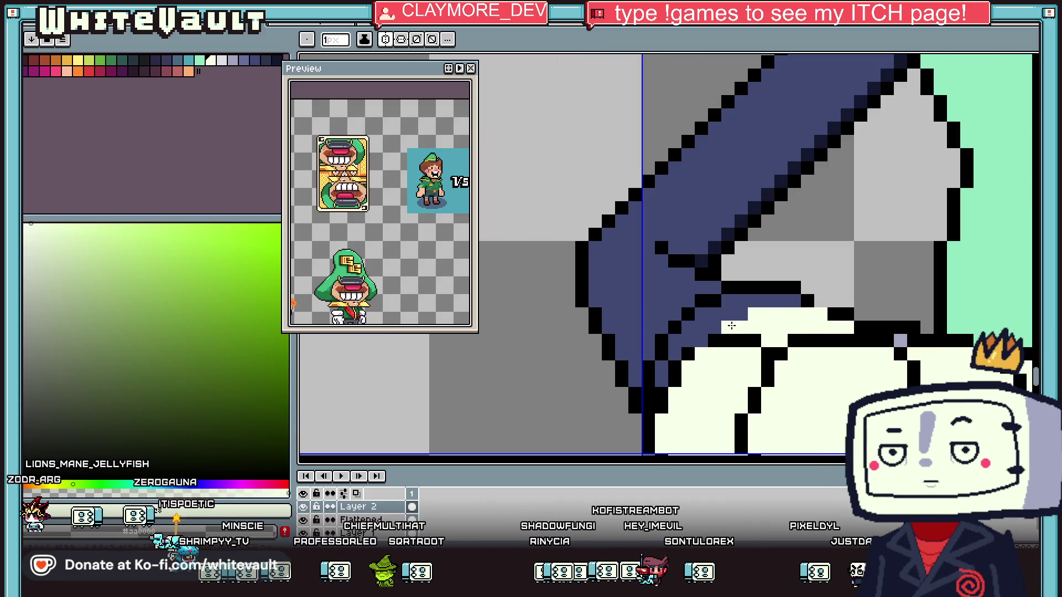
{"action": "left_click", "coordinate": [807, 294], "text": "alt"}
{"action": "left_click", "coordinate": [759, 297], "text": "alt"}
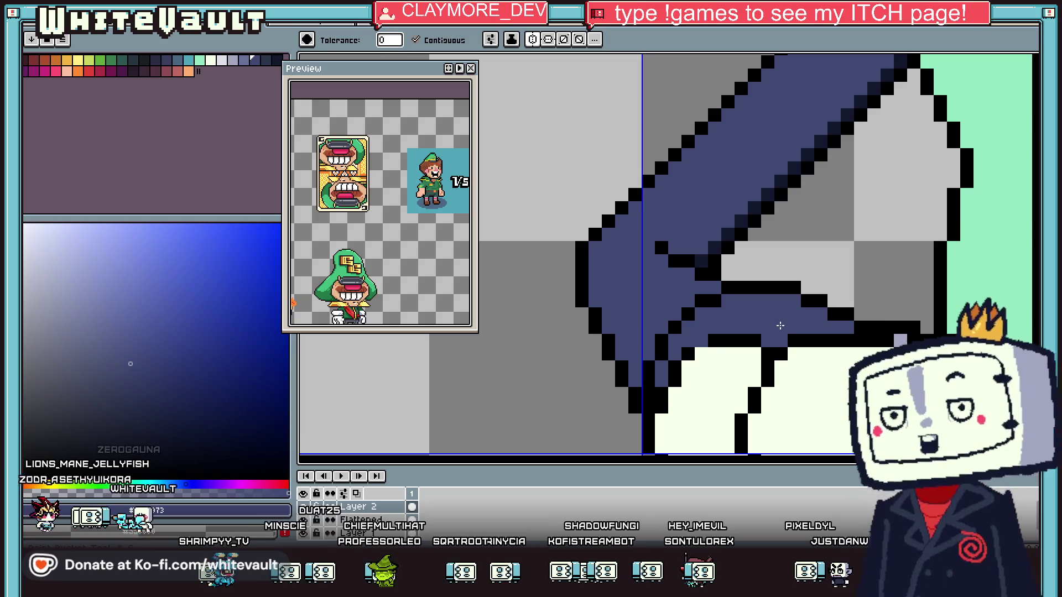
Undo a mistaken black fill and fill the finger gaps with pale lavender instead
{"action": "scroll", "coordinate": [759, 297], "scroll_direction": "down", "scroll_amount": 5}
{"action": "scroll", "coordinate": [887, 330], "scroll_direction": "up", "scroll_amount": 2}
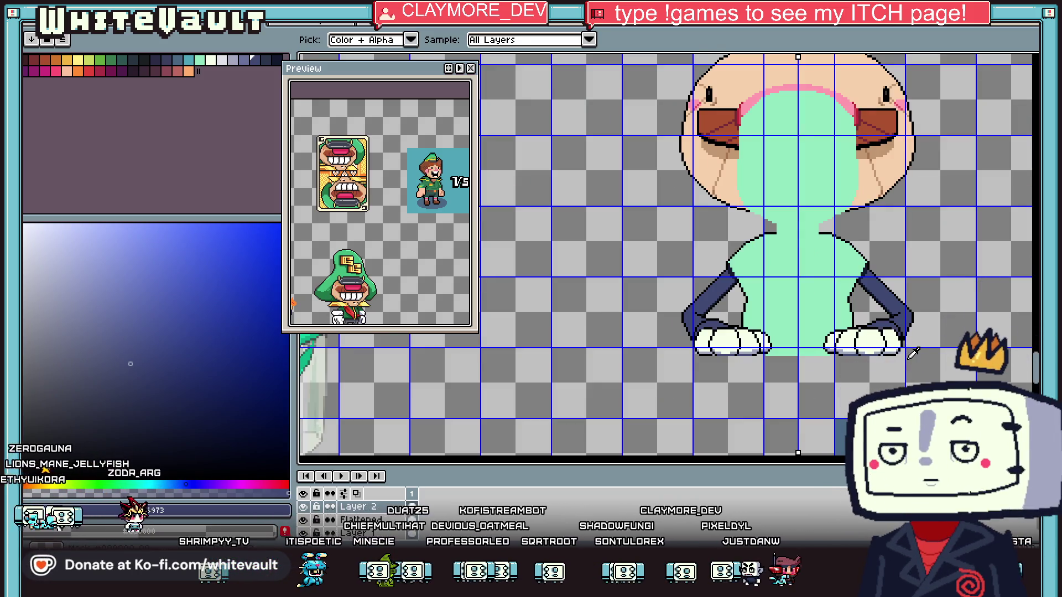
{"action": "scroll", "coordinate": [862, 348], "scroll_direction": "up", "scroll_amount": 2}
{"action": "left_click", "coordinate": [827, 344], "text": "alt"}
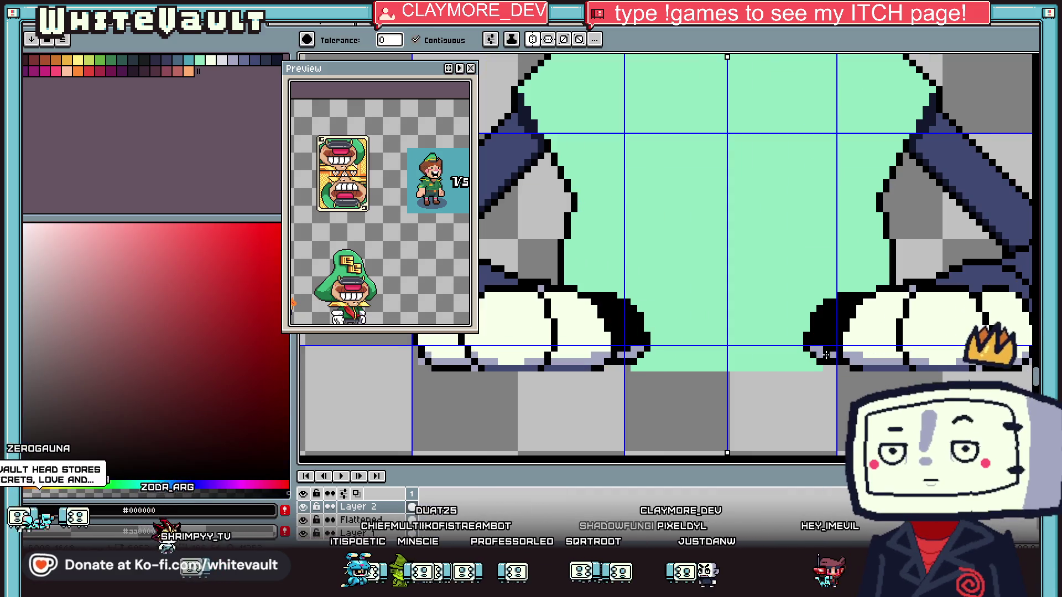
{"action": "key", "text": "ctrl+z"}
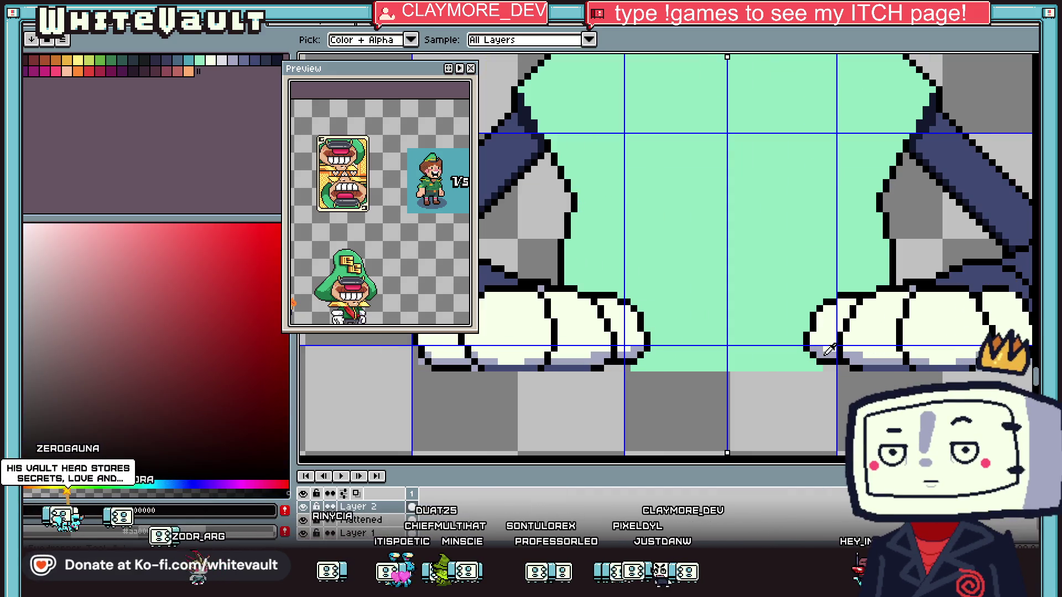
{"action": "left_click", "coordinate": [826, 356], "text": "alt"}
{"action": "left_click", "coordinate": [826, 309]}
Return to the pencil and pick black from the outline
{"action": "key", "text": "b"}
{"action": "scroll", "coordinate": [826, 309], "scroll_direction": "up", "scroll_amount": 1}
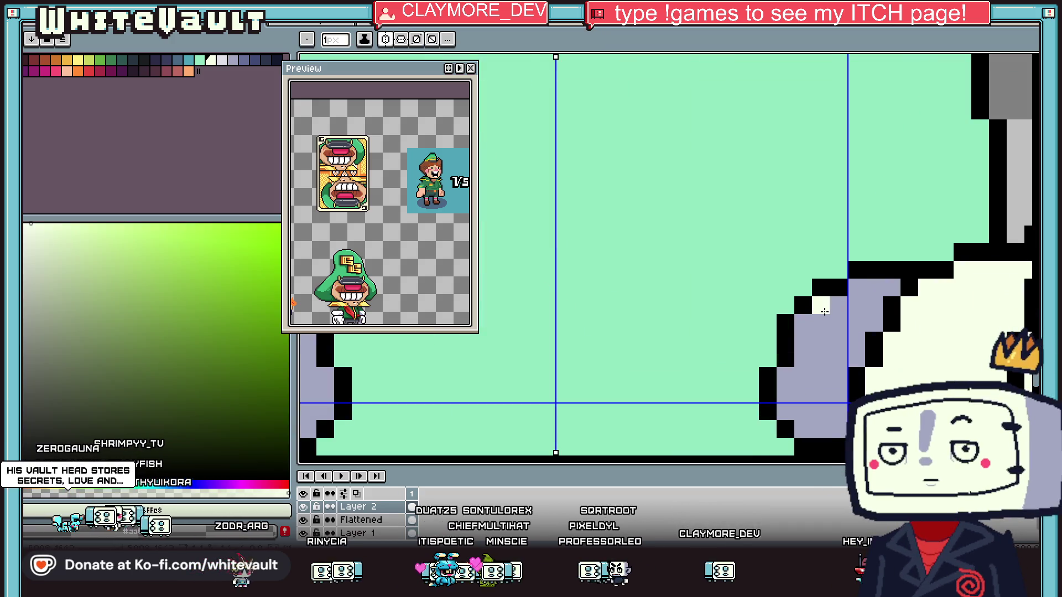
{"action": "scroll", "coordinate": [802, 343], "scroll_direction": "down", "scroll_amount": 4}
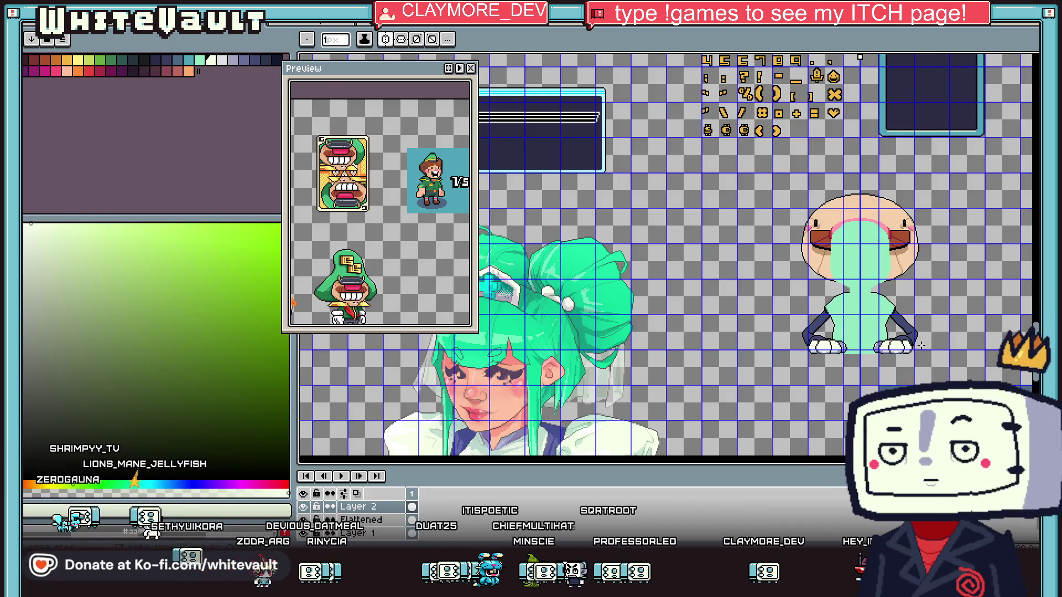
{"action": "scroll", "coordinate": [921, 345], "scroll_direction": "up", "scroll_amount": 5}
{"action": "left_click", "coordinate": [850, 271], "text": "alt"}
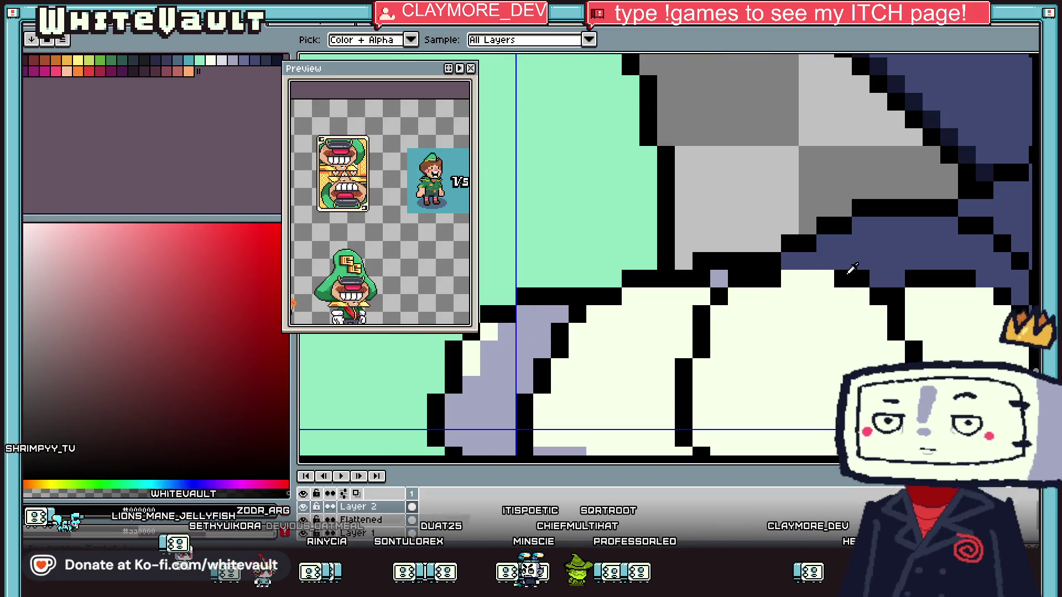
Paint a black outline over the navy pixels along the sleeve's lower edge above the glove
{"action": "left_click_drag", "start_coordinate": [827, 262], "coordinate": [781, 266]}
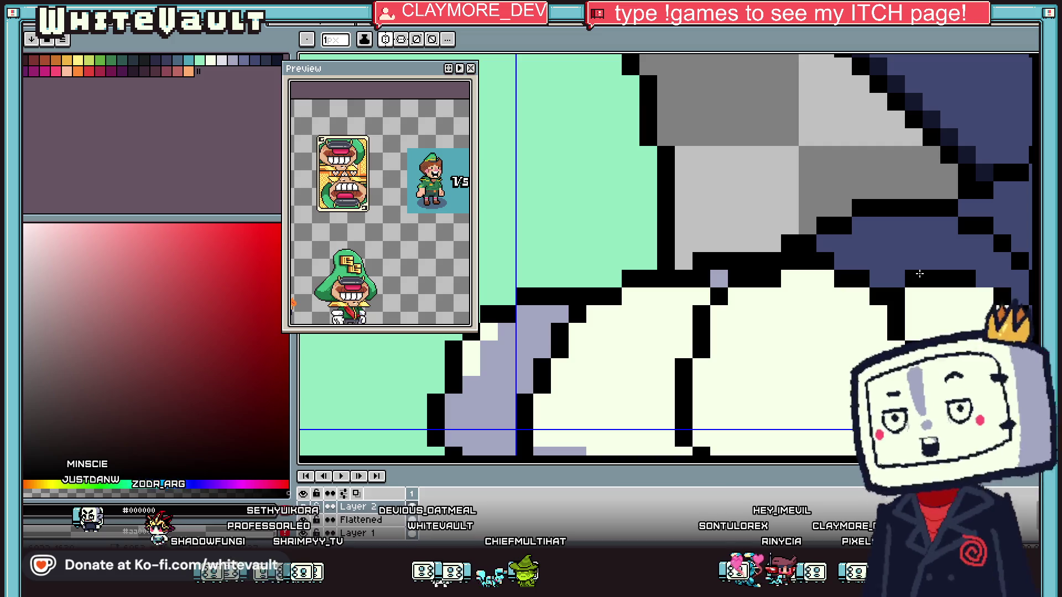
{"action": "scroll", "coordinate": [918, 274], "scroll_direction": "down", "scroll_amount": 5}
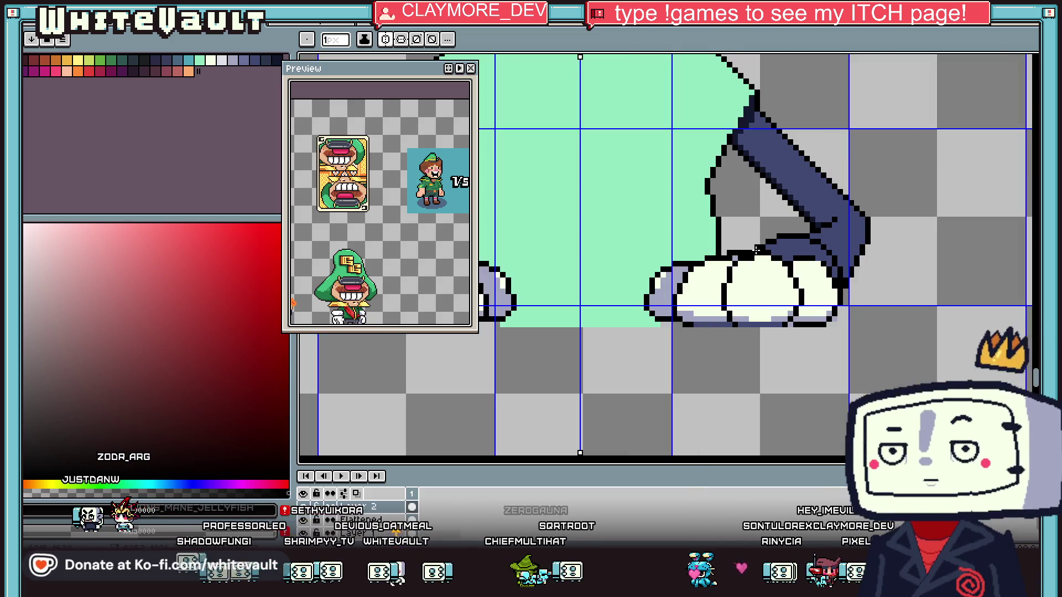
{"action": "scroll", "coordinate": [780, 254], "scroll_direction": "up", "scroll_amount": 3}
{"action": "scroll", "coordinate": [780, 254], "scroll_direction": "up", "scroll_amount": 1}
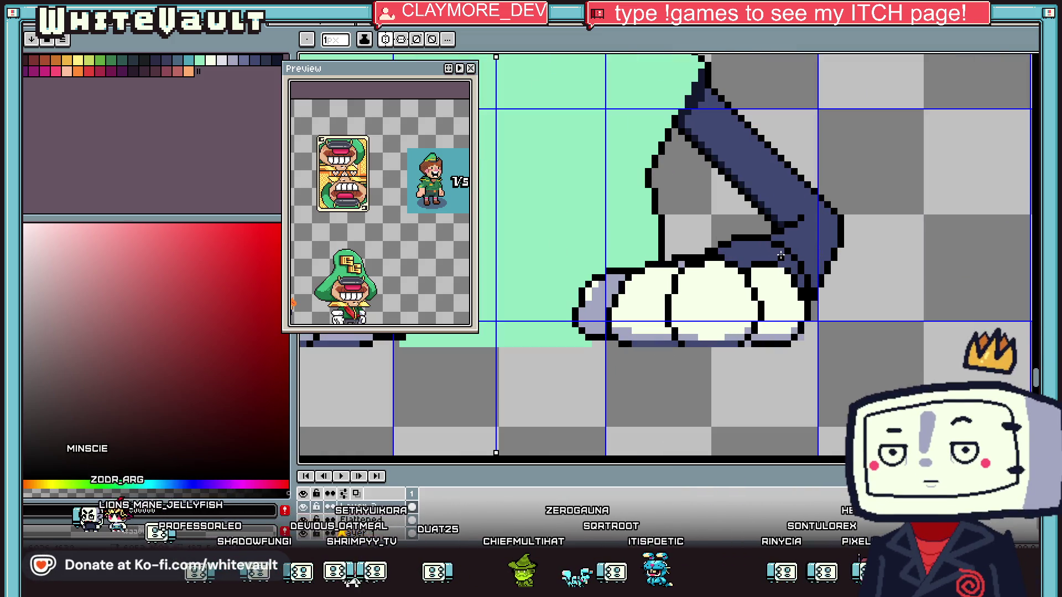
{"action": "scroll", "coordinate": [782, 270], "scroll_direction": "up", "scroll_amount": 2}
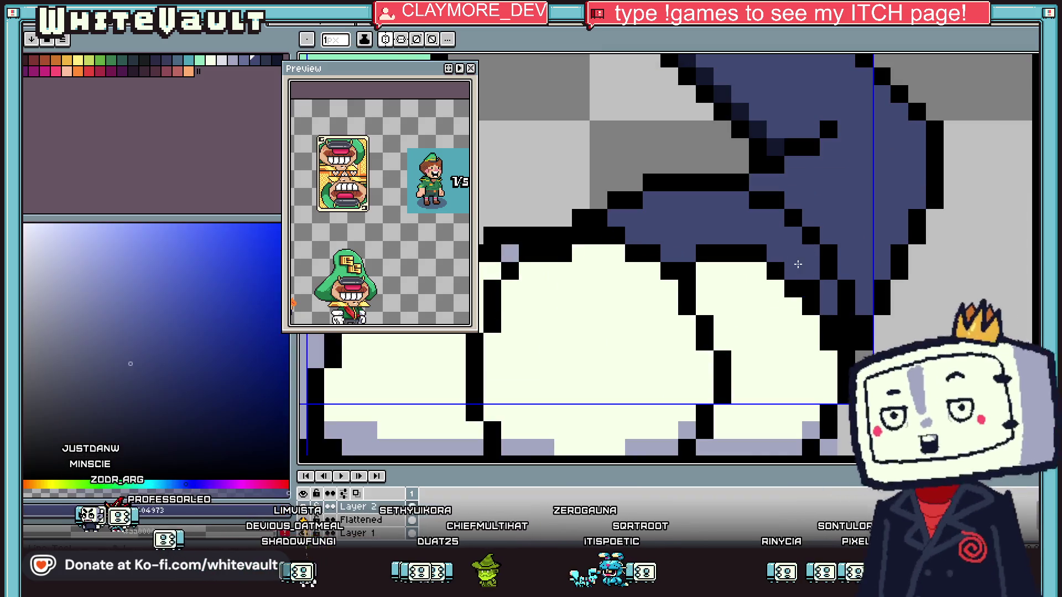
{"action": "scroll", "coordinate": [808, 287], "scroll_direction": "down", "scroll_amount": 4}
{"action": "key", "text": "i"}
{"action": "scroll", "coordinate": [809, 285], "scroll_direction": "up", "scroll_amount": 2}
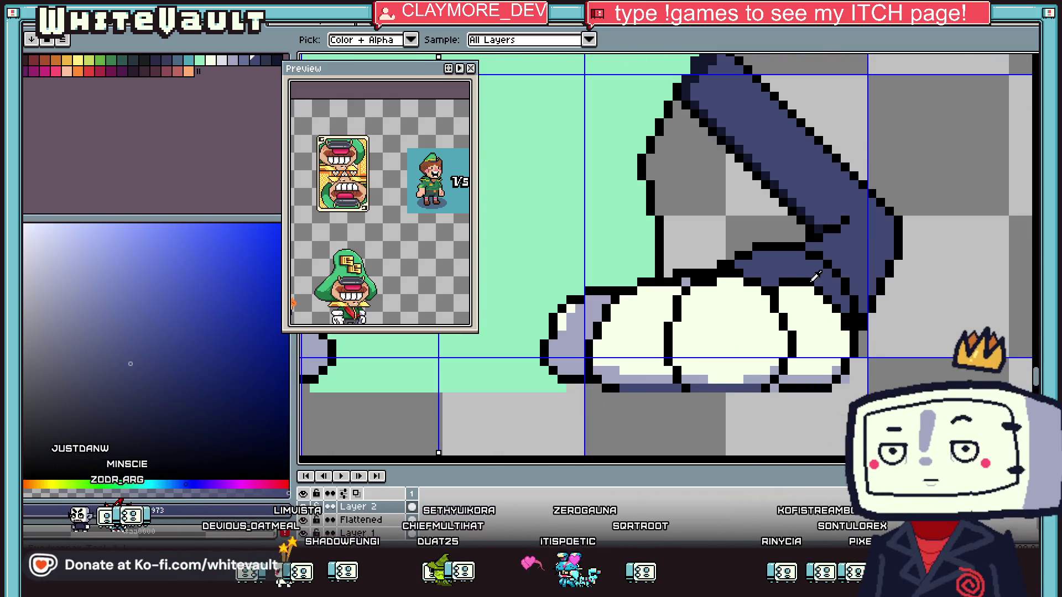
{"action": "scroll", "coordinate": [808, 282], "scroll_direction": "up", "scroll_amount": 1}
{"action": "left_click", "coordinate": [769, 274]}
{"action": "key", "text": "b"}
{"action": "mouse_move", "coordinate": [735, 275]}
{"action": "left_mouse_down"}
{"action": "mouse_move", "coordinate": [746, 253]}
{"action": "mouse_move", "coordinate": [814, 262]}
{"action": "mouse_move", "coordinate": [866, 316]}
{"action": "mouse_move", "coordinate": [789, 274]}
{"action": "mouse_move", "coordinate": [736, 275]}
{"action": "left_mouse_up"}
{"action": "key", "text": "i"}
{"action": "left_click", "coordinate": [851, 327]}
{"action": "key", "text": "b"}
{"action": "key", "text": "i"}
{"action": "left_click", "coordinate": [717, 275]}
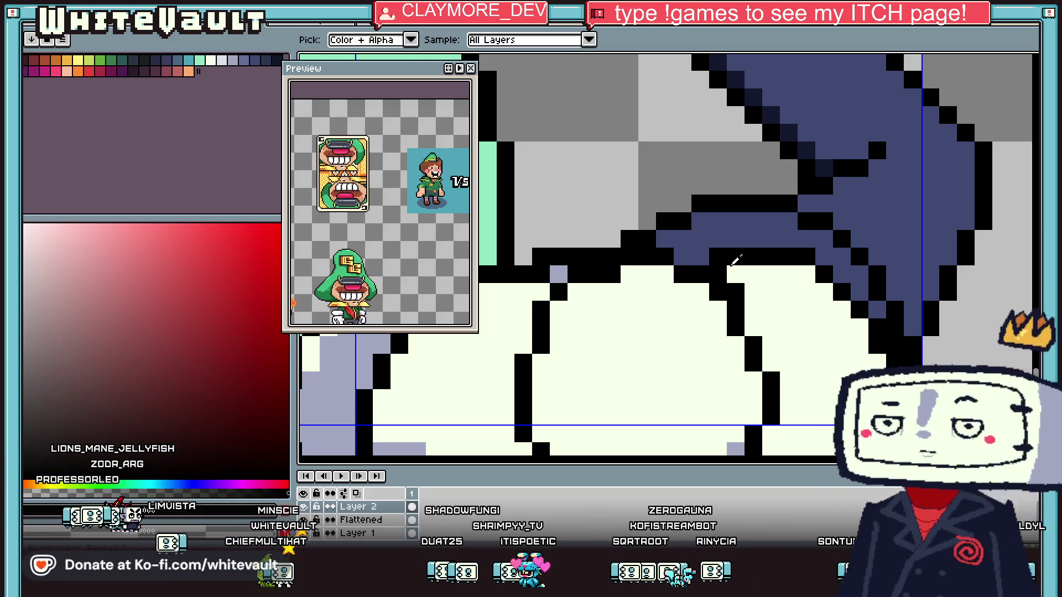
{"action": "left_click", "coordinate": [558, 273]}
{"action": "key", "text": "b"}
{"action": "left_click", "coordinate": [734, 275]}
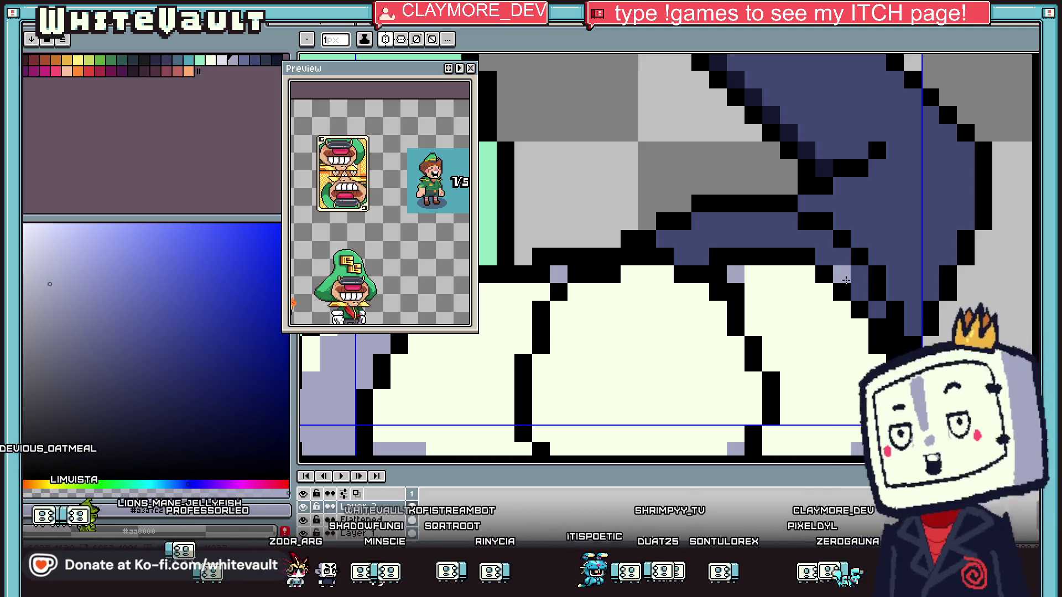
{"action": "scroll", "coordinate": [846, 280], "scroll_direction": "down", "scroll_amount": 5}
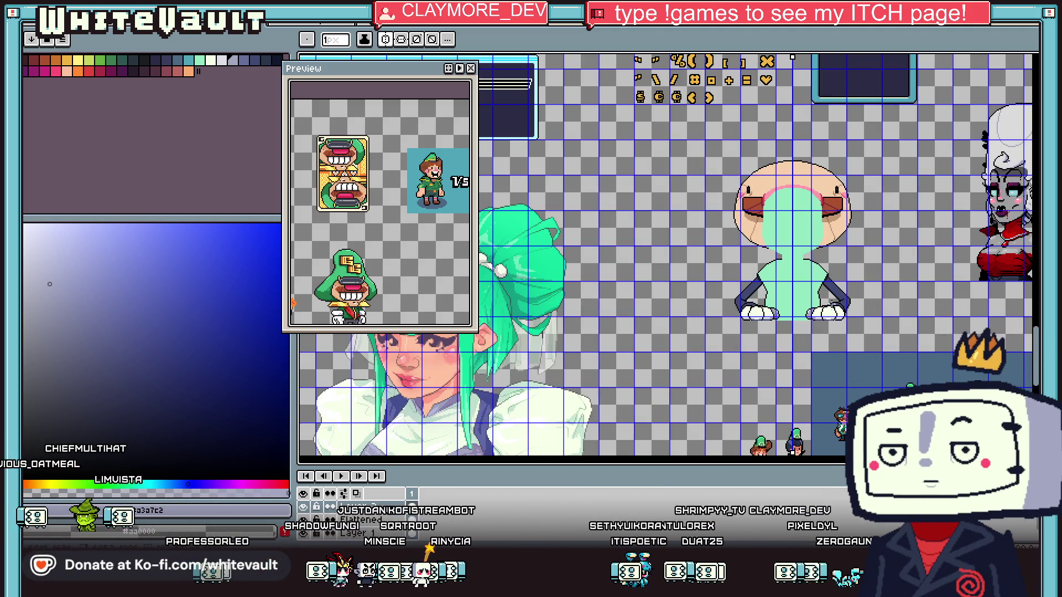
{"action": "scroll", "coordinate": [792, 255], "scroll_direction": "up", "scroll_amount": 5}
{"action": "scroll", "coordinate": [791, 254], "scroll_direction": "up", "scroll_amount": 2}
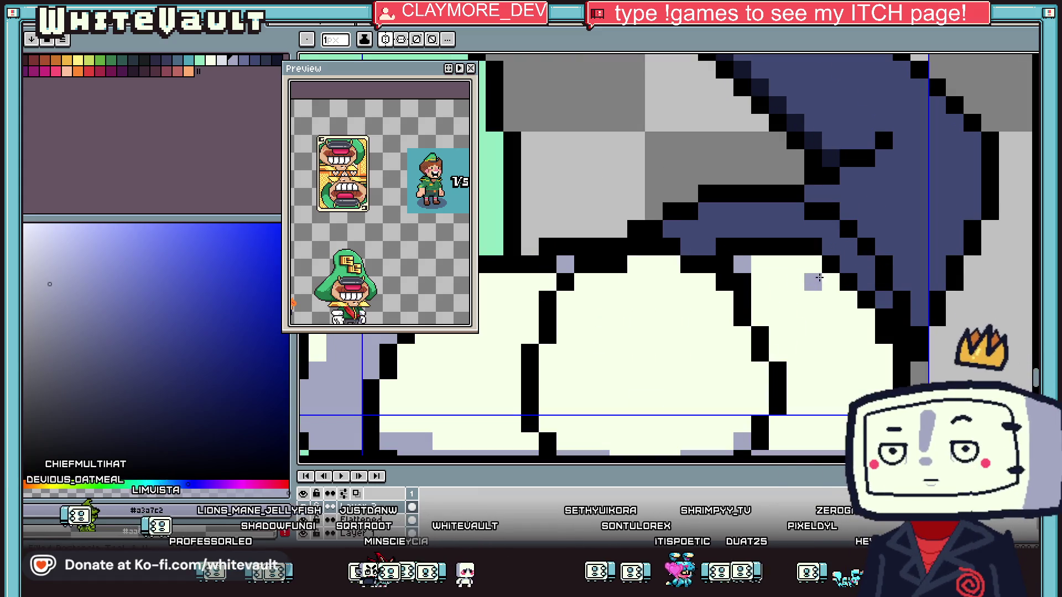
{"action": "left_click", "coordinate": [791, 255]}
{"action": "mouse_move", "coordinate": [775, 265]}
{"action": "left_mouse_down"}
{"action": "mouse_move", "coordinate": [832, 282]}
{"action": "mouse_move", "coordinate": [866, 318]}
{"action": "mouse_move", "coordinate": [837, 271]}
{"action": "left_mouse_up"}
{"action": "left_click", "coordinate": [883, 301], "text": "alt"}
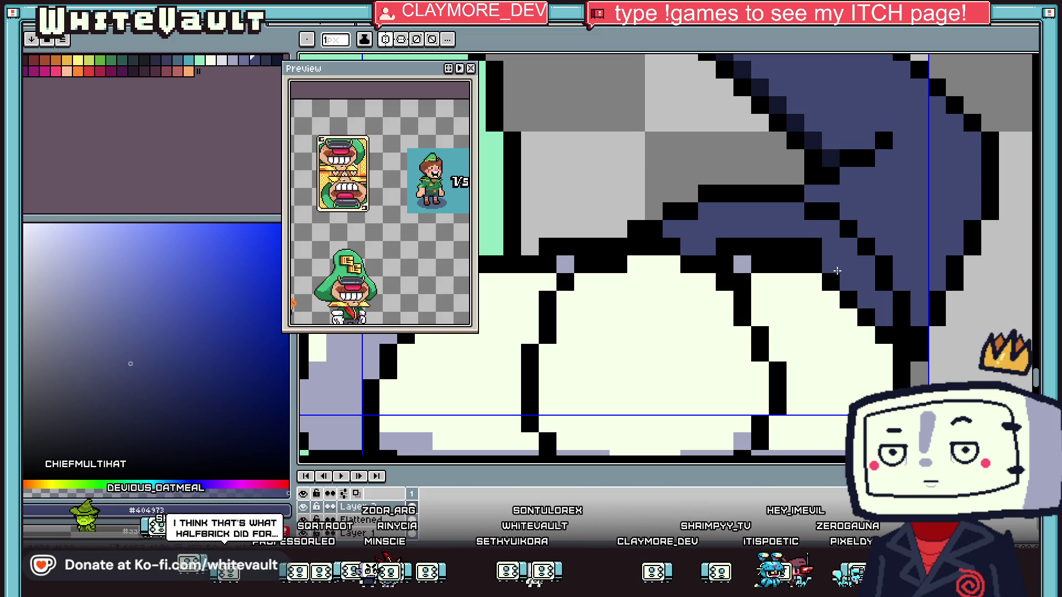
{"action": "left_click", "coordinate": [744, 246], "text": "alt"}
{"action": "left_click", "coordinate": [742, 264]}
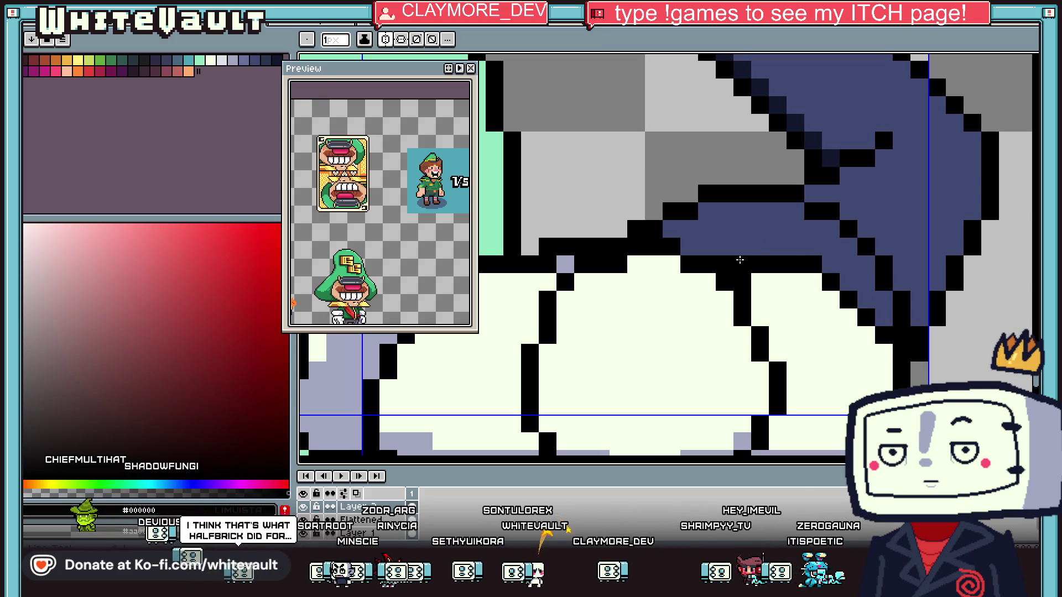
{"action": "scroll", "coordinate": [826, 417], "scroll_direction": "down", "scroll_amount": 8}
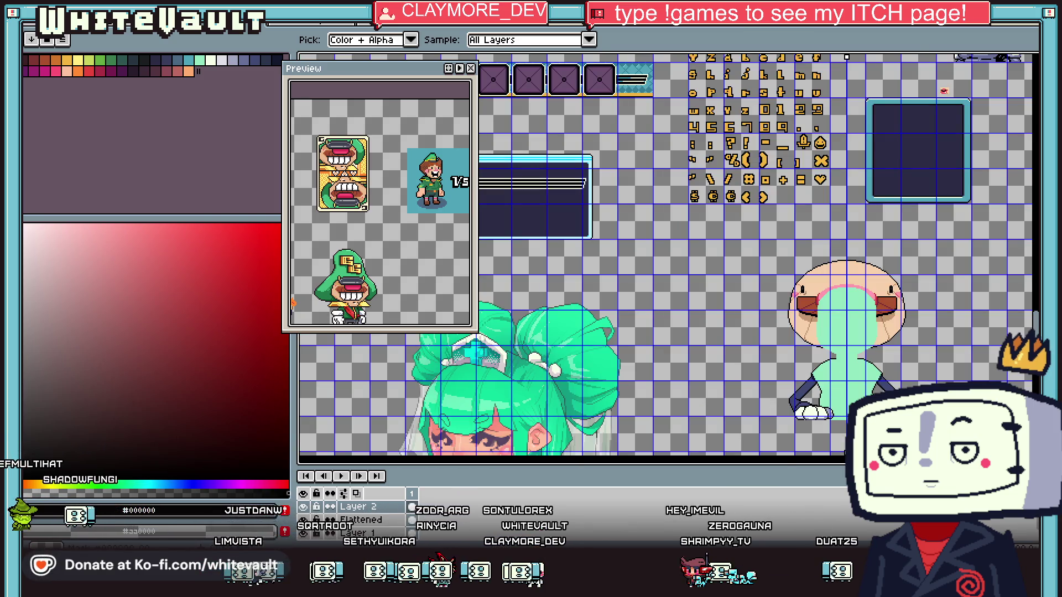
{"action": "scroll", "coordinate": [829, 332], "scroll_direction": "up", "scroll_amount": 4}
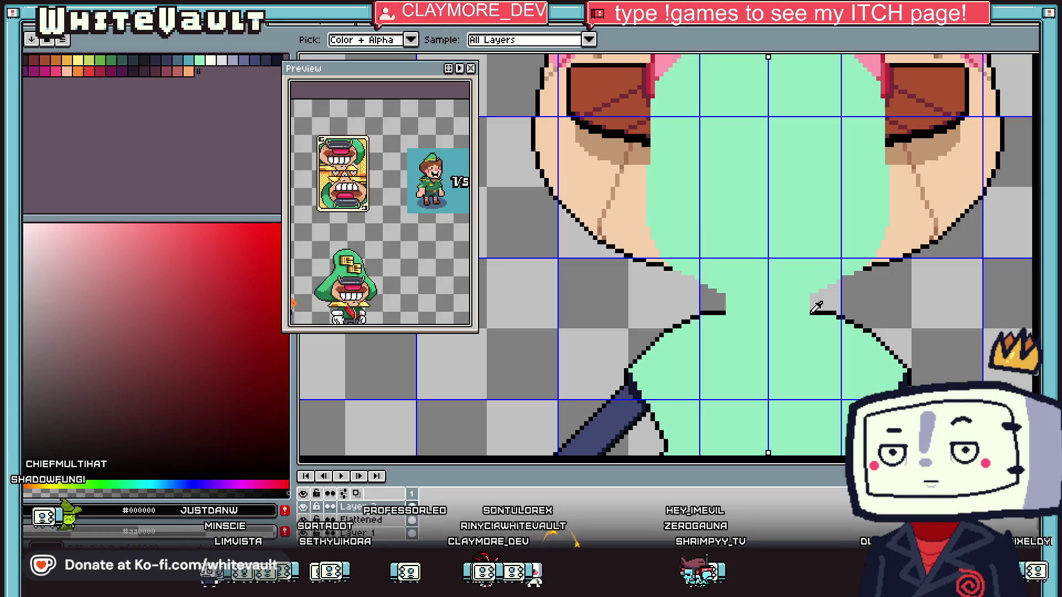
Try two crossing black lines on the chest, then undo them
{"action": "scroll", "coordinate": [816, 307], "scroll_direction": "up", "scroll_amount": 1}
{"action": "scroll", "coordinate": [774, 343], "scroll_direction": "down", "scroll_amount": 1}
{"action": "left_click_drag", "start_coordinate": [722, 275], "coordinate": [777, 384]}
{"action": "mouse_move", "coordinate": [802, 273]}
{"action": "left_mouse_down"}
{"action": "mouse_move", "coordinate": [747, 382]}
{"action": "mouse_move", "coordinate": [761, 359]}
{"action": "left_mouse_up"}
{"action": "scroll", "coordinate": [744, 376], "scroll_direction": "down", "scroll_amount": 2}
{"action": "scroll", "coordinate": [779, 354], "scroll_direction": "up", "scroll_amount": 1}
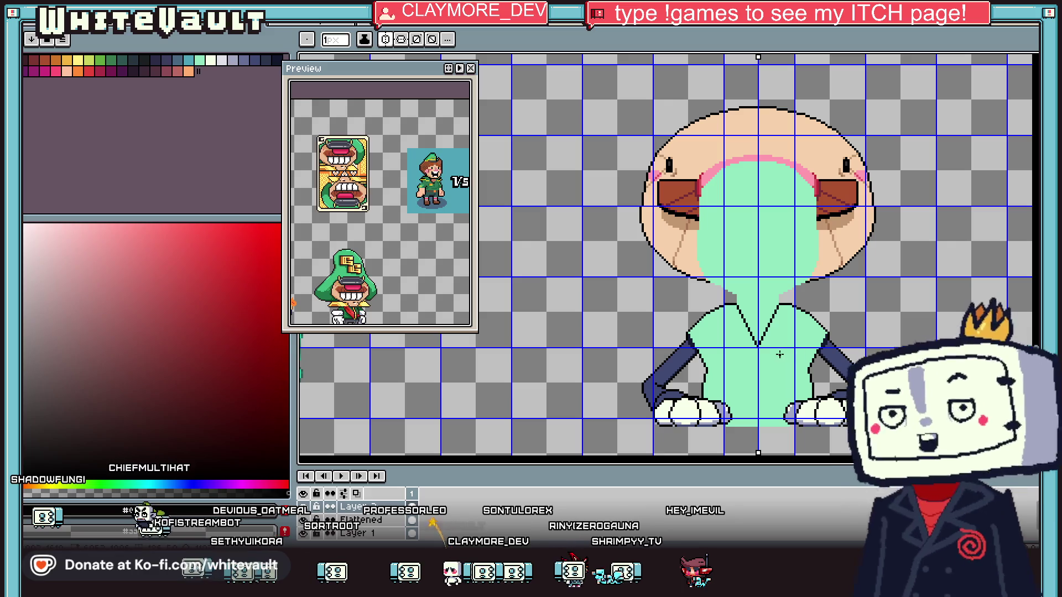
{"action": "key", "text": "ctrl+z"}
{"action": "key", "text": "ctrl+z"}
{"action": "key", "text": "ctrl+z"}
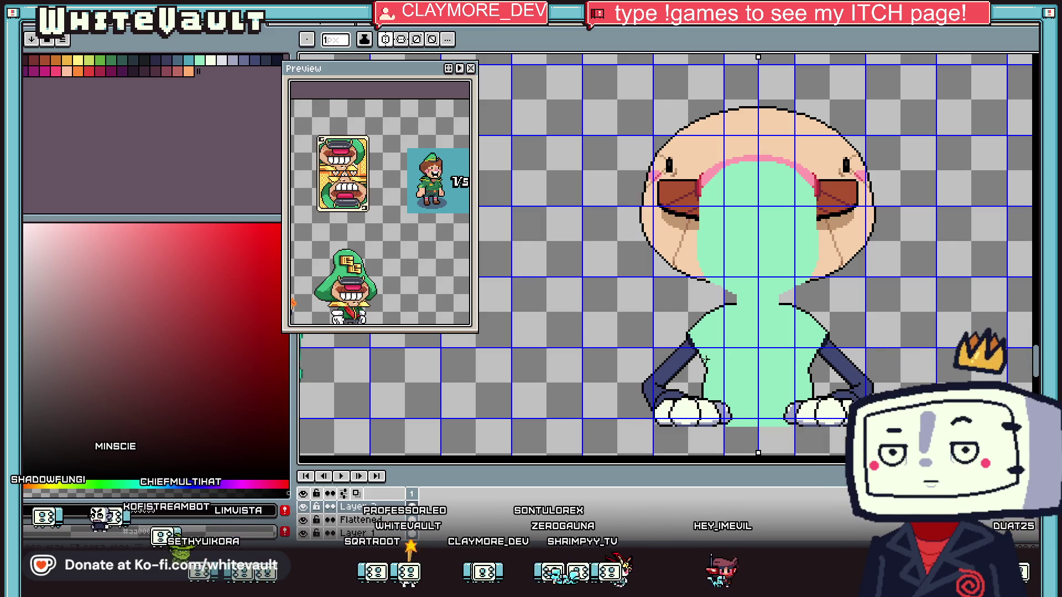
Paint peach skin along the forearm using the face's colour
{"action": "scroll", "coordinate": [705, 359], "scroll_direction": "up", "scroll_amount": 3}
{"action": "scroll", "coordinate": [721, 340], "scroll_direction": "down", "scroll_amount": 3}
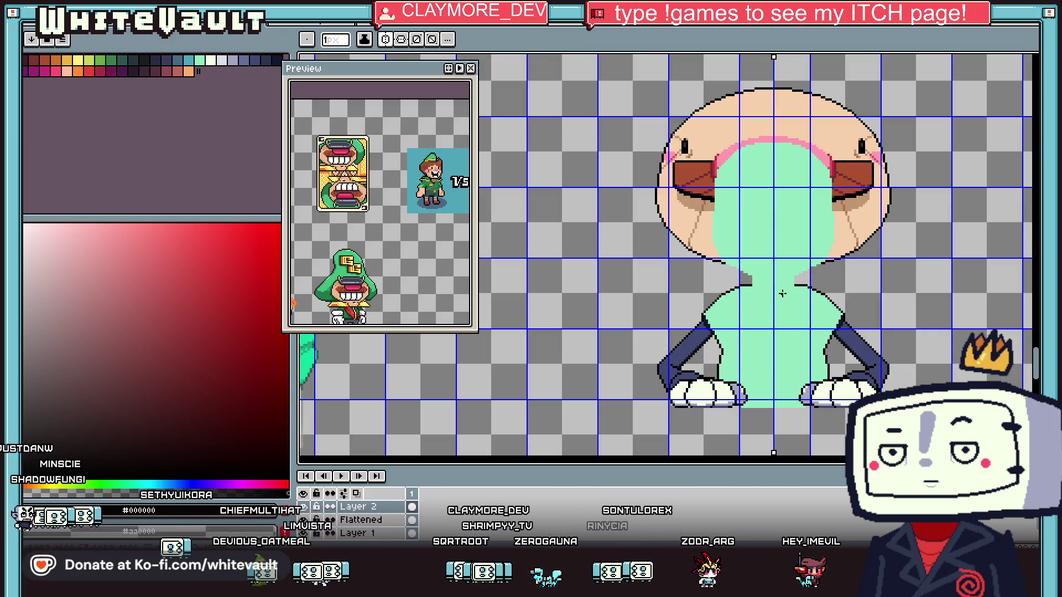
{"action": "left_click", "coordinate": [840, 237], "text": "alt"}
{"action": "scroll", "coordinate": [854, 355], "scroll_direction": "up", "scroll_amount": 5}
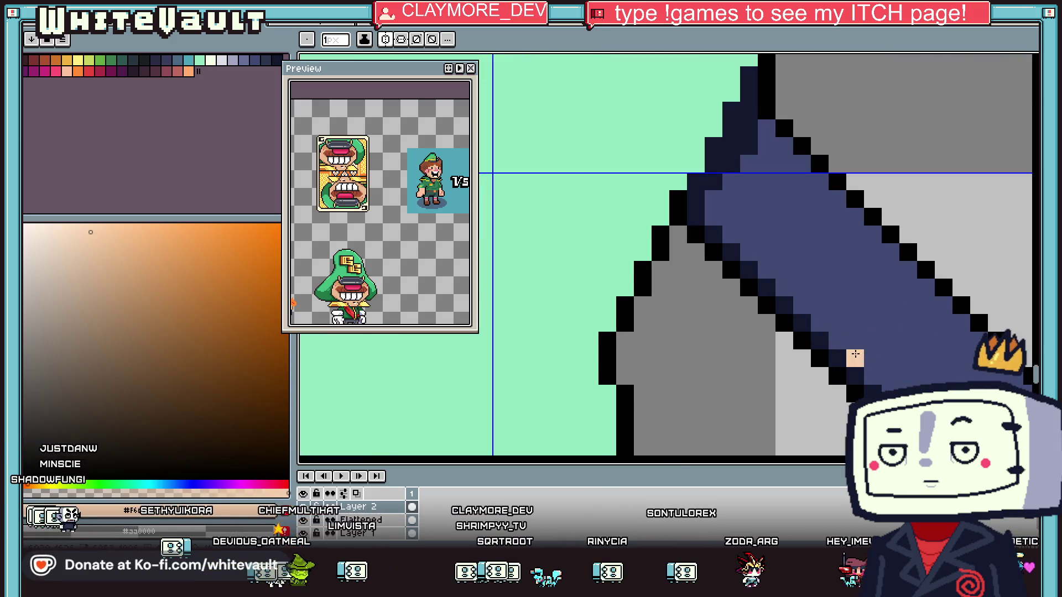
{"action": "left_click_drag", "start_coordinate": [854, 355], "coordinate": [925, 324]}
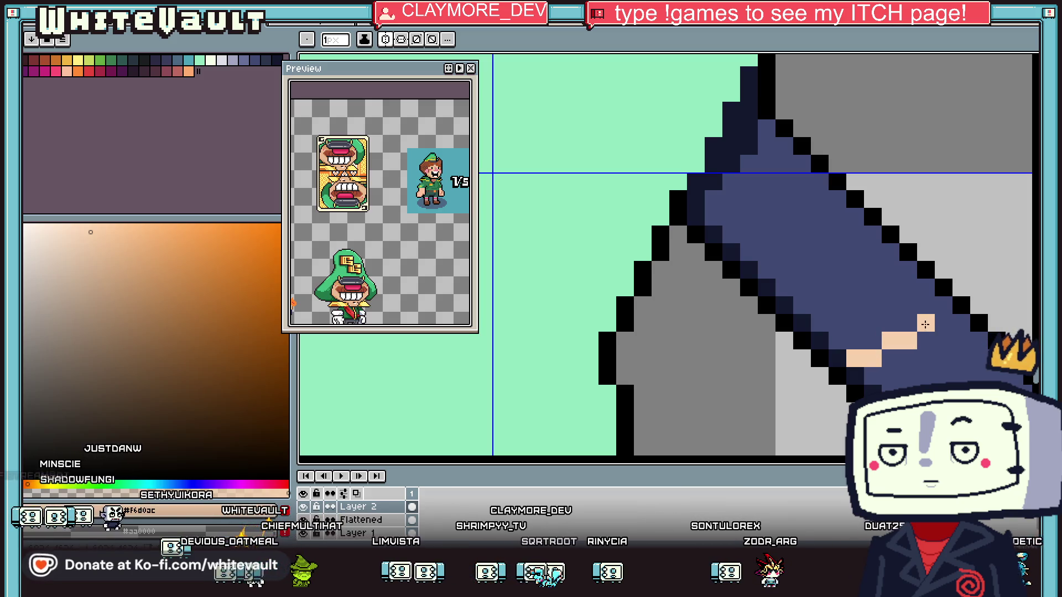
Sample a darker tan shade for the forearm shading
{"action": "key", "text": "g"}
{"action": "scroll", "coordinate": [944, 360], "scroll_direction": "down", "scroll_amount": 5}
{"action": "key", "text": "g"}
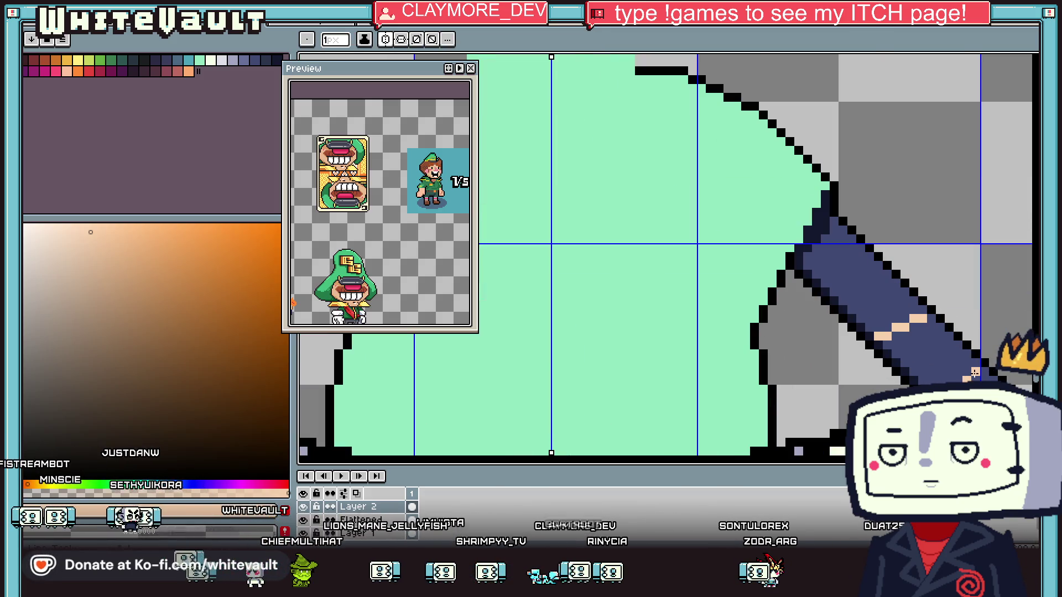
{"action": "scroll", "coordinate": [973, 376], "scroll_direction": "down", "scroll_amount": 3}
{"action": "scroll", "coordinate": [969, 378], "scroll_direction": "up", "scroll_amount": 2}
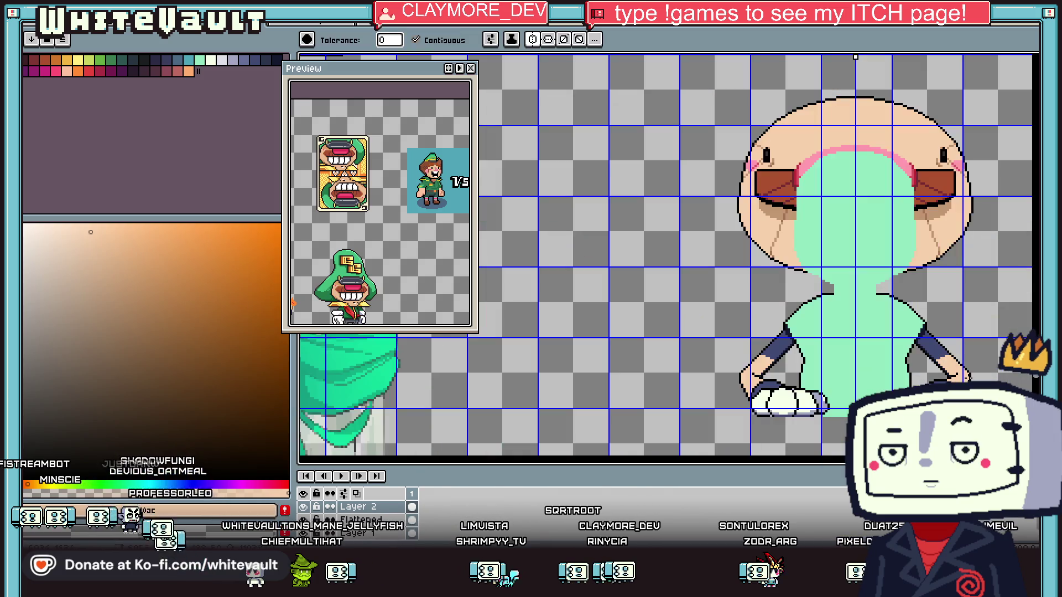
{"action": "left_click", "coordinate": [965, 378], "text": "alt"}
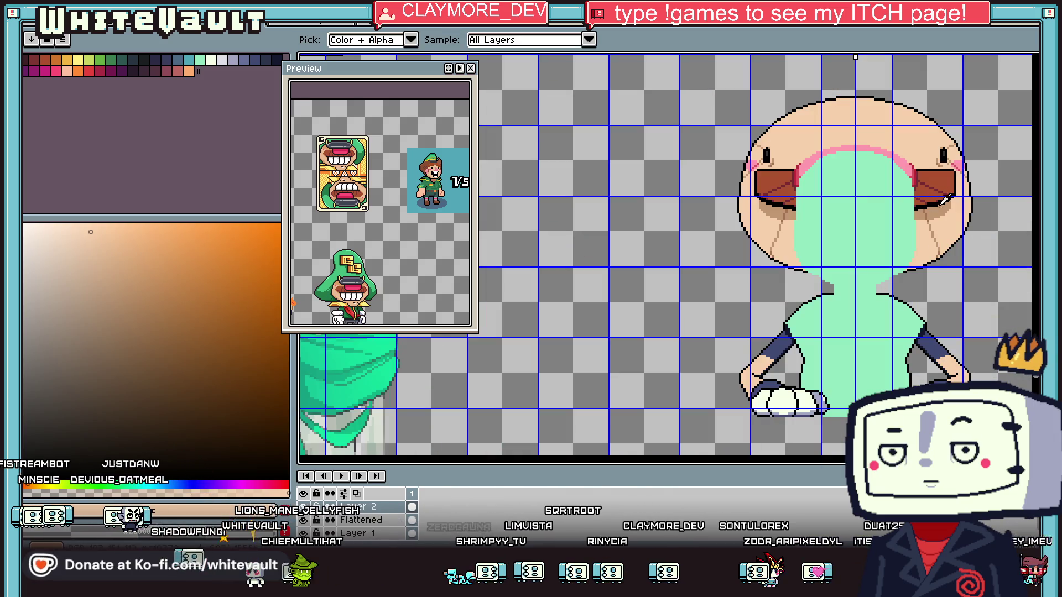
{"action": "key", "text": "l"}
Sample skin shades from the forearm, ending on the orange-brown at the arm edge
{"action": "scroll", "coordinate": [923, 359], "scroll_direction": "up", "scroll_amount": 5}
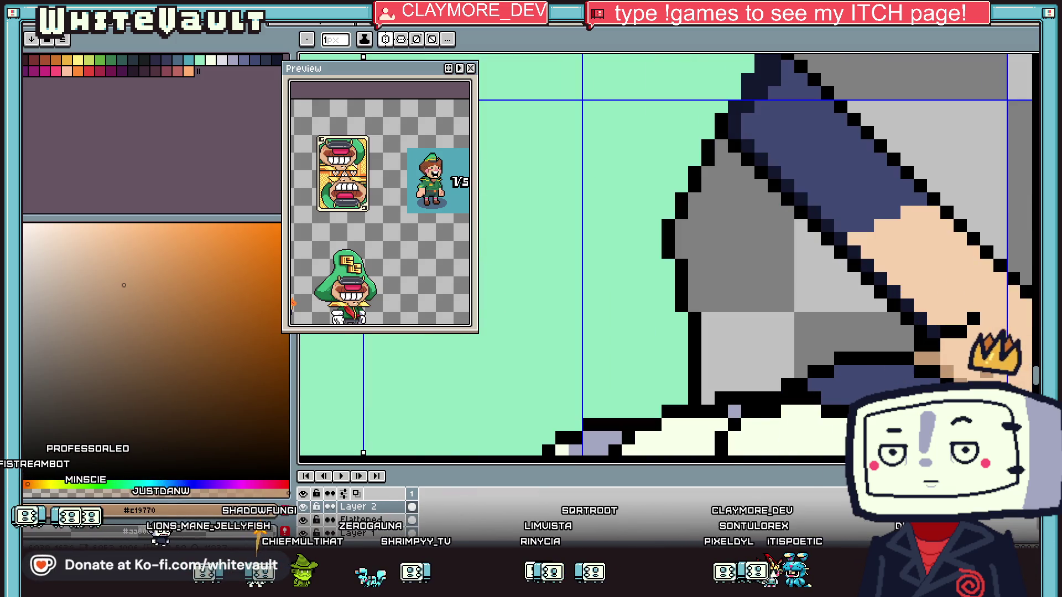
{"action": "scroll", "coordinate": [1000, 324], "scroll_direction": "down", "scroll_amount": 4}
{"action": "scroll", "coordinate": [1000, 324], "scroll_direction": "up", "scroll_amount": 3}
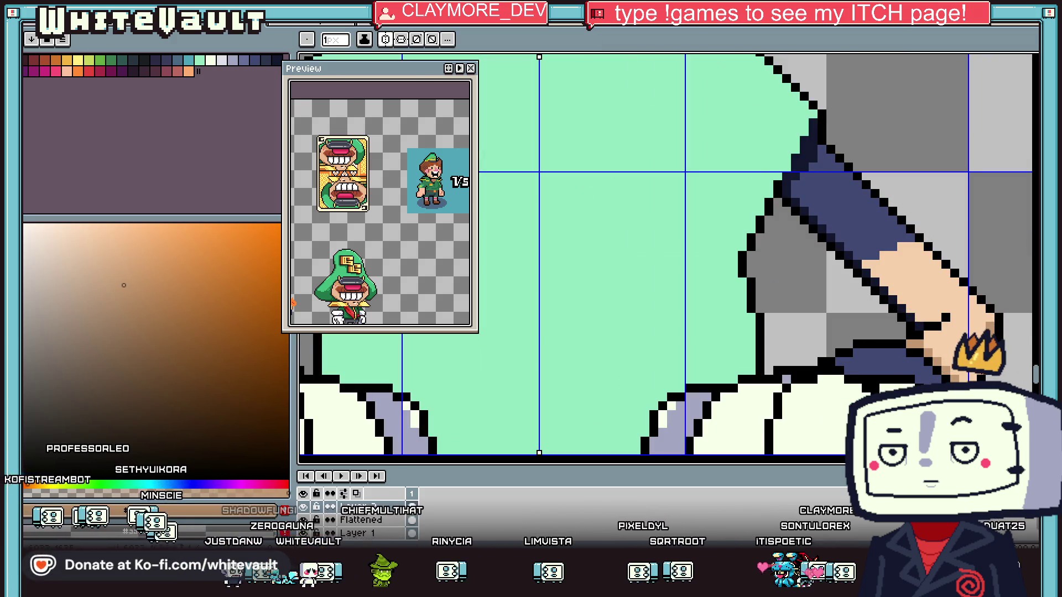
{"action": "scroll", "coordinate": [960, 355], "scroll_direction": "down", "scroll_amount": 4}
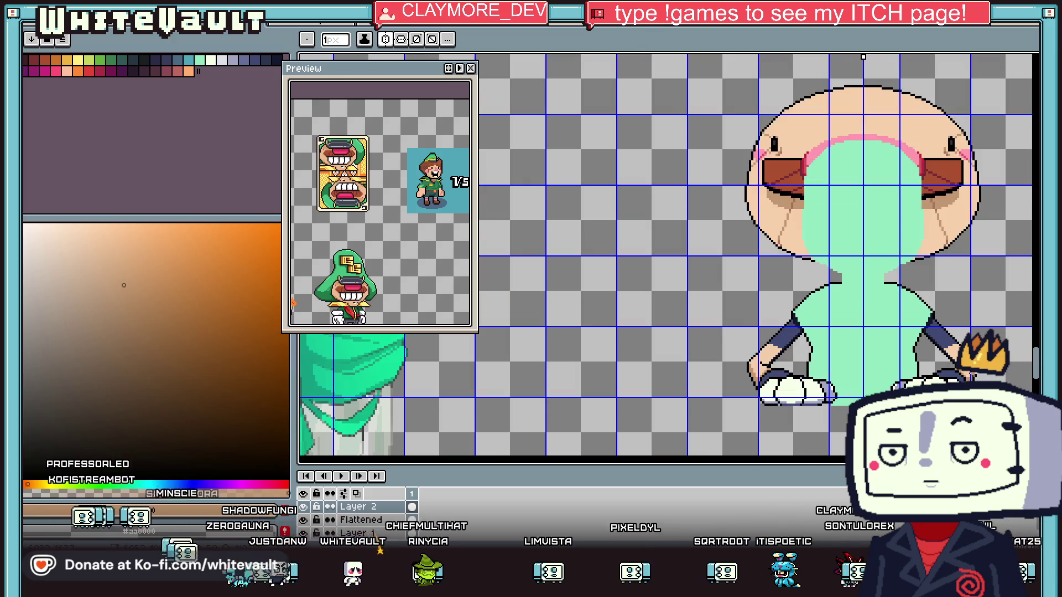
{"action": "scroll", "coordinate": [960, 356], "scroll_direction": "up", "scroll_amount": 4}
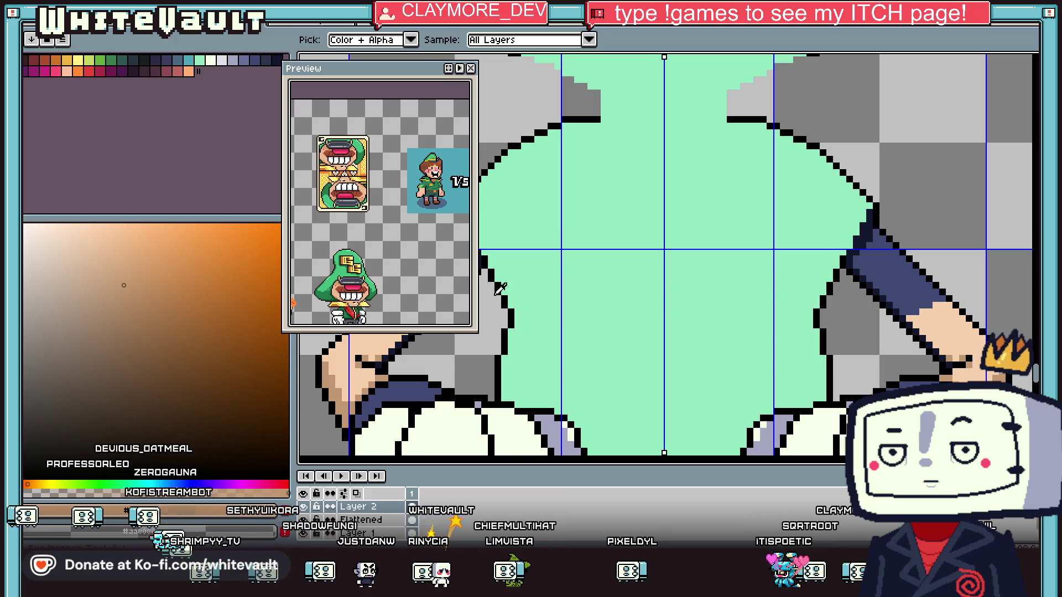
{"action": "scroll", "coordinate": [600, 218], "scroll_direction": "down", "scroll_amount": 2}
{"action": "scroll", "coordinate": [694, 127], "scroll_direction": "down", "scroll_amount": 1}
{"action": "left_click", "coordinate": [761, 103], "text": "alt"}
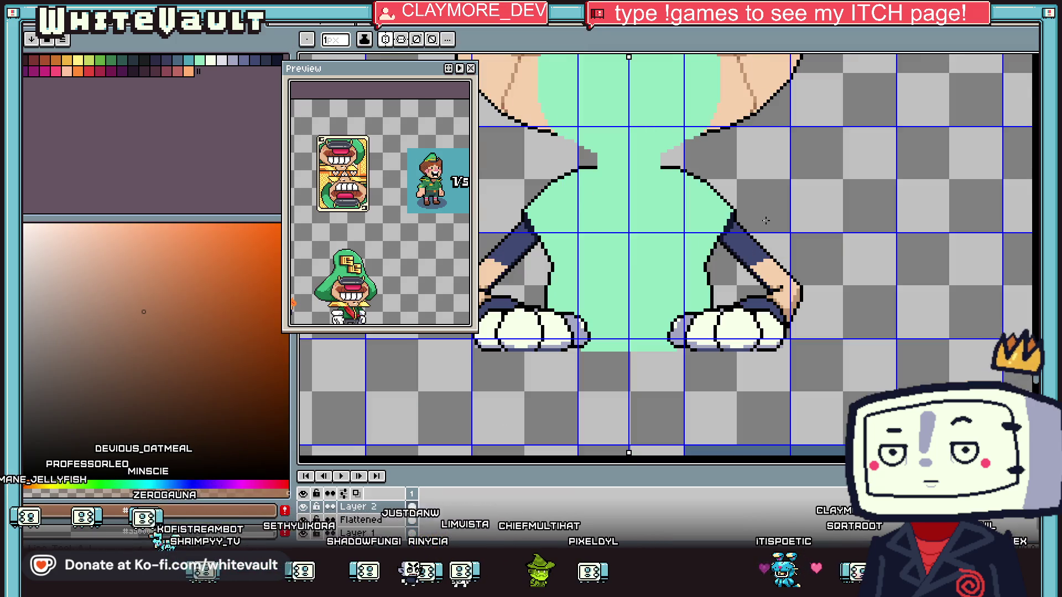
{"action": "scroll", "coordinate": [763, 277], "scroll_direction": "up", "scroll_amount": 4}
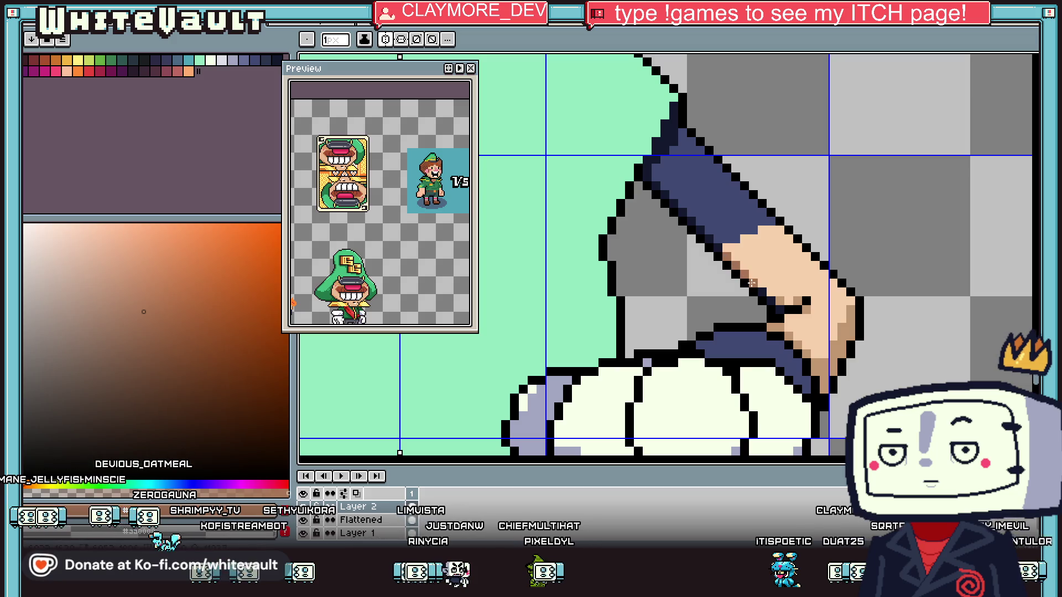
{"action": "left_click", "coordinate": [761, 301], "text": "alt"}
{"action": "left_click", "coordinate": [717, 253], "text": "alt"}
{"action": "scroll", "coordinate": [741, 248], "scroll_direction": "down", "scroll_amount": 4}
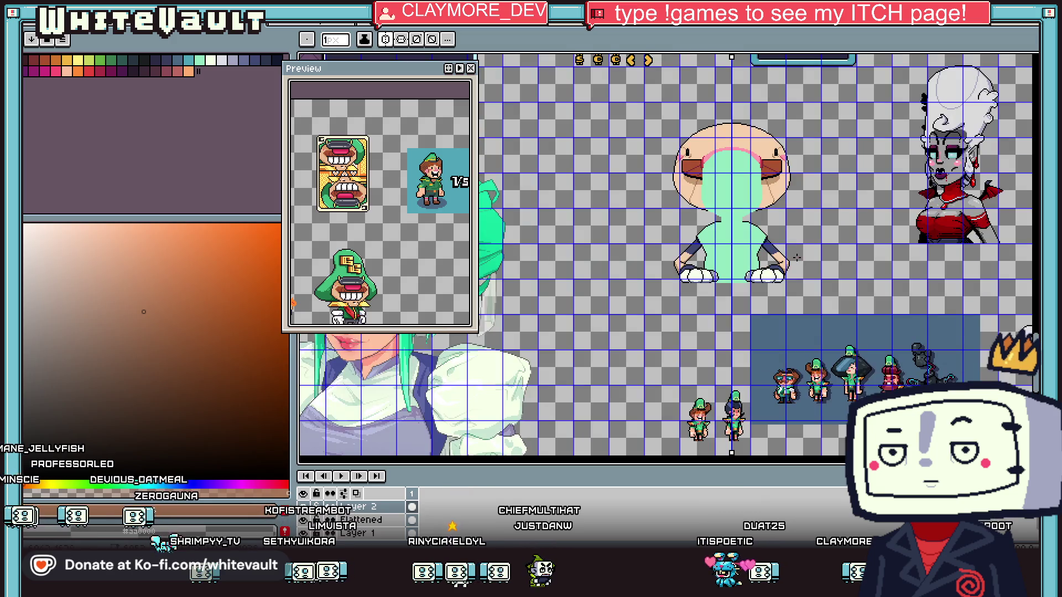
Sample the dark navy sleeve colour for the V-neck collar
{"action": "scroll", "coordinate": [763, 255], "scroll_direction": "down", "scroll_amount": 2}
{"action": "scroll", "coordinate": [793, 238], "scroll_direction": "up", "scroll_amount": 5}
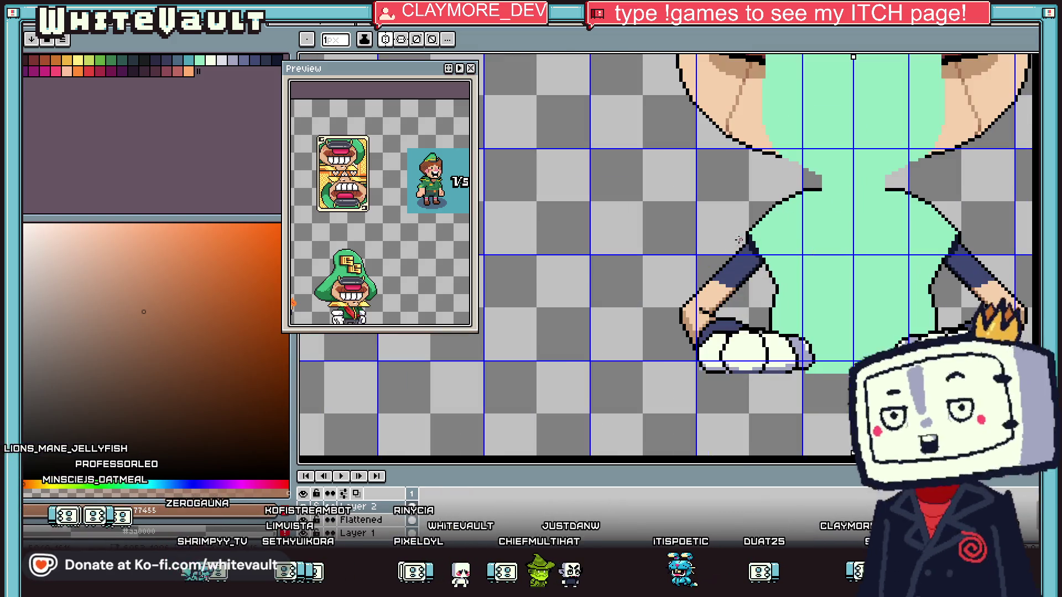
{"action": "scroll", "coordinate": [883, 205], "scroll_direction": "down", "scroll_amount": 3}
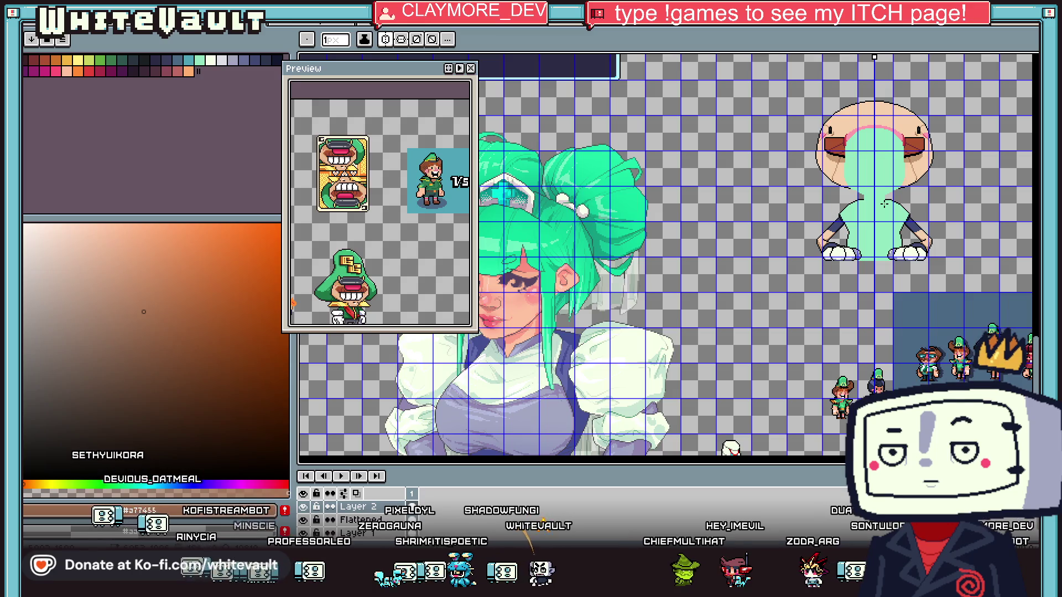
{"action": "key", "text": "i"}
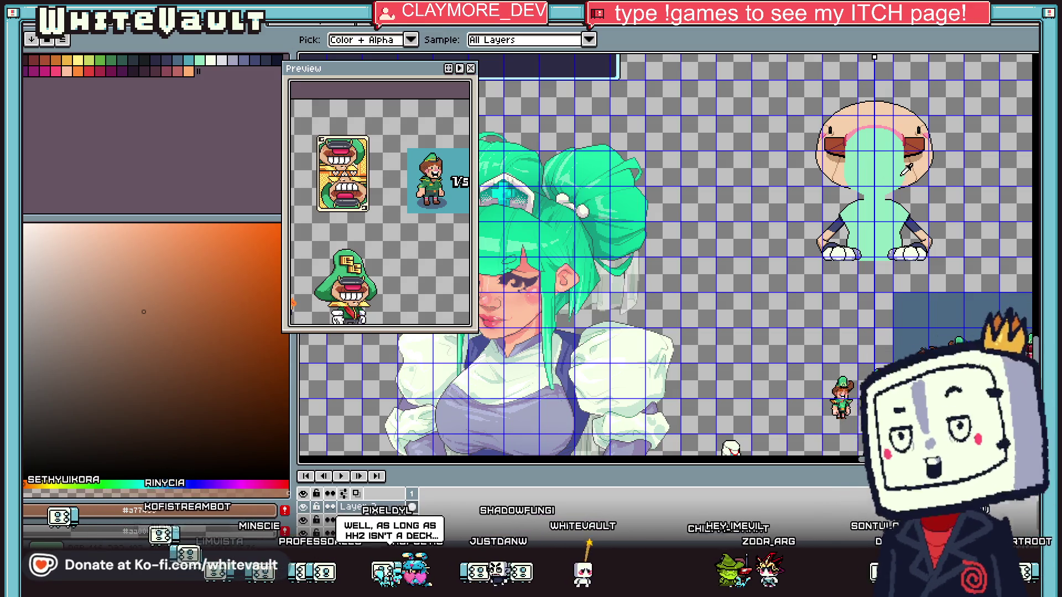
{"action": "scroll", "coordinate": [906, 169], "scroll_direction": "up", "scroll_amount": 3}
{"action": "scroll", "coordinate": [829, 257], "scroll_direction": "up", "scroll_amount": 1}
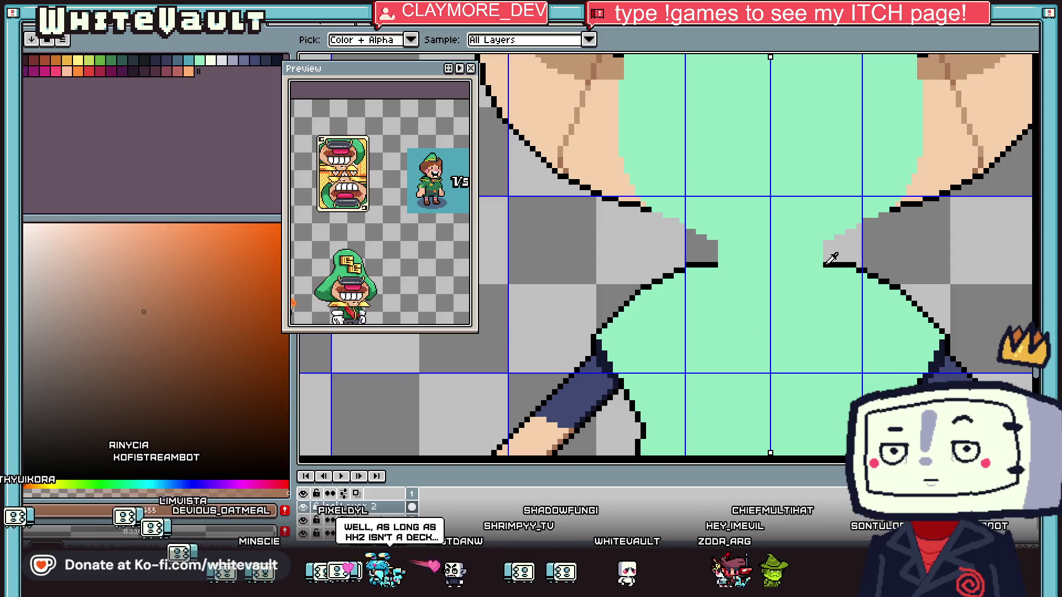
{"action": "left_click", "coordinate": [608, 387]}
Hide the mint overlay layer so the pink nose and grin show
{"action": "scroll", "coordinate": [720, 236], "scroll_direction": "up", "scroll_amount": 1}
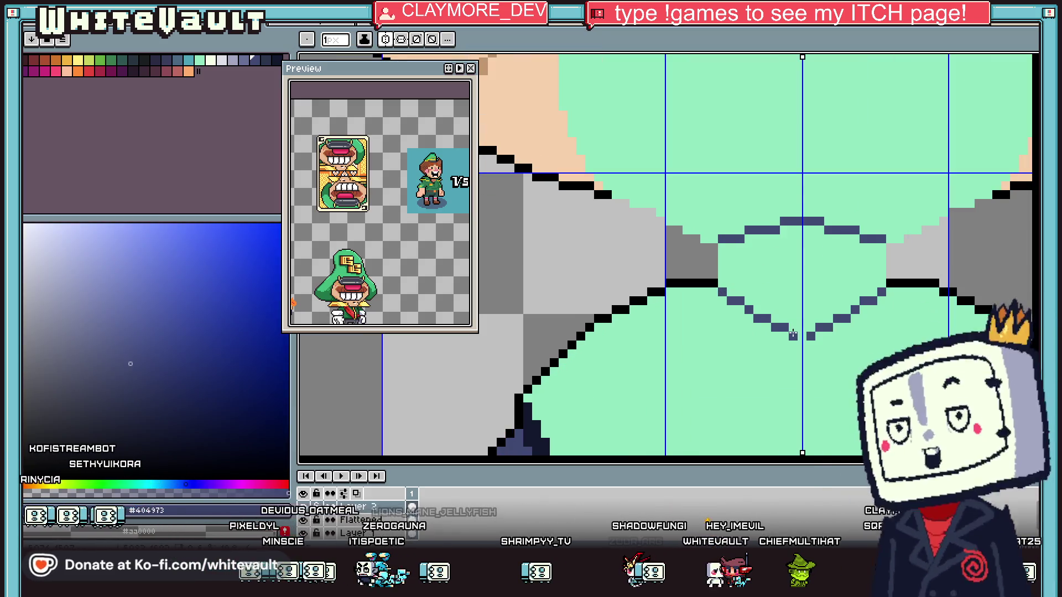
{"action": "scroll", "coordinate": [808, 327], "scroll_direction": "down", "scroll_amount": 4}
{"action": "key", "text": "i"}
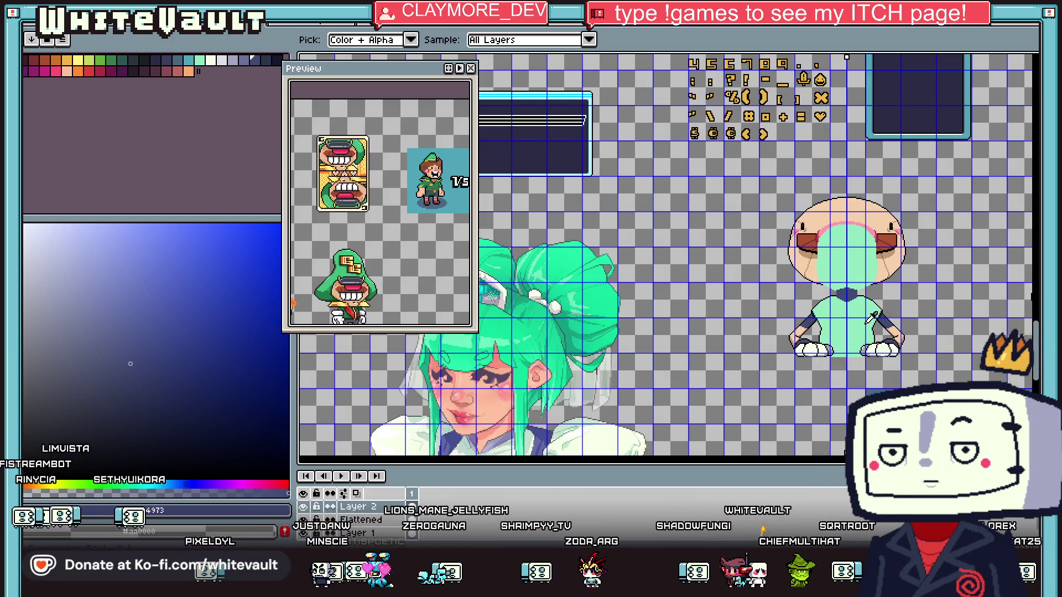
{"action": "scroll", "coordinate": [907, 348], "scroll_direction": "up", "scroll_amount": 2}
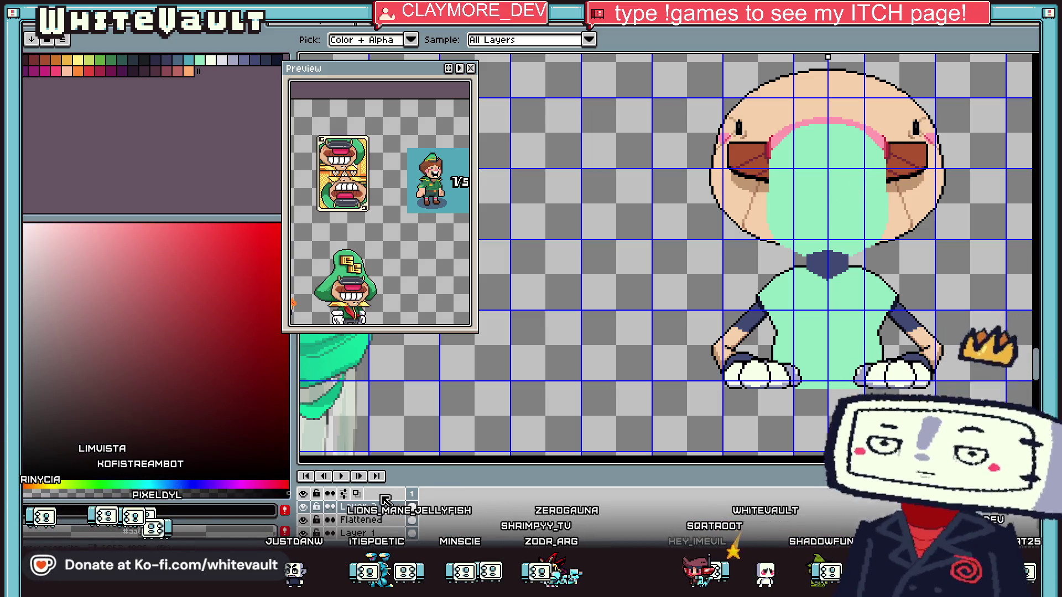
{"action": "left_click", "coordinate": [419, 528]}
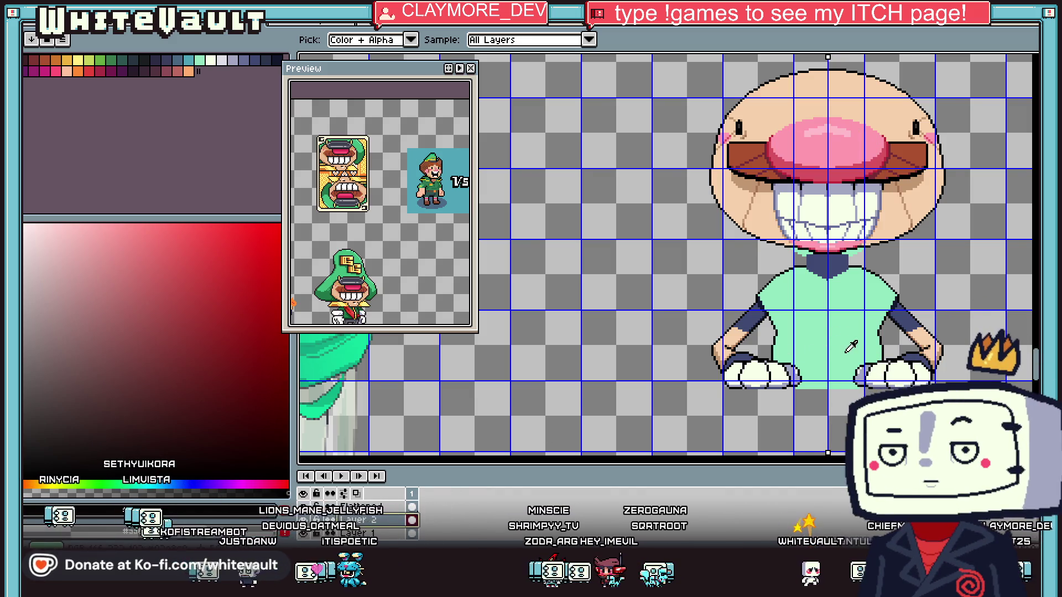
Make the Flattened layer active and rectangle-select the character's head and grin
{"action": "scroll", "coordinate": [841, 350], "scroll_direction": "down", "scroll_amount": 1}
{"action": "left_click", "coordinate": [376, 507]}
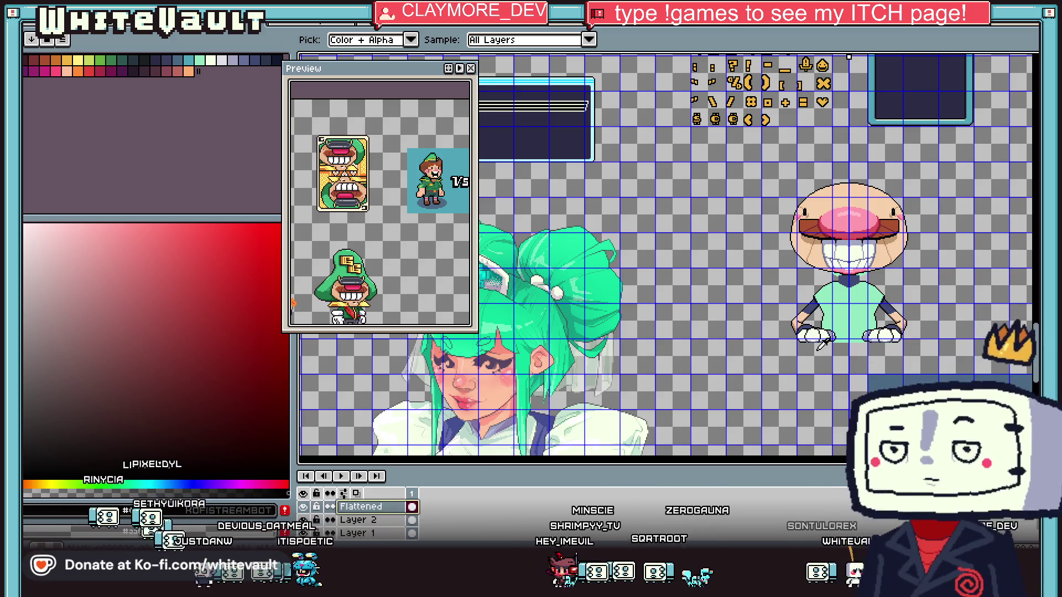
{"action": "key", "text": "m"}
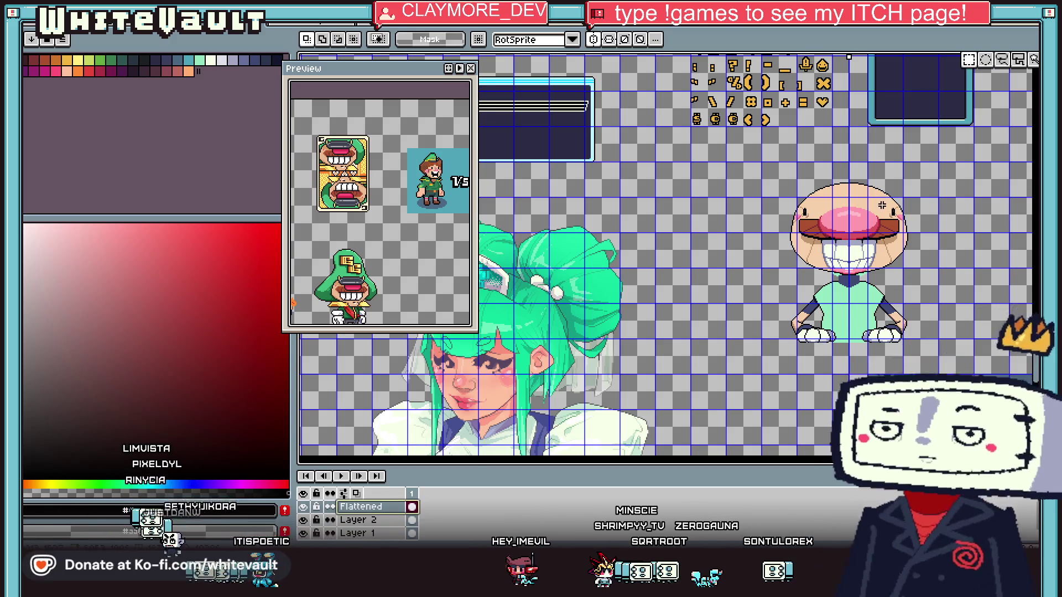
{"action": "scroll", "coordinate": [885, 204], "scroll_direction": "up", "scroll_amount": 1}
{"action": "mouse_move", "coordinate": [638, 125]}
{"action": "left_mouse_down"}
{"action": "mouse_move", "coordinate": [994, 333]}
{"action": "mouse_move", "coordinate": [989, 358]}
{"action": "left_mouse_up"}
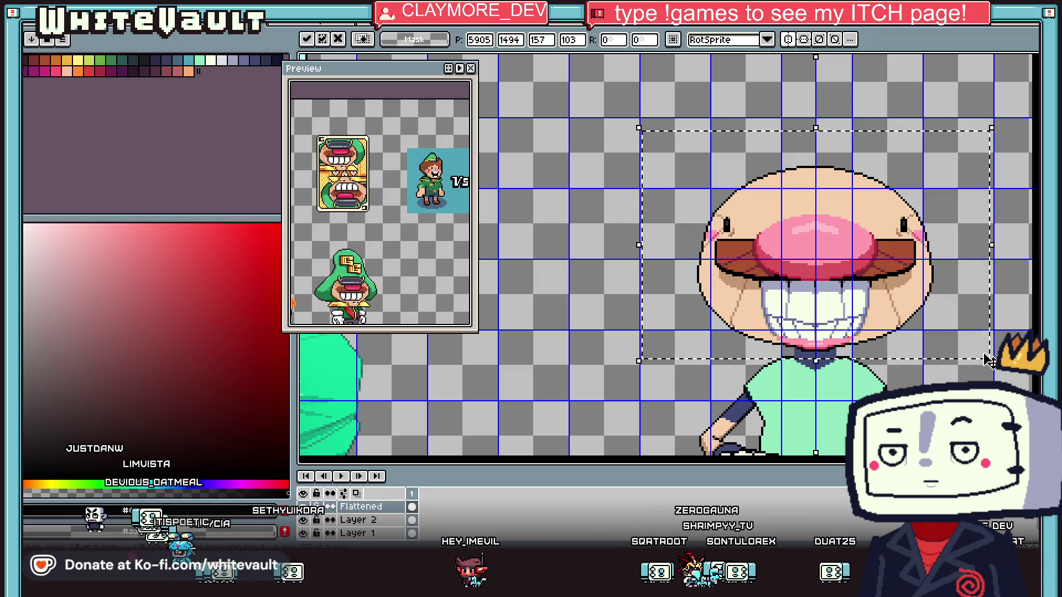
Nudge the selected head into position with the arrow keys and commit it with Ctrl+D
{"action": "key", "text": "Down"}
{"action": "key", "text": "Up"}
{"action": "key", "text": "Up"}
{"action": "key", "text": "Up"}
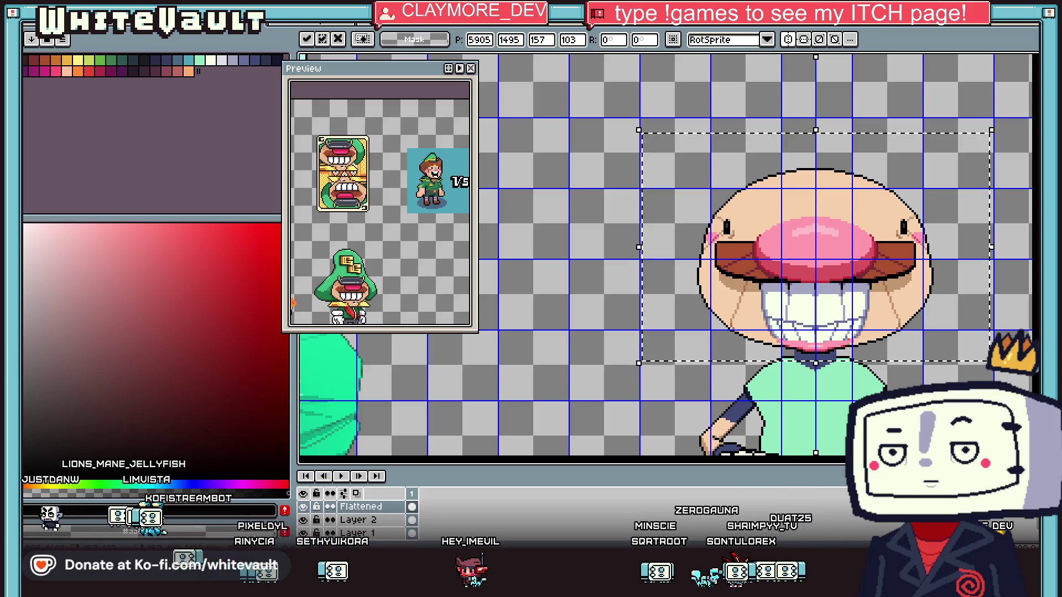
{"action": "key", "text": "Down"}
{"action": "key", "text": "Down"}
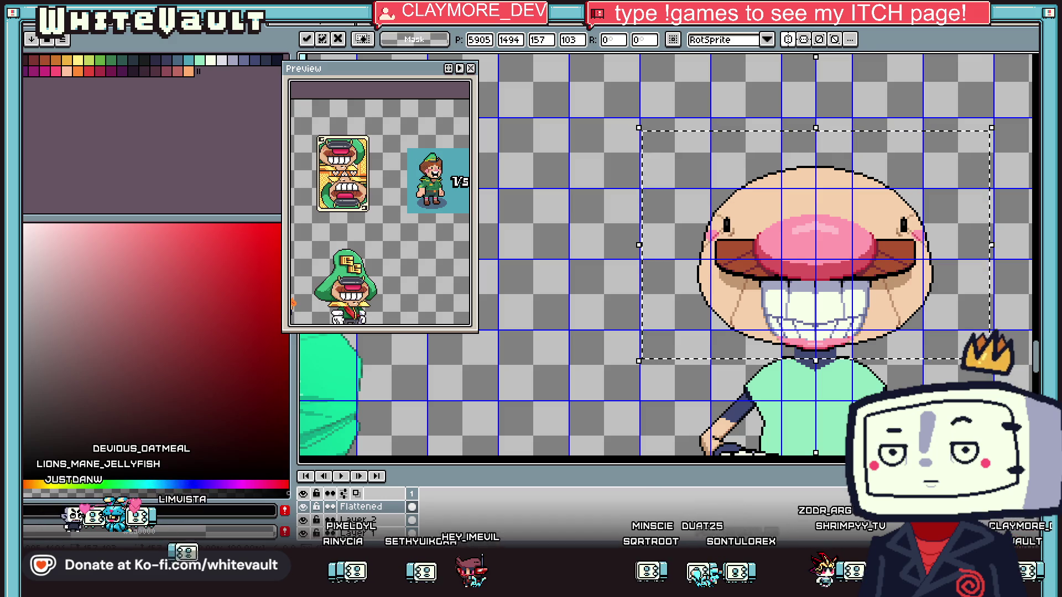
{"action": "key", "text": "Down"}
{"action": "key", "text": "Down"}
{"action": "key", "text": "Down"}
{"action": "key", "text": "Down"}
{"action": "key", "text": "Down"}
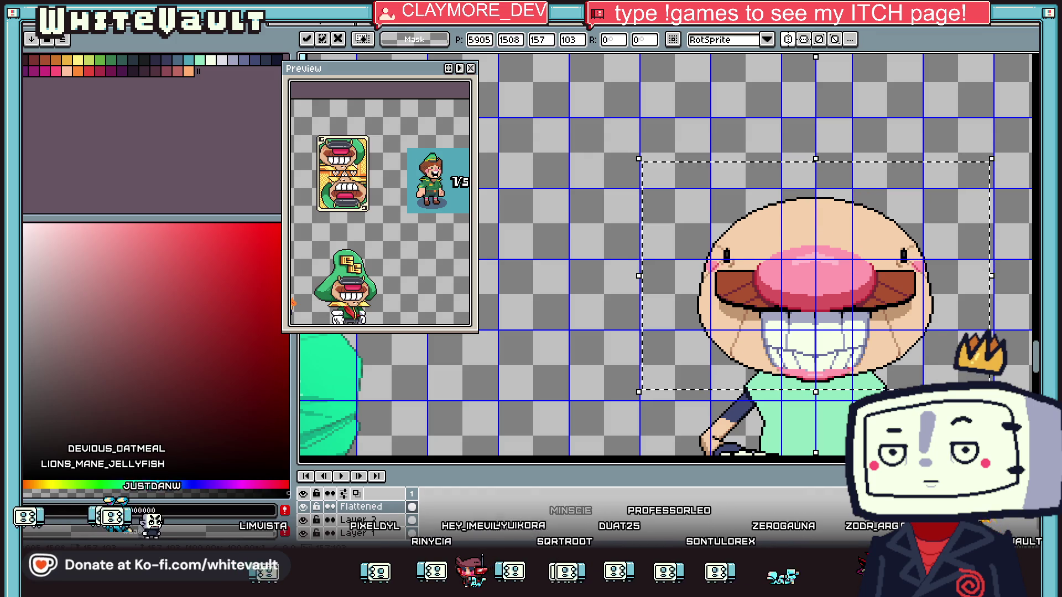
{"action": "key", "text": "Down"}
{"action": "key", "text": "Down"}
{"action": "key", "text": "Down"}
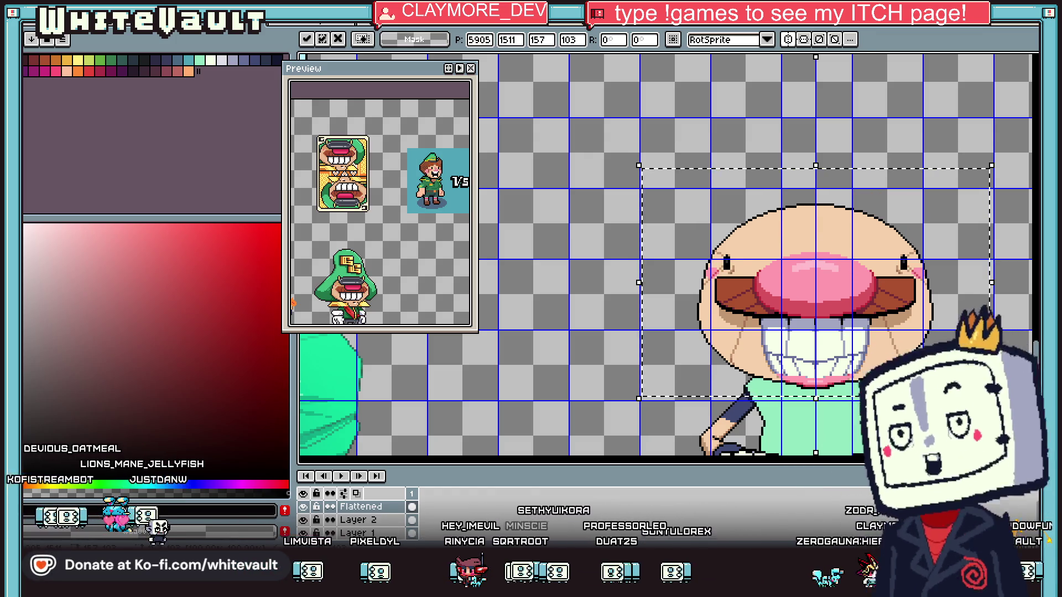
{"action": "scroll", "coordinate": [931, 232], "scroll_direction": "down", "scroll_amount": 2}
{"action": "scroll", "coordinate": [951, 258], "scroll_direction": "up", "scroll_amount": 2}
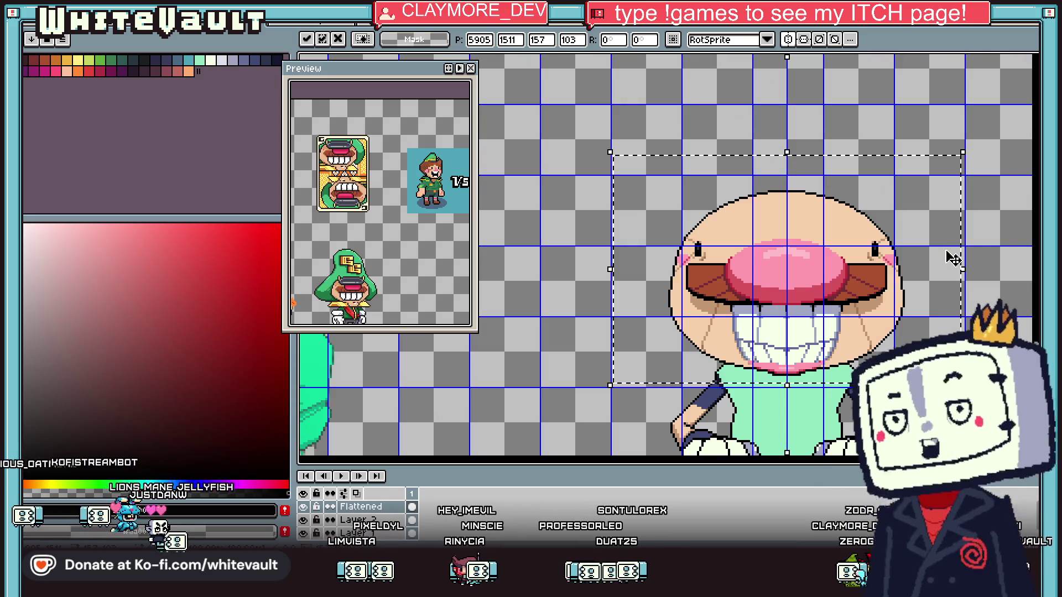
{"action": "key", "text": "Up"}
{"action": "key", "text": "Up"}
{"action": "key", "text": "Up"}
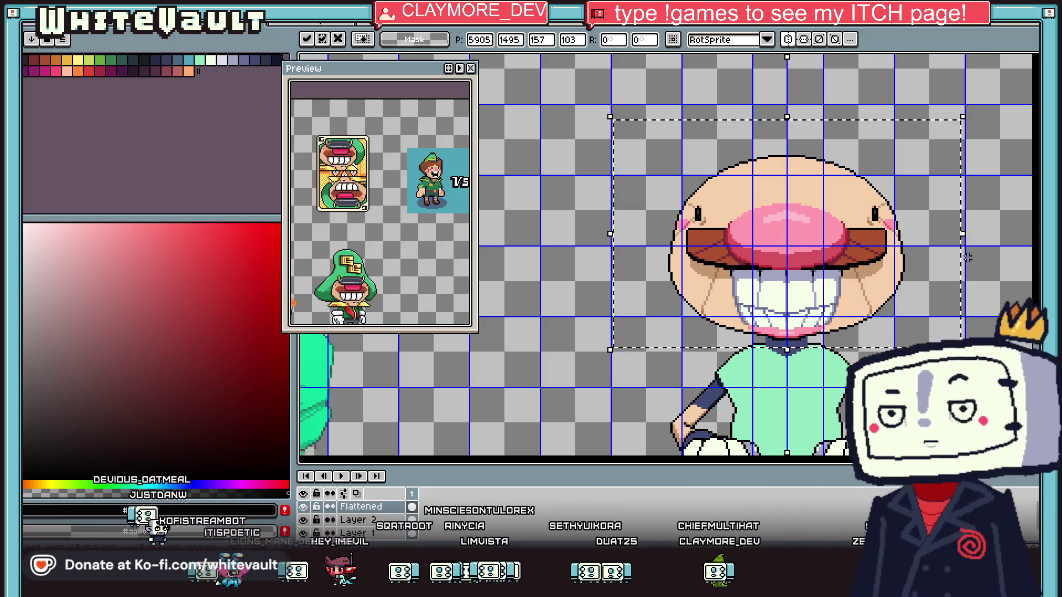
{"action": "key", "text": "ctrl+d"}
{"action": "scroll", "coordinate": [932, 376], "scroll_direction": "down", "scroll_amount": 1}
{"action": "scroll", "coordinate": [931, 376], "scroll_direction": "up", "scroll_amount": 1}
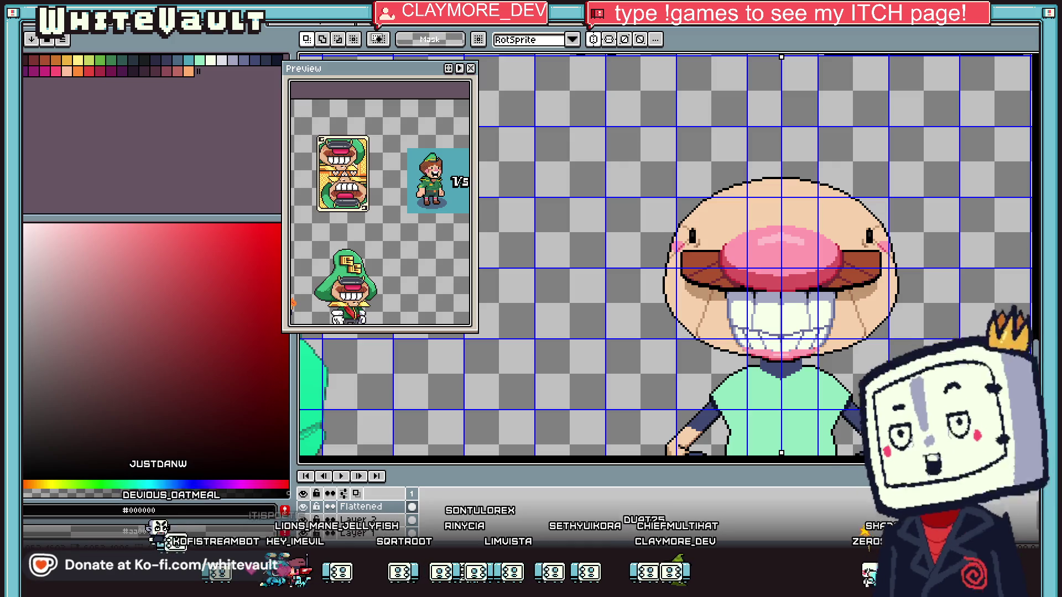
{"action": "scroll", "coordinate": [934, 381], "scroll_direction": "down", "scroll_amount": 1}
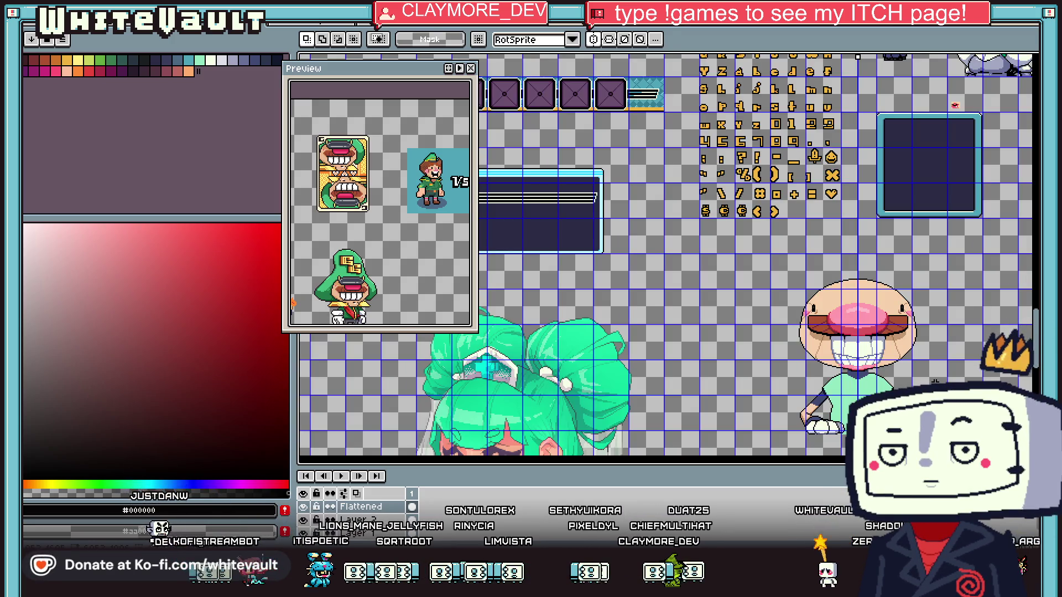
{"action": "scroll", "coordinate": [934, 381], "scroll_direction": "up", "scroll_amount": 1}
{"action": "scroll", "coordinate": [938, 380], "scroll_direction": "down", "scroll_amount": 1}
{"action": "scroll", "coordinate": [937, 380], "scroll_direction": "up", "scroll_amount": 1}
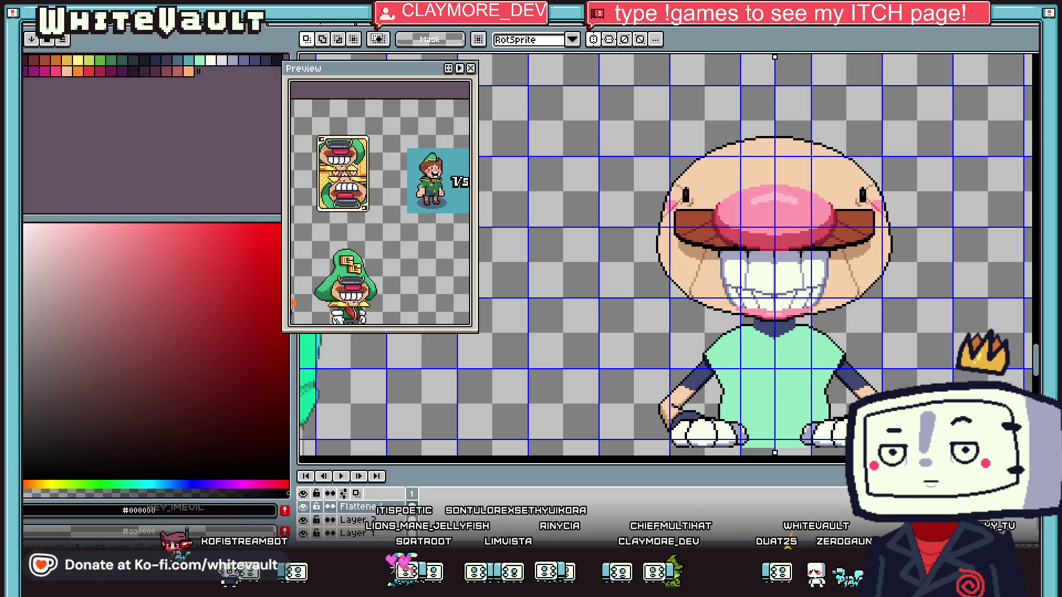
{"action": "key", "text": "i"}
{"action": "scroll", "coordinate": [836, 388], "scroll_direction": "down", "scroll_amount": 3}
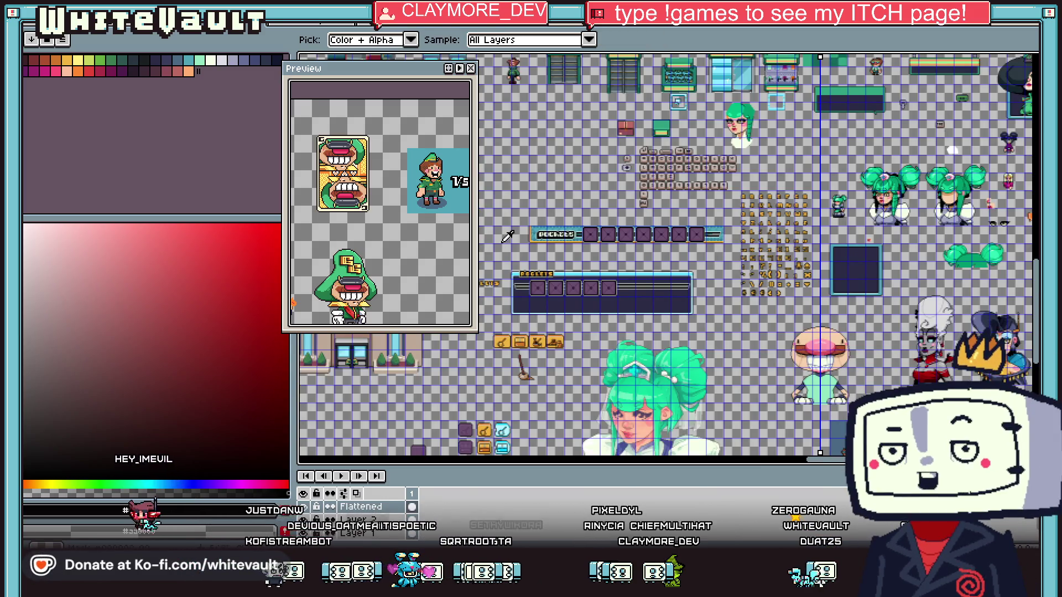
{"action": "scroll", "coordinate": [885, 332], "scroll_direction": "up", "scroll_amount": 1}
{"action": "scroll", "coordinate": [862, 360], "scroll_direction": "down", "scroll_amount": 2}
{"action": "left_click", "coordinate": [847, 371]}
{"action": "key", "text": "g"}
{"action": "left_click", "coordinate": [847, 371]}
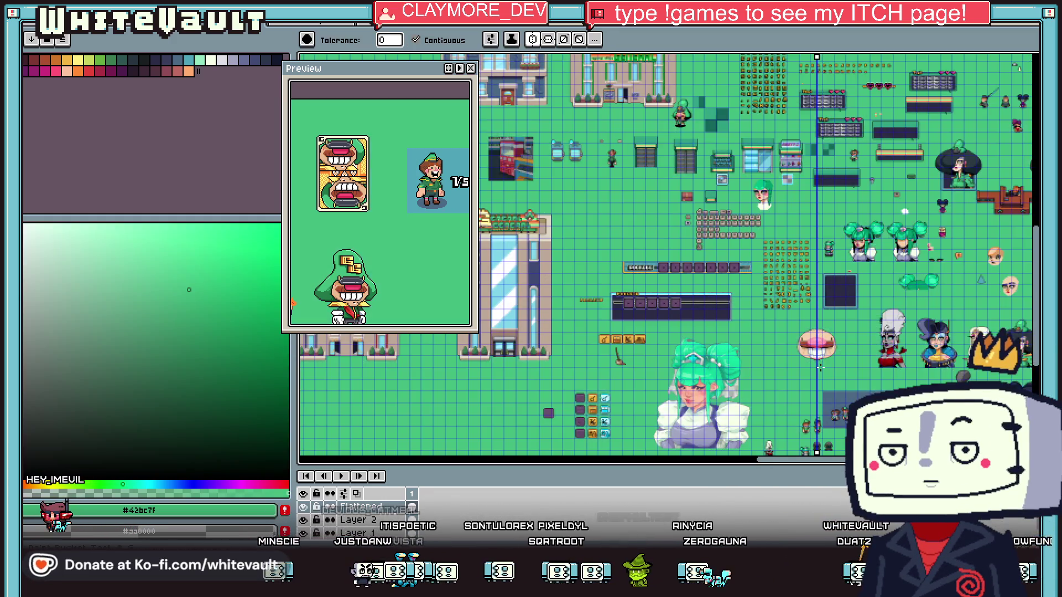
{"action": "key", "text": "ctrl+z"}
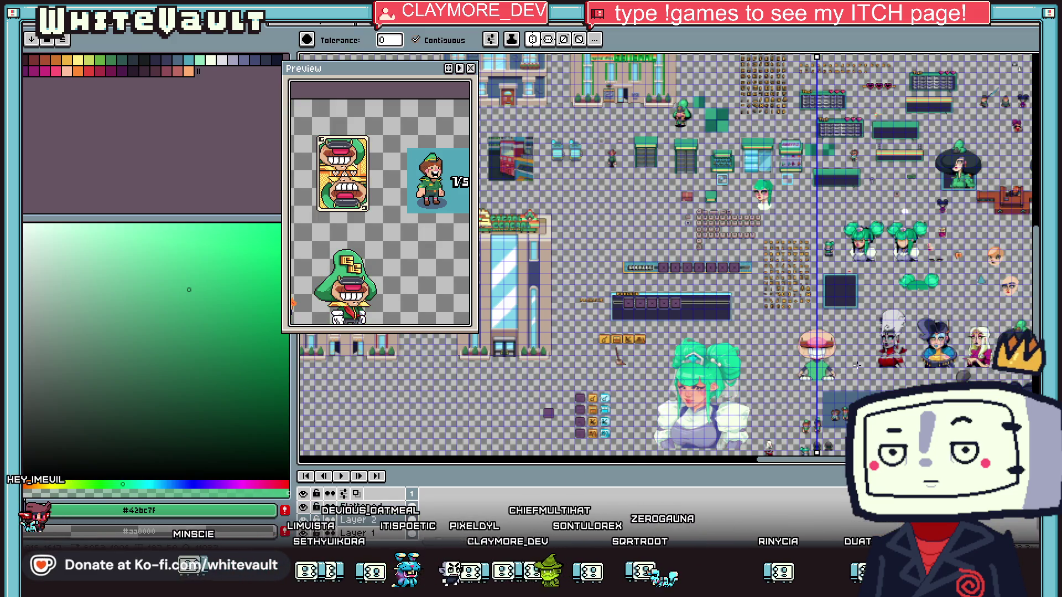
{"action": "key", "text": "i"}
{"action": "scroll", "coordinate": [1012, 354], "scroll_direction": "up", "scroll_amount": 1}
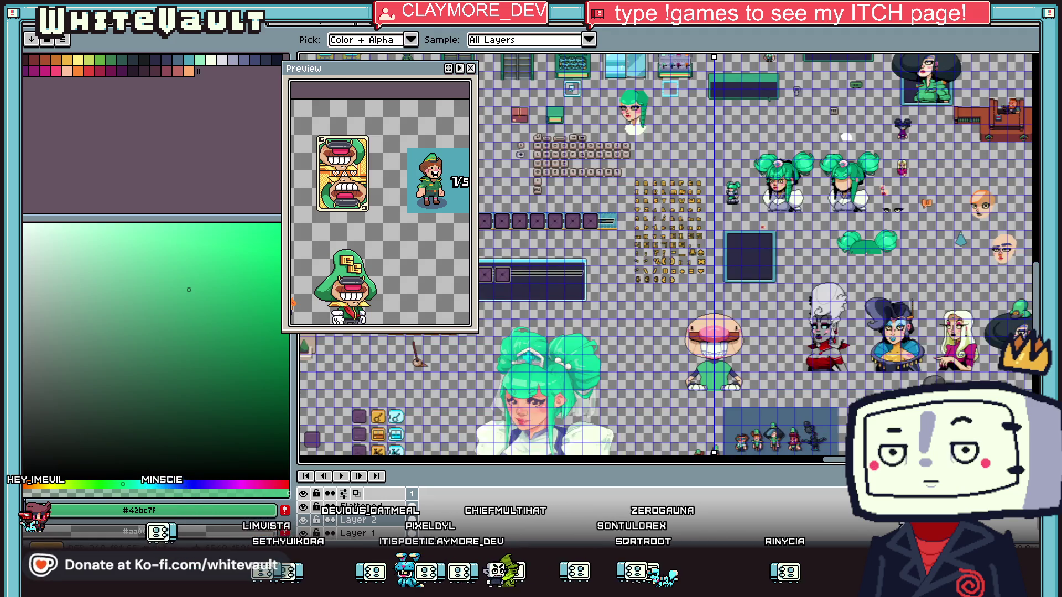
{"action": "scroll", "coordinate": [1016, 354], "scroll_direction": "up", "scroll_amount": 1}
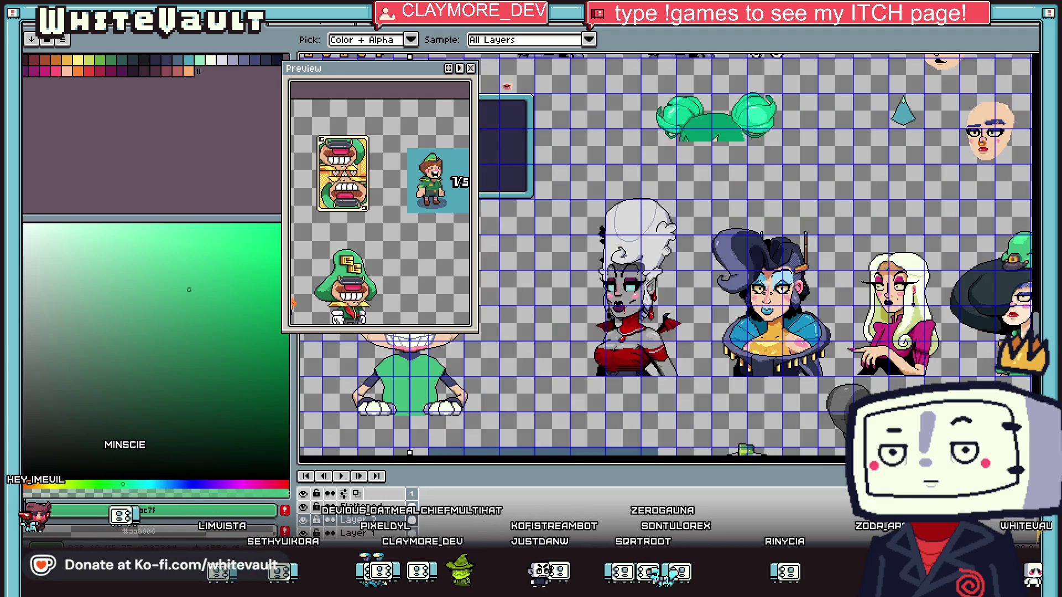
{"action": "scroll", "coordinate": [1017, 354], "scroll_direction": "down", "scroll_amount": 3}
{"action": "key", "text": "b"}
{"action": "scroll", "coordinate": [779, 337], "scroll_direction": "up", "scroll_amount": 5}
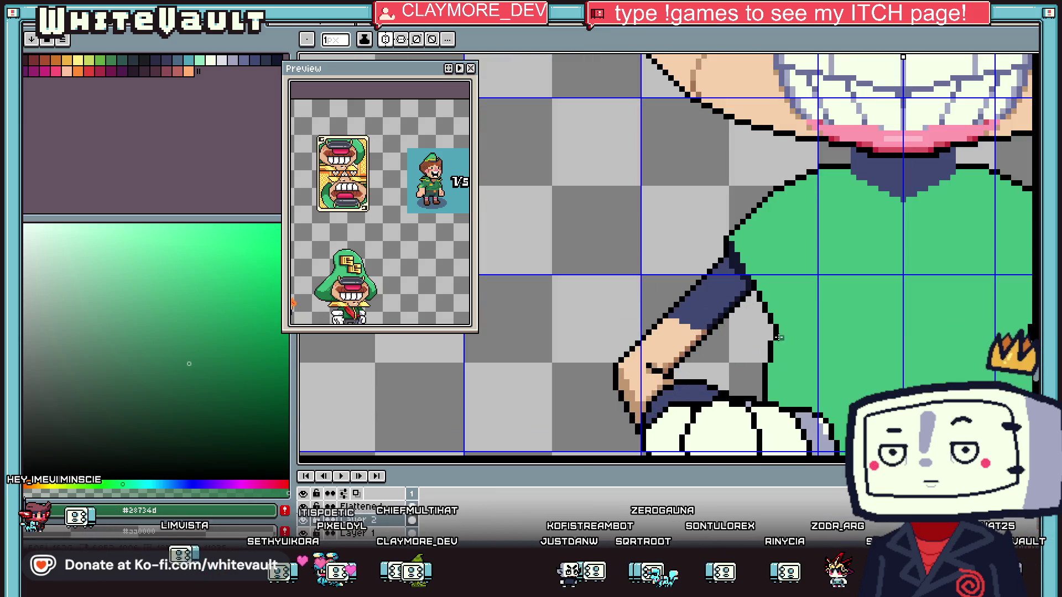
{"action": "scroll", "coordinate": [779, 319], "scroll_direction": "up", "scroll_amount": 1}
{"action": "scroll", "coordinate": [777, 342], "scroll_direction": "down", "scroll_amount": 3}
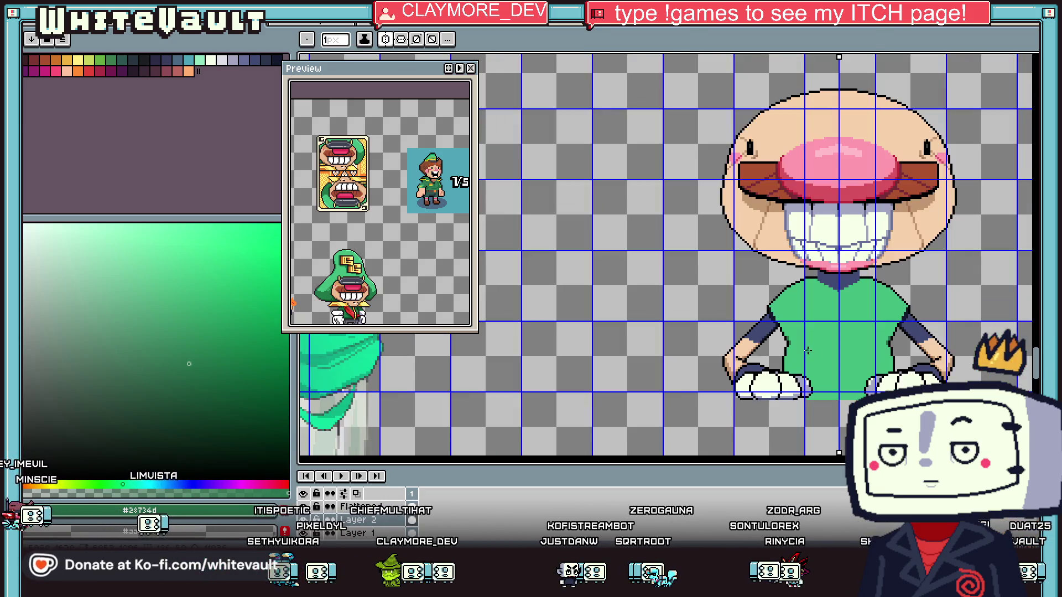
{"action": "scroll", "coordinate": [777, 342], "scroll_direction": "down", "scroll_amount": 3}
{"action": "scroll", "coordinate": [935, 381], "scroll_direction": "up", "scroll_amount": 2}
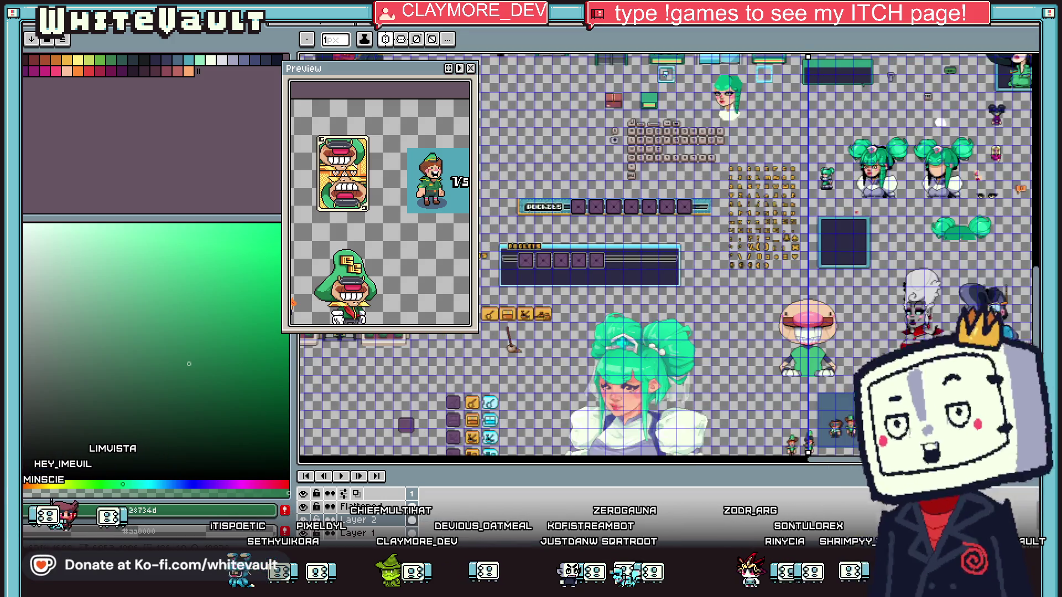
{"action": "scroll", "coordinate": [934, 381], "scroll_direction": "down", "scroll_amount": 1}
{"action": "scroll", "coordinate": [853, 363], "scroll_direction": "right", "scroll_amount": 3}
{"action": "scroll", "coordinate": [853, 363], "scroll_direction": "right", "scroll_amount": 2}
{"action": "key", "text": "i"}
{"action": "scroll", "coordinate": [853, 363], "scroll_direction": "up", "scroll_amount": 1}
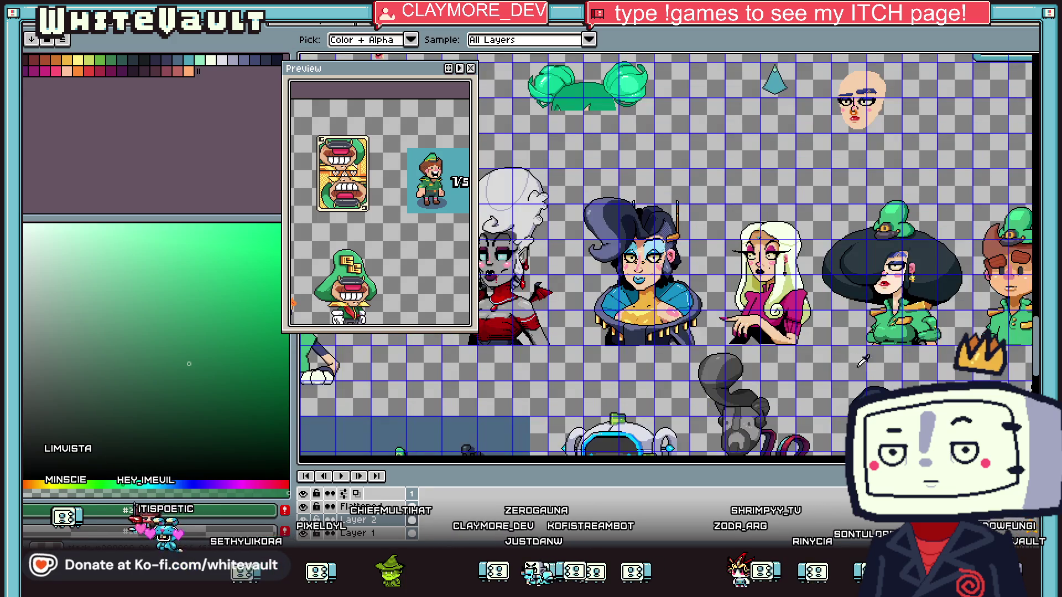
{"action": "left_click", "coordinate": [642, 307]}
Dot gold buttons on both sides of the shirt with the mirrored pencil
{"action": "scroll", "coordinate": [623, 374], "scroll_direction": "down", "scroll_amount": 3}
{"action": "scroll", "coordinate": [623, 374], "scroll_direction": "up", "scroll_amount": 5}
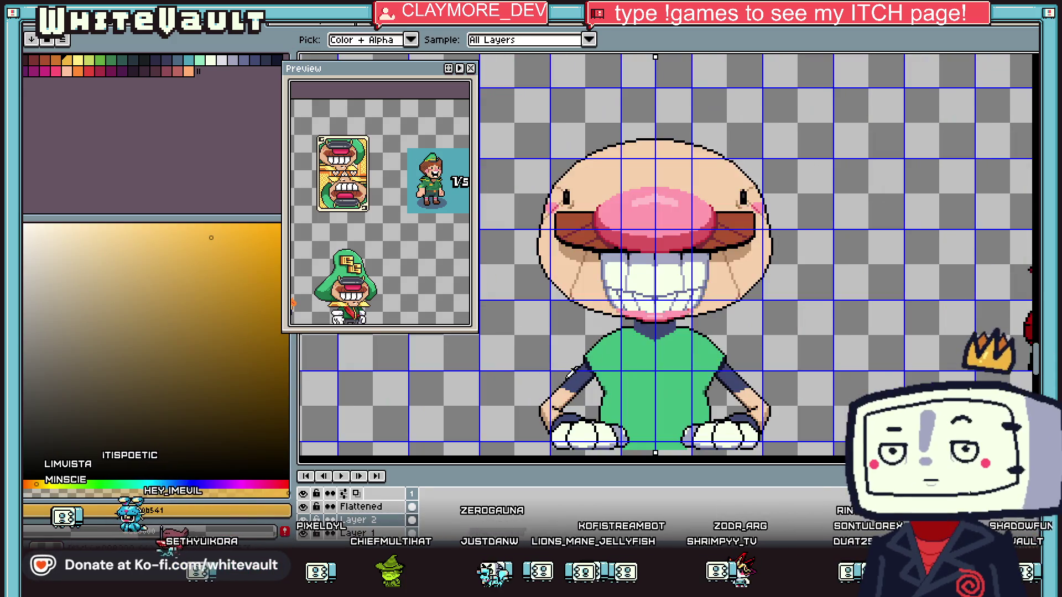
{"action": "key", "text": "b"}
{"action": "scroll", "coordinate": [749, 352], "scroll_direction": "up", "scroll_amount": 1}
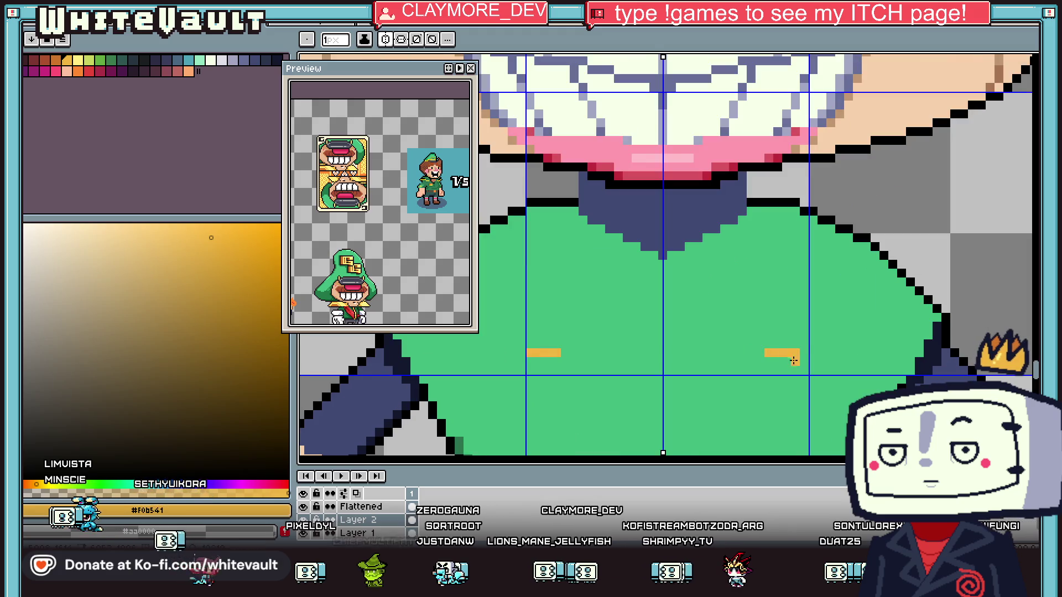
{"action": "left_click", "coordinate": [775, 360]}
{"action": "scroll", "coordinate": [774, 360], "scroll_direction": "down", "scroll_amount": 3}
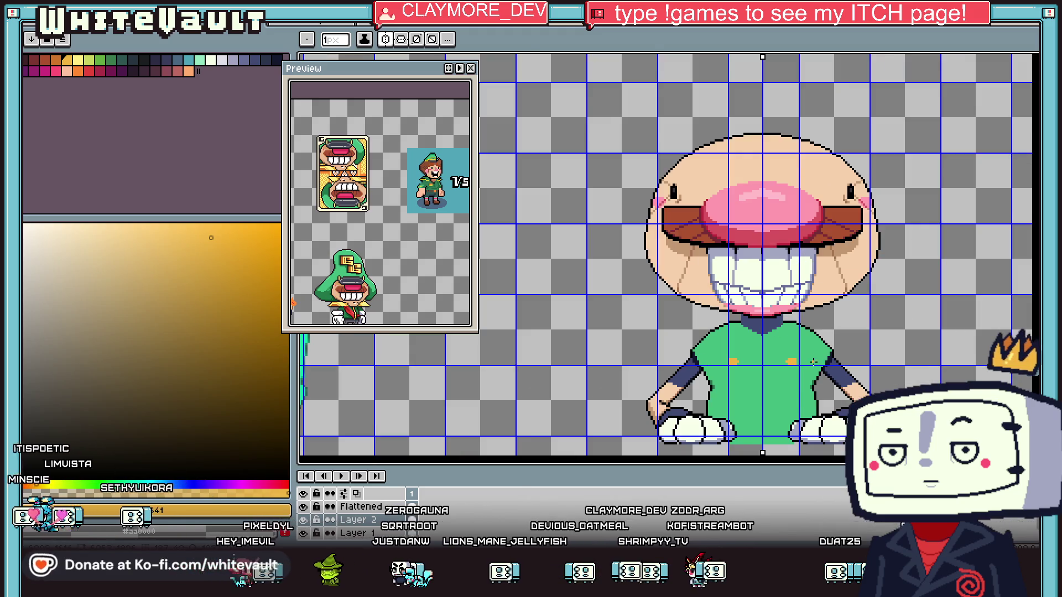
{"action": "scroll", "coordinate": [801, 324], "scroll_direction": "up", "scroll_amount": 1}
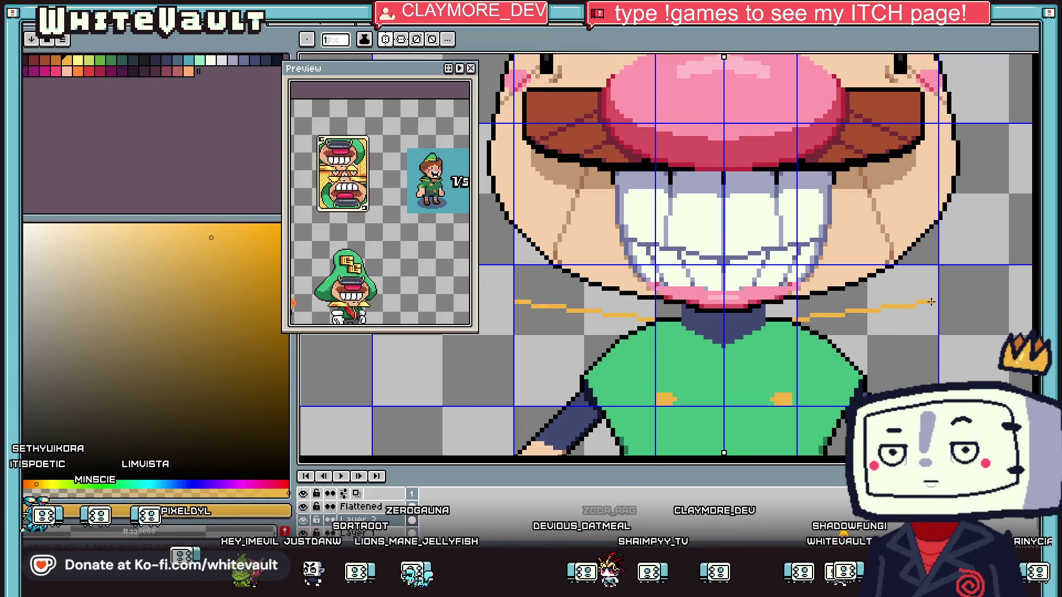
{"action": "scroll", "coordinate": [788, 339], "scroll_direction": "down", "scroll_amount": 2}
{"action": "scroll", "coordinate": [850, 352], "scroll_direction": "down", "scroll_amount": 2}
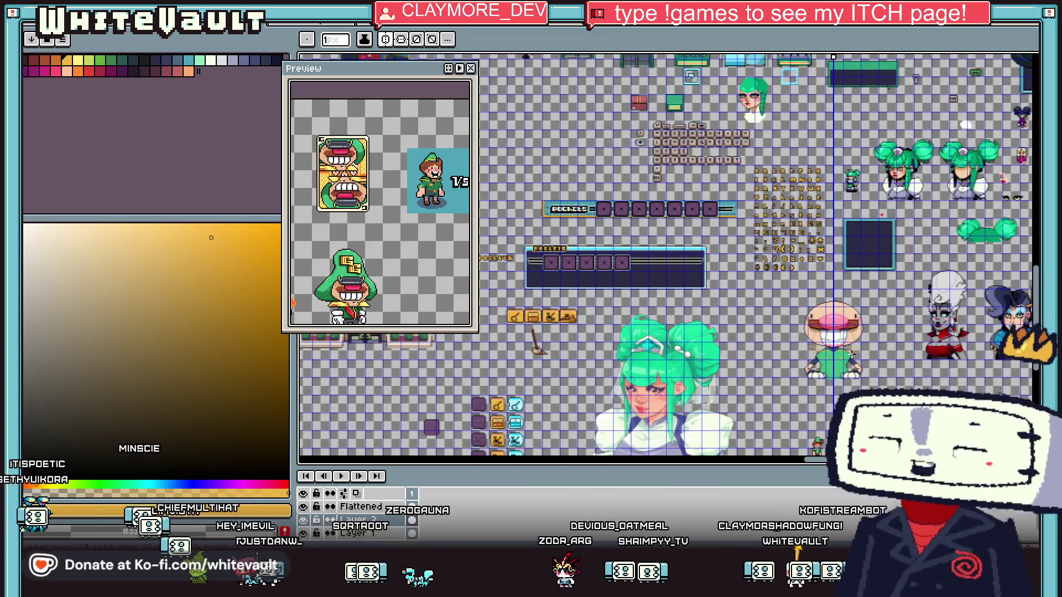
{"action": "scroll", "coordinate": [851, 353], "scroll_direction": "up", "scroll_amount": 3}
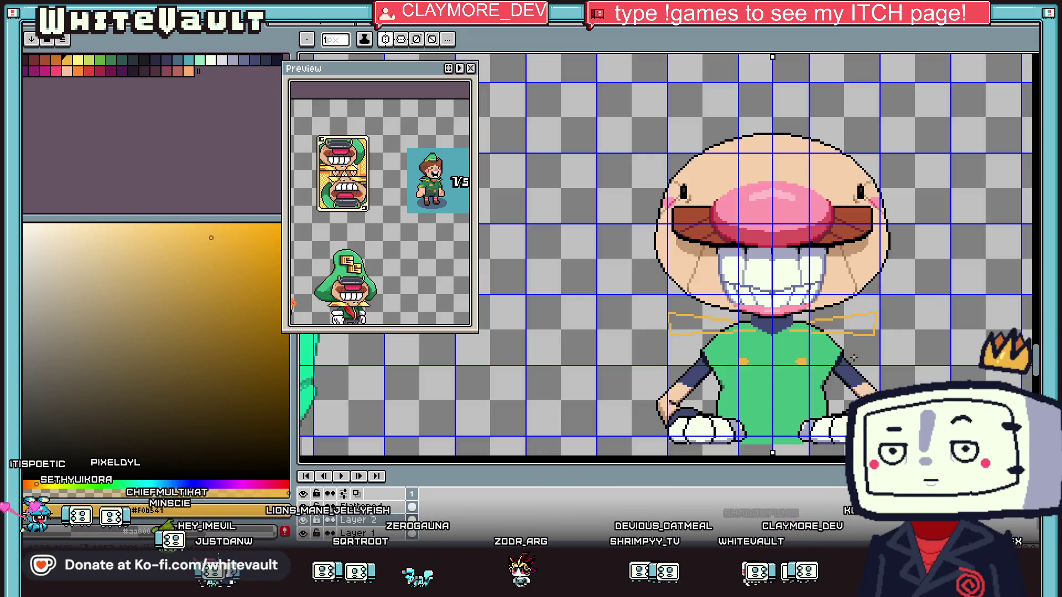
Sample a dark charcoal colour from a reference portrait and bring up the layer options
{"action": "key", "text": "b"}
{"action": "scroll", "coordinate": [813, 366], "scroll_direction": "up", "scroll_amount": 1}
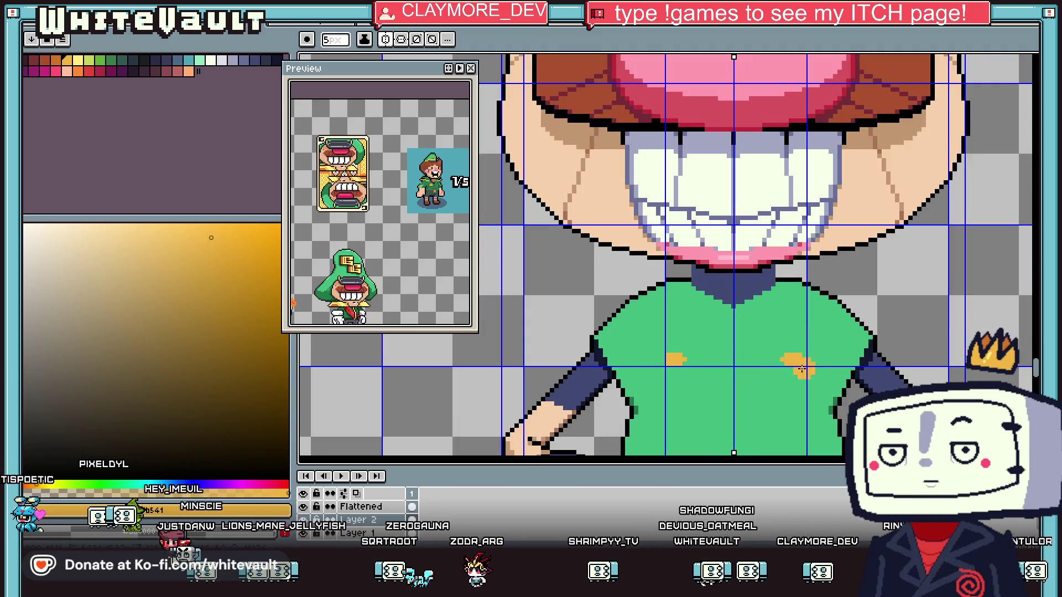
{"action": "scroll", "coordinate": [811, 419], "scroll_direction": "down", "scroll_amount": 3}
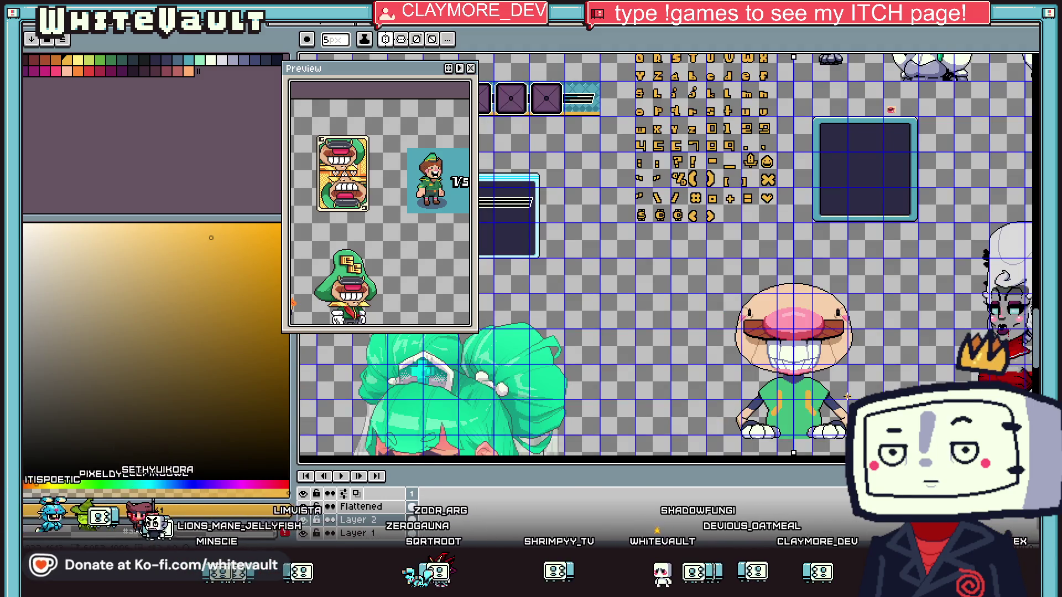
{"action": "scroll", "coordinate": [846, 396], "scroll_direction": "down", "scroll_amount": 2}
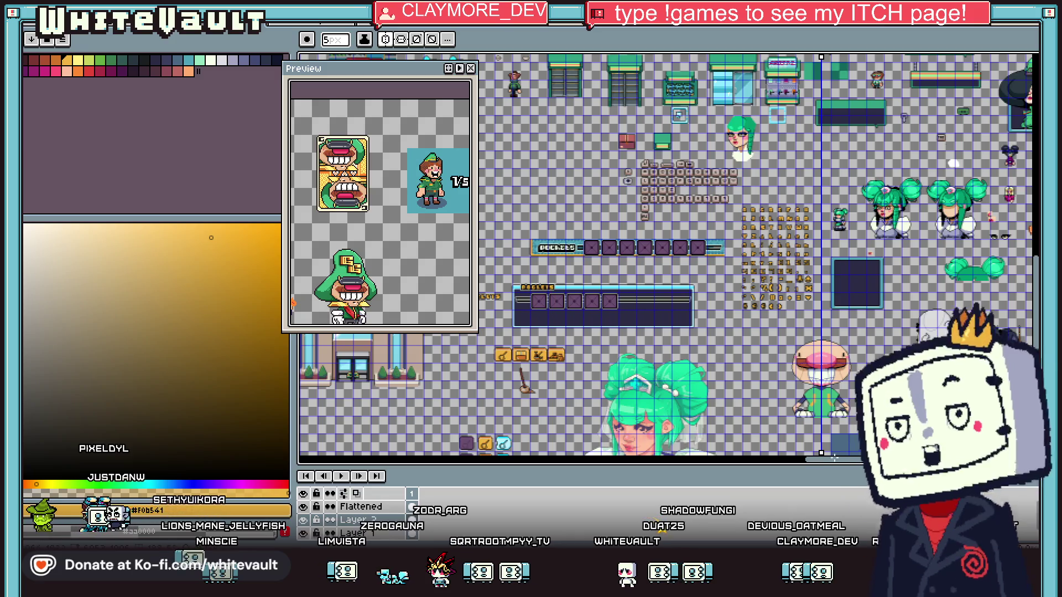
{"action": "left_click_drag", "start_coordinate": [817, 466], "coordinate": [830, 466]}
{"action": "scroll", "coordinate": [872, 353], "scroll_direction": "up", "scroll_amount": 1}
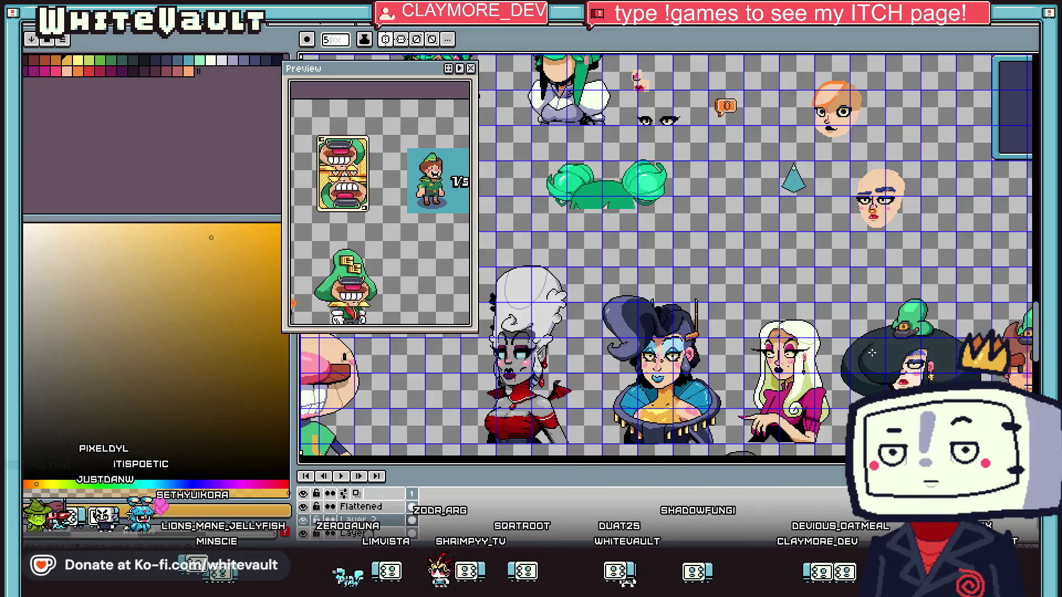
{"action": "key", "text": "i"}
{"action": "left_click", "coordinate": [871, 352]}
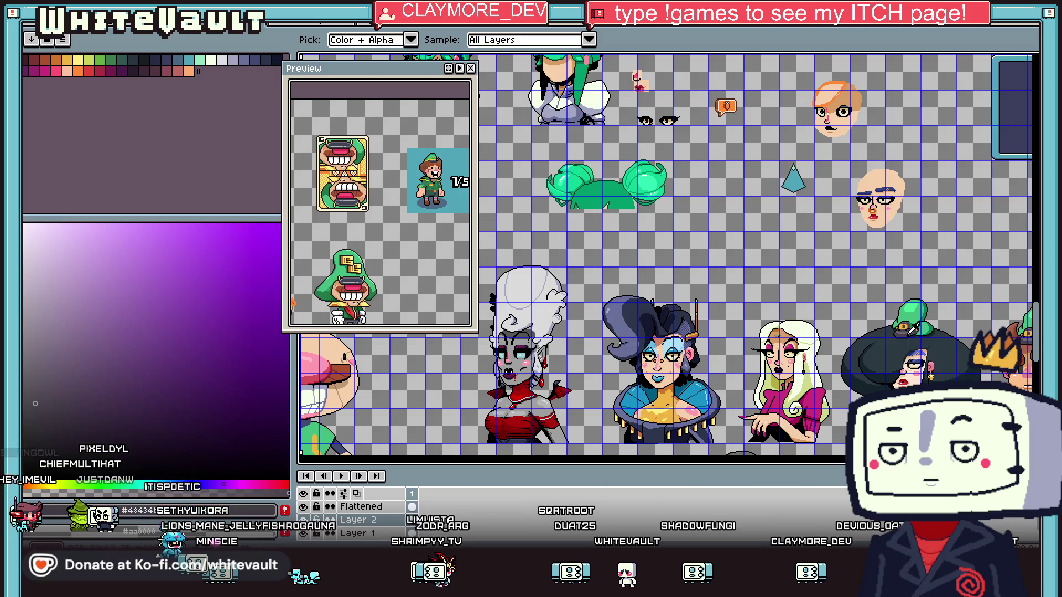
{"action": "scroll", "coordinate": [896, 351], "scroll_direction": "down", "scroll_amount": 1}
{"action": "scroll", "coordinate": [663, 254], "scroll_direction": "left", "scroll_amount": 3}
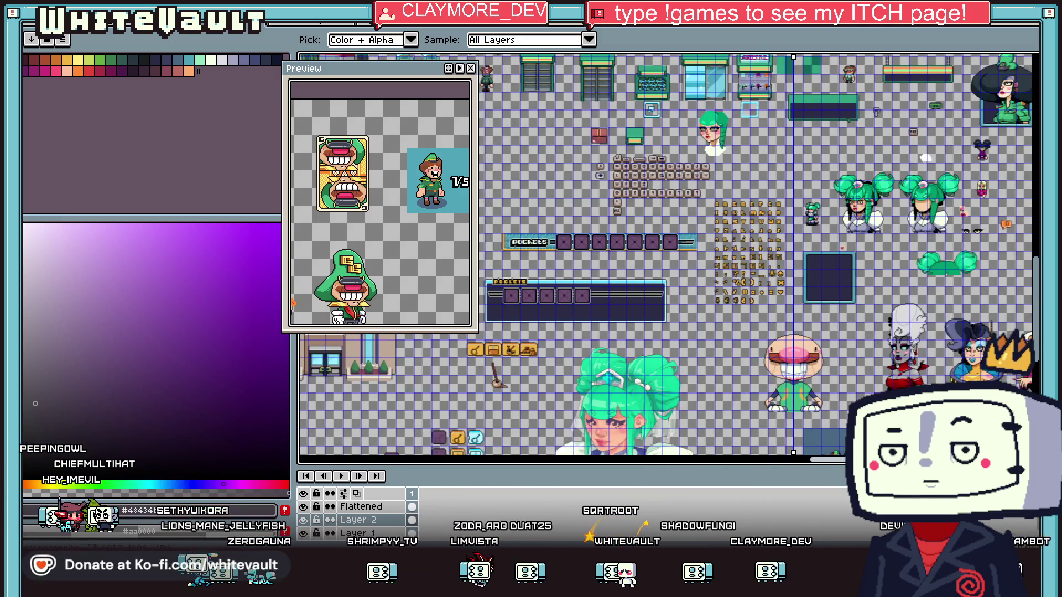
{"action": "scroll", "coordinate": [807, 346], "scroll_direction": "up", "scroll_amount": 3}
{"action": "key", "text": "b"}
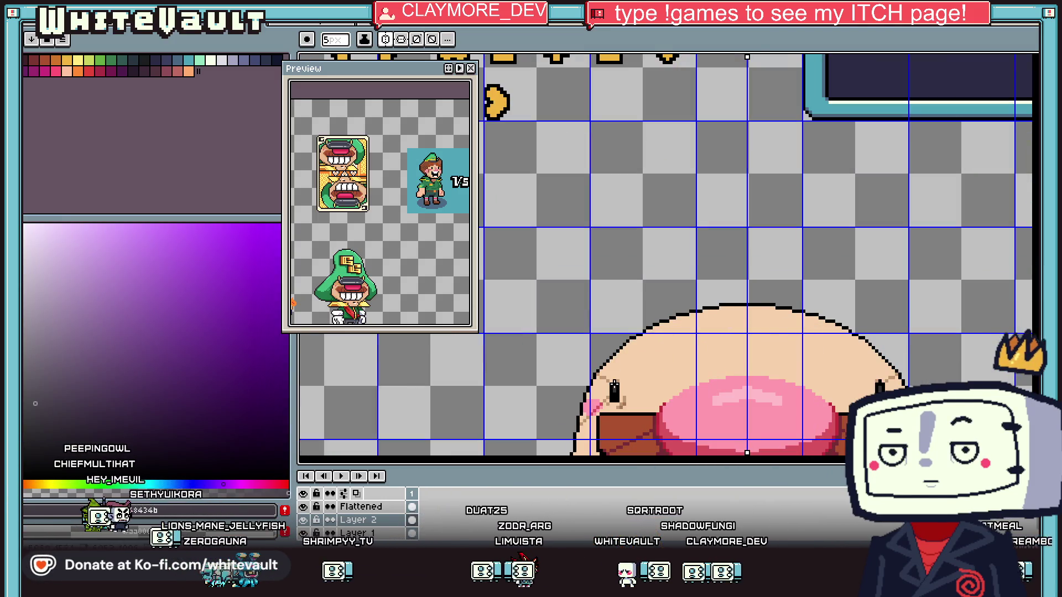
{"action": "right_click", "coordinate": [401, 520]}
Add Layer 3 and draw a dark charcoal cap band across the top of the head
{"action": "mouse_move", "coordinate": [437, 470]}
{"action": "left_click", "coordinate": [544, 472]}
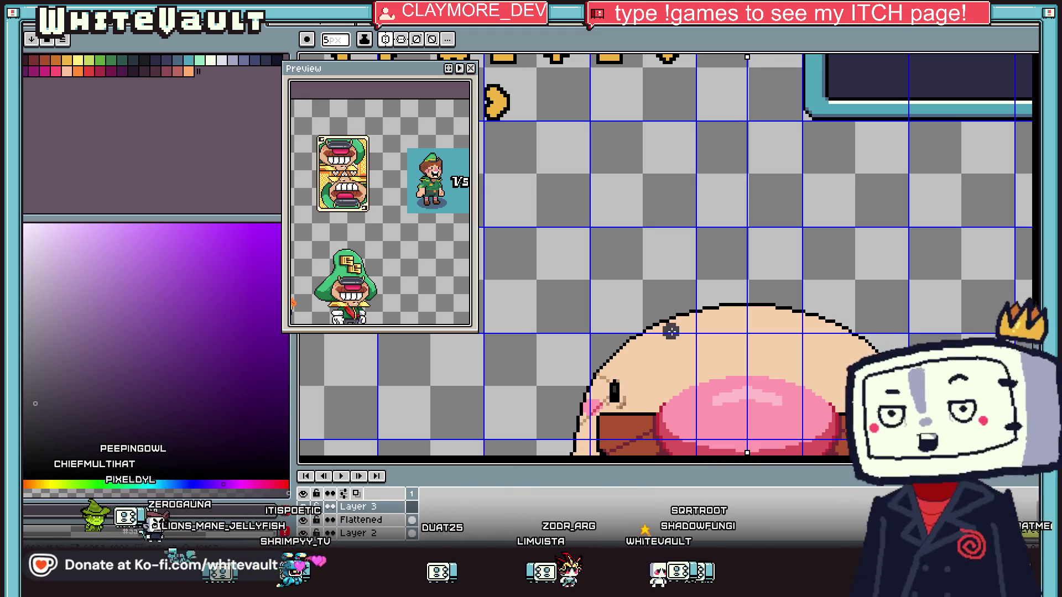
{"action": "left_click_drag", "start_coordinate": [637, 322], "coordinate": [717, 360]}
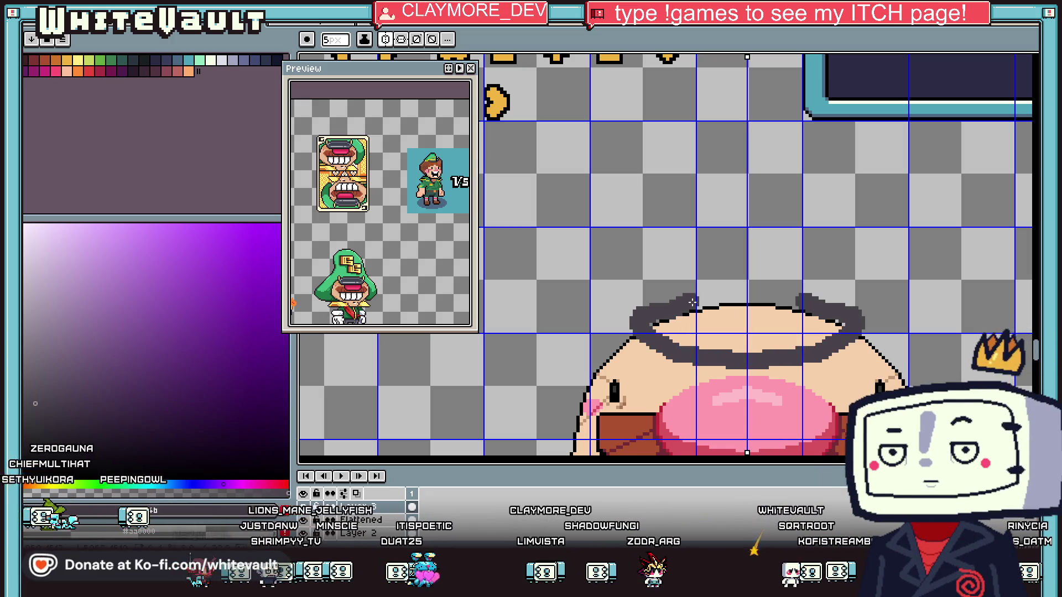
{"action": "left_click_drag", "start_coordinate": [648, 314], "coordinate": [752, 296]}
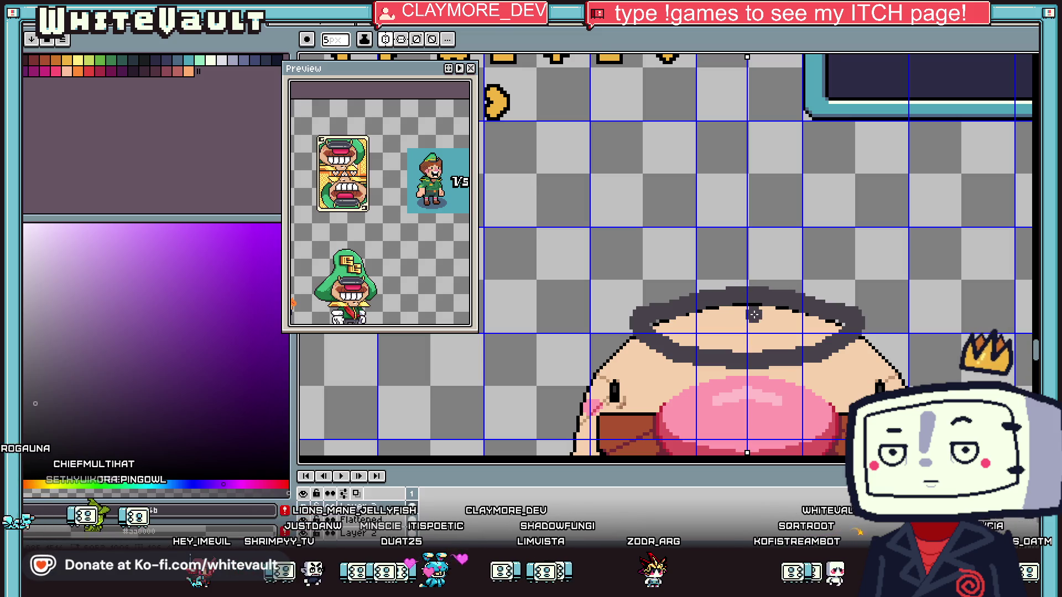
{"action": "key", "text": "g"}
{"action": "left_click", "coordinate": [754, 315]}
{"action": "scroll", "coordinate": [779, 323], "scroll_direction": "down", "scroll_amount": 3}
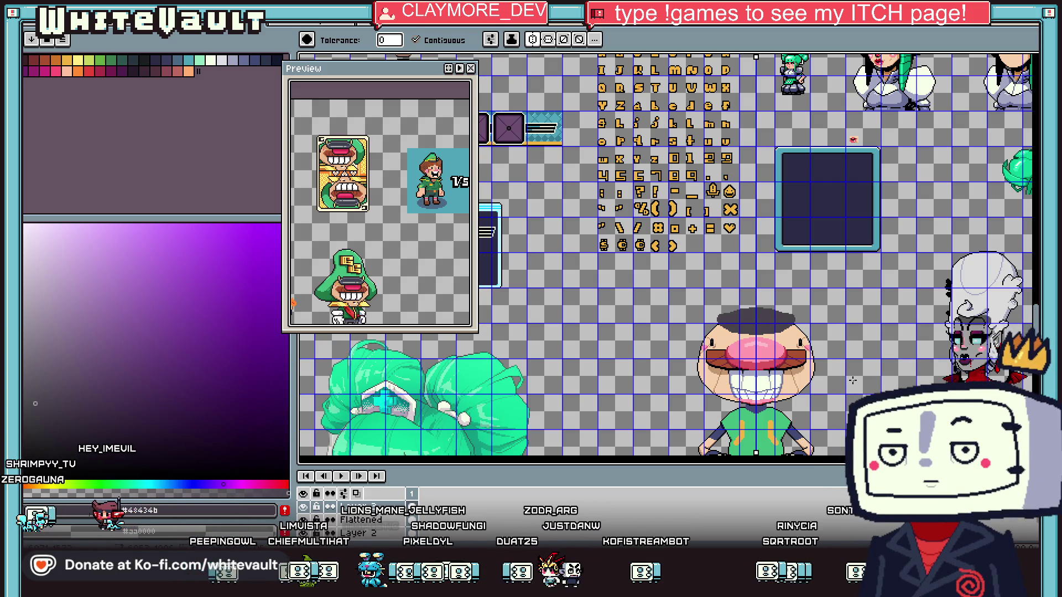
Sample gold and draw a small nub above the cap edge
{"action": "key", "text": "i"}
{"action": "left_click", "coordinate": [749, 231]}
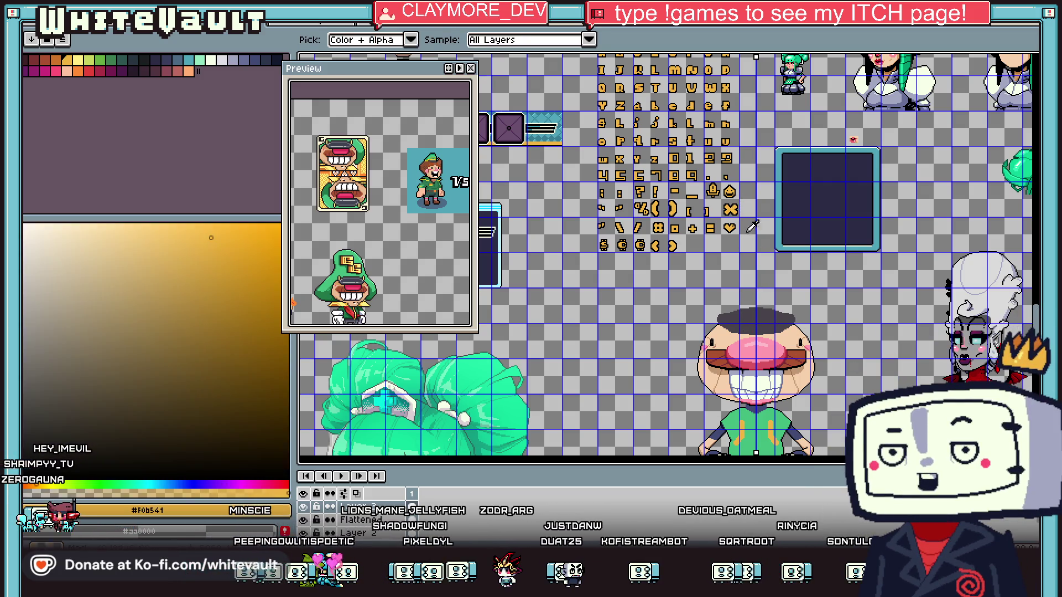
{"action": "key", "text": "b"}
{"action": "scroll", "coordinate": [801, 313], "scroll_direction": "up", "scroll_amount": 3}
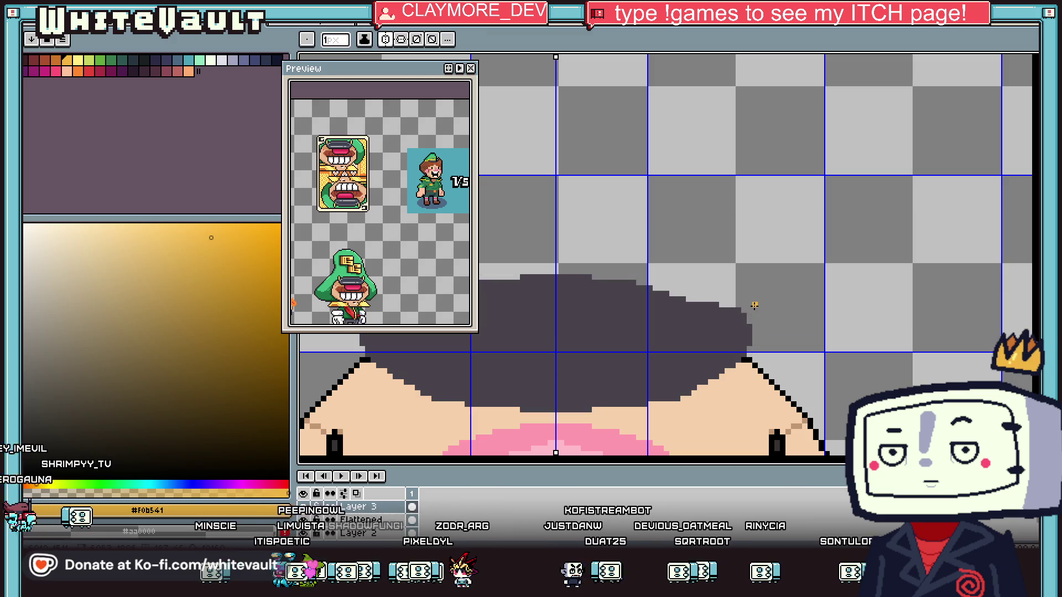
{"action": "scroll", "coordinate": [754, 305], "scroll_direction": "up", "scroll_amount": 2}
{"action": "left_click_drag", "start_coordinate": [745, 314], "coordinate": [745, 285]}
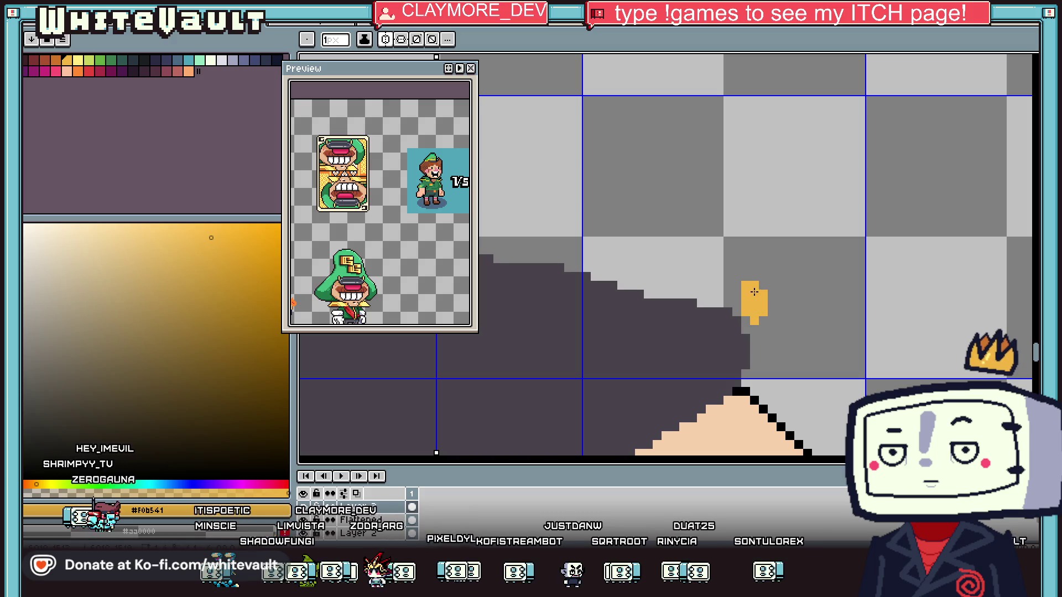
{"action": "scroll", "coordinate": [753, 292], "scroll_direction": "down", "scroll_amount": 2}
{"action": "scroll", "coordinate": [730, 304], "scroll_direction": "up", "scroll_amount": 1}
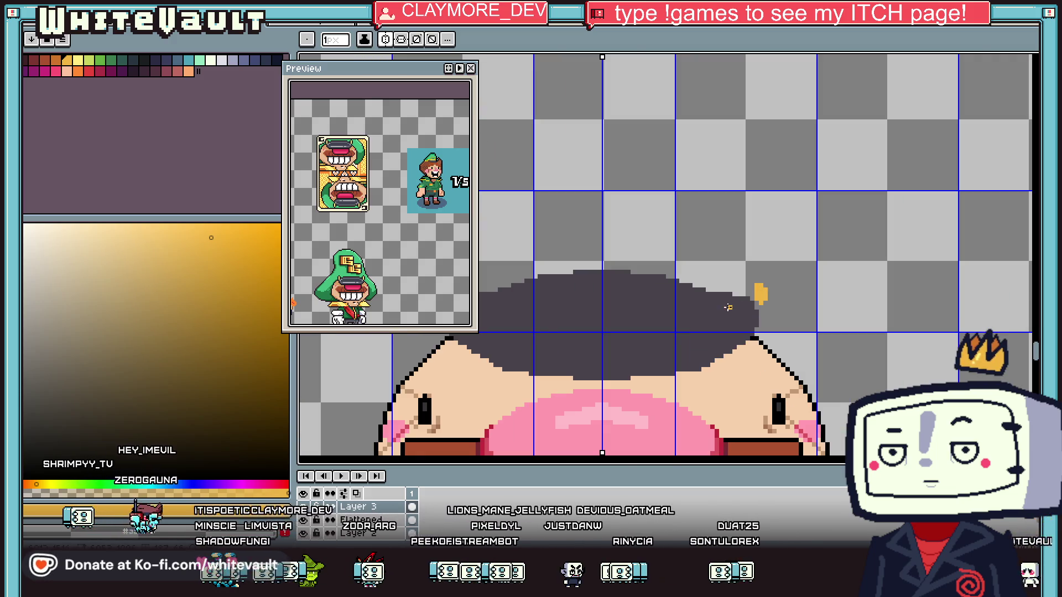
Sample black and extend the head outline along the edge beneath the cap
{"action": "left_click", "coordinate": [754, 337], "text": "alt"}
{"action": "scroll", "coordinate": [755, 332], "scroll_direction": "up", "scroll_amount": 1}
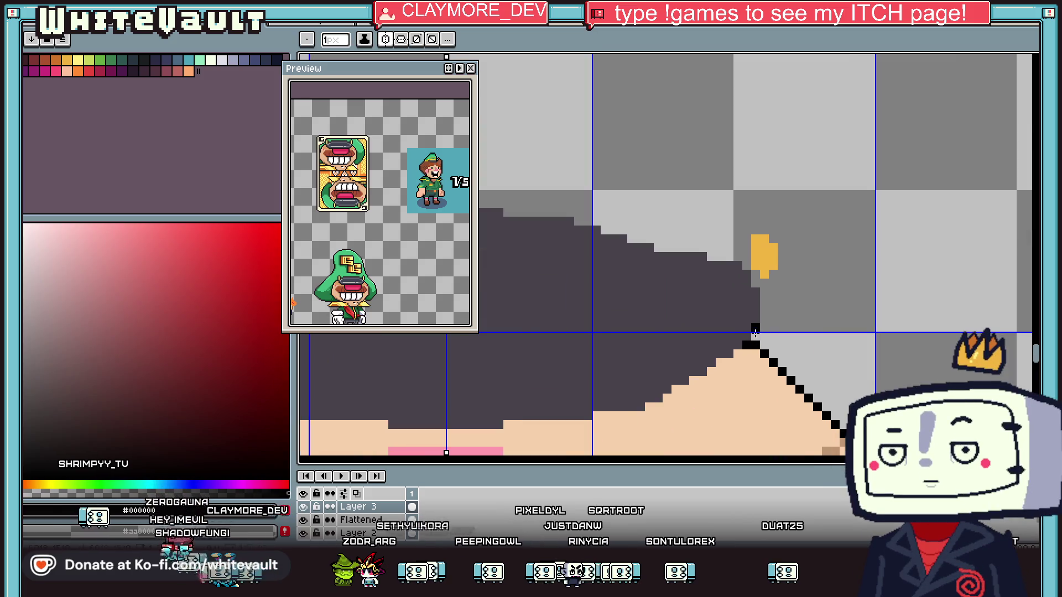
{"action": "left_click_drag", "start_coordinate": [716, 354], "coordinate": [637, 397]}
{"action": "scroll", "coordinate": [658, 398], "scroll_direction": "down", "scroll_amount": 2}
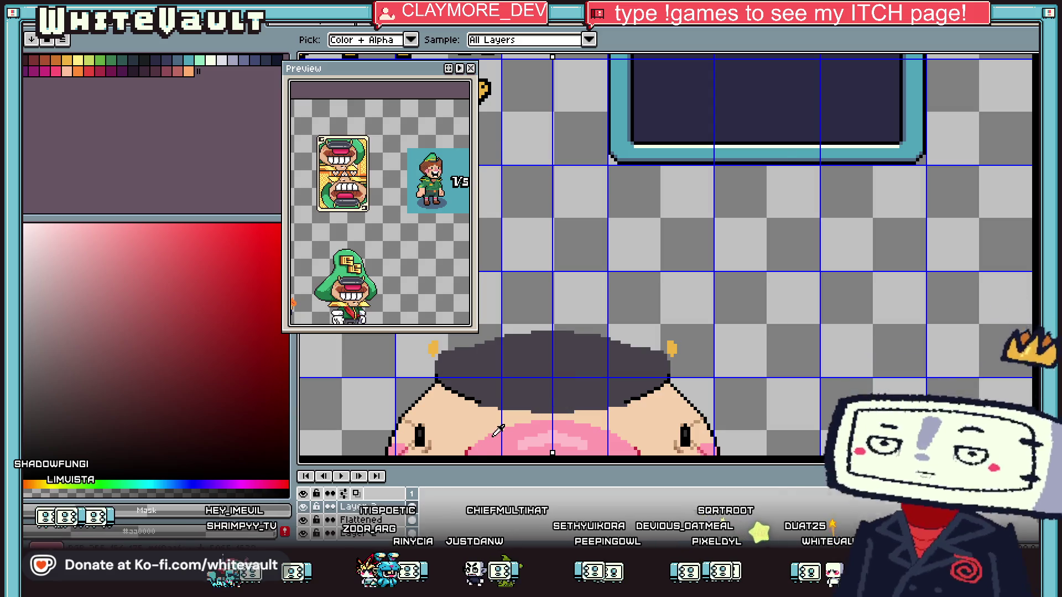
{"action": "scroll", "coordinate": [746, 379], "scroll_direction": "up", "scroll_amount": 3}
{"action": "mouse_move", "coordinate": [741, 378]}
{"action": "left_mouse_down"}
{"action": "mouse_move", "coordinate": [670, 376]}
{"action": "mouse_move", "coordinate": [682, 375]}
{"action": "left_mouse_up"}
{"action": "scroll", "coordinate": [682, 375], "scroll_direction": "down", "scroll_amount": 2}
{"action": "scroll", "coordinate": [591, 374], "scroll_direction": "up", "scroll_amount": 1}
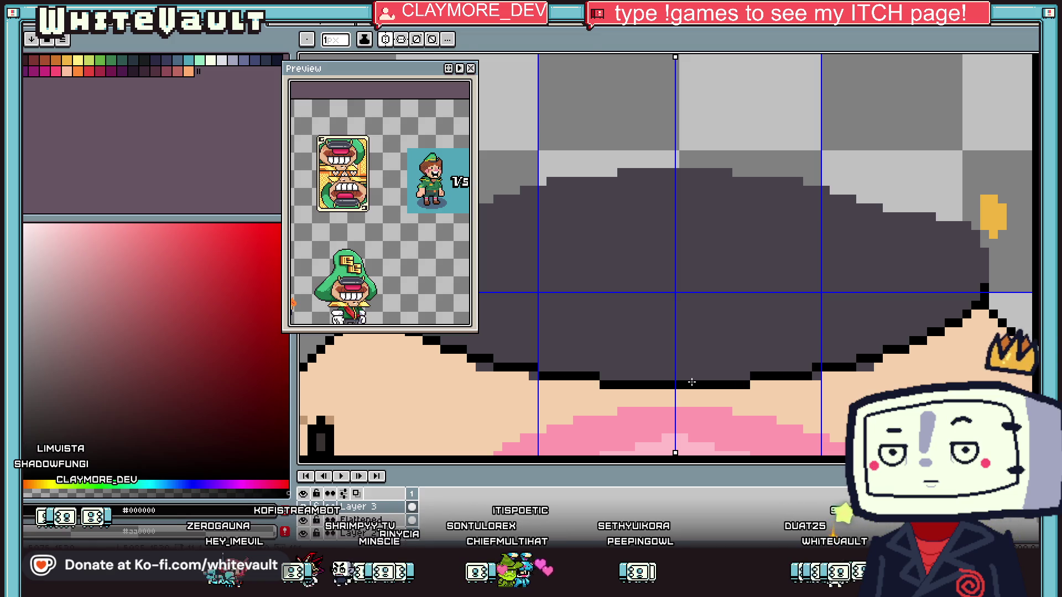
{"action": "scroll", "coordinate": [692, 382], "scroll_direction": "down", "scroll_amount": 1}
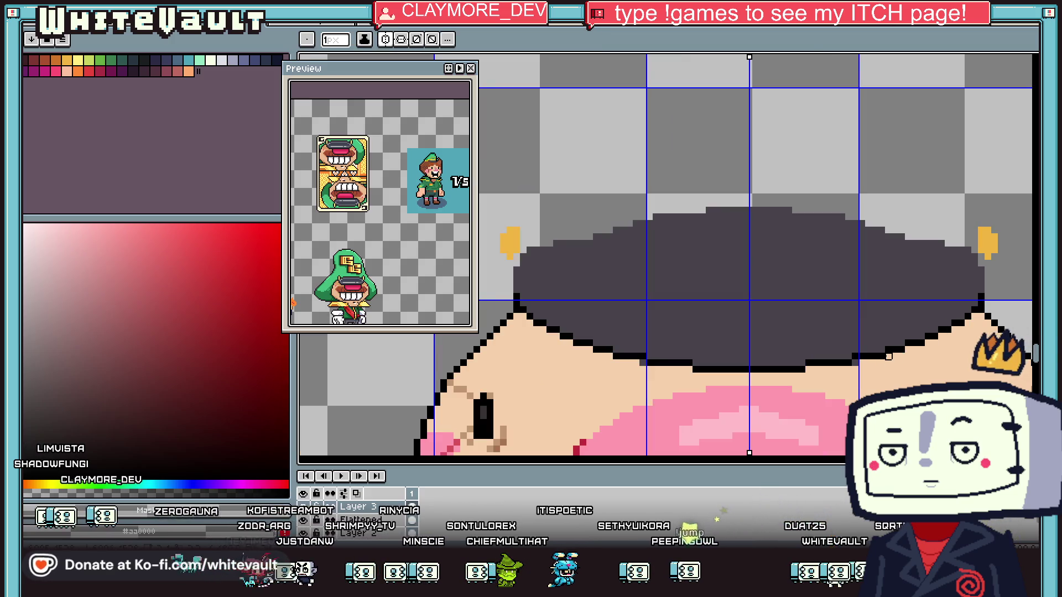
{"action": "scroll", "coordinate": [855, 364], "scroll_direction": "down", "scroll_amount": 3}
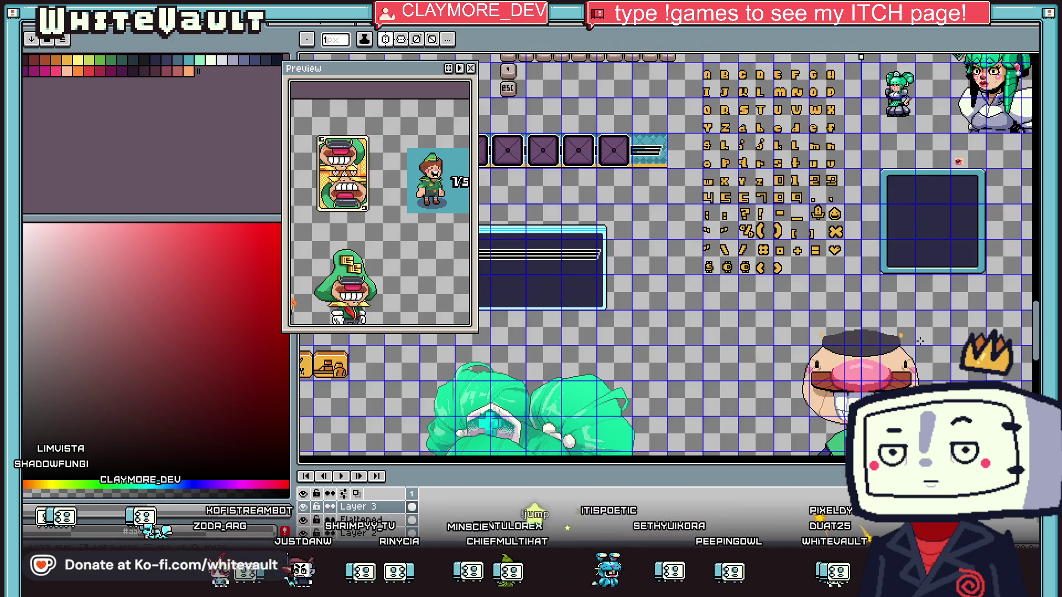
{"action": "scroll", "coordinate": [920, 342], "scroll_direction": "up", "scroll_amount": 2}
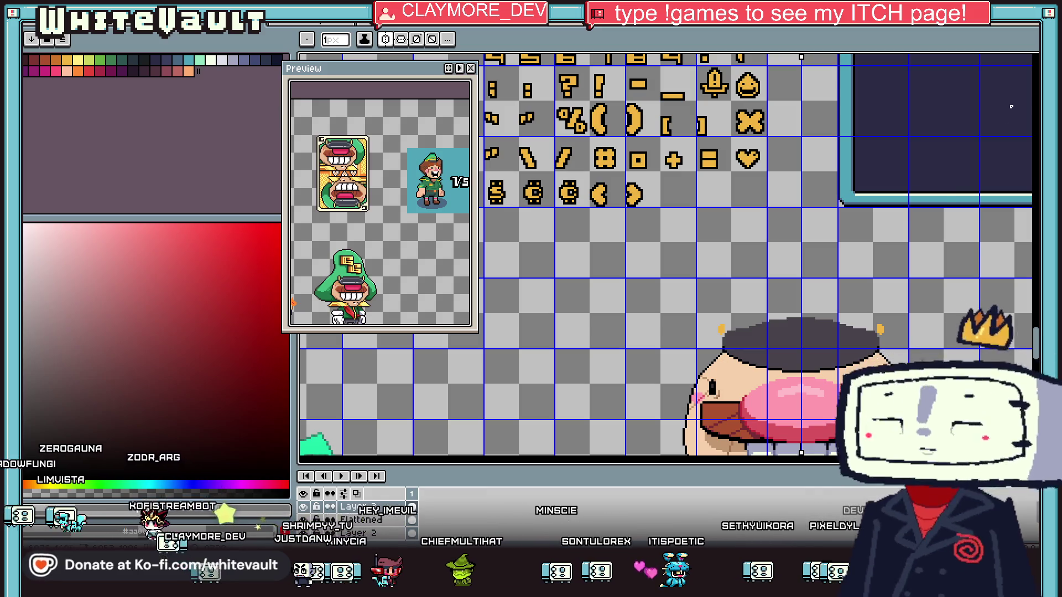
Select the top strip of the dark cap and nudge it down, then commit
{"action": "key", "text": "m"}
{"action": "left_click_drag", "start_coordinate": [659, 289], "coordinate": [951, 339]}
{"action": "key", "text": "ctrl+d"}
{"action": "mouse_move", "coordinate": [846, 299]}
{"action": "left_mouse_down"}
{"action": "mouse_move", "coordinate": [687, 312]}
{"action": "mouse_move", "coordinate": [607, 345]}
{"action": "left_mouse_up"}
{"action": "mouse_move", "coordinate": [615, 294]}
{"action": "left_mouse_down"}
{"action": "mouse_move", "coordinate": [818, 346]}
{"action": "mouse_move", "coordinate": [985, 341]}
{"action": "left_mouse_up"}
{"action": "key", "text": "Down"}
{"action": "key", "text": "Down"}
{"action": "key", "text": "Down"}
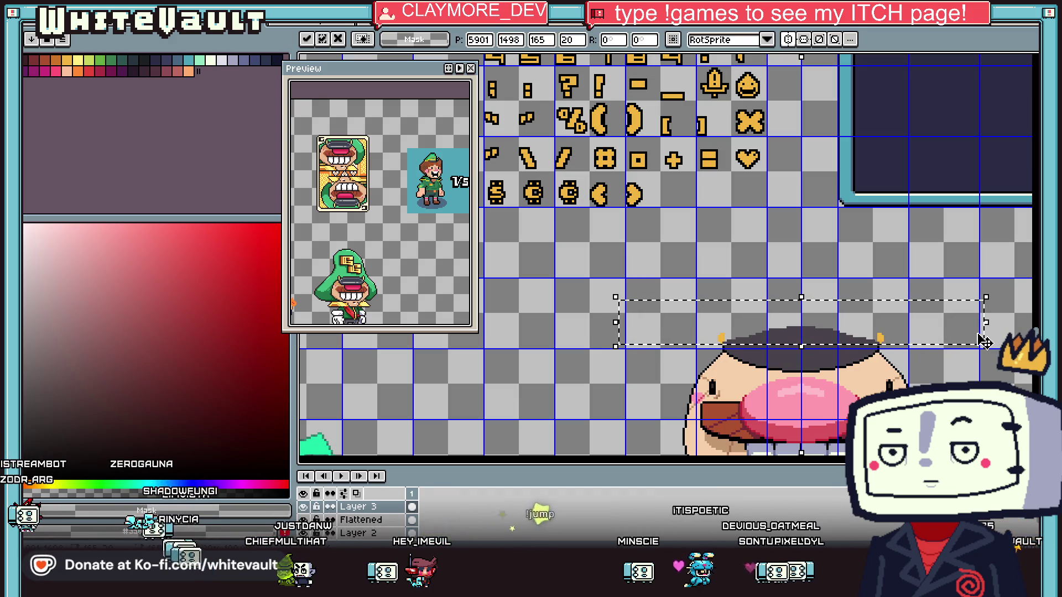
{"action": "key", "text": "Return"}
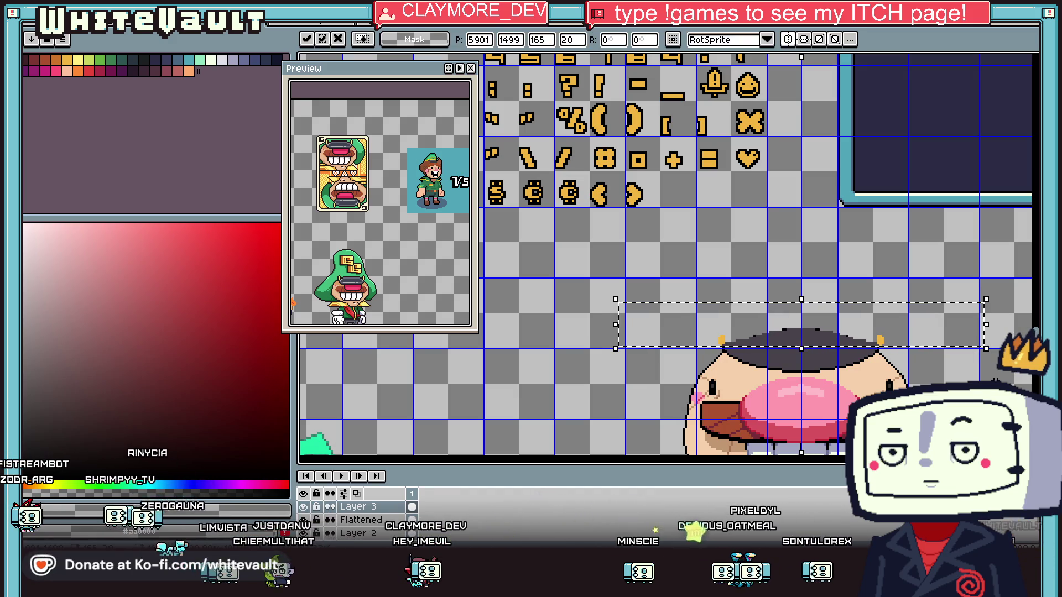
Scroll the Preview to a close-up of the green-hat character's cap
{"action": "scroll", "coordinate": [976, 354], "scroll_direction": "down", "scroll_amount": 2}
{"action": "scroll", "coordinate": [967, 368], "scroll_direction": "up", "scroll_amount": 3}
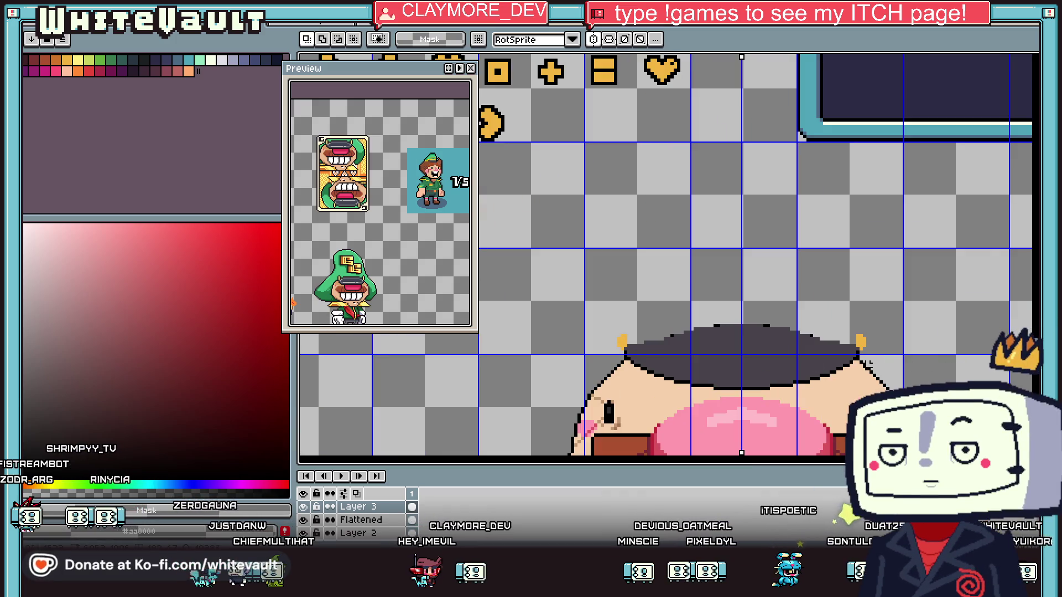
{"action": "scroll", "coordinate": [376, 231], "scroll_direction": "down", "scroll_amount": 3}
{"action": "scroll", "coordinate": [387, 238], "scroll_direction": "up", "scroll_amount": 2}
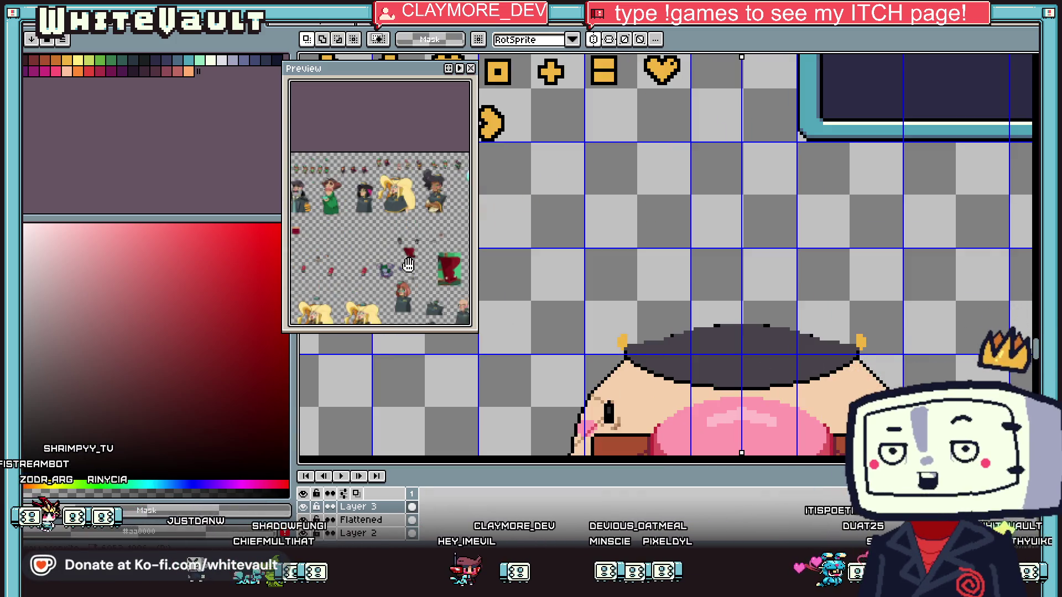
{"action": "scroll", "coordinate": [406, 251], "scroll_direction": "up", "scroll_amount": 2}
{"action": "scroll", "coordinate": [406, 252], "scroll_direction": "down", "scroll_amount": 3}
{"action": "scroll", "coordinate": [419, 211], "scroll_direction": "up", "scroll_amount": 4}
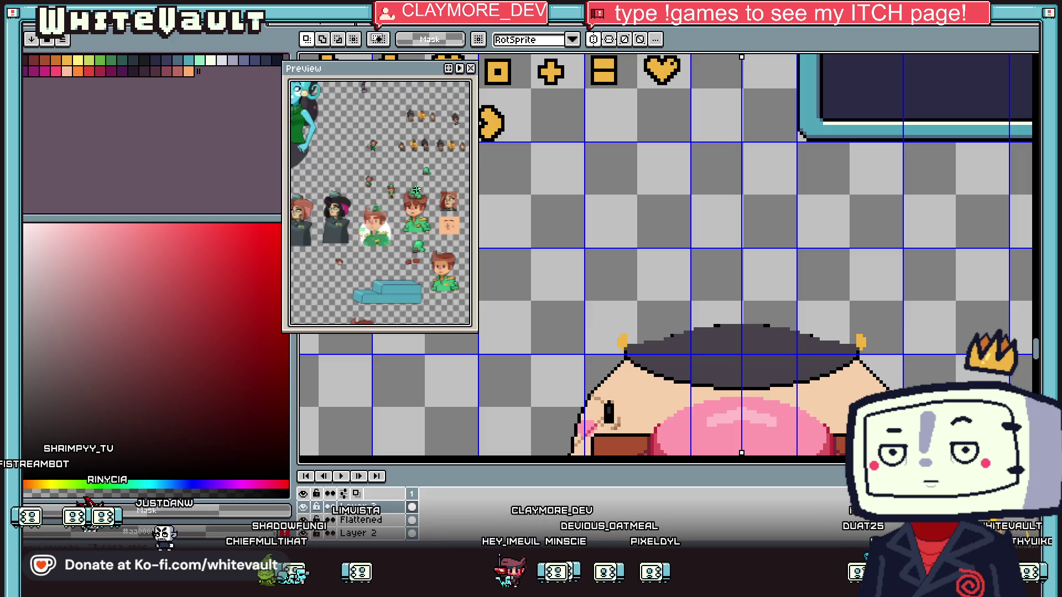
{"action": "scroll", "coordinate": [416, 212], "scroll_direction": "up", "scroll_amount": 2}
{"action": "key", "text": "i"}
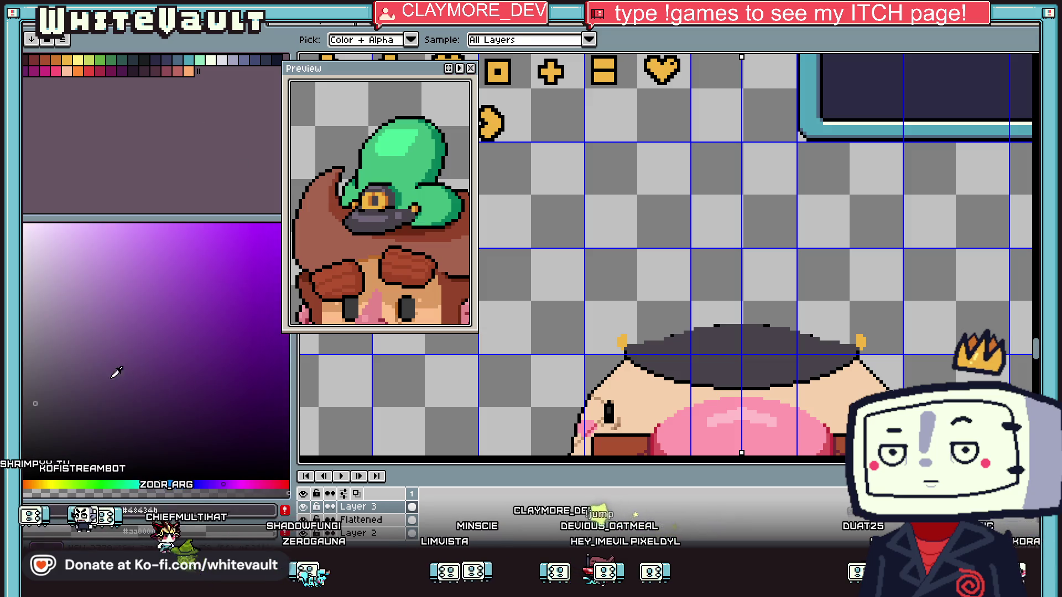
Outline and fill a light-grey band across the cap's crown
{"action": "key", "text": "b"}
{"action": "scroll", "coordinate": [708, 342], "scroll_direction": "up", "scroll_amount": 1}
{"action": "scroll", "coordinate": [612, 367], "scroll_direction": "up", "scroll_amount": 1}
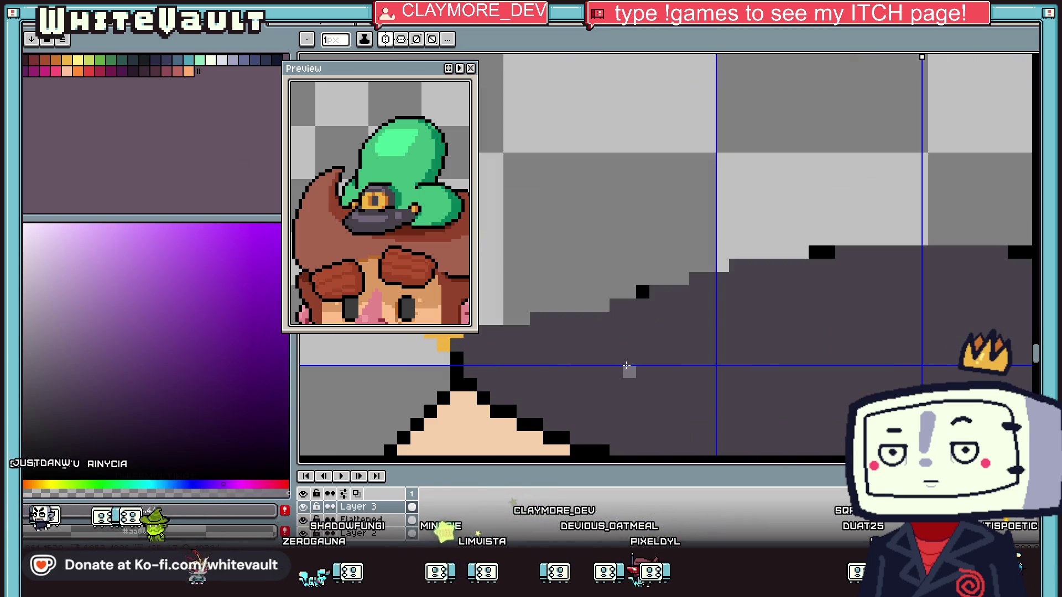
{"action": "scroll", "coordinate": [639, 347], "scroll_direction": "down", "scroll_amount": 1}
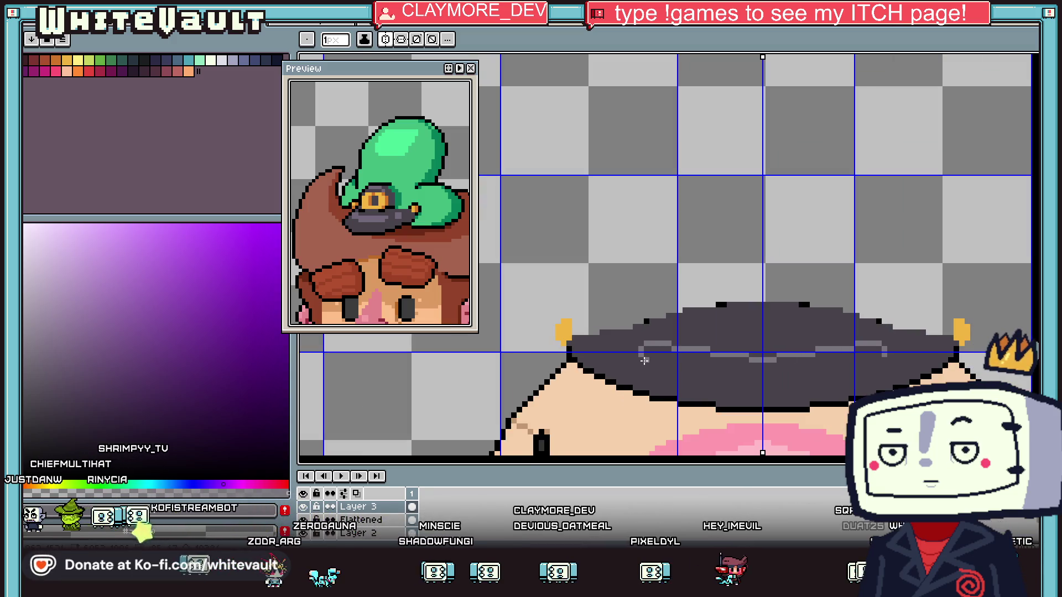
{"action": "left_click_drag", "start_coordinate": [710, 381], "coordinate": [760, 387]}
{"action": "left_click", "coordinate": [759, 385]}
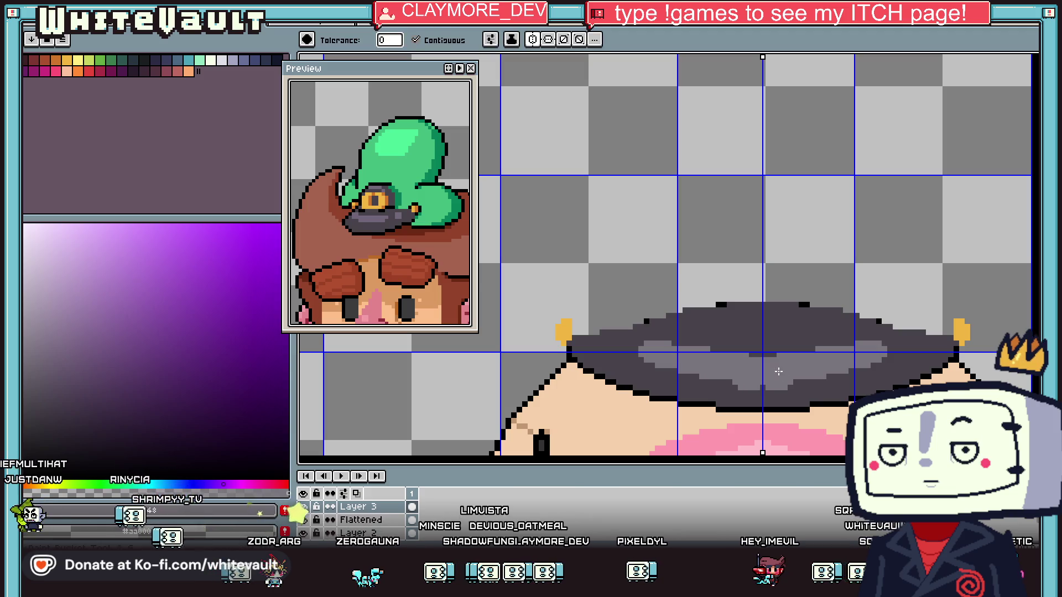
{"action": "scroll", "coordinate": [757, 387], "scroll_direction": "up", "scroll_amount": 1}
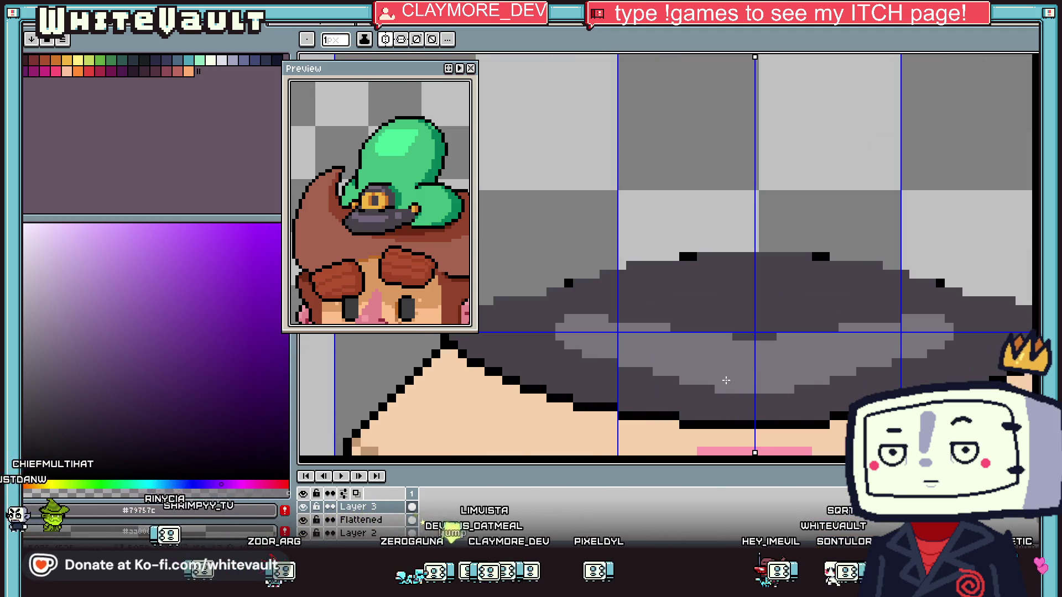
{"action": "scroll", "coordinate": [706, 383], "scroll_direction": "down", "scroll_amount": 1}
Add stepped dark-grey shading along the cap edges, checking the sprite sheet
{"action": "left_click", "coordinate": [789, 379], "text": "alt"}
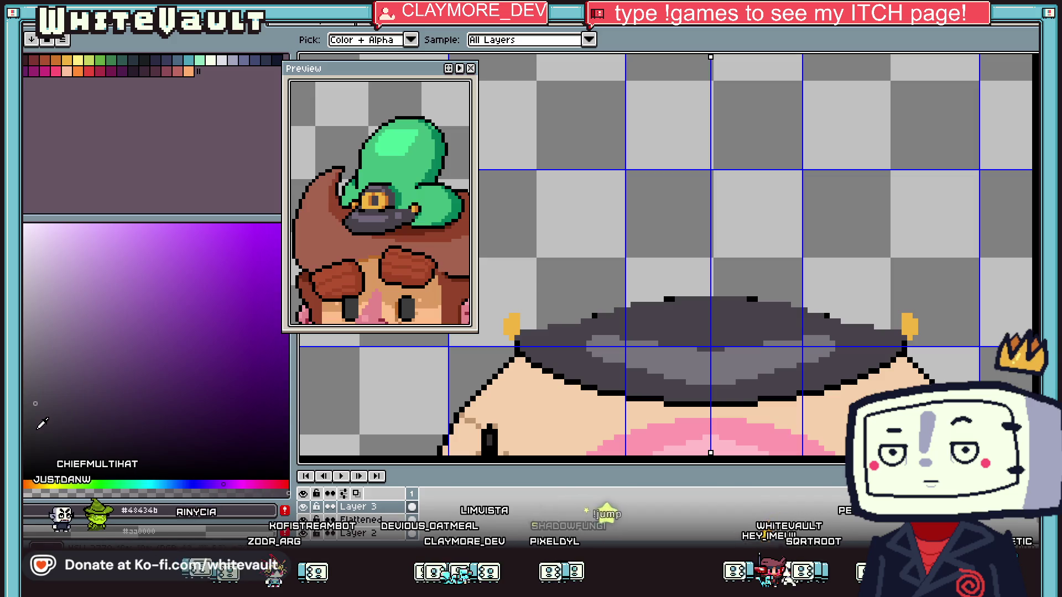
{"action": "scroll", "coordinate": [510, 342], "scroll_direction": "up", "scroll_amount": 2}
{"action": "mouse_move", "coordinate": [510, 343]}
{"action": "left_mouse_down"}
{"action": "mouse_move", "coordinate": [585, 388]}
{"action": "mouse_move", "coordinate": [661, 412]}
{"action": "left_mouse_up"}
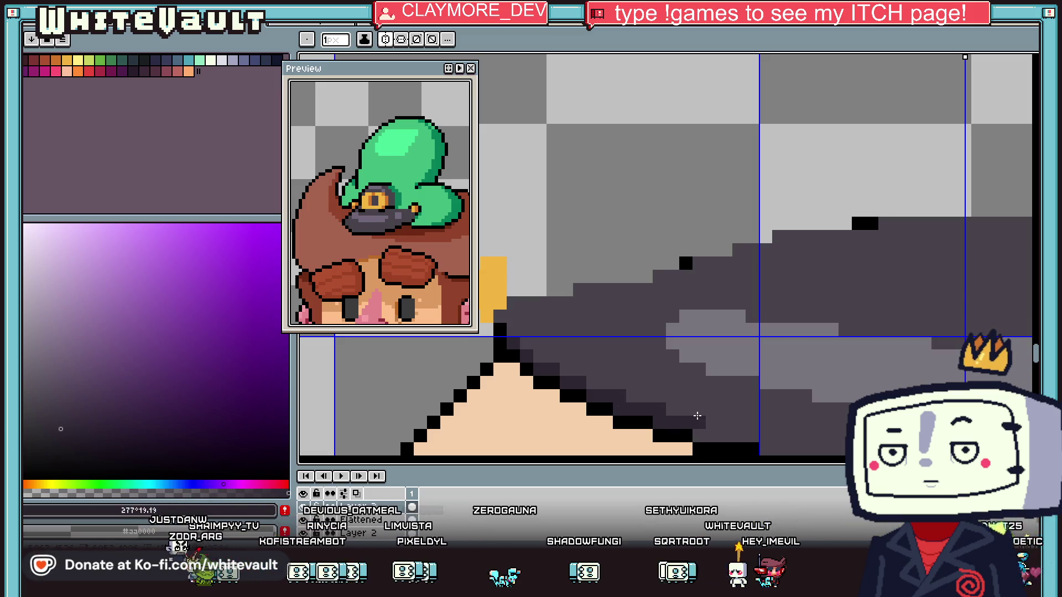
{"action": "key", "text": "ctrl+Tab"}
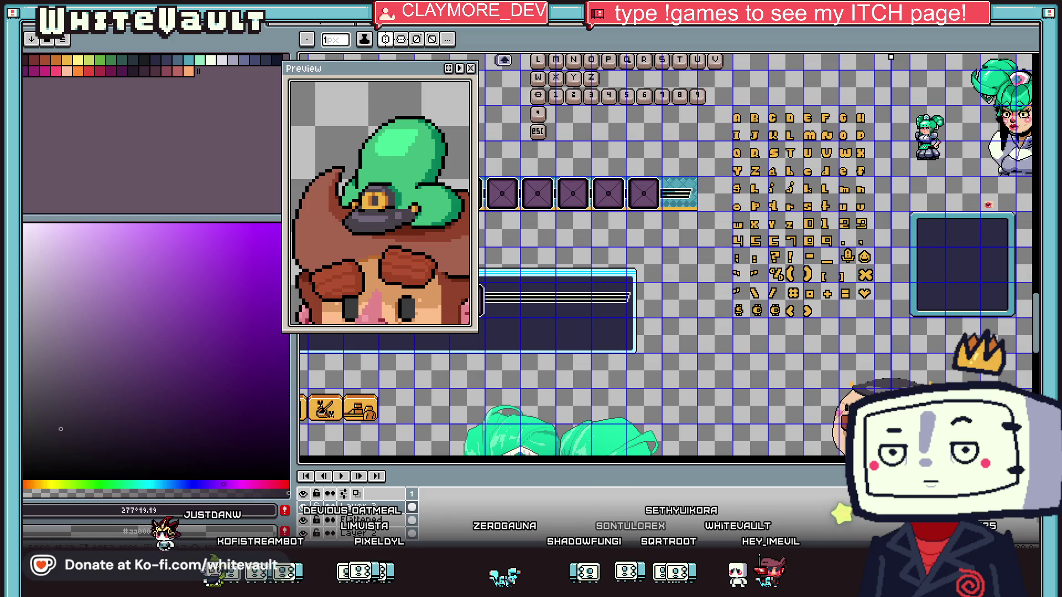
{"action": "key", "text": "ctrl+Tab"}
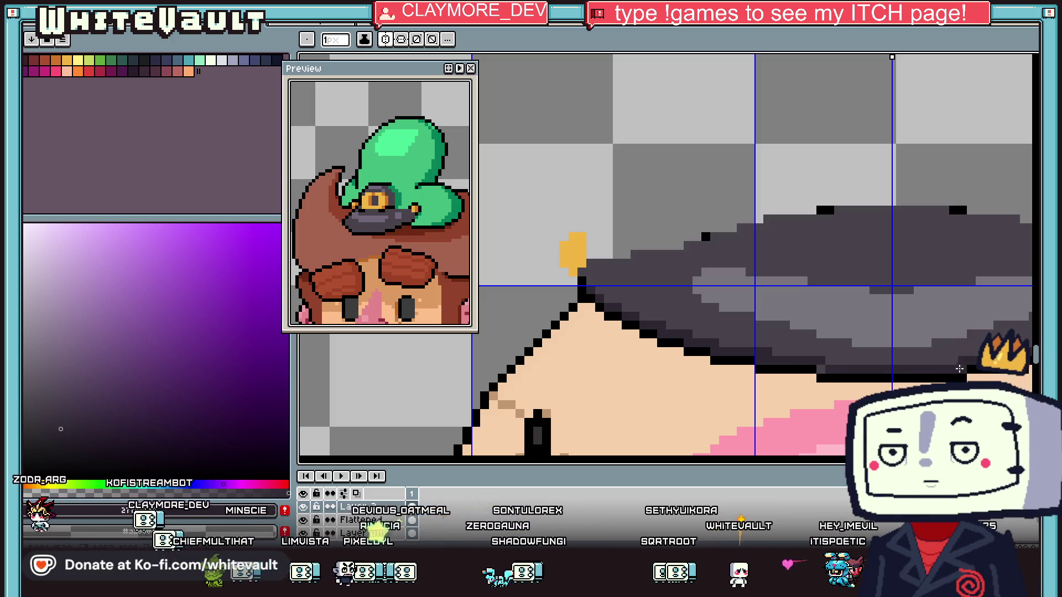
{"action": "scroll", "coordinate": [959, 369], "scroll_direction": "down", "scroll_amount": 2}
{"action": "scroll", "coordinate": [758, 319], "scroll_direction": "up", "scroll_amount": 1}
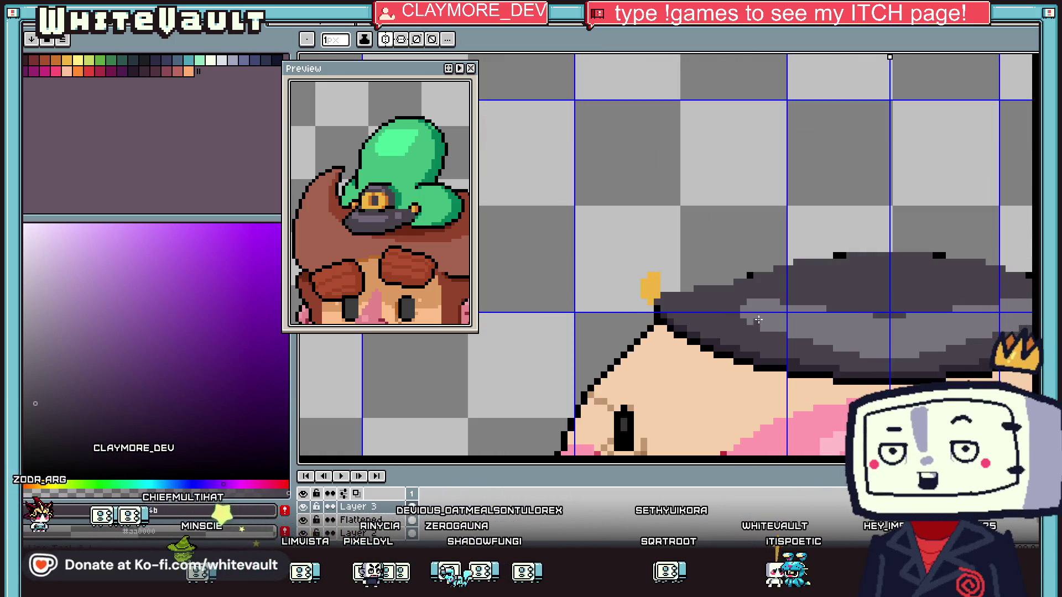
{"action": "scroll", "coordinate": [758, 319], "scroll_direction": "up", "scroll_amount": 1}
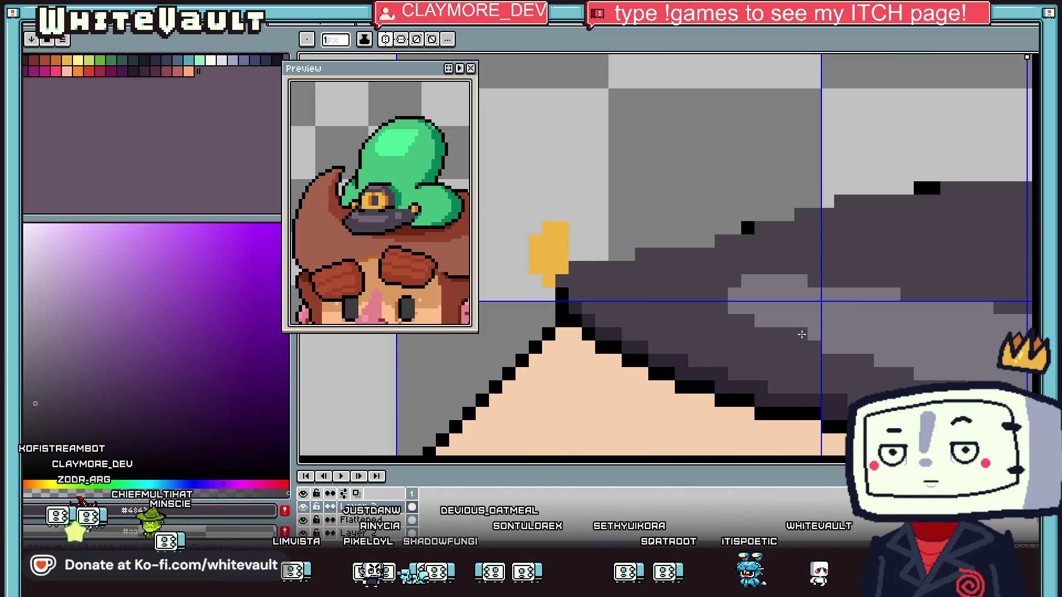
{"action": "scroll", "coordinate": [802, 334], "scroll_direction": "down", "scroll_amount": 1}
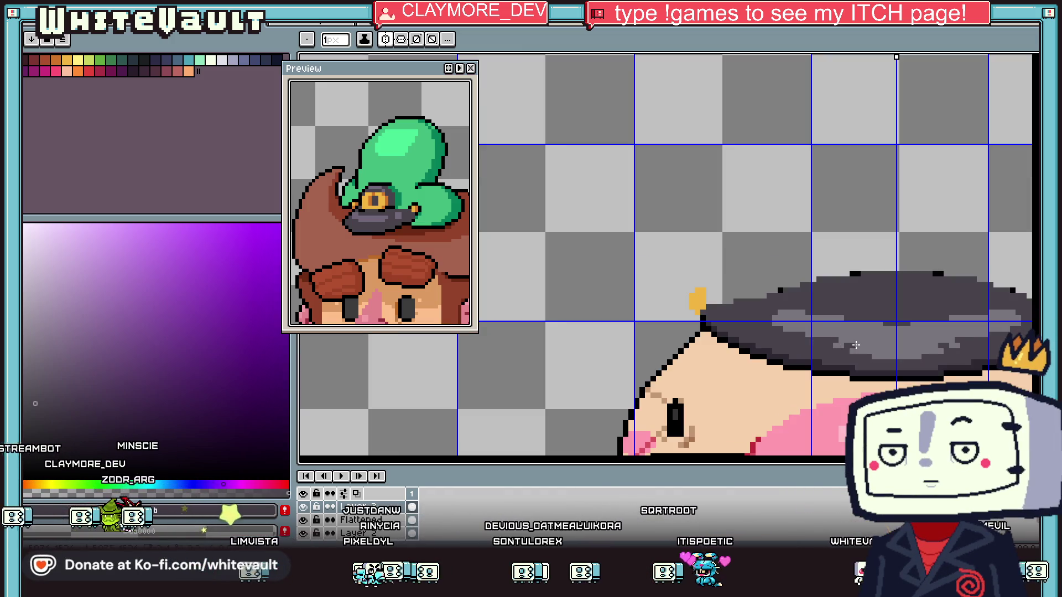
{"action": "key", "text": "g"}
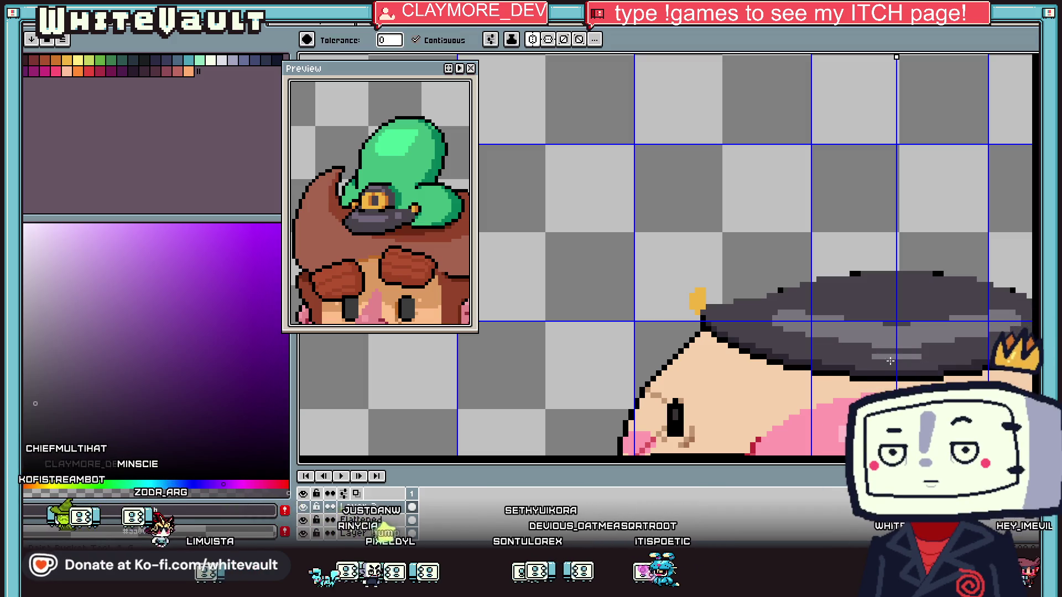
{"action": "key", "text": "i"}
{"action": "scroll", "coordinate": [912, 354], "scroll_direction": "down", "scroll_amount": 1}
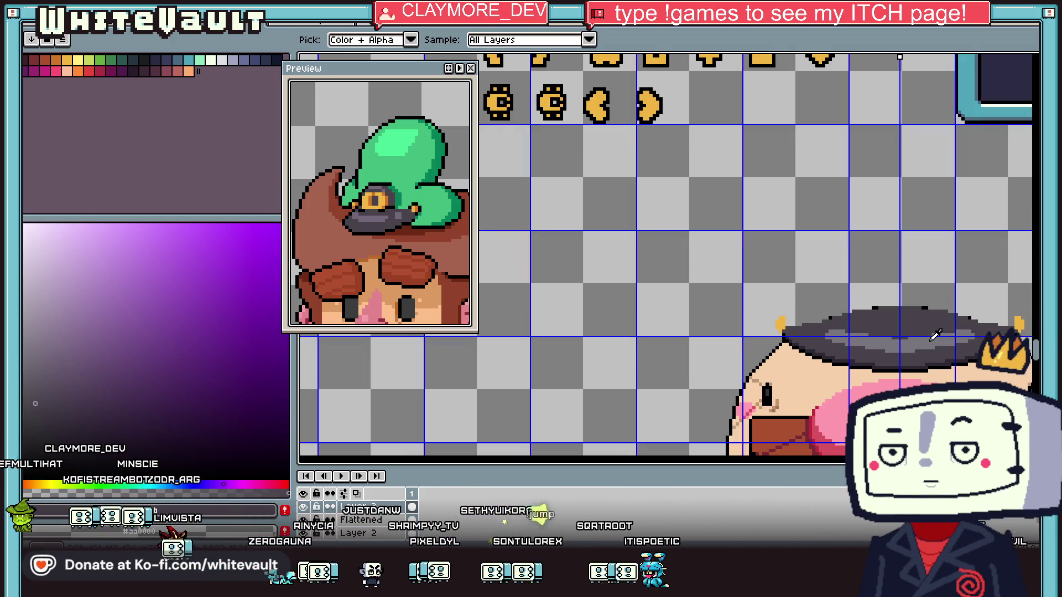
Draw a mirrored black arch on the cap badge and fill it with gold
{"action": "scroll", "coordinate": [934, 335], "scroll_direction": "up", "scroll_amount": 1}
{"action": "key", "text": "b"}
{"action": "scroll", "coordinate": [913, 287], "scroll_direction": "up", "scroll_amount": 1}
{"action": "mouse_move", "coordinate": [940, 306]}
{"action": "left_mouse_down"}
{"action": "mouse_move", "coordinate": [868, 191]}
{"action": "mouse_move", "coordinate": [830, 165]}
{"action": "mouse_move", "coordinate": [804, 165]}
{"action": "left_mouse_up"}
{"action": "key", "text": "i"}
{"action": "scroll", "coordinate": [839, 264], "scroll_direction": "down", "scroll_amount": 3}
{"action": "scroll", "coordinate": [763, 265], "scroll_direction": "up", "scroll_amount": 2}
{"action": "left_click", "coordinate": [922, 289]}
{"action": "key", "text": "b"}
{"action": "scroll", "coordinate": [752, 237], "scroll_direction": "up", "scroll_amount": 3}
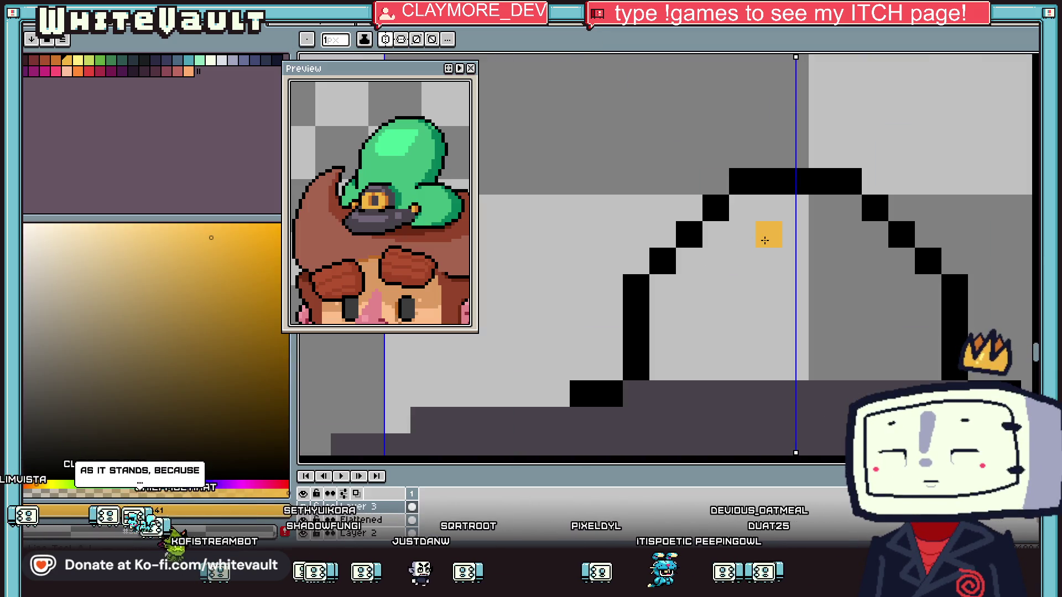
{"action": "left_click", "coordinate": [820, 239]}
Draw the orange G's columns, then with symmetry off carve its grey opening
{"action": "left_click_drag", "start_coordinate": [731, 242], "coordinate": [732, 335]}
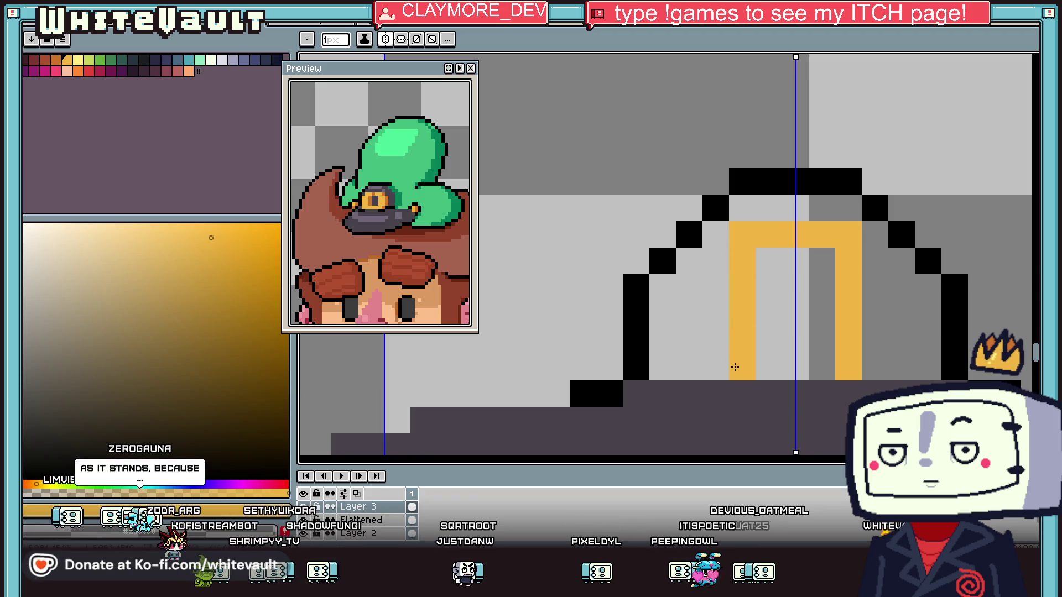
{"action": "left_click_drag", "start_coordinate": [716, 234], "coordinate": [716, 367]}
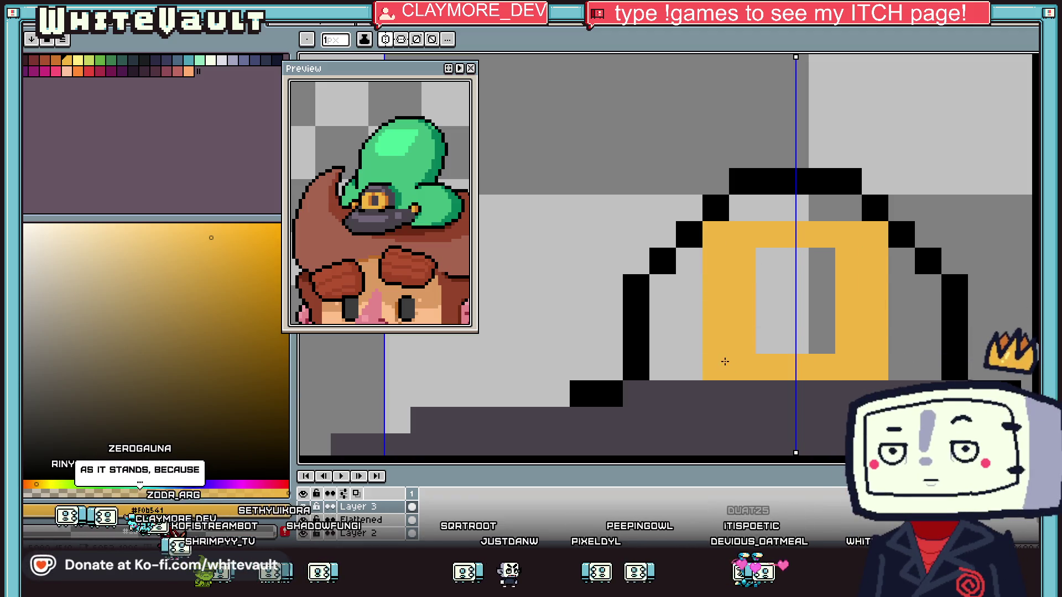
{"action": "left_click", "coordinate": [391, 44]}
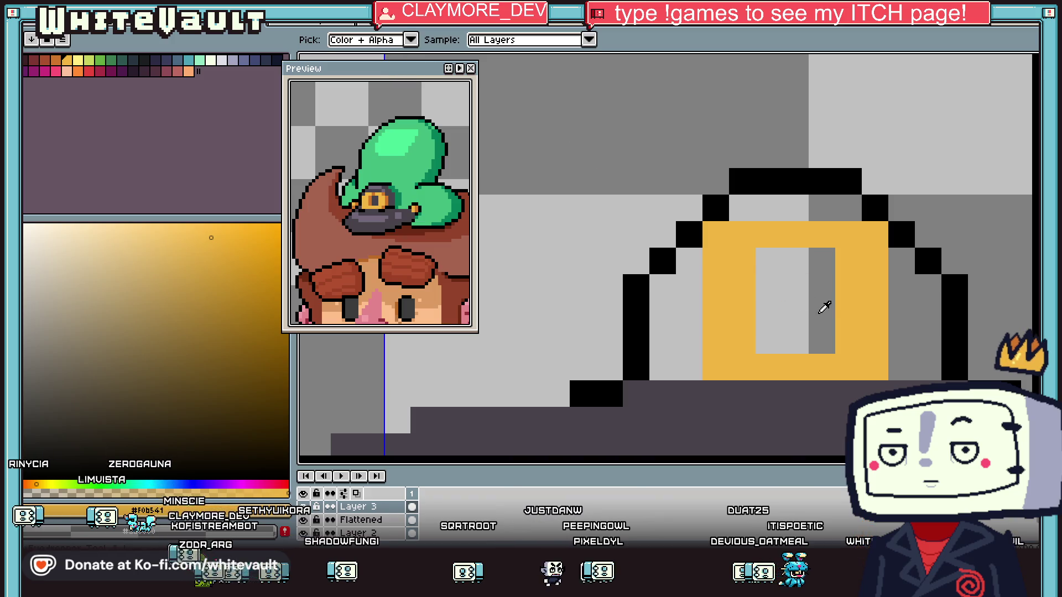
{"action": "left_click", "coordinate": [825, 308]}
{"action": "left_click", "coordinate": [782, 288], "text": "alt"}
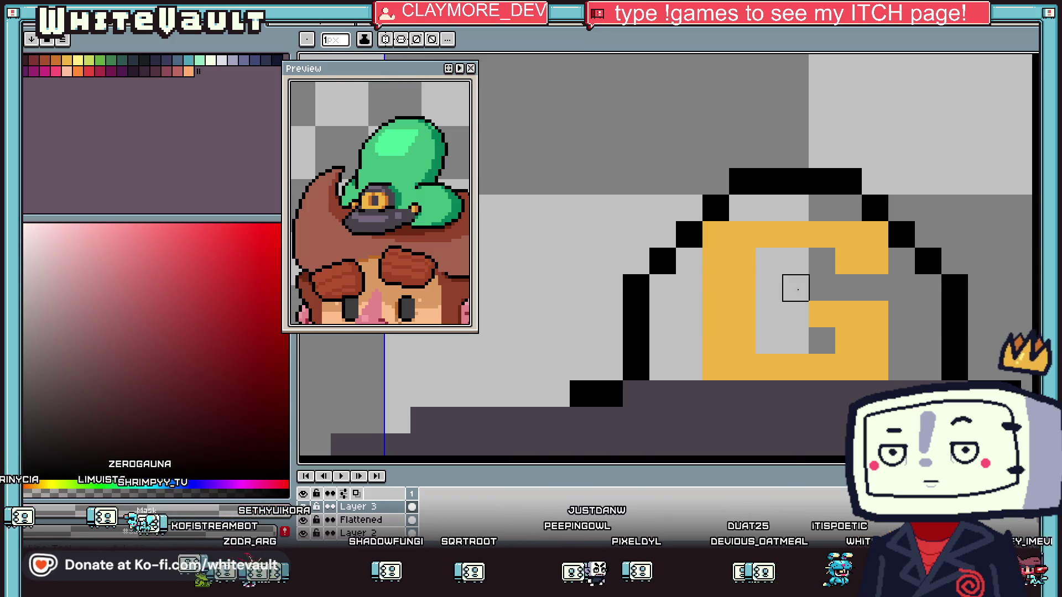
{"action": "left_click", "coordinate": [848, 288]}
Shade the bottom and inside of the G with darker orange
{"action": "scroll", "coordinate": [896, 315], "scroll_direction": "down", "scroll_amount": 8}
{"action": "scroll", "coordinate": [955, 329], "scroll_direction": "up", "scroll_amount": 3}
{"action": "scroll", "coordinate": [940, 315], "scroll_direction": "down", "scroll_amount": 3}
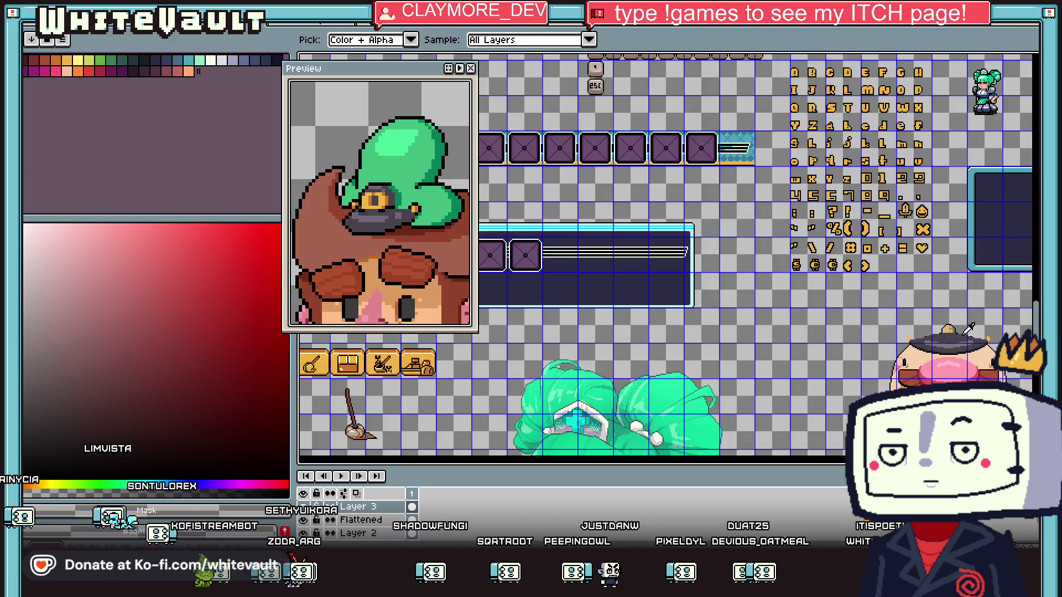
{"action": "scroll", "coordinate": [940, 310], "scroll_direction": "up", "scroll_amount": 3}
{"action": "key", "text": "g"}
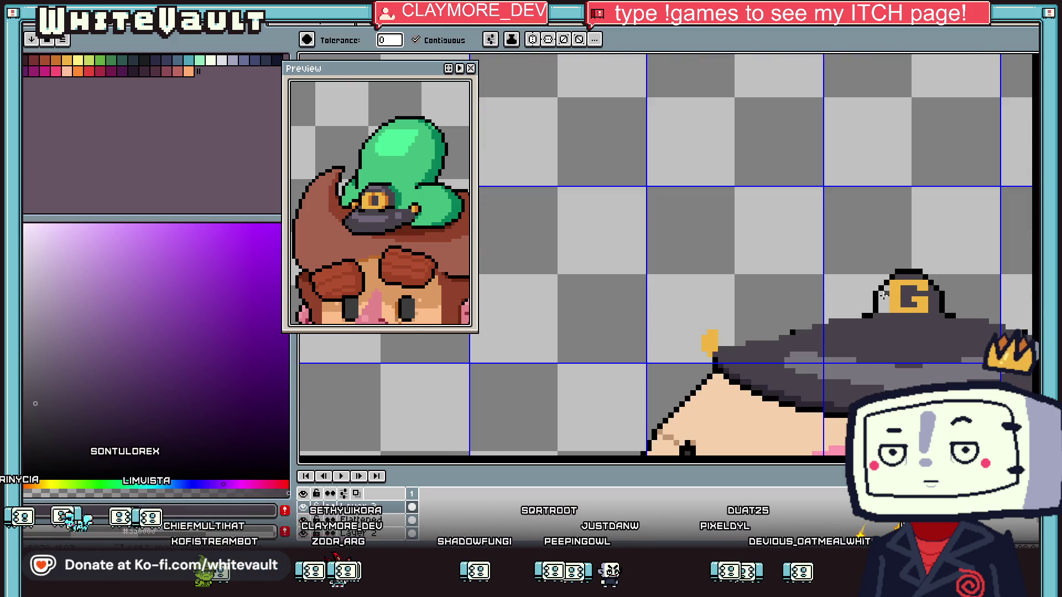
{"action": "scroll", "coordinate": [890, 301], "scroll_direction": "down", "scroll_amount": 5}
{"action": "key", "text": "i"}
{"action": "scroll", "coordinate": [917, 310], "scroll_direction": "up", "scroll_amount": 3}
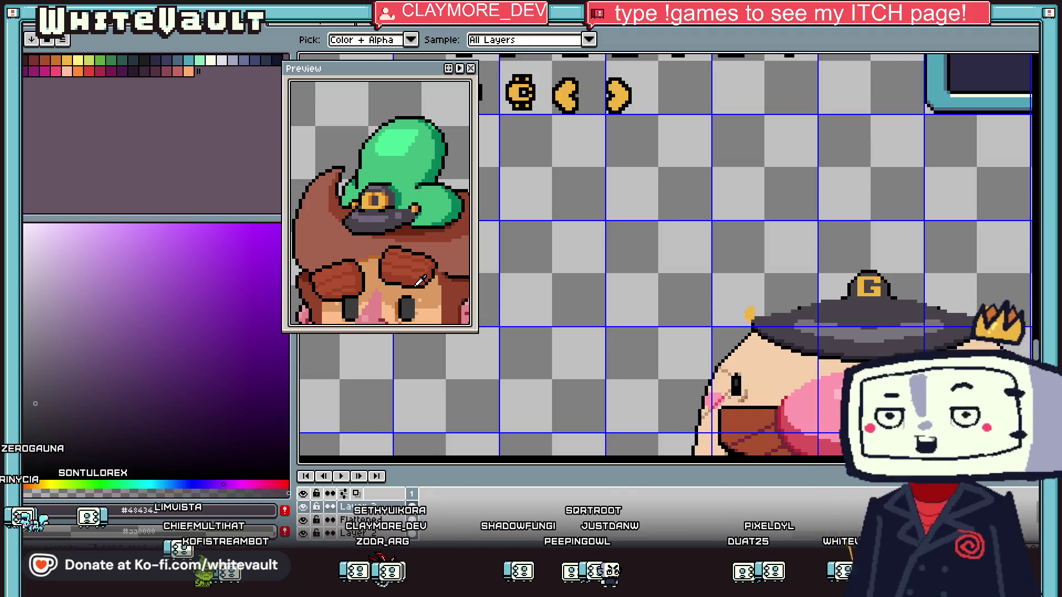
{"action": "left_click", "coordinate": [55, 60]}
{"action": "key", "text": "b"}
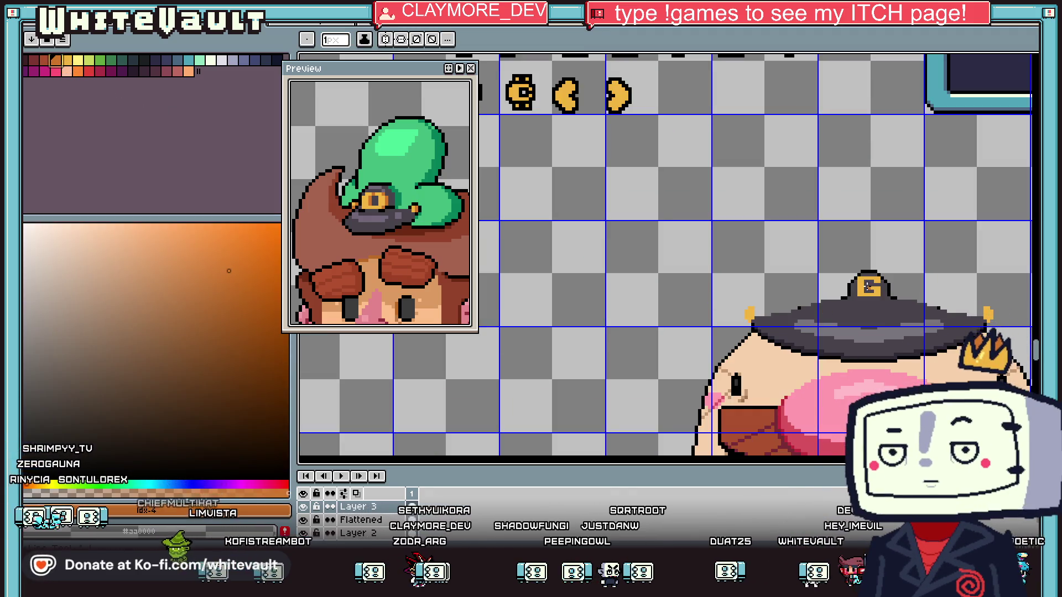
{"action": "scroll", "coordinate": [874, 286], "scroll_direction": "up", "scroll_amount": 2}
{"action": "scroll", "coordinate": [873, 286], "scroll_direction": "up", "scroll_amount": 2}
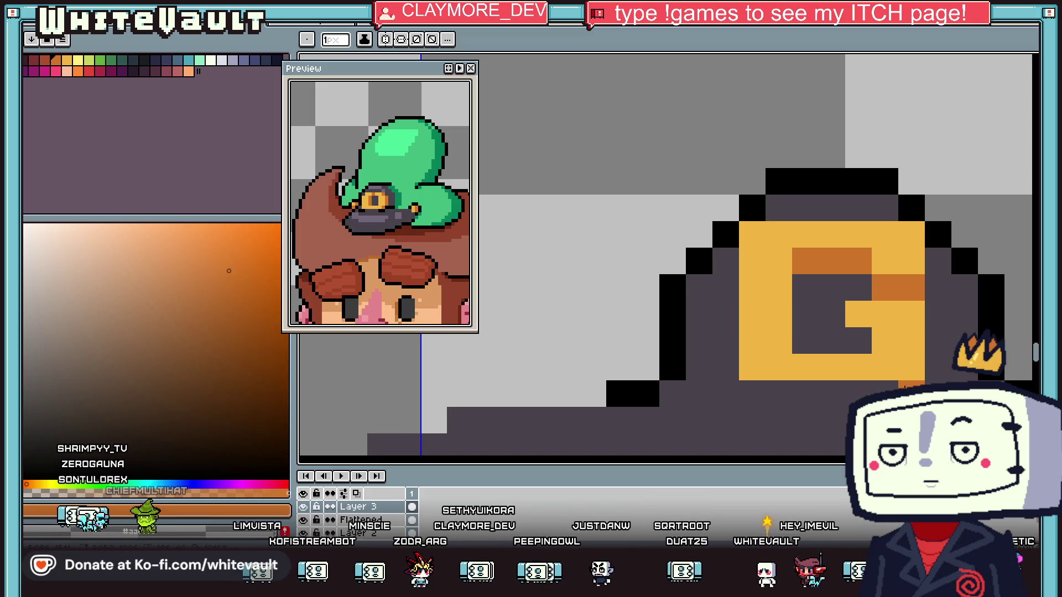
{"action": "left_click_drag", "start_coordinate": [885, 393], "coordinate": [752, 393]}
{"action": "left_click_drag", "start_coordinate": [832, 341], "coordinate": [858, 341]}
Pick the cap's dark grey and turn mirrored drawing back on
{"action": "scroll", "coordinate": [902, 366], "scroll_direction": "down", "scroll_amount": 4}
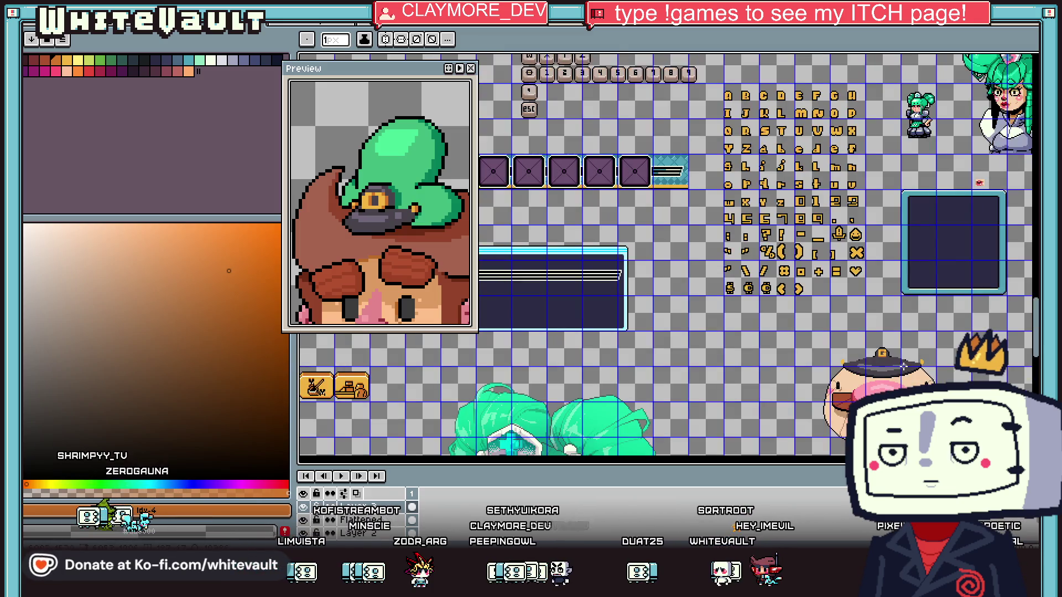
{"action": "scroll", "coordinate": [907, 367], "scroll_direction": "up", "scroll_amount": 4}
{"action": "scroll", "coordinate": [807, 274], "scroll_direction": "up", "scroll_amount": 2}
{"action": "left_click", "coordinate": [807, 273], "text": "alt"}
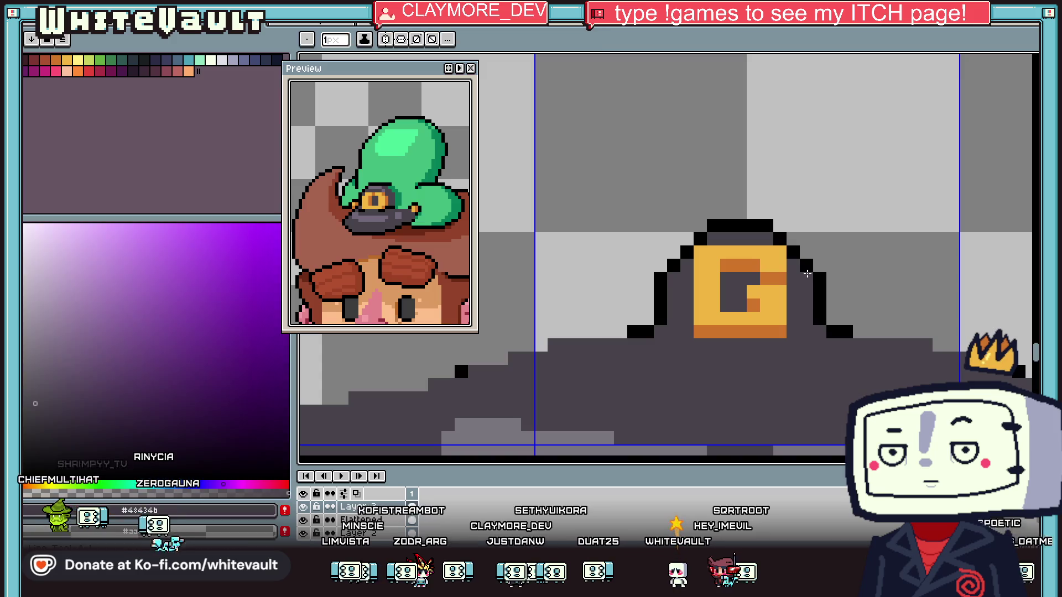
{"action": "left_click", "coordinate": [386, 40]}
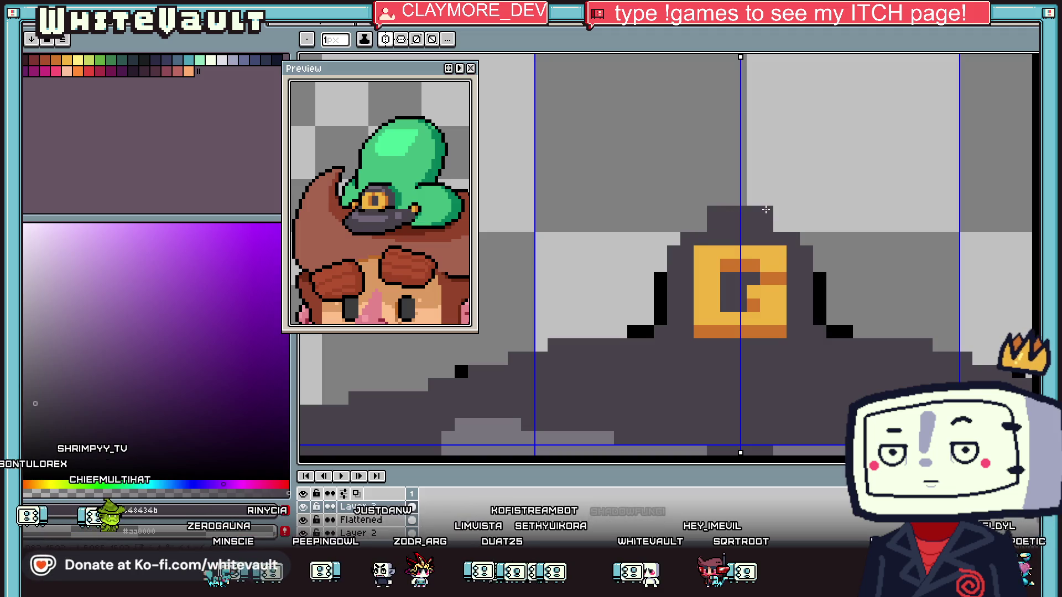
Widen the badge's black side outline one column outward on each side
{"action": "mouse_move", "coordinate": [820, 274]}
{"action": "left_mouse_down"}
{"action": "mouse_move", "coordinate": [819, 298]}
{"action": "mouse_move", "coordinate": [833, 249]}
{"action": "left_mouse_up"}
{"action": "left_click", "coordinate": [819, 313], "text": "alt"}
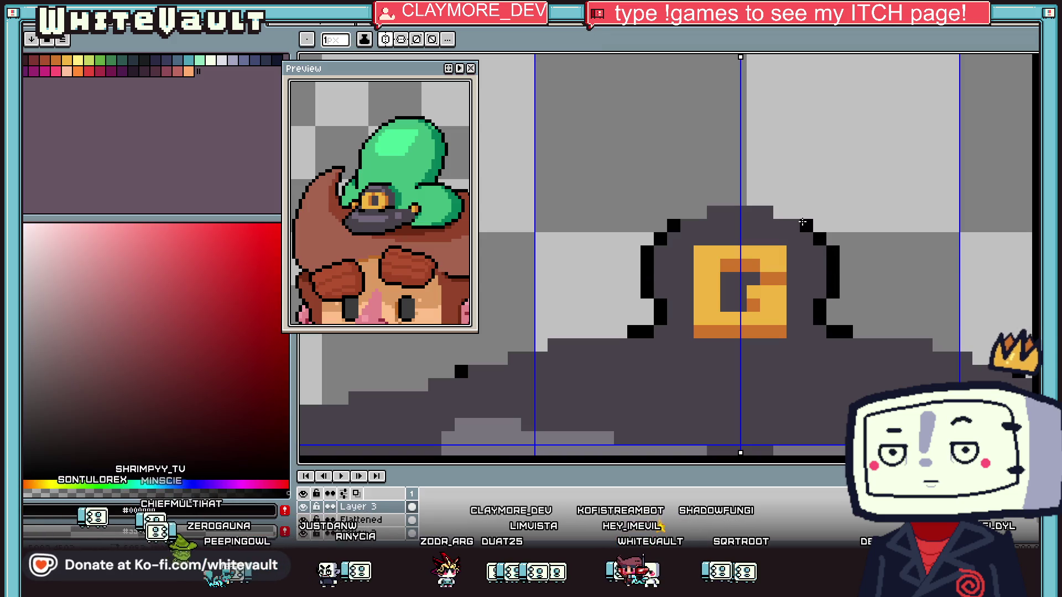
{"action": "scroll", "coordinate": [709, 192], "scroll_direction": "down", "scroll_amount": 5}
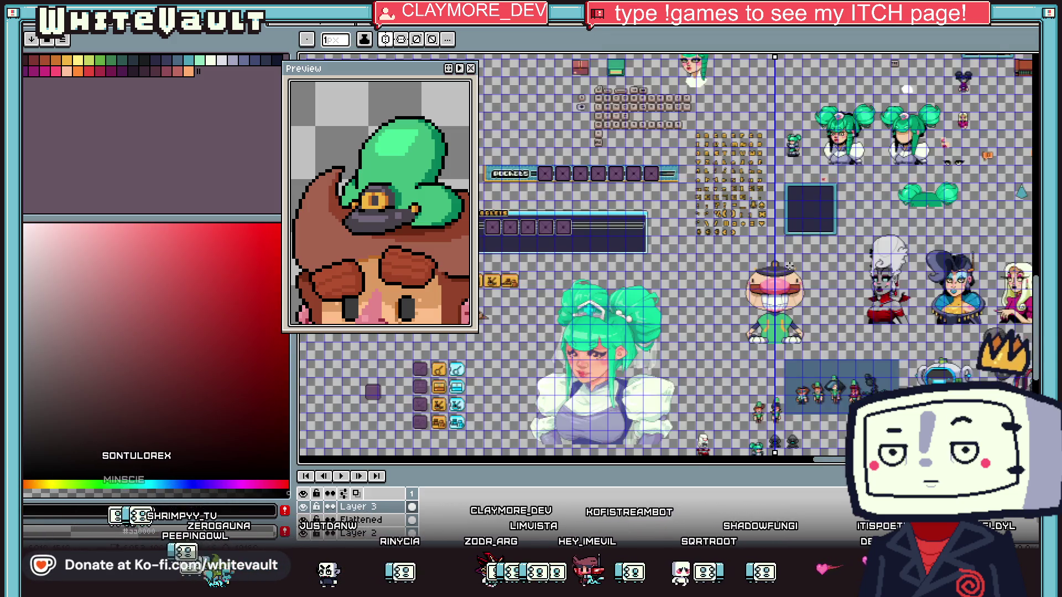
{"action": "scroll", "coordinate": [717, 271], "scroll_direction": "up", "scroll_amount": 4}
{"action": "scroll", "coordinate": [718, 271], "scroll_direction": "up", "scroll_amount": 1}
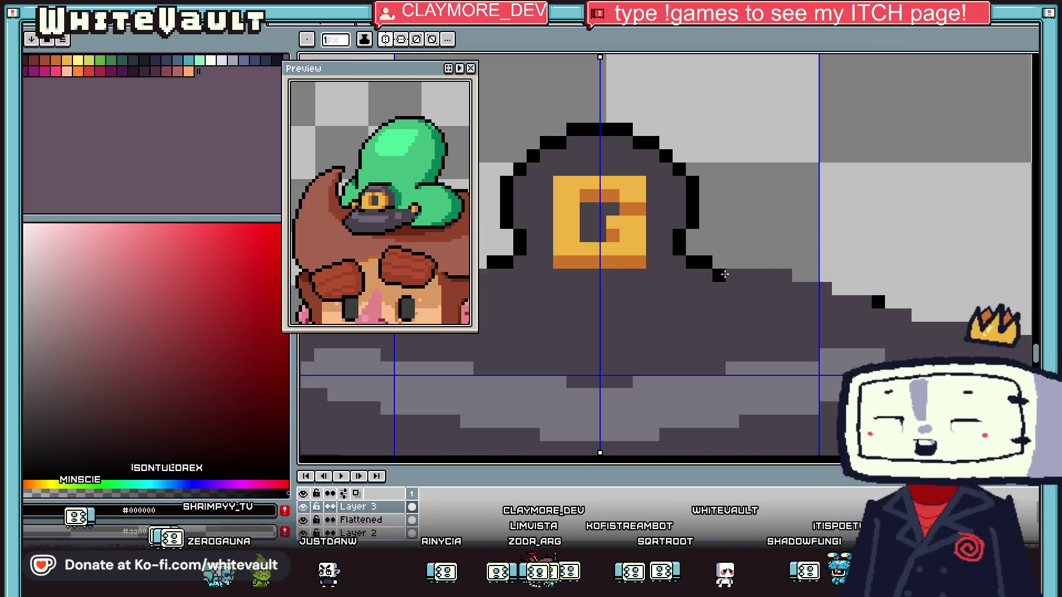
Extend the brim's black outline rightward and shift its step one pixel left
{"action": "left_click_drag", "start_coordinate": [746, 274], "coordinate": [790, 277]}
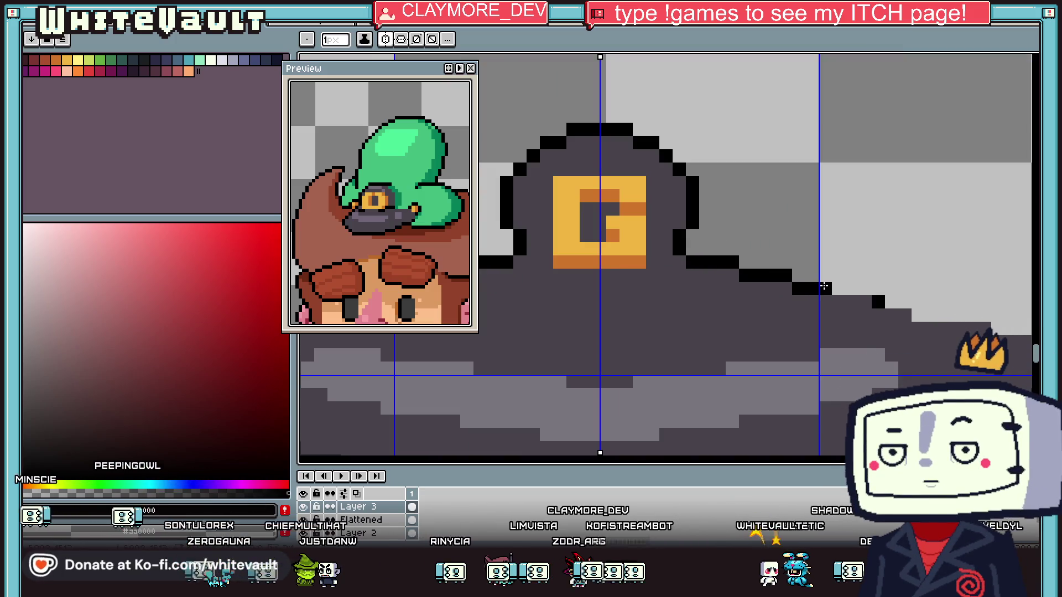
{"action": "left_click_drag", "start_coordinate": [850, 298], "coordinate": [838, 287]}
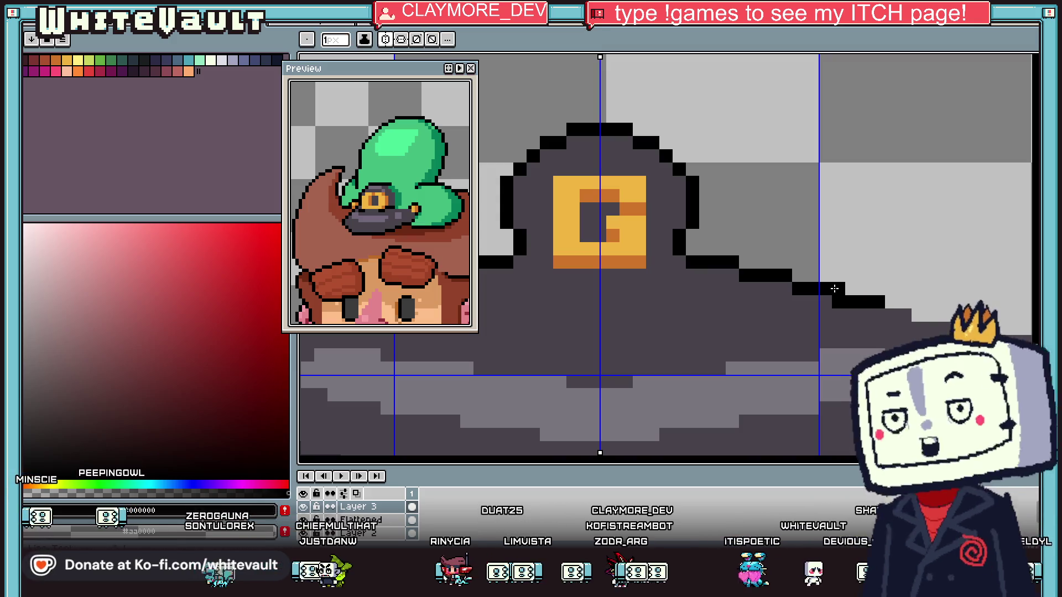
{"action": "left_click", "coordinate": [807, 298], "text": "alt"}
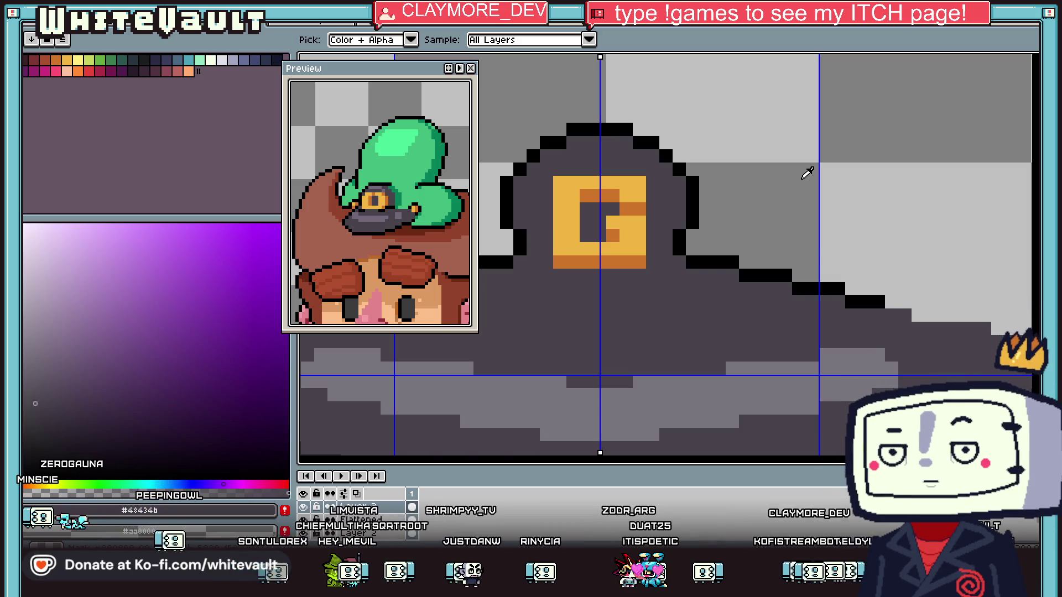
{"action": "scroll", "coordinate": [808, 274], "scroll_direction": "down", "scroll_amount": 5}
{"action": "scroll", "coordinate": [809, 278], "scroll_direction": "up", "scroll_amount": 2}
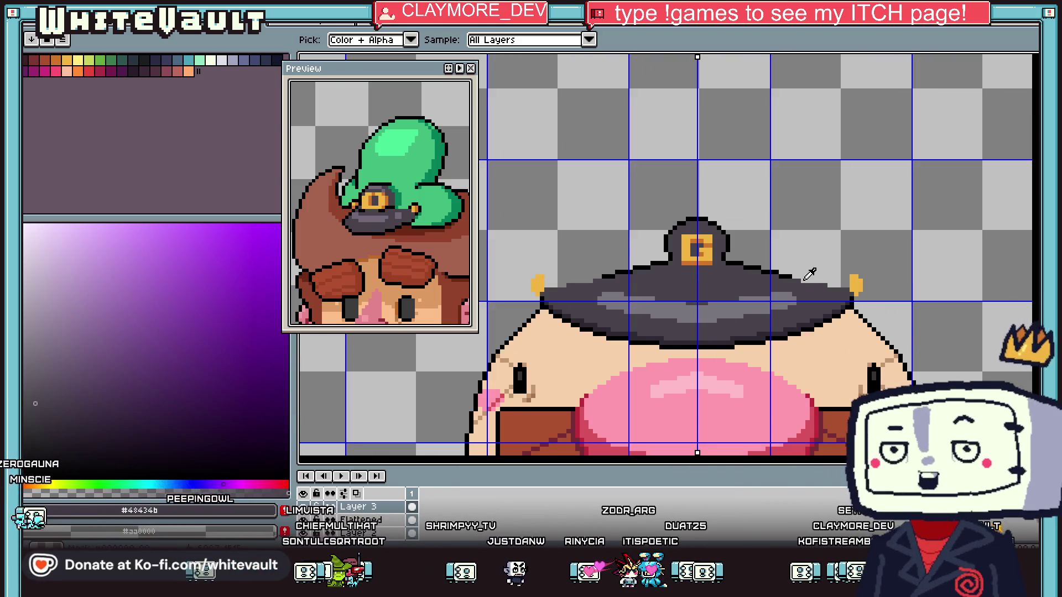
{"action": "scroll", "coordinate": [785, 271], "scroll_direction": "up", "scroll_amount": 2}
Add black outline pixels down the cap's sloping right brim edge
{"action": "left_click", "coordinate": [807, 287], "text": "alt"}
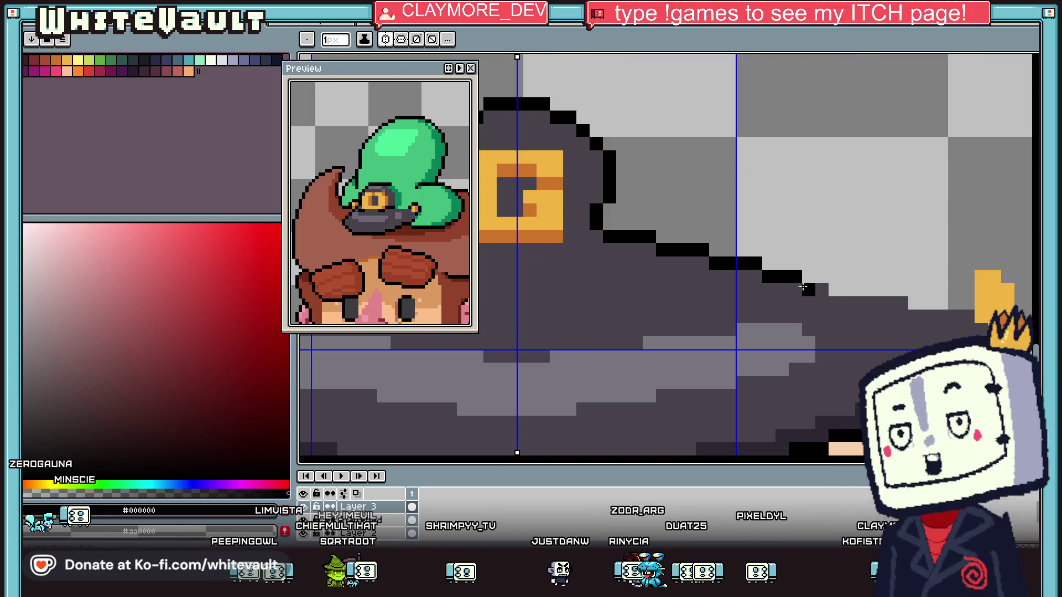
{"action": "left_click", "coordinate": [841, 290]}
{"action": "left_click", "coordinate": [861, 302]}
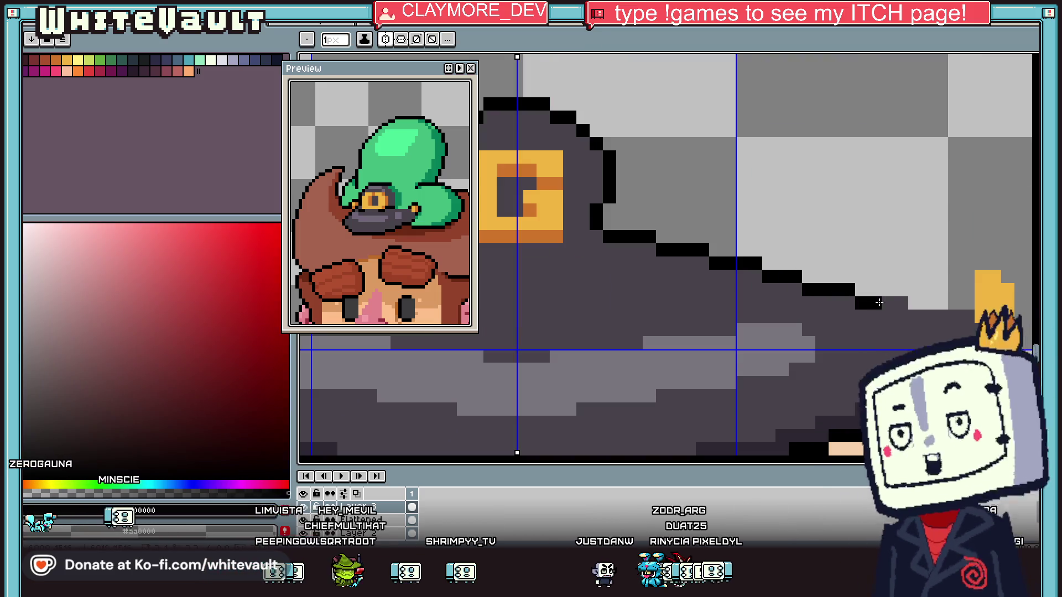
{"action": "scroll", "coordinate": [944, 313], "scroll_direction": "down", "scroll_amount": 3}
{"action": "scroll", "coordinate": [944, 313], "scroll_direction": "up", "scroll_amount": 3}
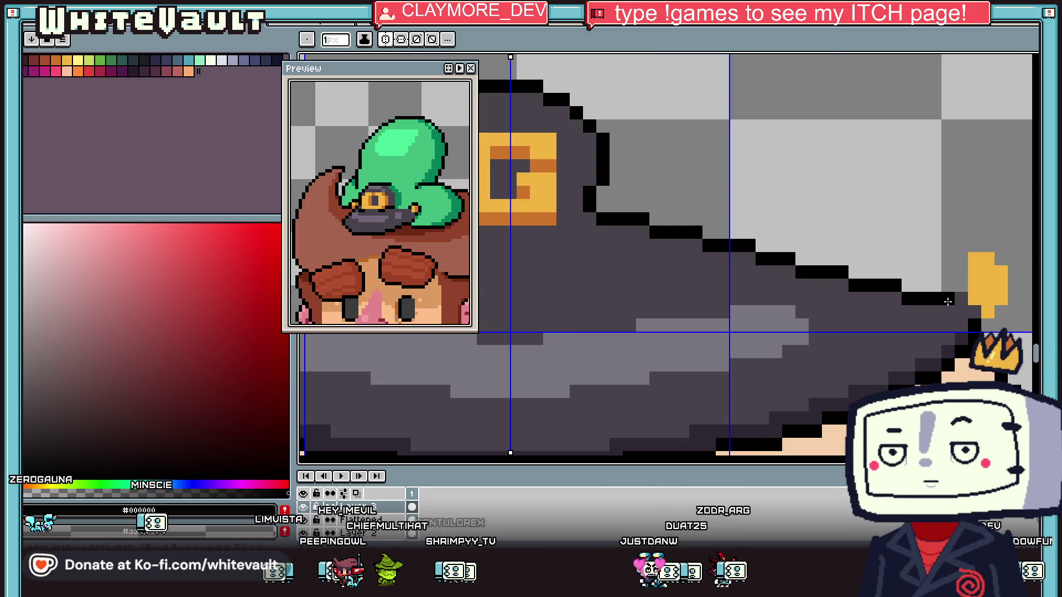
{"action": "left_click", "coordinate": [963, 302], "text": "alt"}
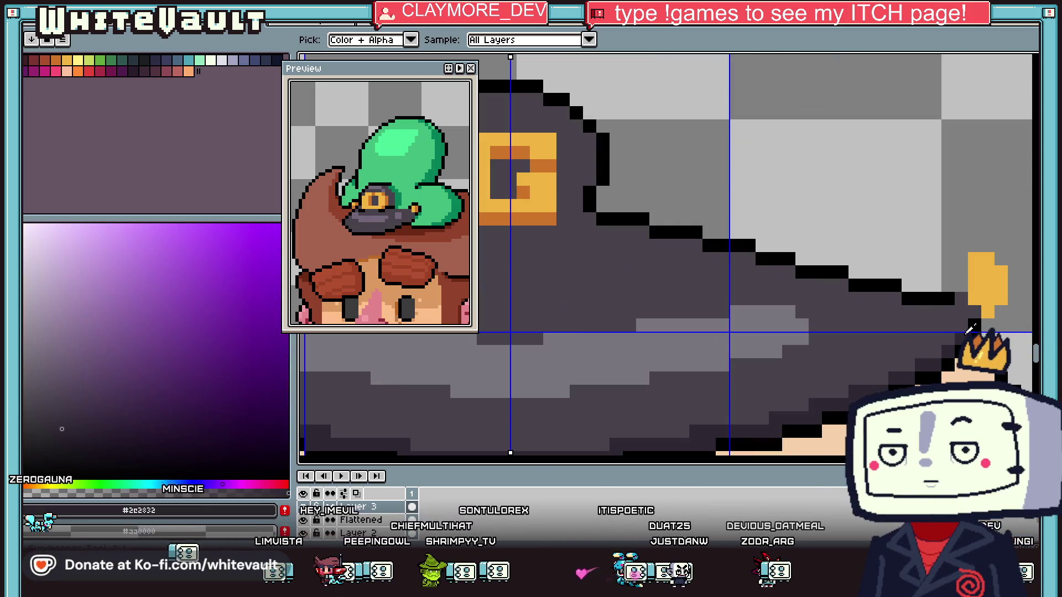
{"action": "scroll", "coordinate": [961, 302], "scroll_direction": "down", "scroll_amount": 4}
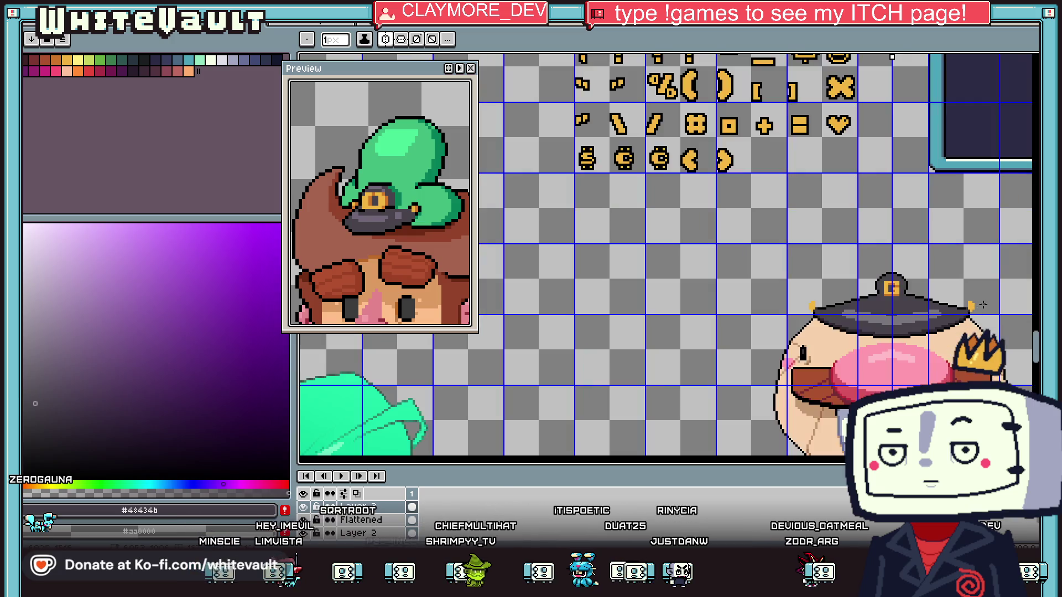
{"action": "scroll", "coordinate": [958, 304], "scroll_direction": "up", "scroll_amount": 2}
{"action": "scroll", "coordinate": [957, 304], "scroll_direction": "up", "scroll_amount": 3}
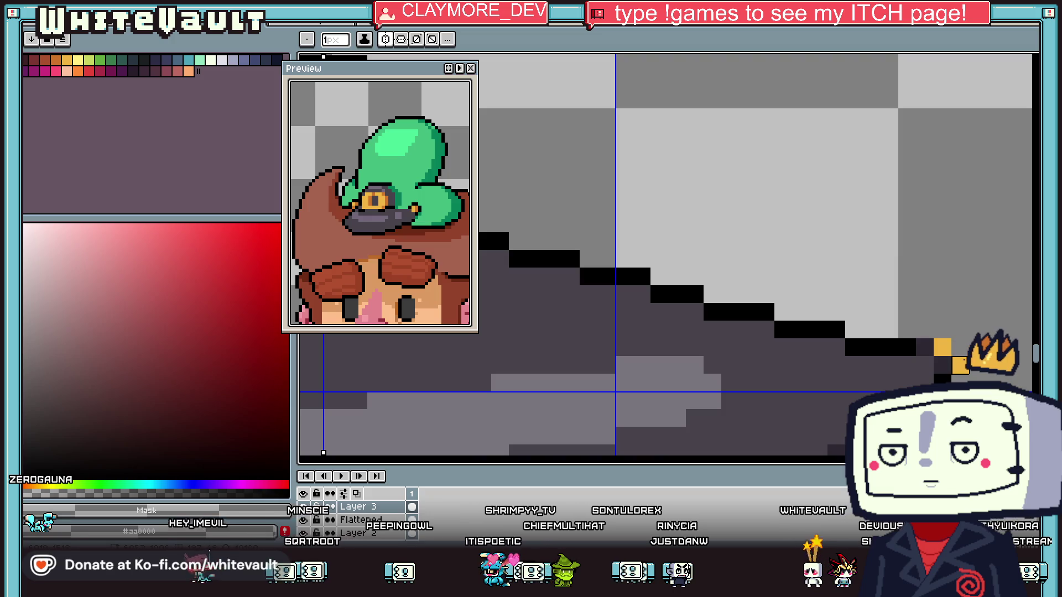
{"action": "scroll", "coordinate": [943, 311], "scroll_direction": "down", "scroll_amount": 4}
Draw a solid orange knob with a diagonal tip at the brim's right end
{"action": "scroll", "coordinate": [943, 311], "scroll_direction": "up", "scroll_amount": 4}
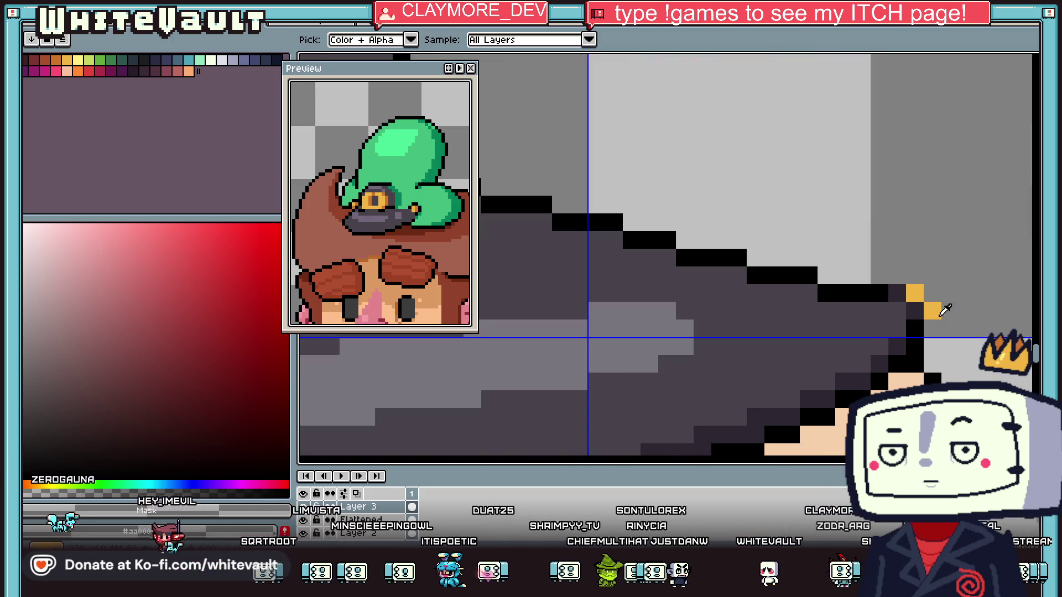
{"action": "left_click", "coordinate": [945, 311], "text": "alt"}
{"action": "left_click", "coordinate": [913, 276]}
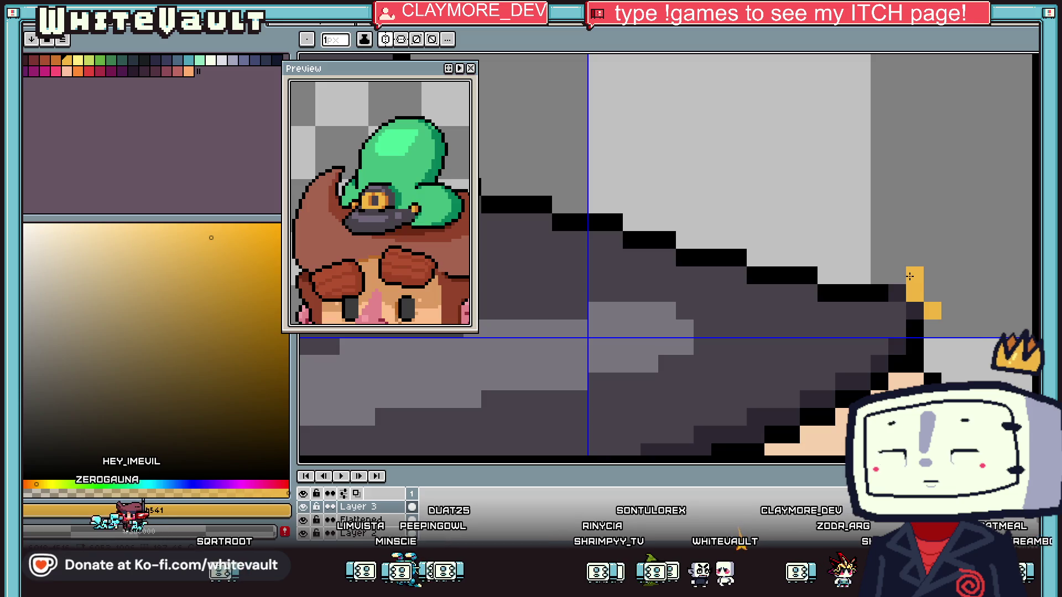
{"action": "left_click_drag", "start_coordinate": [909, 276], "coordinate": [891, 268]}
{"action": "mouse_move", "coordinate": [914, 223]}
{"action": "left_mouse_down"}
{"action": "mouse_move", "coordinate": [949, 280]}
{"action": "mouse_move", "coordinate": [932, 298]}
{"action": "left_mouse_up"}
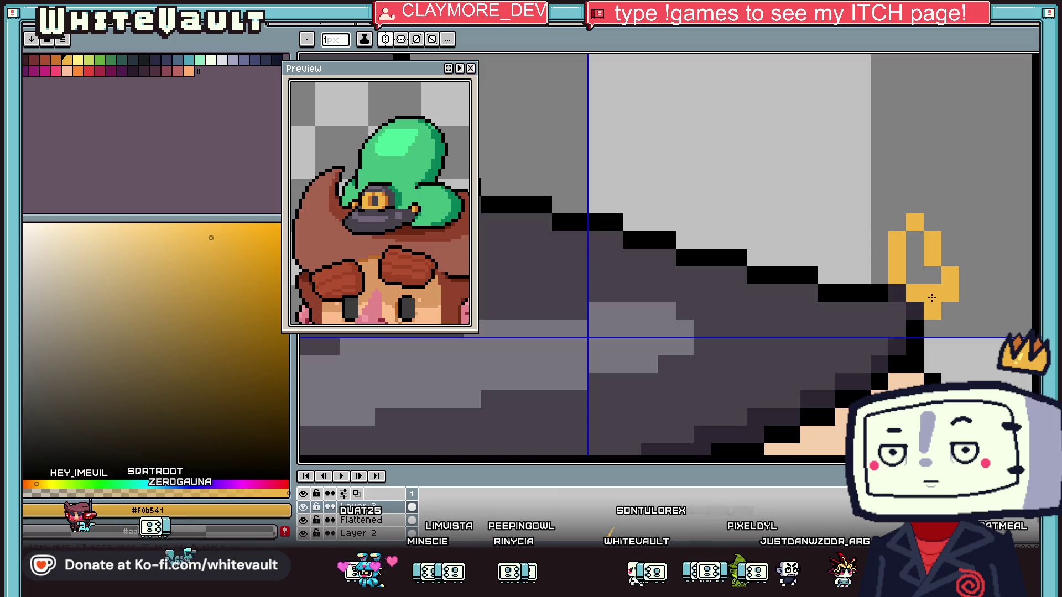
{"action": "left_click_drag", "start_coordinate": [915, 243], "coordinate": [943, 258]}
{"action": "scroll", "coordinate": [929, 219], "scroll_direction": "down", "scroll_amount": 3}
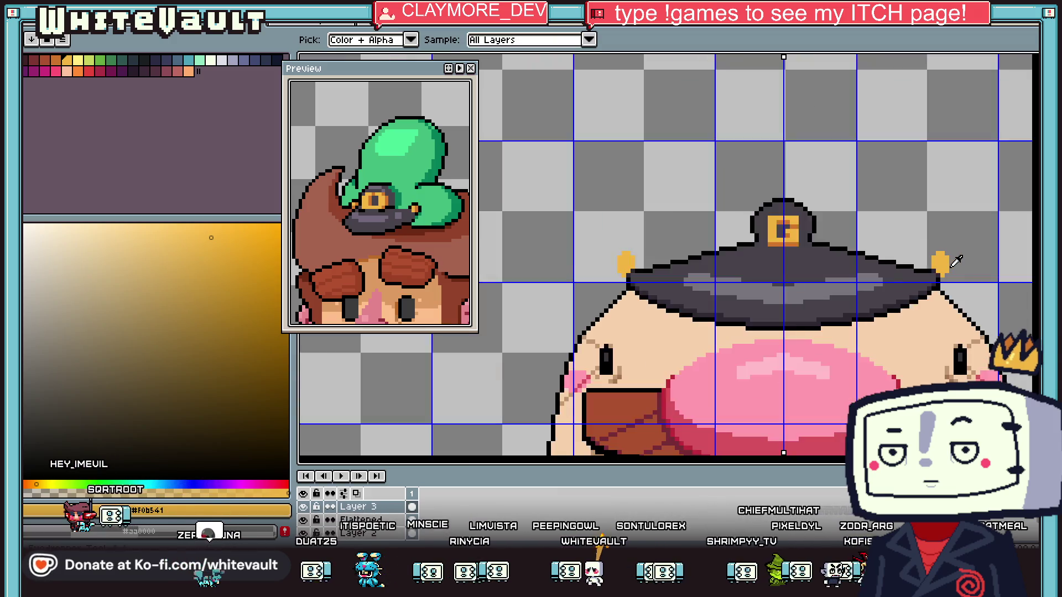
{"action": "scroll", "coordinate": [959, 268], "scroll_direction": "up", "scroll_amount": 2}
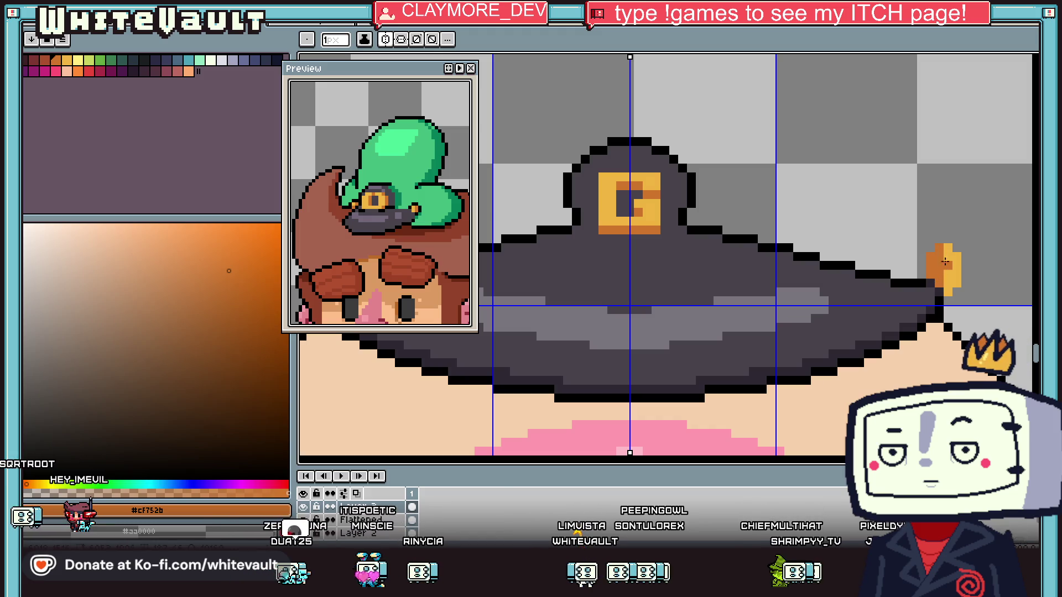
{"action": "scroll", "coordinate": [946, 277], "scroll_direction": "down", "scroll_amount": 2}
{"action": "scroll", "coordinate": [945, 267], "scroll_direction": "up", "scroll_amount": 2}
{"action": "left_click", "coordinate": [945, 266], "text": "alt"}
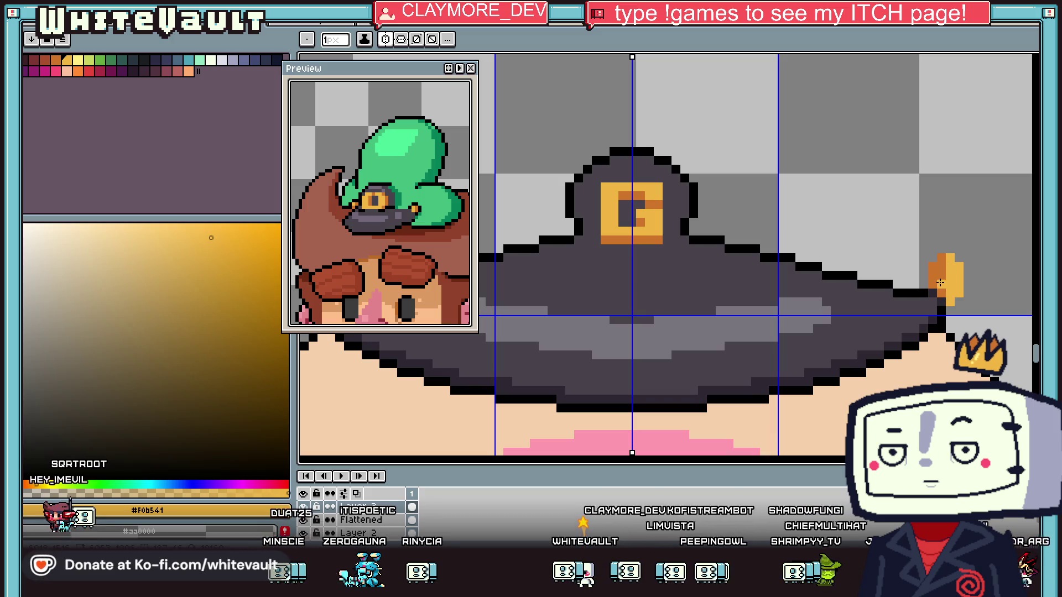
{"action": "key", "text": "i"}
{"action": "scroll", "coordinate": [876, 244], "scroll_direction": "down", "scroll_amount": 2}
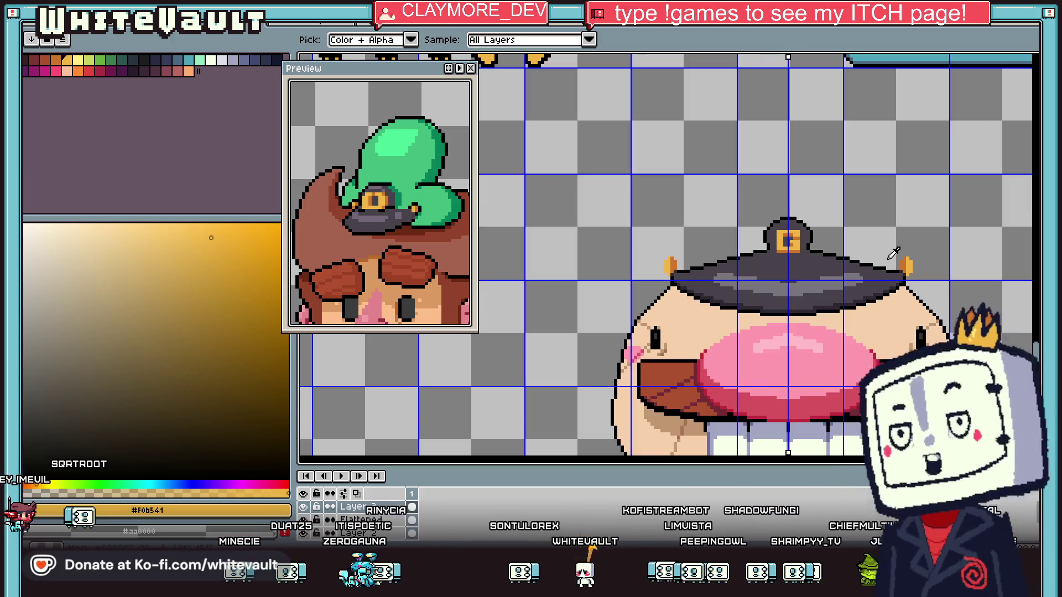
{"action": "scroll", "coordinate": [906, 261], "scroll_direction": "up", "scroll_amount": 2}
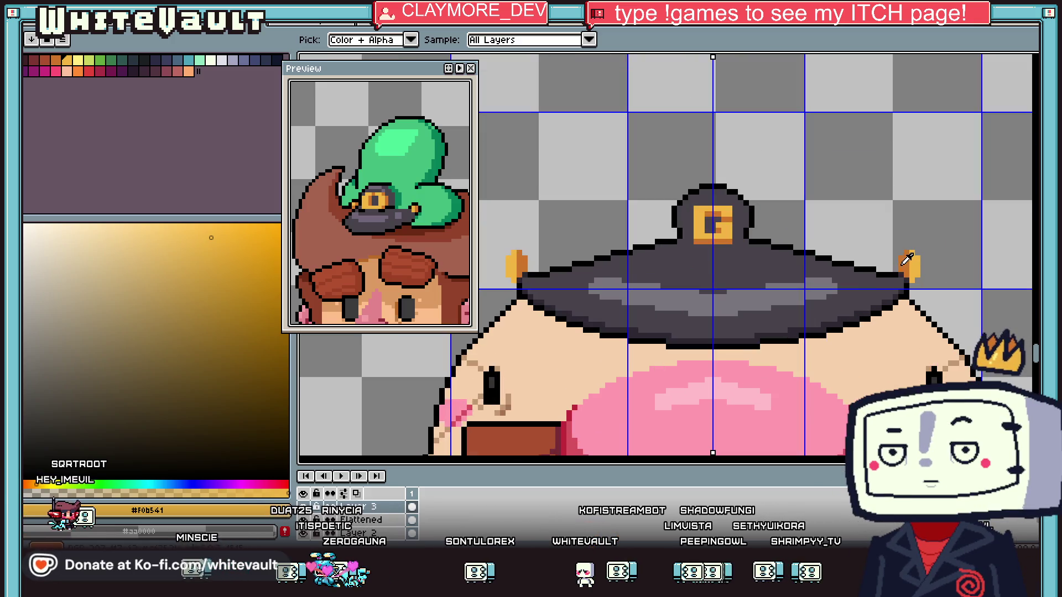
Draw the yellow #f0b541 cord diagonally across the cap
{"action": "key", "text": "b"}
{"action": "scroll", "coordinate": [902, 270], "scroll_direction": "up", "scroll_amount": 2}
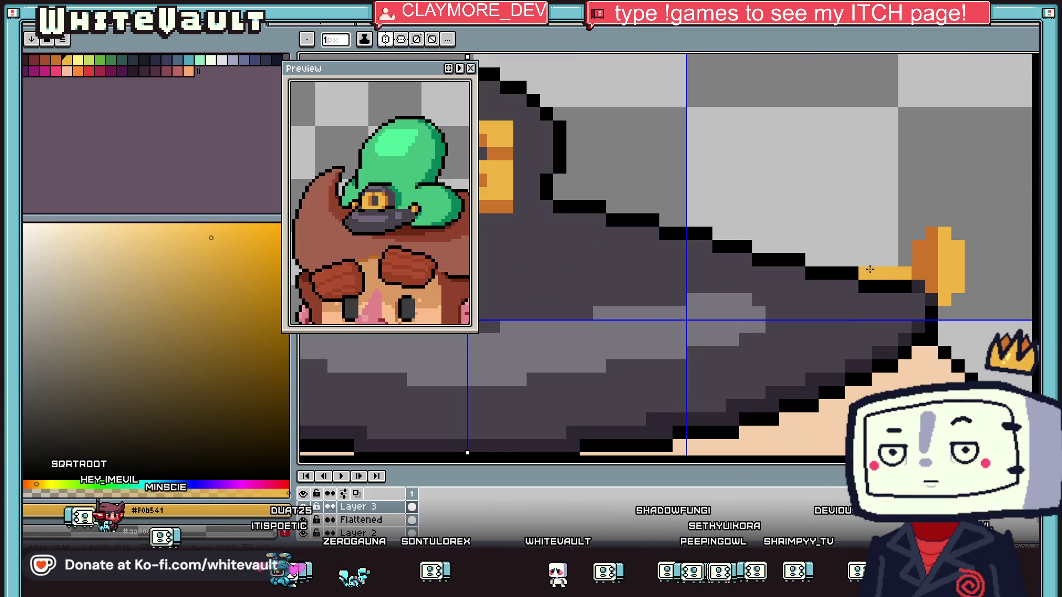
{"action": "key", "text": "i"}
{"action": "left_click", "coordinate": [935, 259]}
{"action": "left_click", "coordinate": [249, 324]}
{"action": "key", "text": "b"}
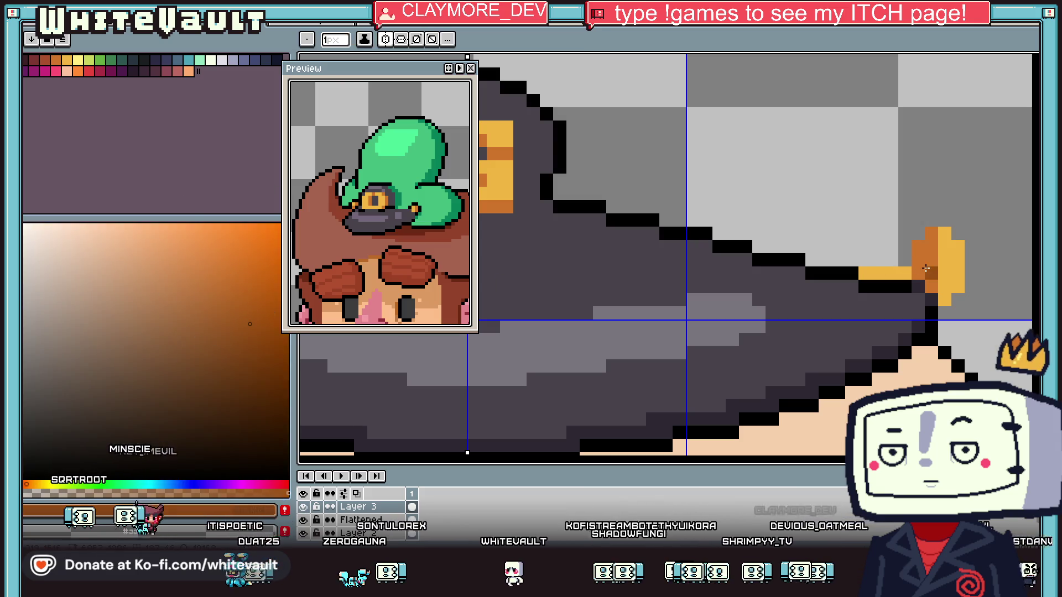
{"action": "left_click", "coordinate": [884, 272], "text": "alt"}
{"action": "left_click_drag", "start_coordinate": [851, 260], "coordinate": [810, 246]}
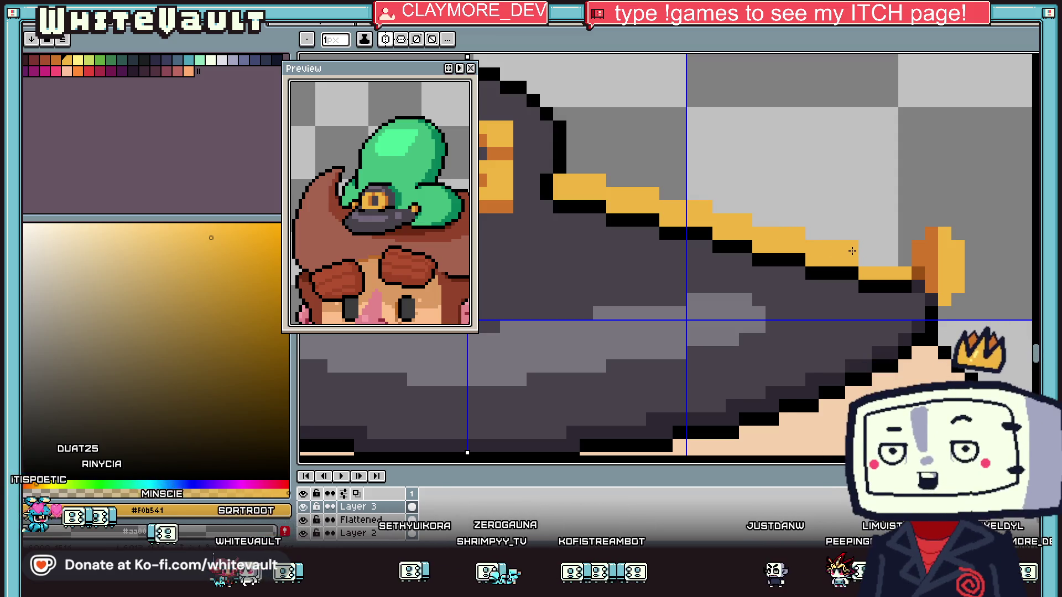
Shade the cord's top with darker orange #cf752b pixels toward the knob
{"action": "left_click", "coordinate": [919, 268], "text": "alt"}
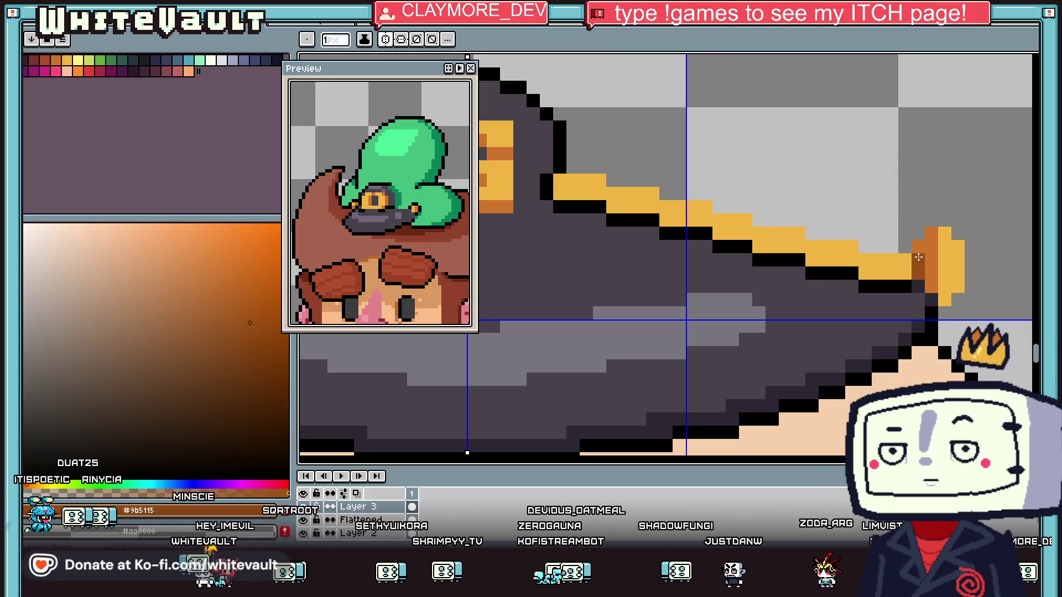
{"action": "left_click", "coordinate": [962, 256], "text": "alt"}
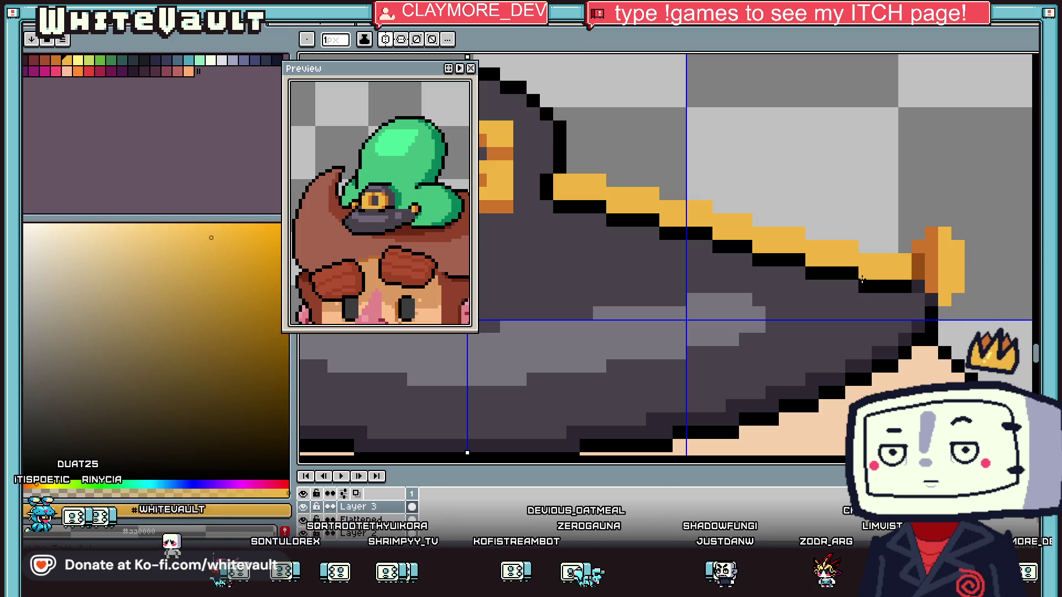
{"action": "left_click", "coordinate": [934, 255], "text": "alt"}
{"action": "left_click", "coordinate": [862, 271]}
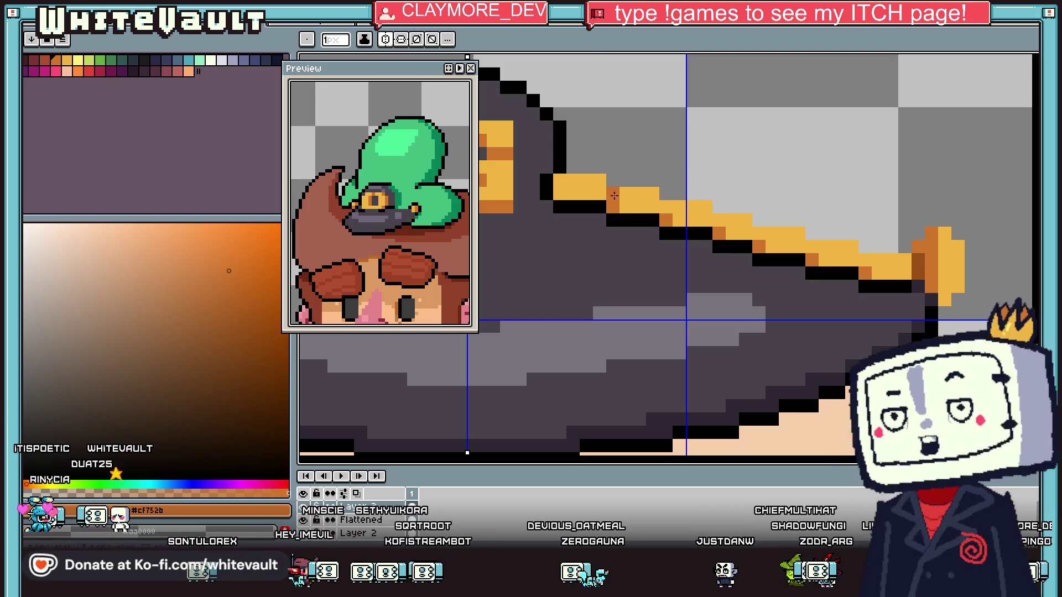
{"action": "left_click", "coordinate": [574, 164]}
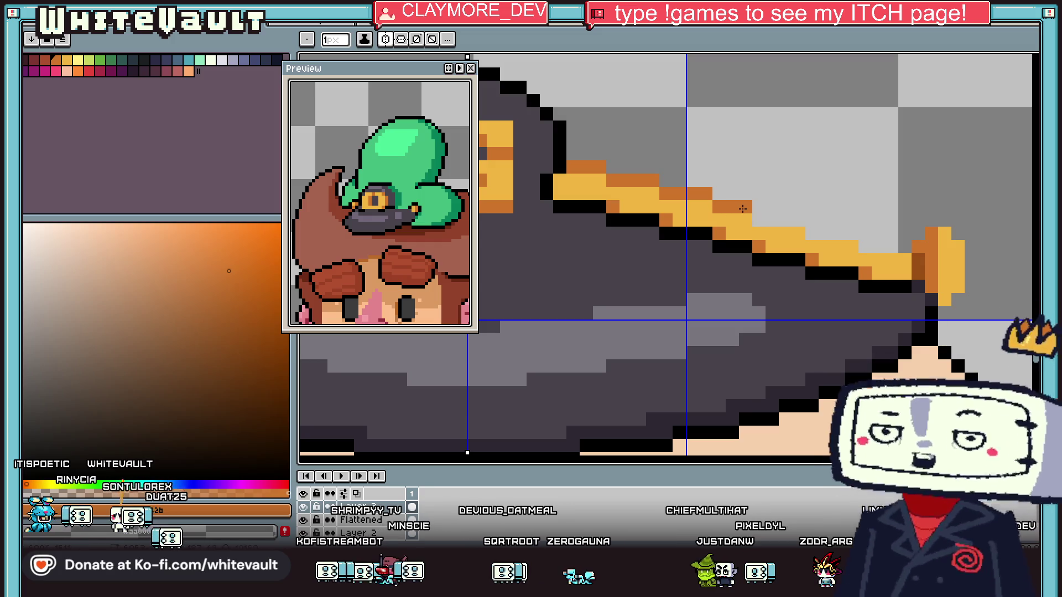
{"action": "left_click", "coordinate": [870, 250], "text": "shift"}
{"action": "left_click", "coordinate": [892, 246], "text": "shift"}
Outline the cord's upper edge and the area near the knob in black
{"action": "key", "text": "i"}
{"action": "left_click", "coordinate": [907, 281]}
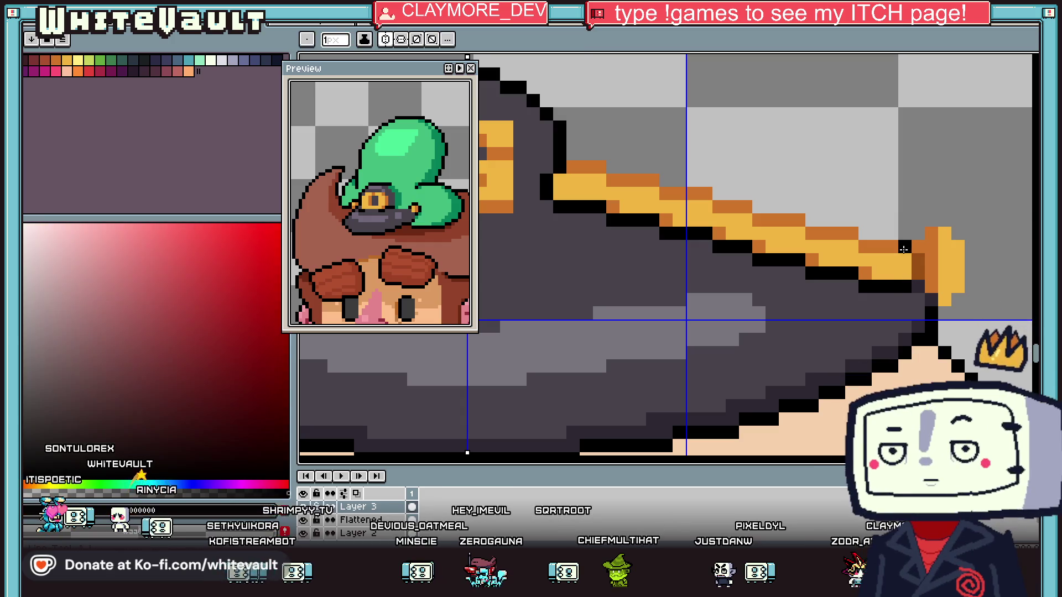
{"action": "left_click_drag", "start_coordinate": [885, 228], "coordinate": [860, 229]}
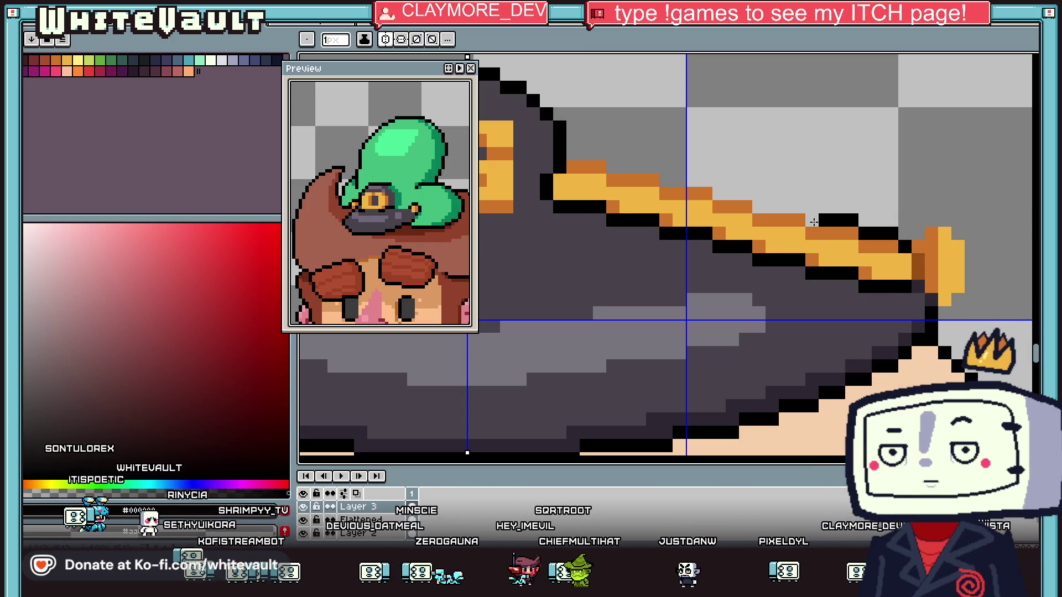
{"action": "left_click_drag", "start_coordinate": [799, 209], "coordinate": [670, 180]}
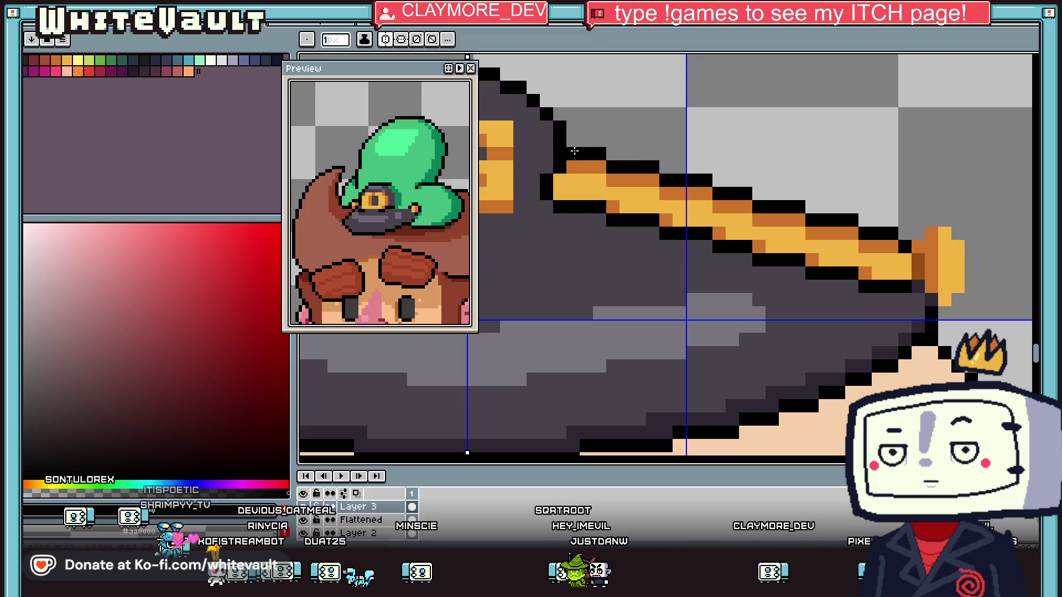
{"action": "right_click", "coordinate": [555, 179]}
Pencil black gap pixels into the gold cord to form chain links
{"action": "left_click", "coordinate": [573, 183]}
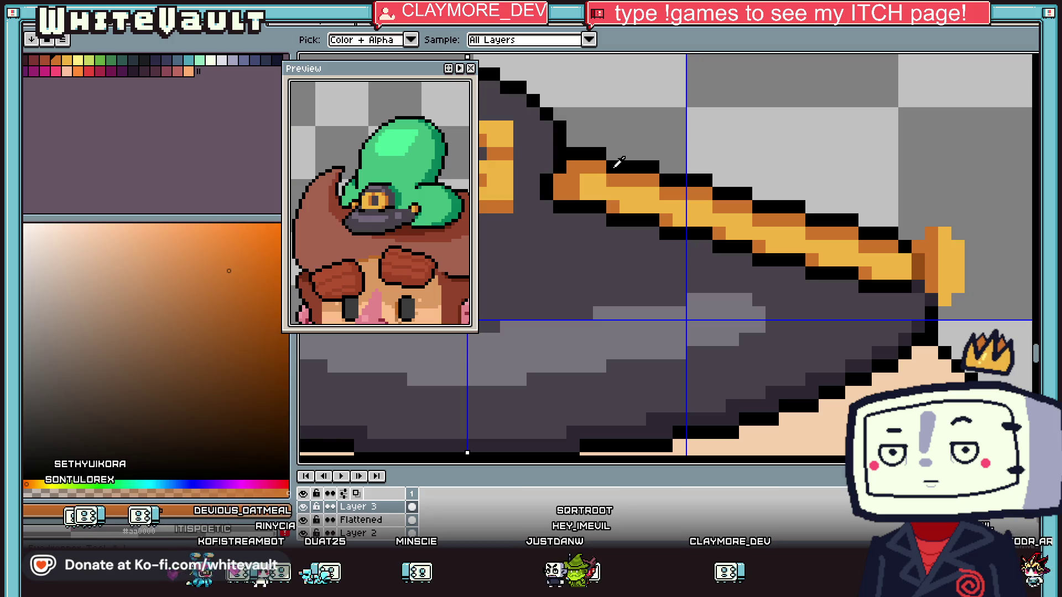
{"action": "scroll", "coordinate": [614, 192], "scroll_direction": "down", "scroll_amount": 3}
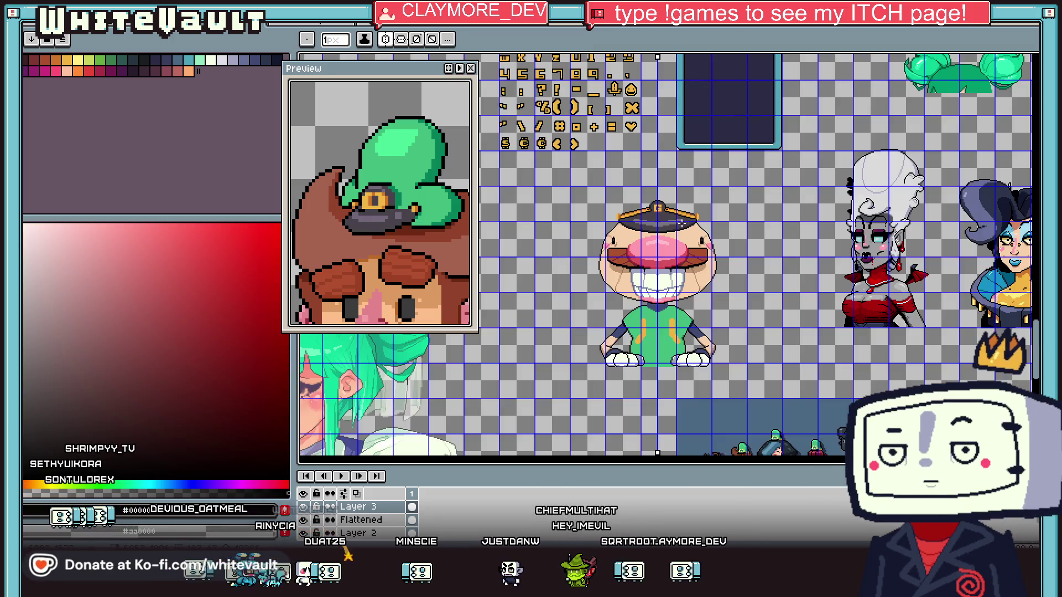
{"action": "scroll", "coordinate": [647, 212], "scroll_direction": "up", "scroll_amount": 4}
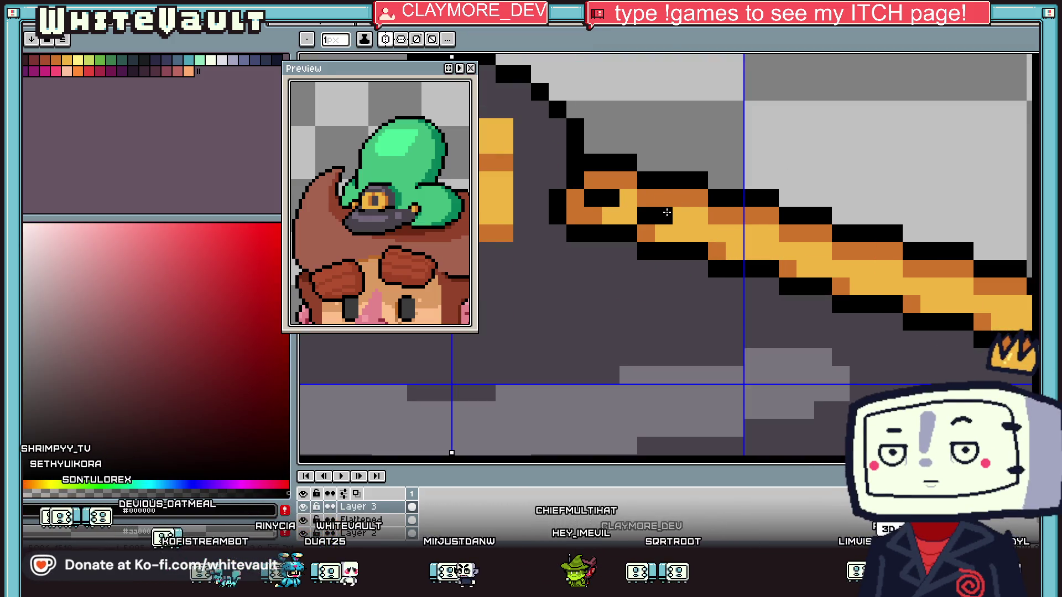
{"action": "left_click_drag", "start_coordinate": [787, 251], "coordinate": [805, 251]}
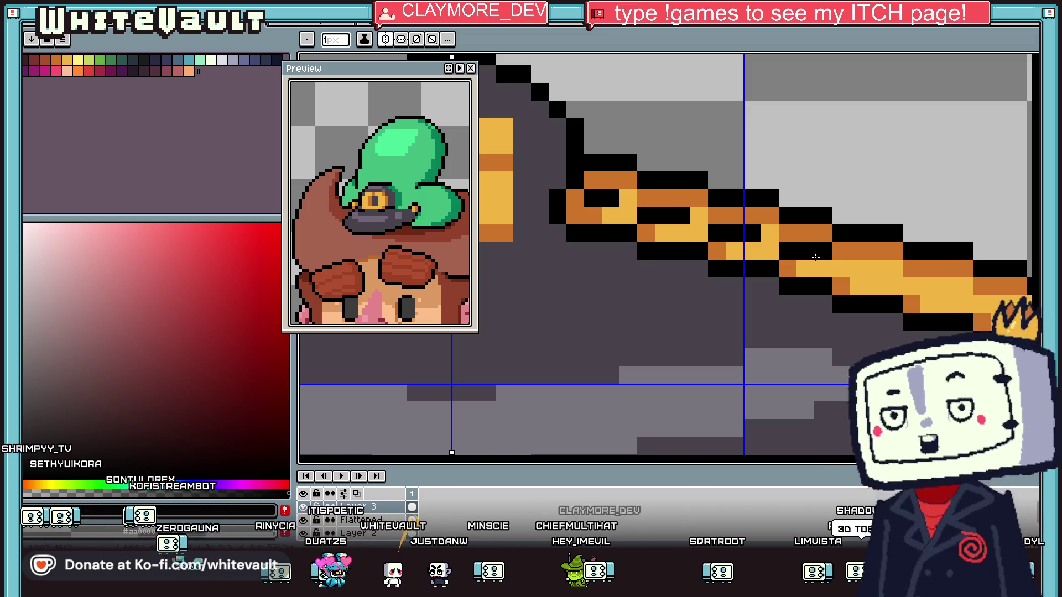
{"action": "left_click", "coordinate": [841, 268]}
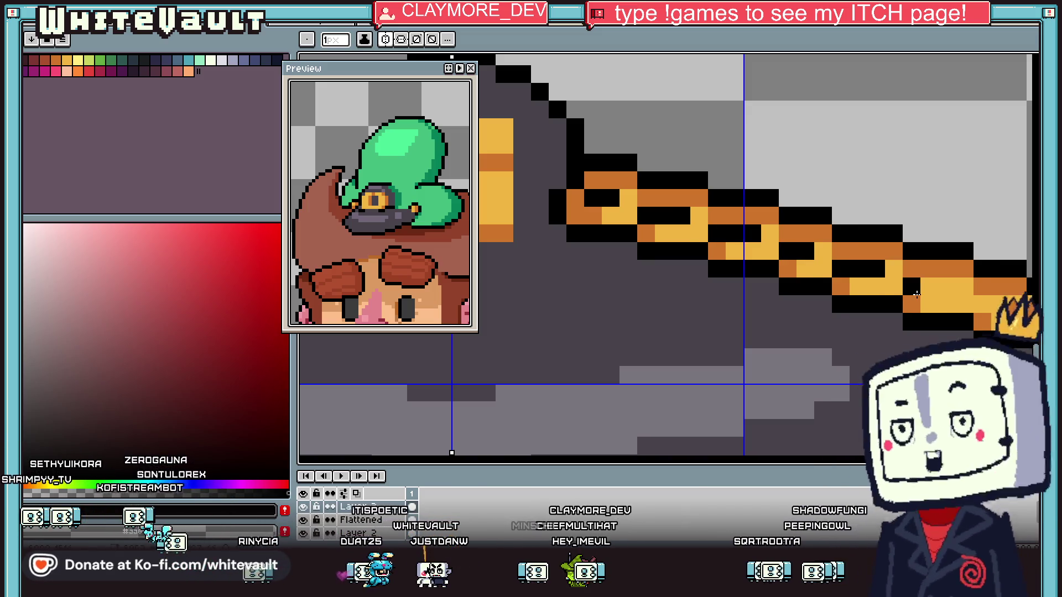
{"action": "scroll", "coordinate": [886, 274], "scroll_direction": "down", "scroll_amount": 5}
{"action": "scroll", "coordinate": [965, 303], "scroll_direction": "up", "scroll_amount": 3}
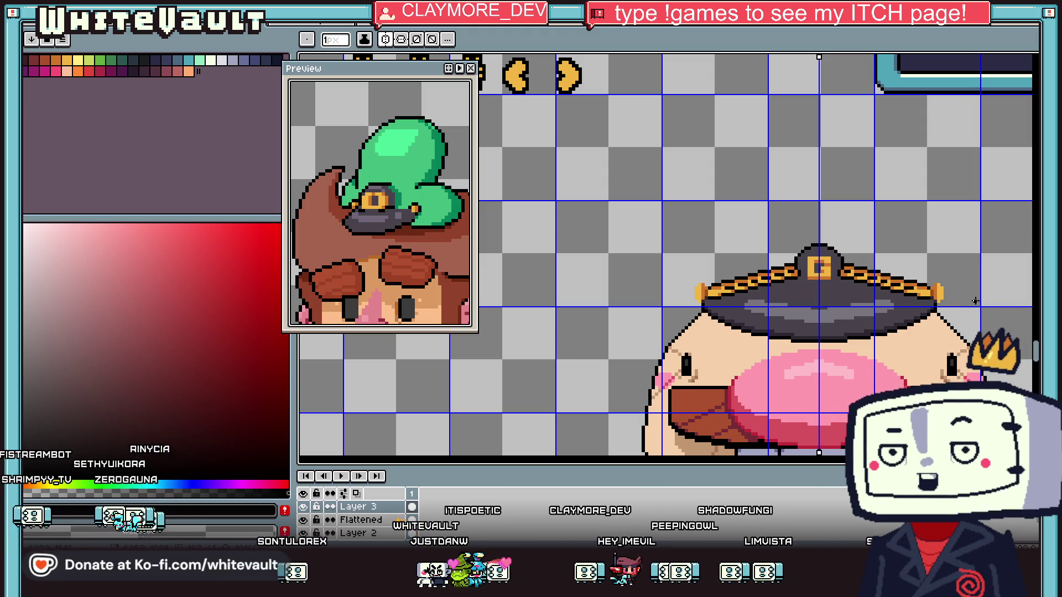
Outline the knob at the cord's end in black and shade its pixels orange
{"action": "key", "text": "i"}
{"action": "scroll", "coordinate": [975, 300], "scroll_direction": "down", "scroll_amount": 3}
{"action": "scroll", "coordinate": [891, 283], "scroll_direction": "up", "scroll_amount": 4}
{"action": "key", "text": "b"}
{"action": "scroll", "coordinate": [890, 283], "scroll_direction": "up", "scroll_amount": 1}
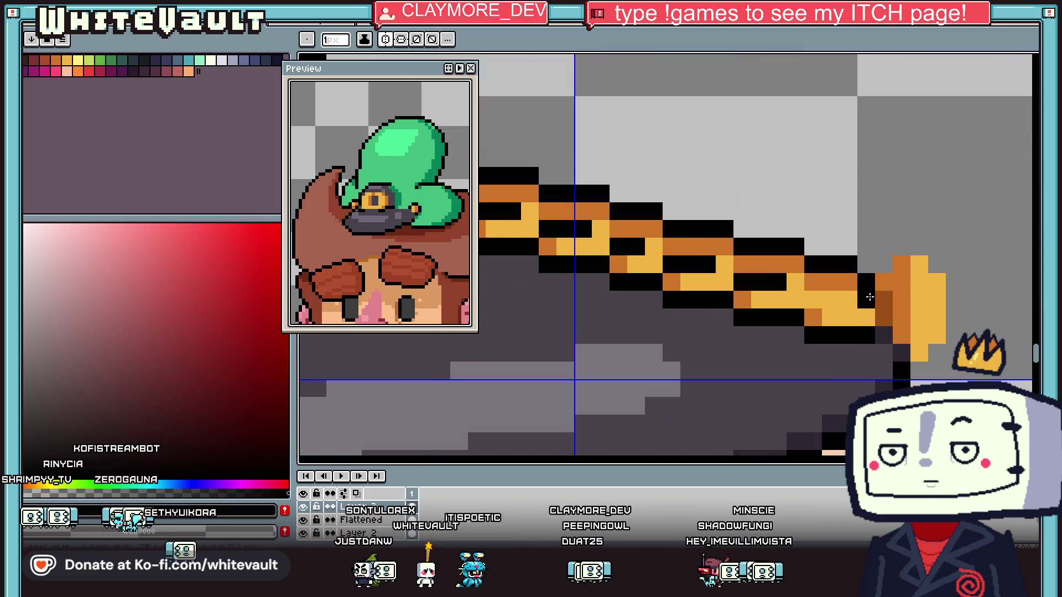
{"action": "mouse_move", "coordinate": [910, 247]}
{"action": "left_mouse_down"}
{"action": "mouse_move", "coordinate": [937, 265]}
{"action": "mouse_move", "coordinate": [954, 309]}
{"action": "mouse_move", "coordinate": [954, 354]}
{"action": "left_mouse_up"}
{"action": "left_click", "coordinate": [919, 370]}
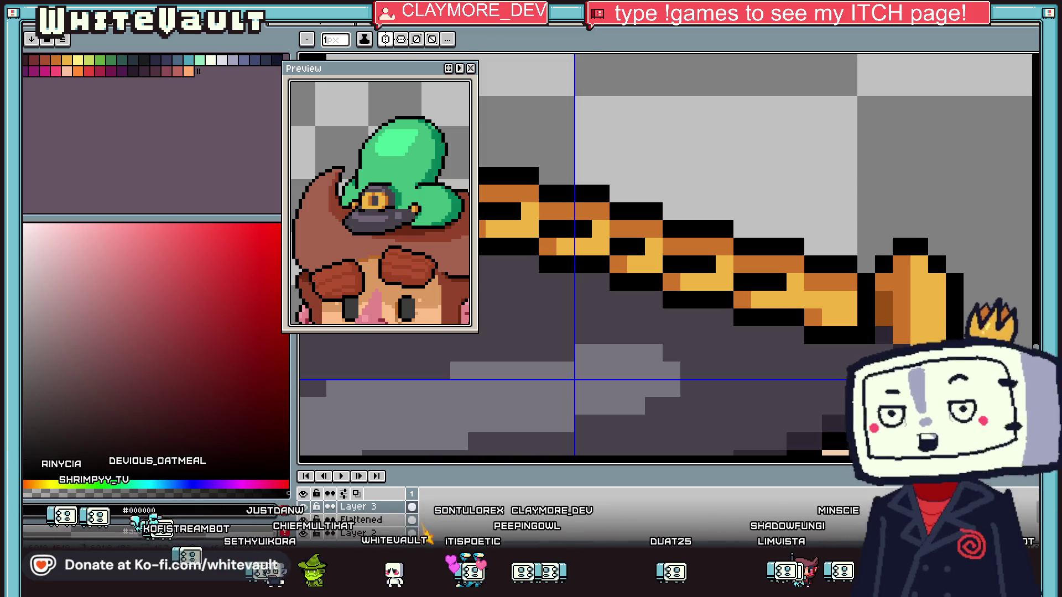
{"action": "left_click", "coordinate": [918, 352], "text": "alt"}
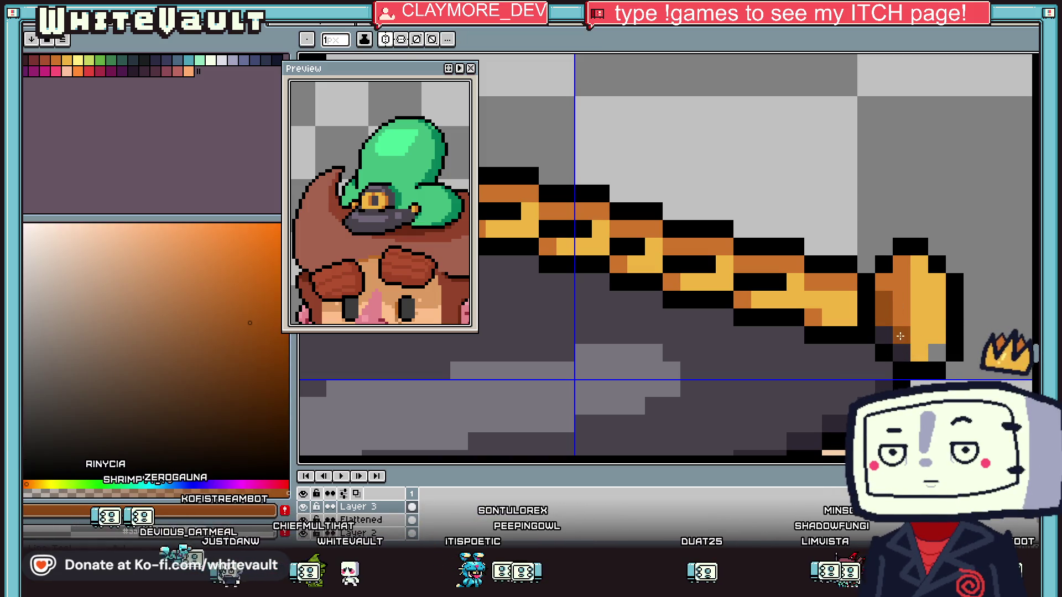
{"action": "scroll", "coordinate": [940, 321], "scroll_direction": "down", "scroll_amount": 4}
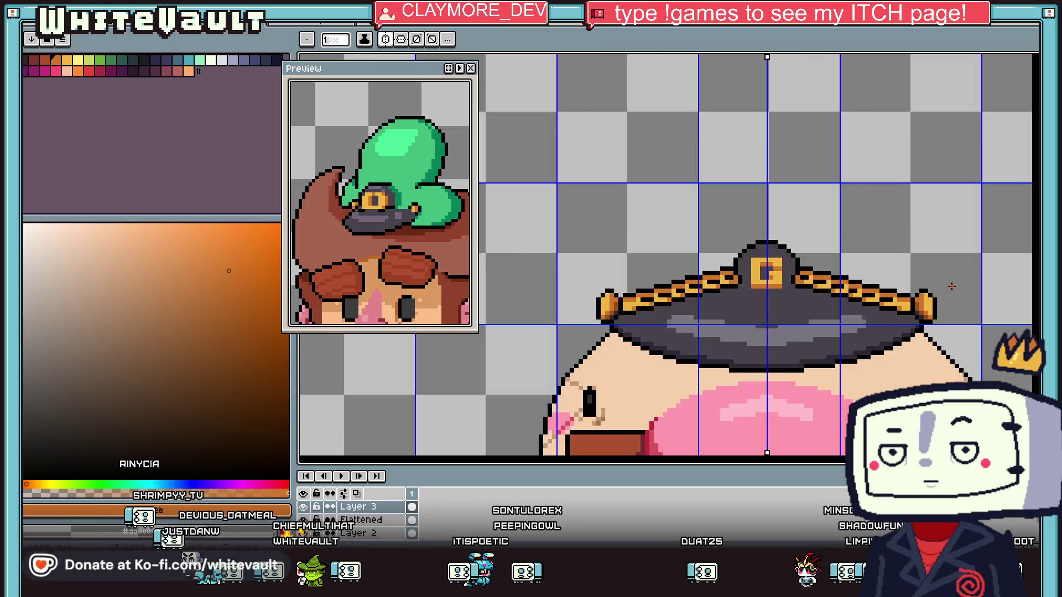
Sample the green and draw a mirrored 6px pixel-perfect blob outline around the cap and face
{"action": "key", "text": "alt"}
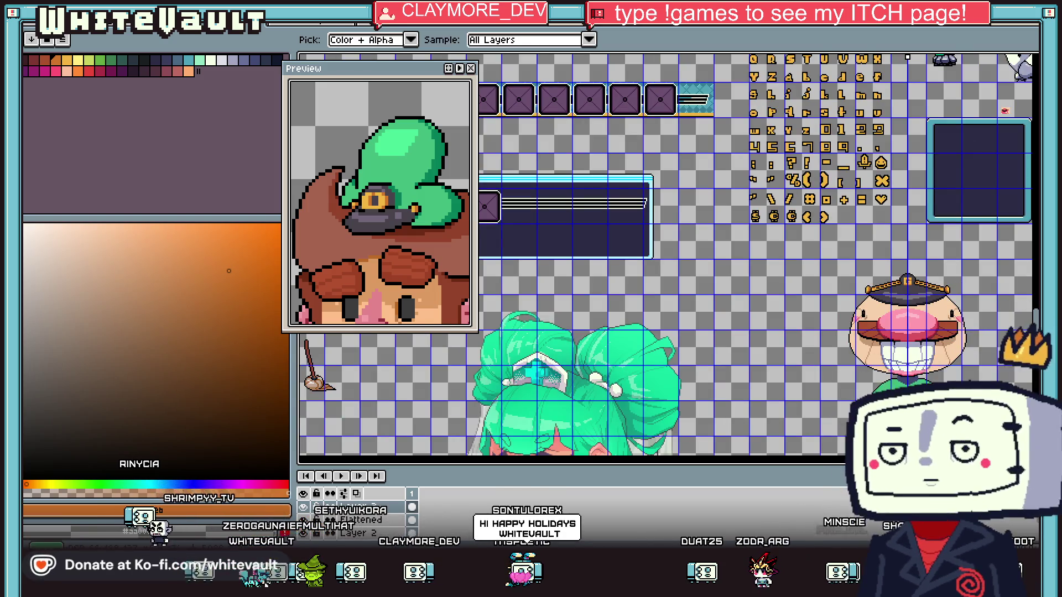
{"action": "left_click", "coordinate": [906, 385], "text": "alt"}
{"action": "scroll", "coordinate": [913, 244], "scroll_direction": "up", "scroll_amount": 2}
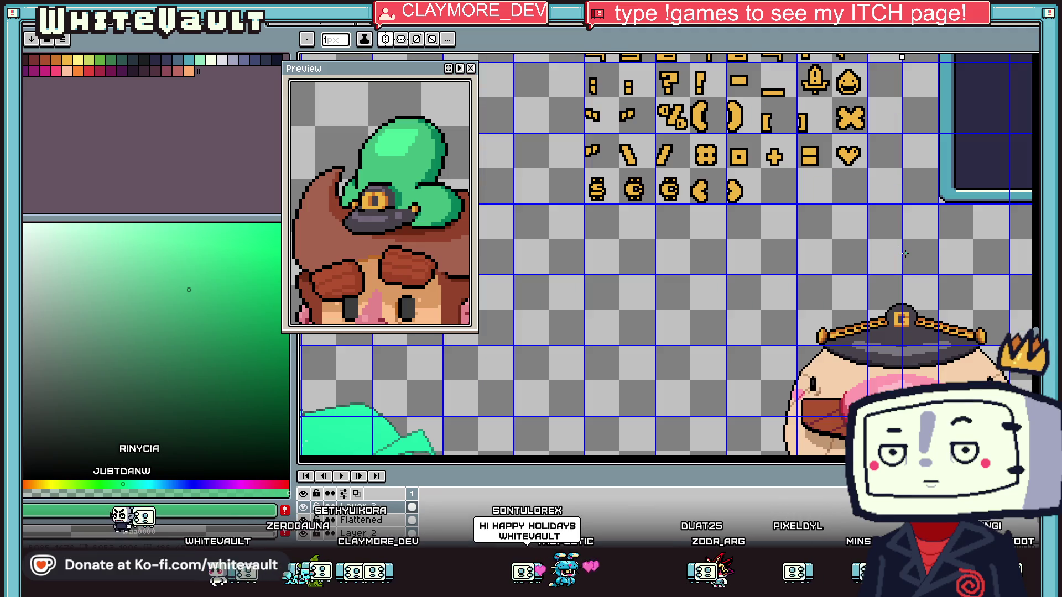
{"action": "key", "text": "b"}
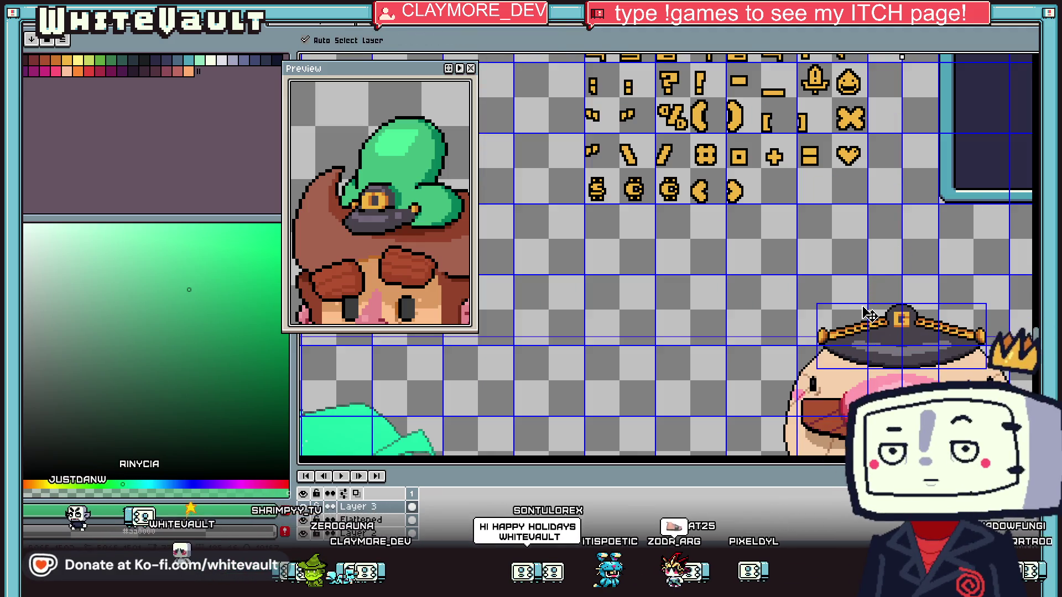
{"action": "mouse_move", "coordinate": [858, 317]}
{"action": "left_mouse_down"}
{"action": "mouse_move", "coordinate": [833, 260]}
{"action": "mouse_move", "coordinate": [870, 188]}
{"action": "left_mouse_up"}
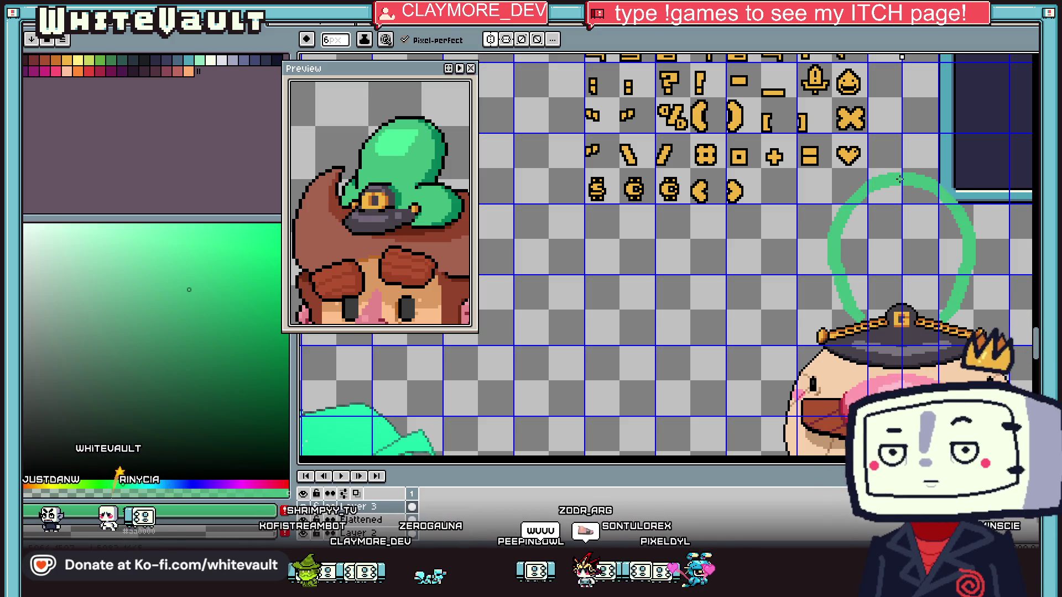
{"action": "mouse_move", "coordinate": [834, 276]}
{"action": "left_mouse_down"}
{"action": "mouse_move", "coordinate": [815, 318]}
{"action": "mouse_move", "coordinate": [751, 378]}
{"action": "mouse_move", "coordinate": [747, 431]}
{"action": "left_mouse_up"}
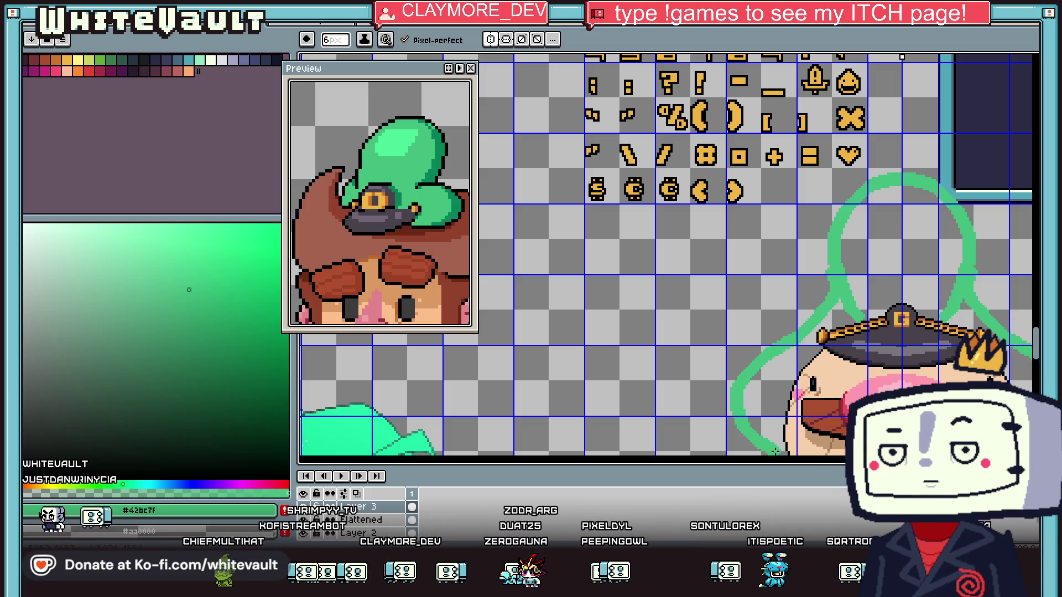
{"action": "scroll", "coordinate": [780, 454], "scroll_direction": "down", "scroll_amount": 3}
{"action": "scroll", "coordinate": [794, 369], "scroll_direction": "up", "scroll_amount": 3}
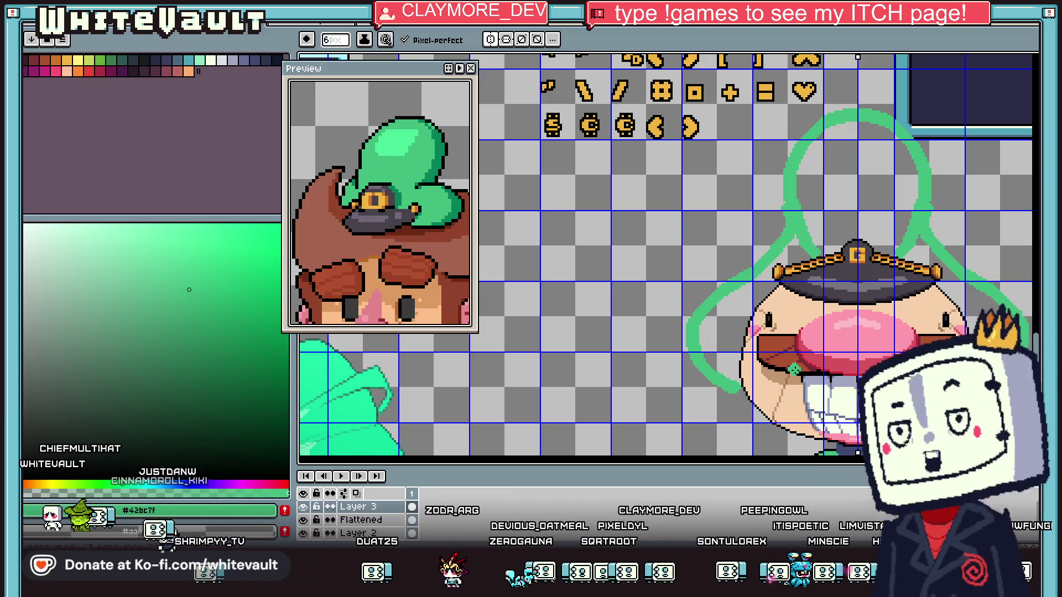
Bucket-fill the blob's upper lobe and lower part solid green
{"action": "key", "text": "i"}
{"action": "key", "text": "b"}
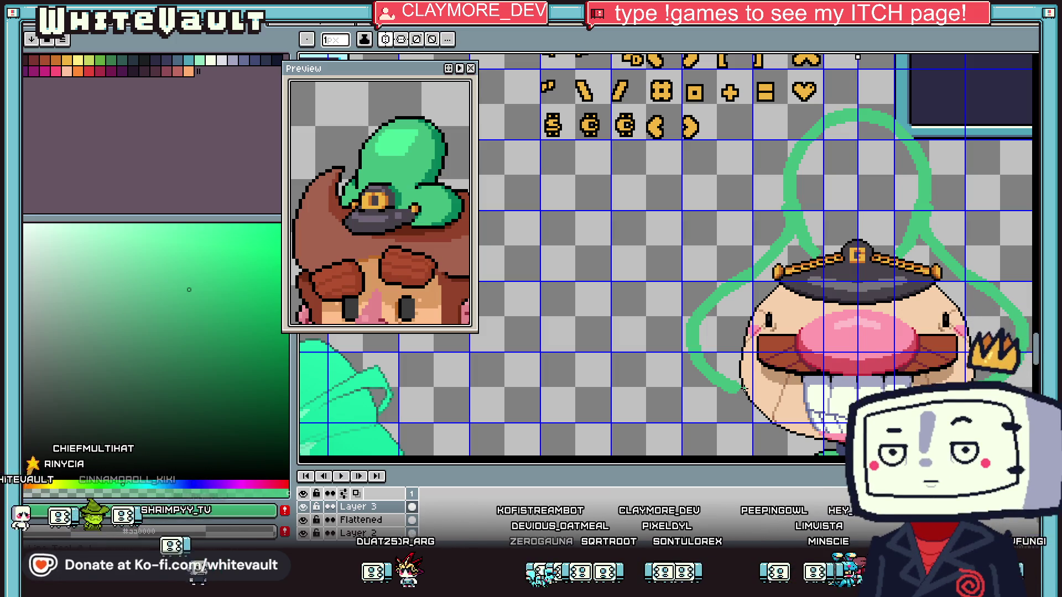
{"action": "key", "text": "plus"}
{"action": "key", "text": "plus"}
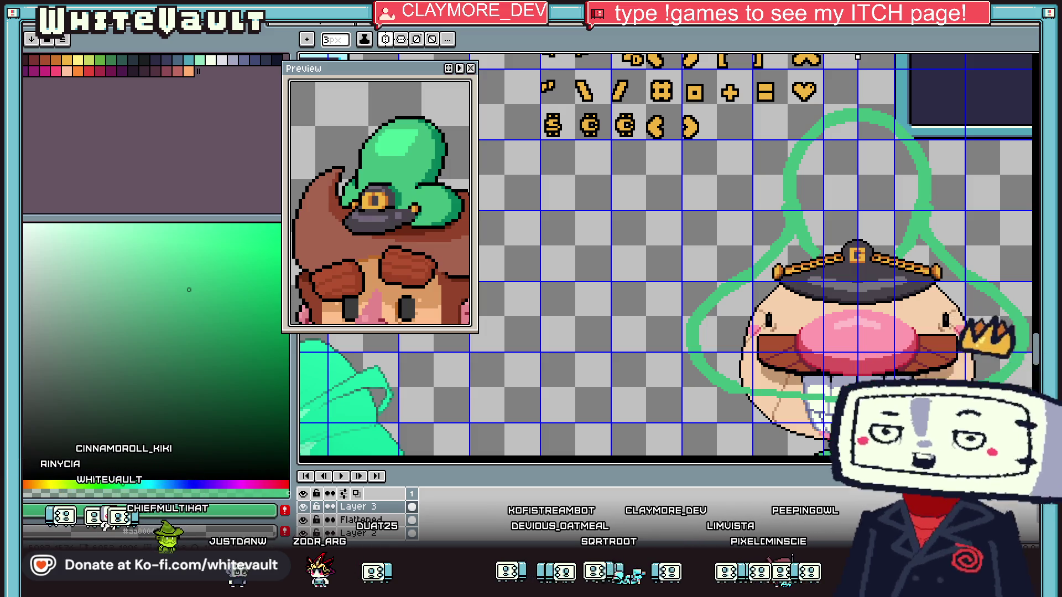
{"action": "key", "text": "g"}
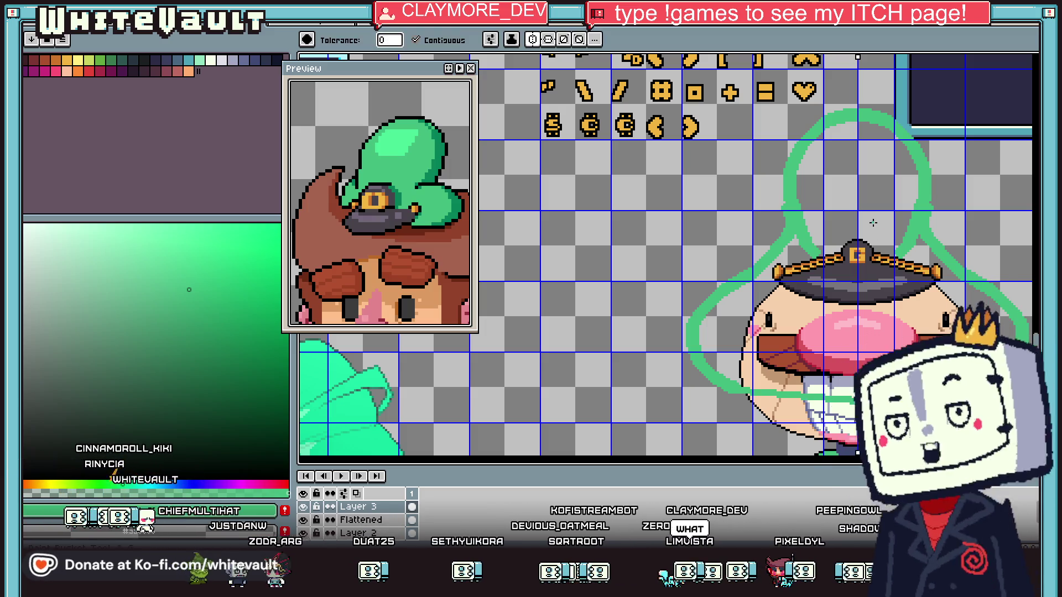
{"action": "left_click", "coordinate": [873, 222]}
{"action": "left_click", "coordinate": [980, 327]}
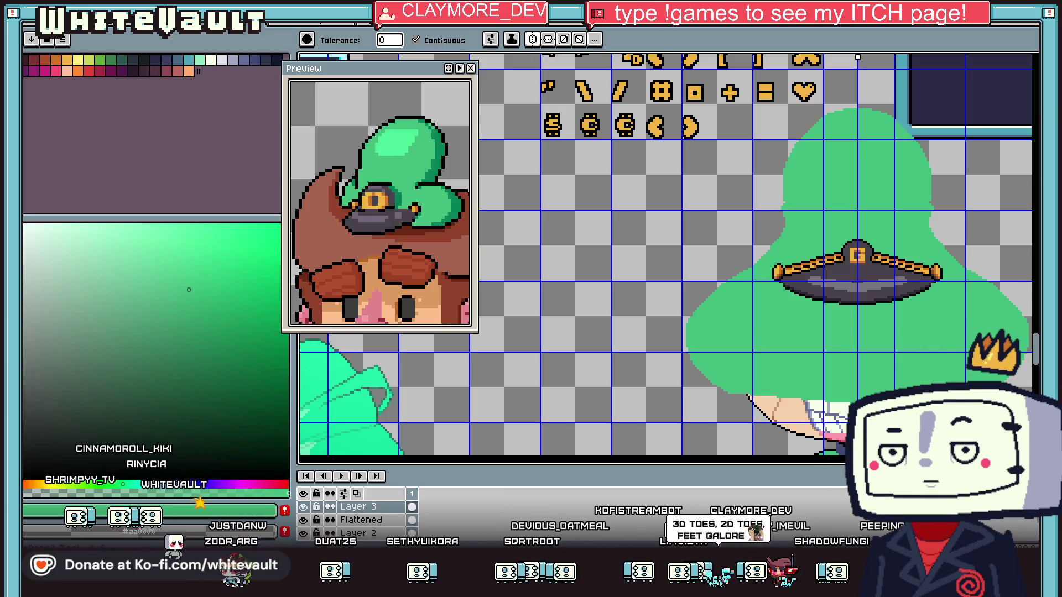
Magic-wand the green blob, cut it, and paste it in place on a new layer
{"action": "key", "text": "w"}
{"action": "left_click", "coordinate": [846, 150]}
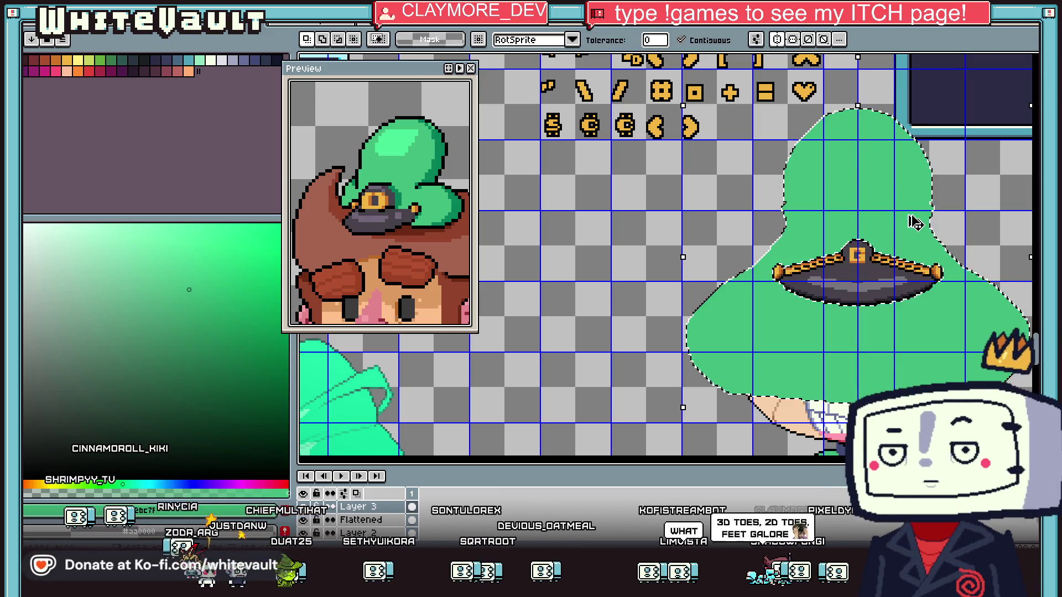
{"action": "key", "text": "Delete"}
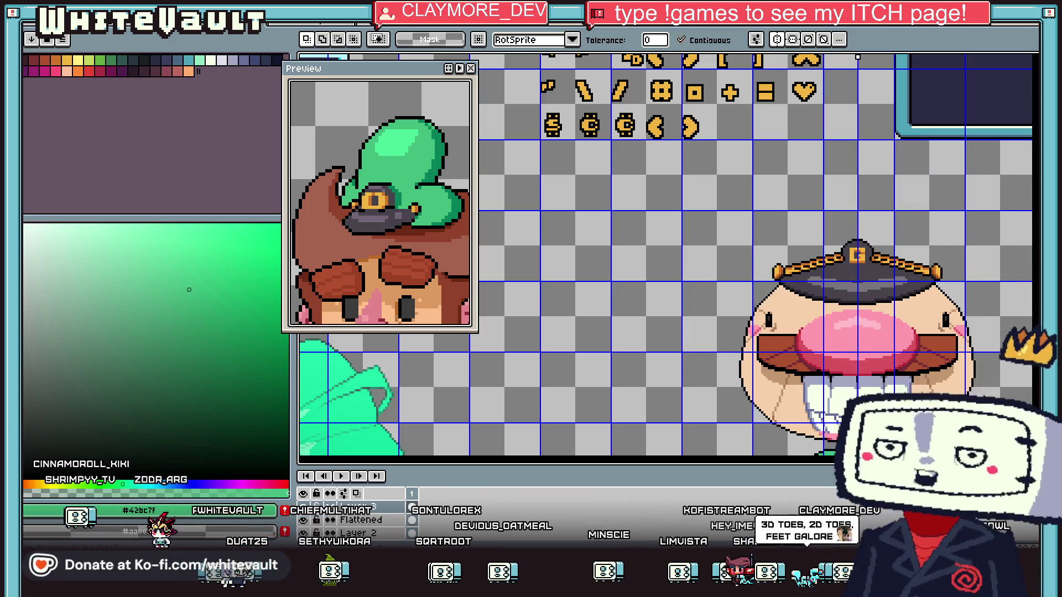
{"action": "right_click", "coordinate": [387, 537]}
{"action": "mouse_move", "coordinate": [434, 480]}
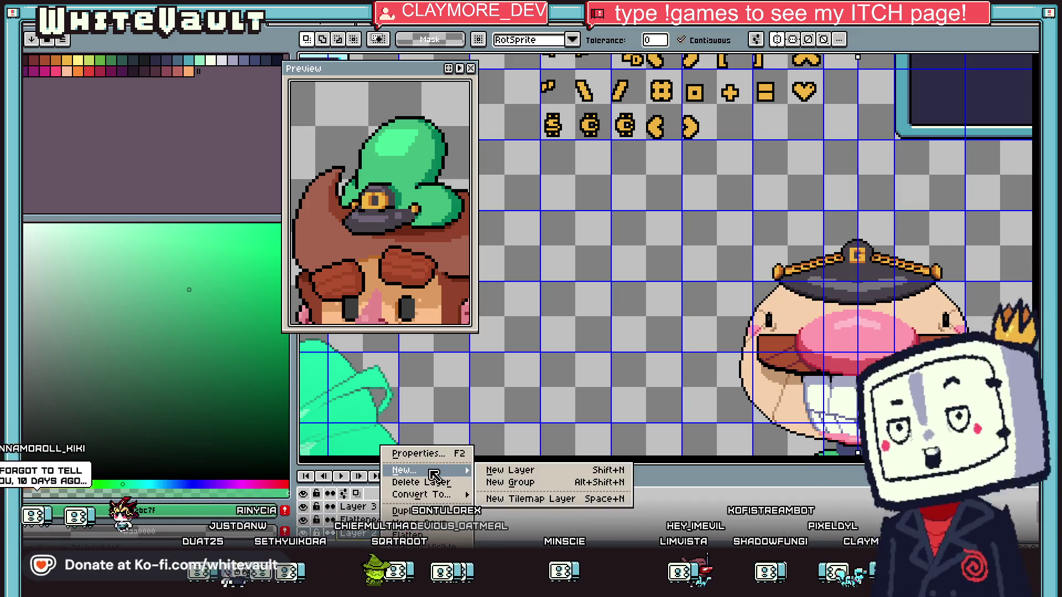
{"action": "left_click", "coordinate": [514, 477]}
{"action": "key", "text": "m"}
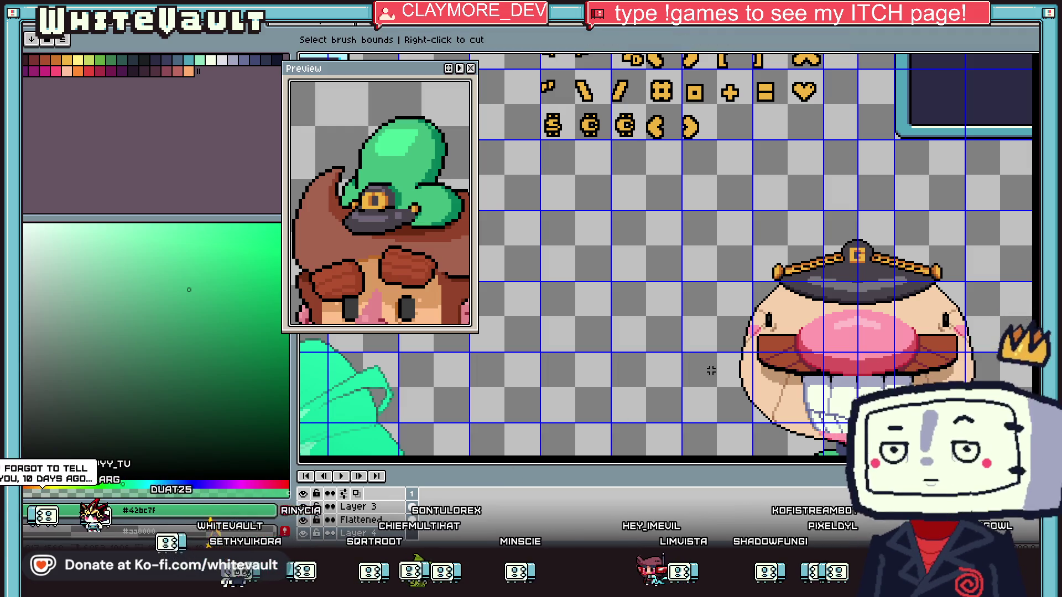
{"action": "key", "text": "ctrl+v"}
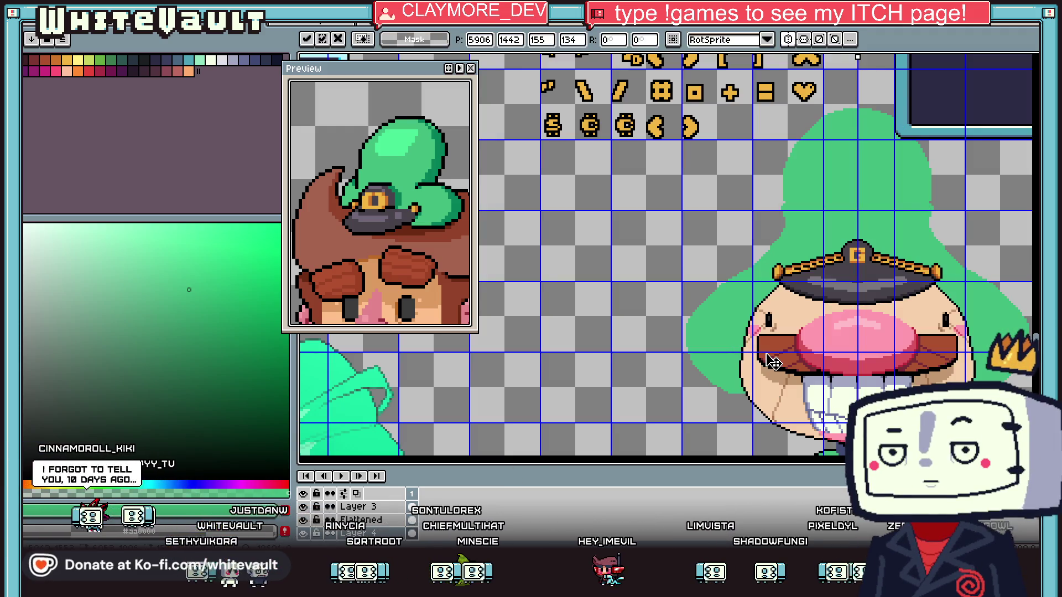
{"action": "key", "text": "Return"}
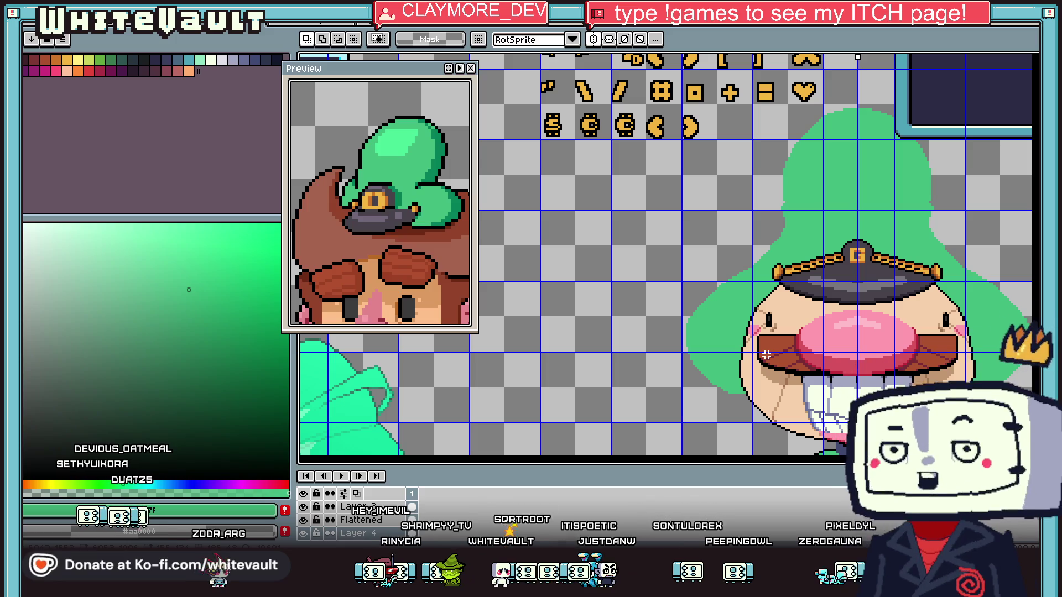
Recentre the view on the character and make the Flattened layer active
{"action": "scroll", "coordinate": [892, 117], "scroll_direction": "down", "scroll_amount": 2}
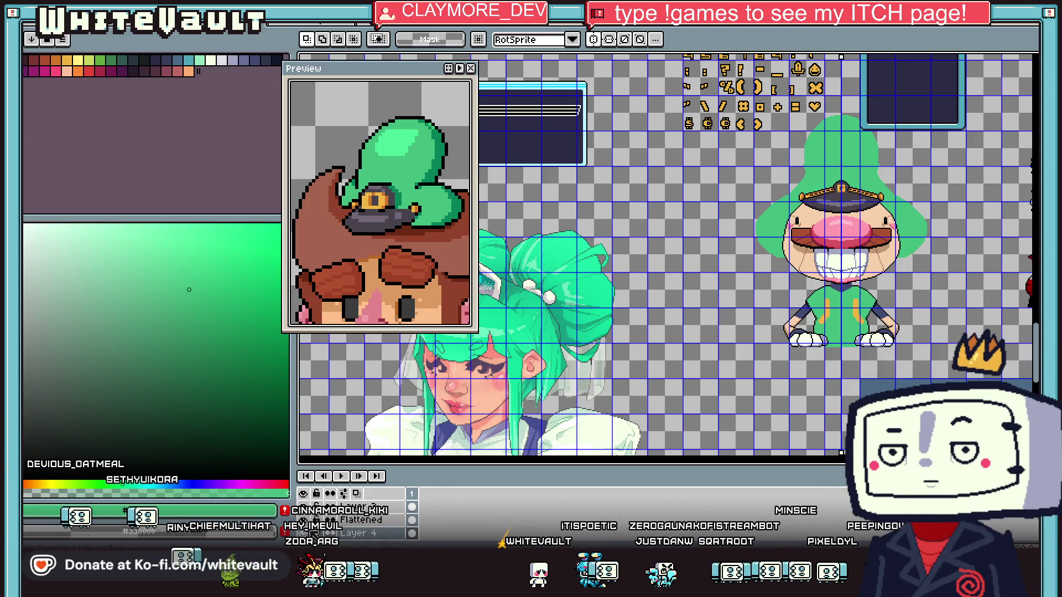
{"action": "left_click_drag", "start_coordinate": [902, 223], "coordinate": [938, 183]}
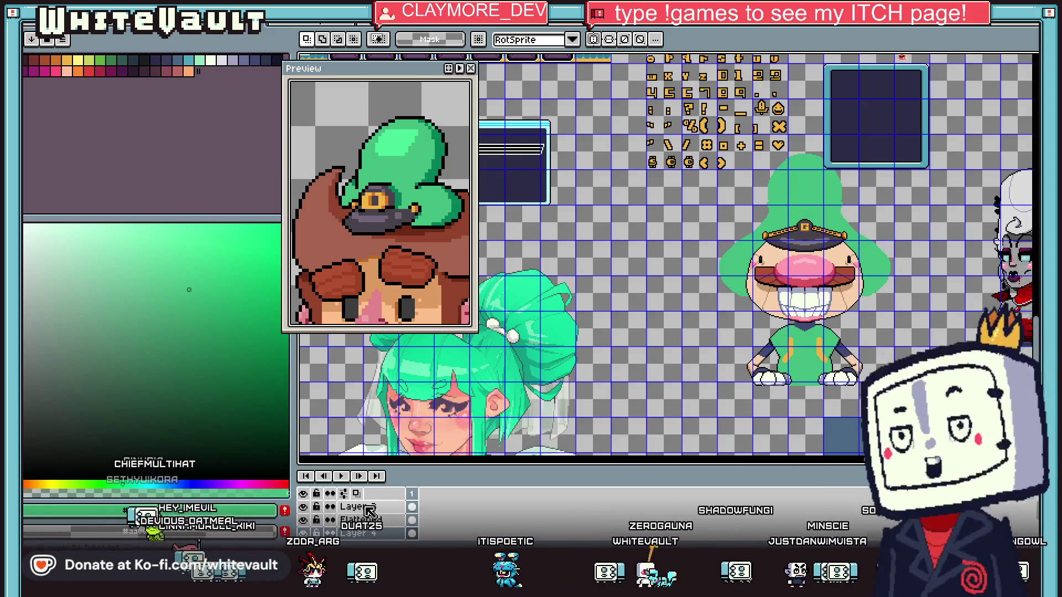
{"action": "left_click", "coordinate": [308, 522]}
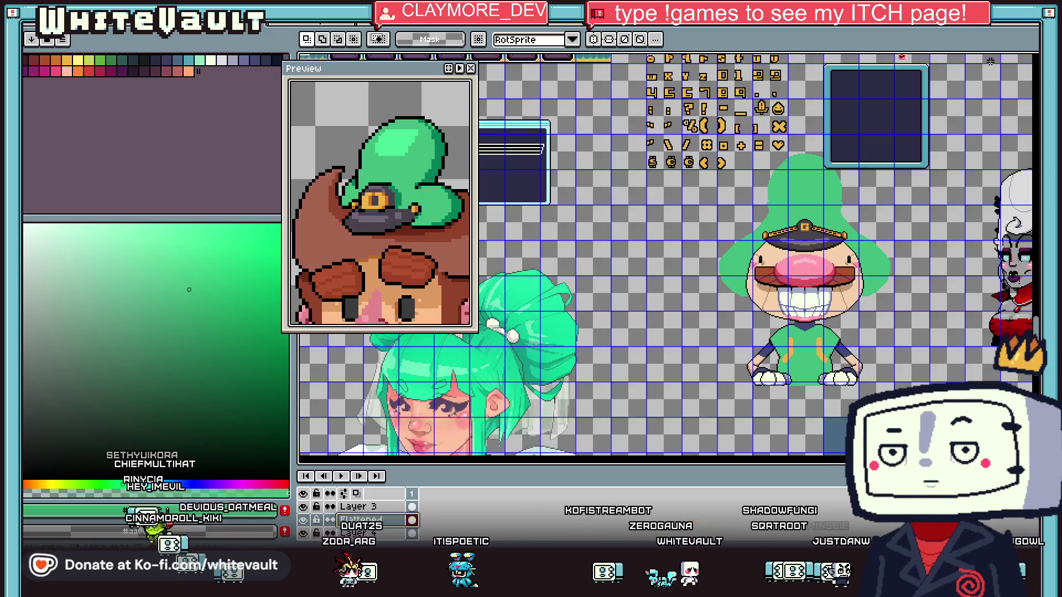
{"action": "scroll", "coordinate": [840, 75], "scroll_direction": "up", "scroll_amount": 2}
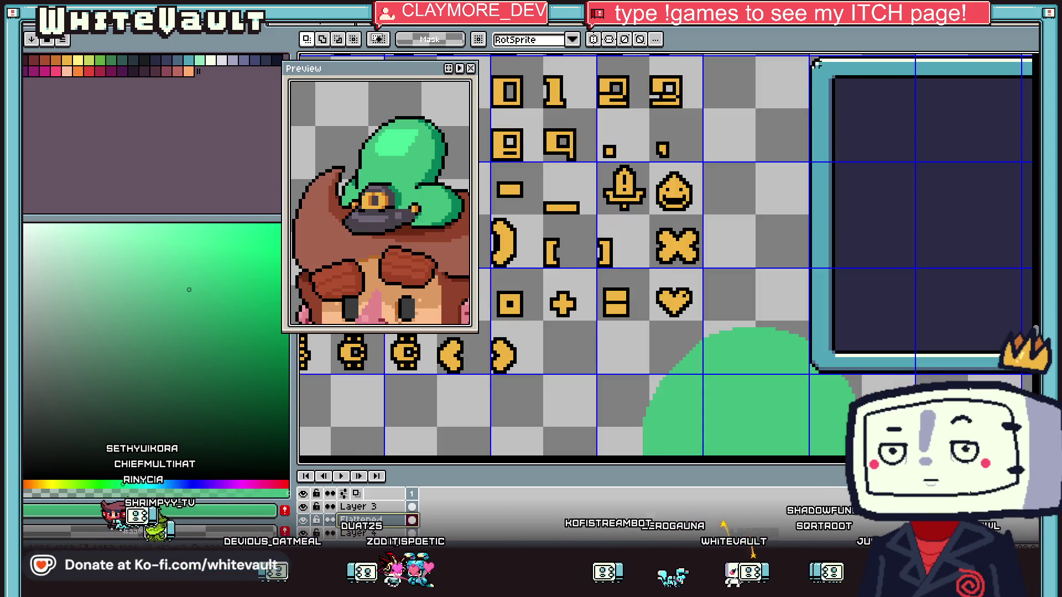
Drag over the blob area and apply the floating transform
{"action": "mouse_move", "coordinate": [813, 61]}
{"action": "left_mouse_down"}
{"action": "mouse_move", "coordinate": [719, 354]}
{"action": "mouse_move", "coordinate": [724, 376]}
{"action": "mouse_move", "coordinate": [698, 354]}
{"action": "mouse_move", "coordinate": [976, 269]}
{"action": "left_mouse_up"}
{"action": "scroll", "coordinate": [708, 362], "scroll_direction": "down", "scroll_amount": 5}
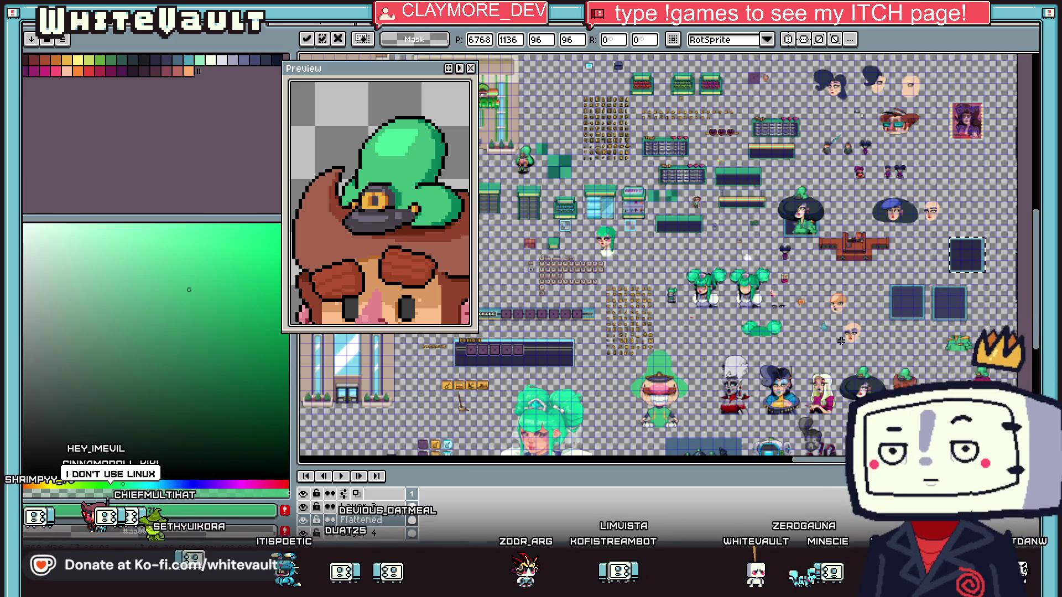
{"action": "scroll", "coordinate": [636, 395], "scroll_direction": "up", "scroll_amount": 3}
{"action": "key", "text": "Return"}
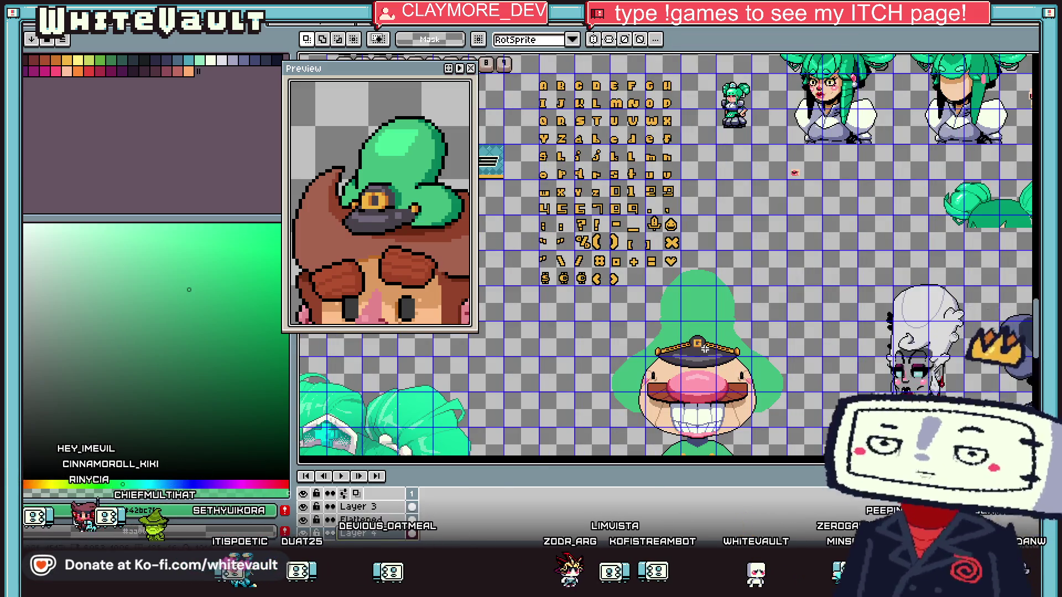
{"action": "scroll", "coordinate": [703, 355], "scroll_direction": "down", "scroll_amount": 3}
{"action": "scroll", "coordinate": [721, 390], "scroll_direction": "up", "scroll_amount": 3}
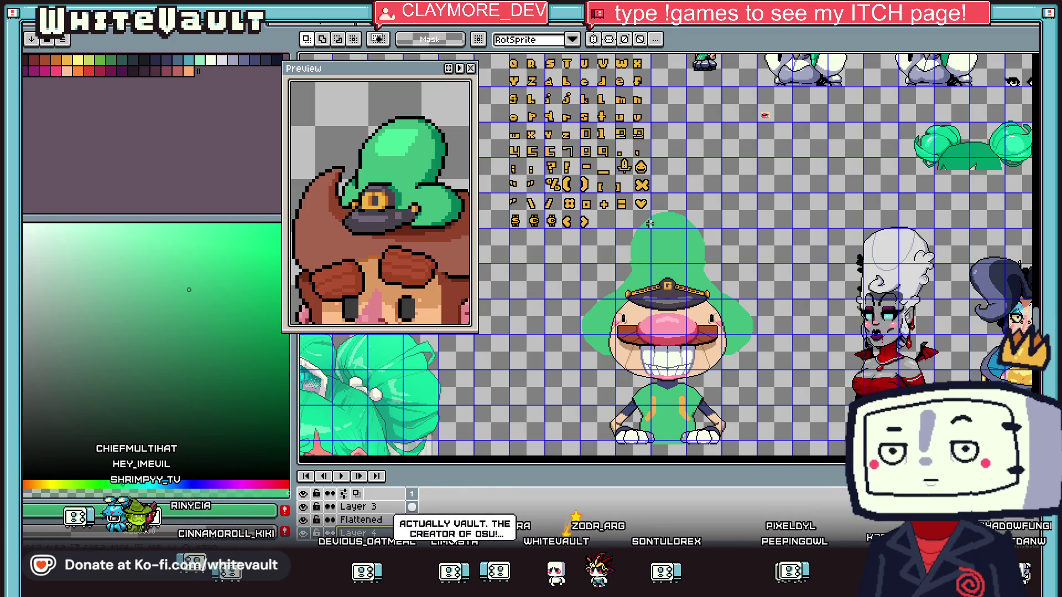
{"action": "scroll", "coordinate": [664, 232], "scroll_direction": "up", "scroll_amount": 1}
Eyedrop the blob green and make Layer 4 the active layer
{"action": "key", "text": "g"}
{"action": "scroll", "coordinate": [685, 277], "scroll_direction": "up", "scroll_amount": 1}
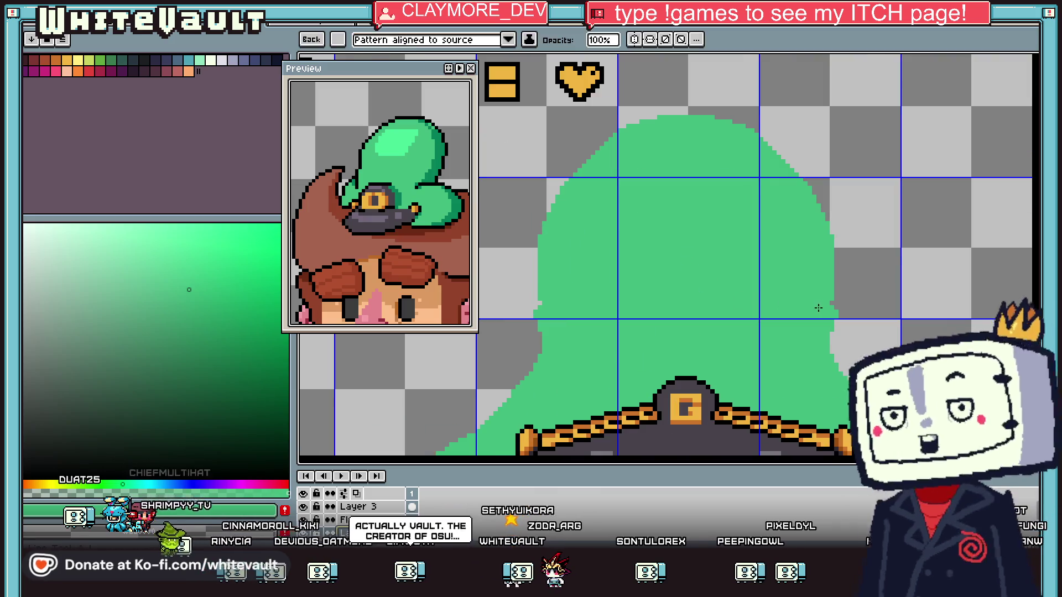
{"action": "key", "text": "i"}
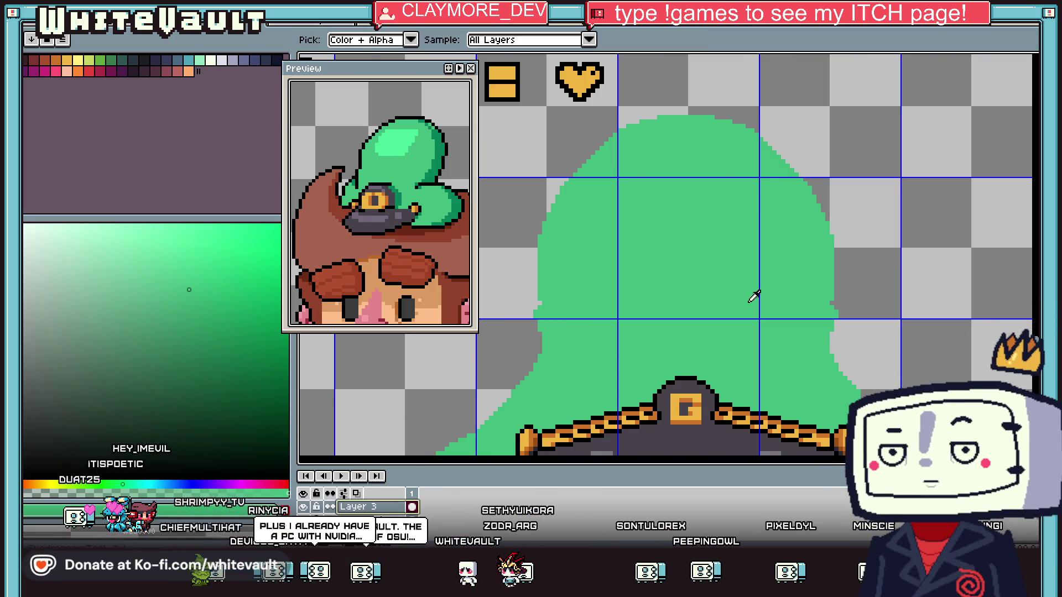
{"action": "key", "text": "g"}
{"action": "scroll", "coordinate": [824, 304], "scroll_direction": "up", "scroll_amount": 1}
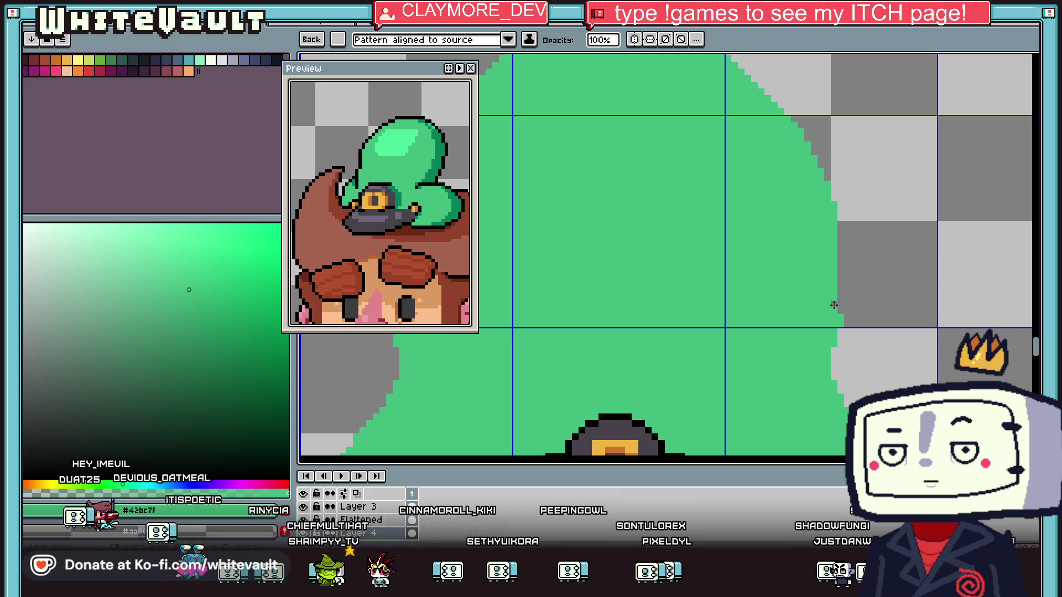
{"action": "left_click", "coordinate": [365, 532]}
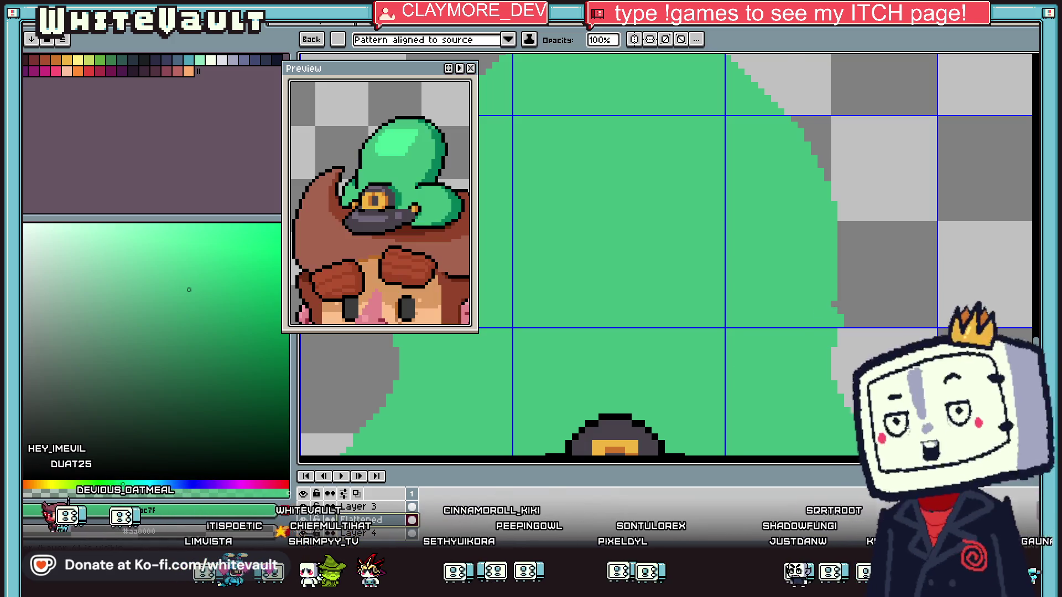
{"action": "scroll", "coordinate": [750, 328], "scroll_direction": "up", "scroll_amount": 2}
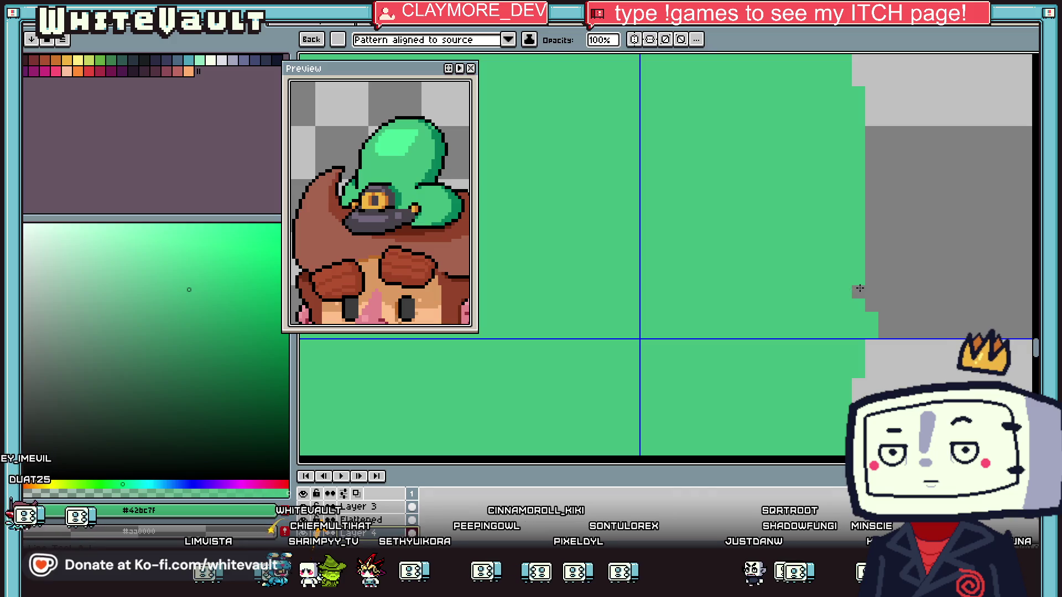
Paint 1px green pixels along the blob's edge and turn on vertical mirror symmetry
{"action": "key", "text": "b"}
{"action": "key", "text": "minus"}
{"action": "key", "text": "minus"}
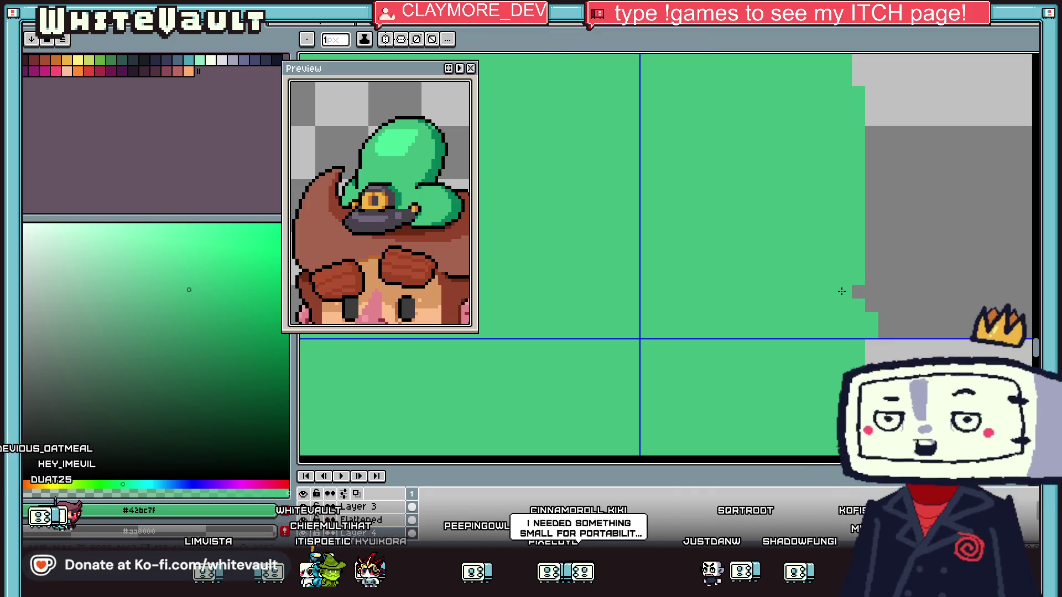
{"action": "left_click_drag", "start_coordinate": [875, 175], "coordinate": [872, 305]}
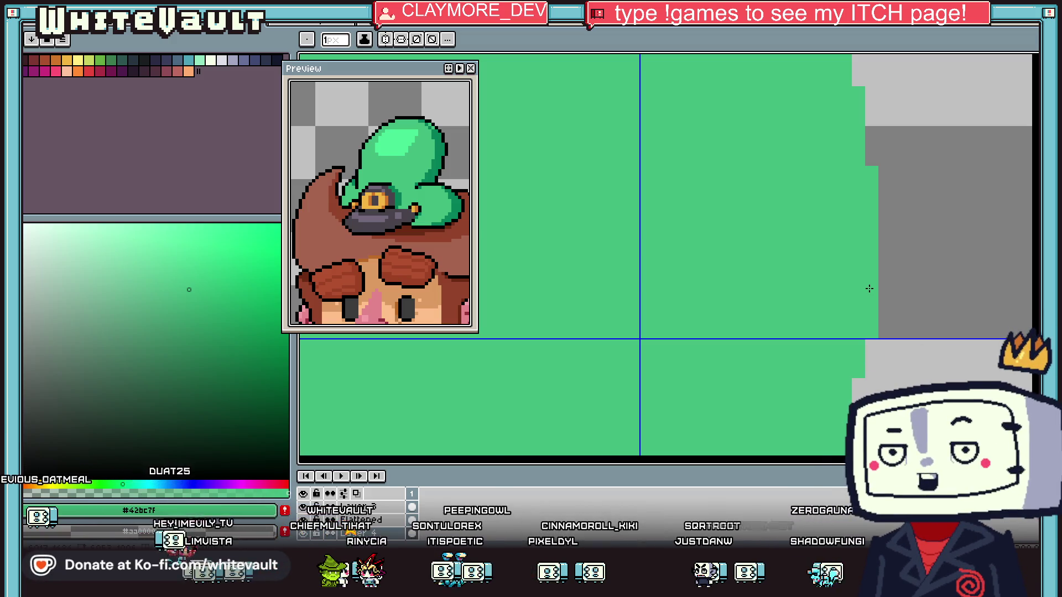
{"action": "scroll", "coordinate": [868, 288], "scroll_direction": "down", "scroll_amount": 3}
{"action": "scroll", "coordinate": [818, 225], "scroll_direction": "up", "scroll_amount": 1}
{"action": "key", "text": "shift+s"}
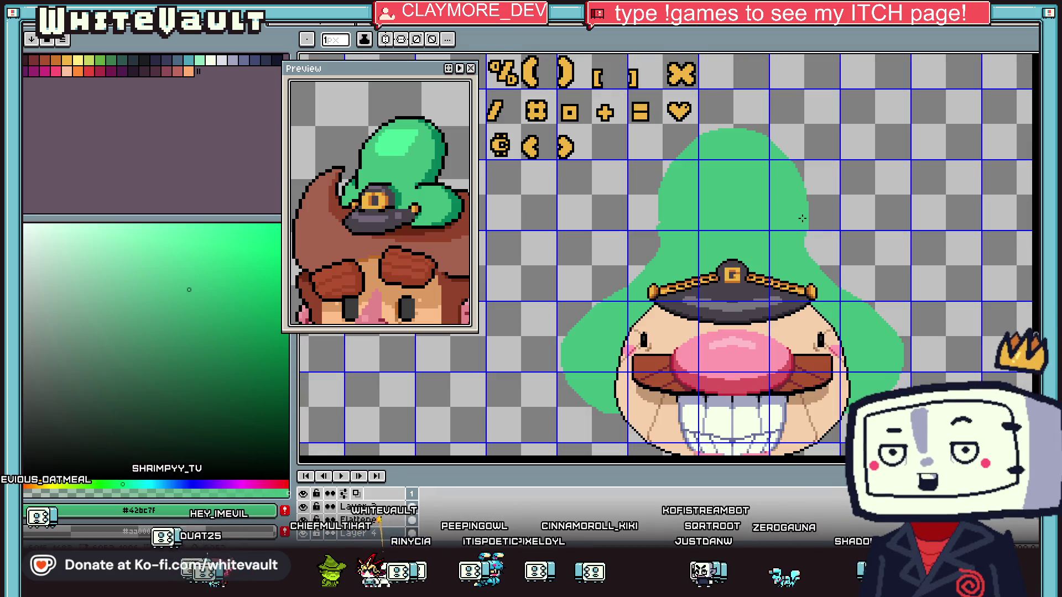
{"action": "scroll", "coordinate": [655, 206], "scroll_direction": "up", "scroll_amount": 1}
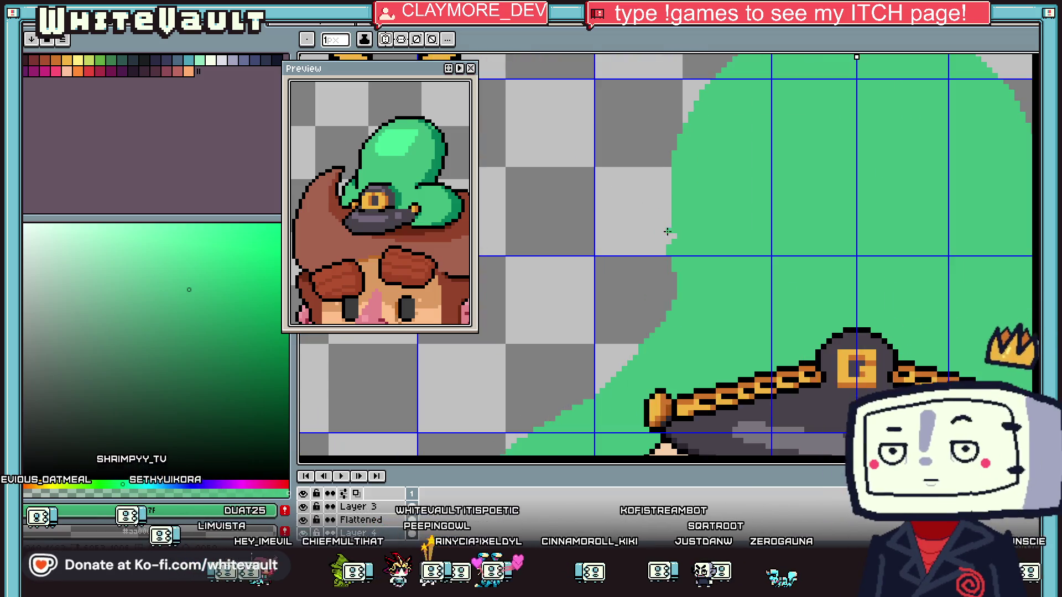
{"action": "scroll", "coordinate": [680, 246], "scroll_direction": "up", "scroll_amount": 1}
{"action": "scroll", "coordinate": [680, 246], "scroll_direction": "down", "scroll_amount": 2}
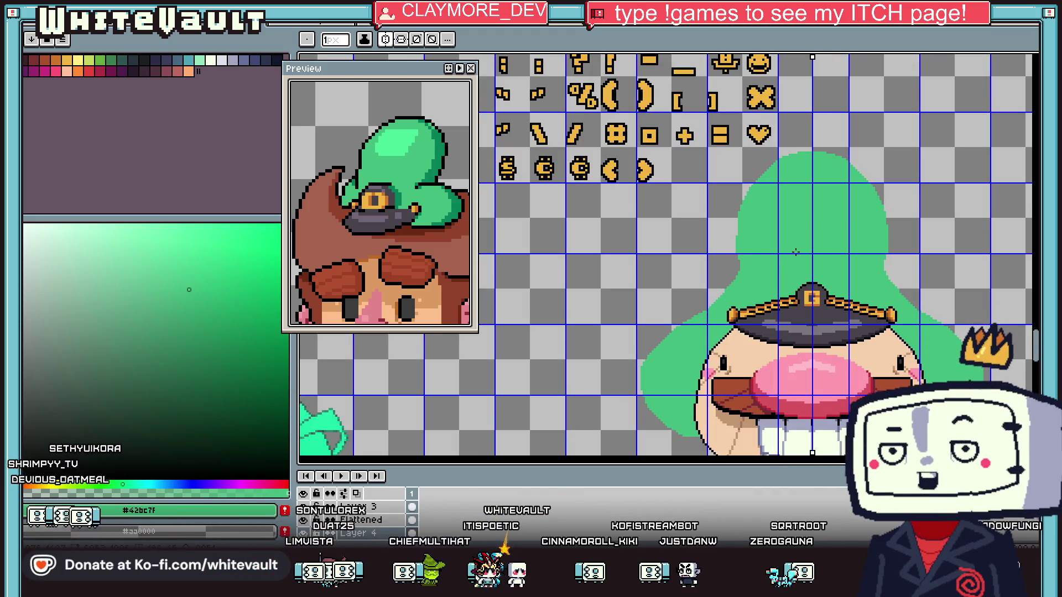
{"action": "scroll", "coordinate": [795, 252], "scroll_direction": "down", "scroll_amount": 1}
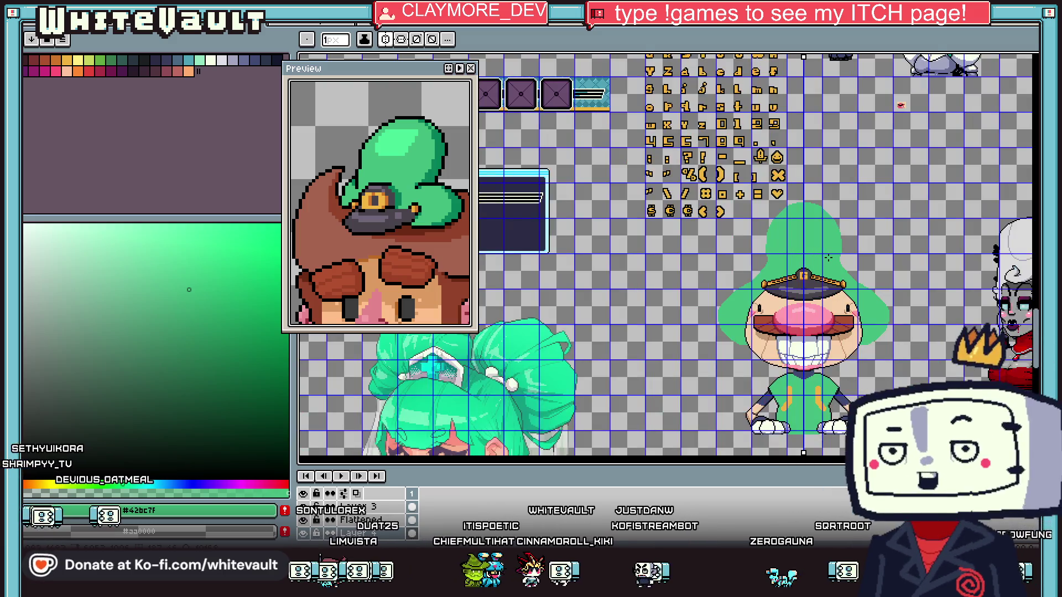
{"action": "scroll", "coordinate": [841, 256], "scroll_direction": "up", "scroll_amount": 2}
{"action": "scroll", "coordinate": [887, 260], "scroll_direction": "down", "scroll_amount": 1}
Switch between the 6px and 1px tool sizes while inspecting the blob's edge
{"action": "key", "text": "e"}
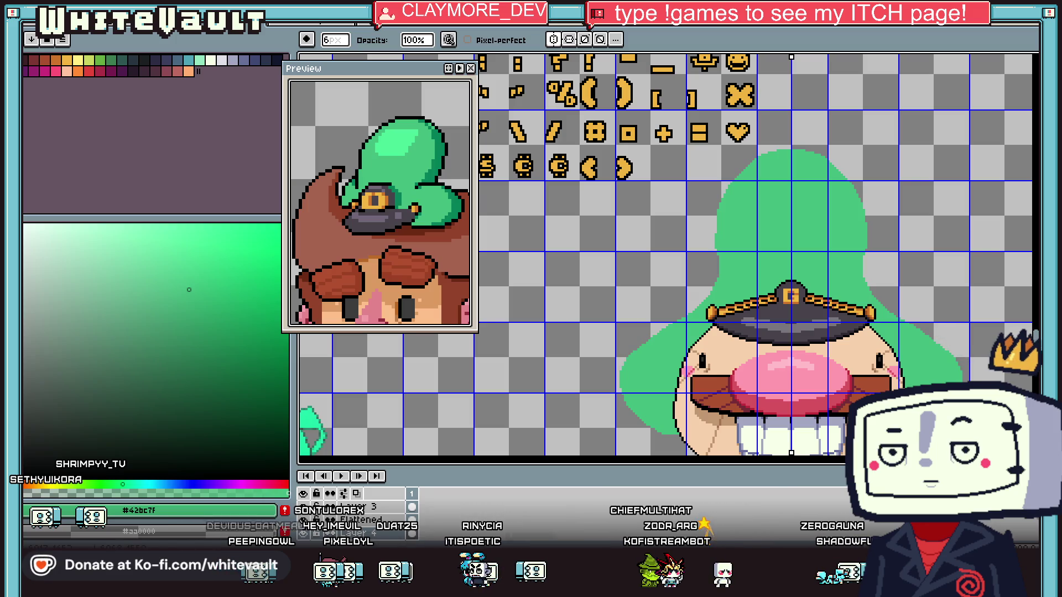
{"action": "scroll", "coordinate": [1020, 428], "scroll_direction": "down", "scroll_amount": 3}
{"action": "scroll", "coordinate": [1026, 459], "scroll_direction": "up", "scroll_amount": 3}
{"action": "scroll", "coordinate": [913, 355], "scroll_direction": "up", "scroll_amount": 1}
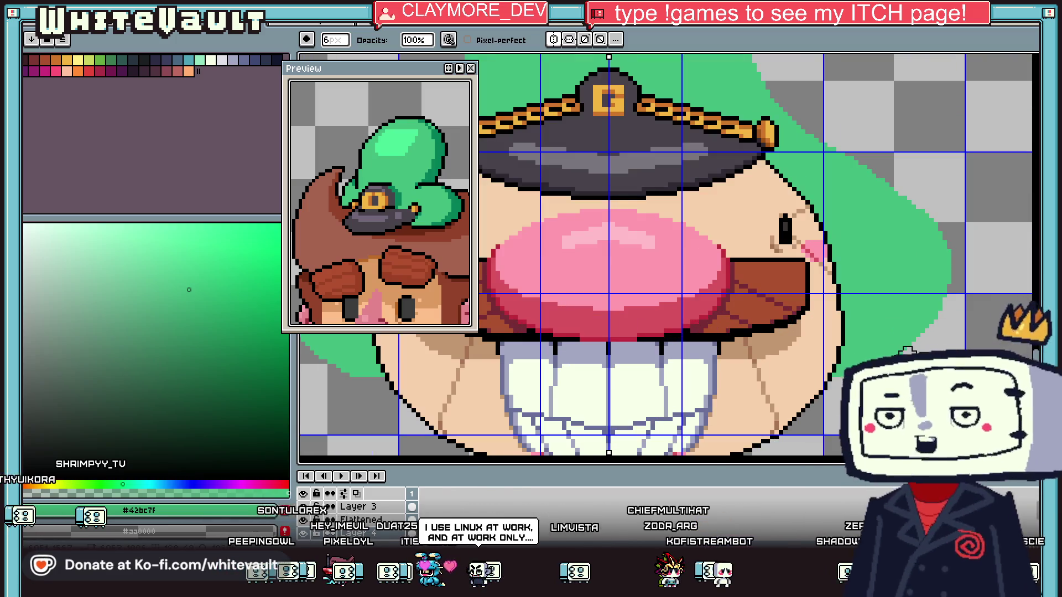
{"action": "key", "text": "e"}
{"action": "scroll", "coordinate": [889, 364], "scroll_direction": "up", "scroll_amount": 1}
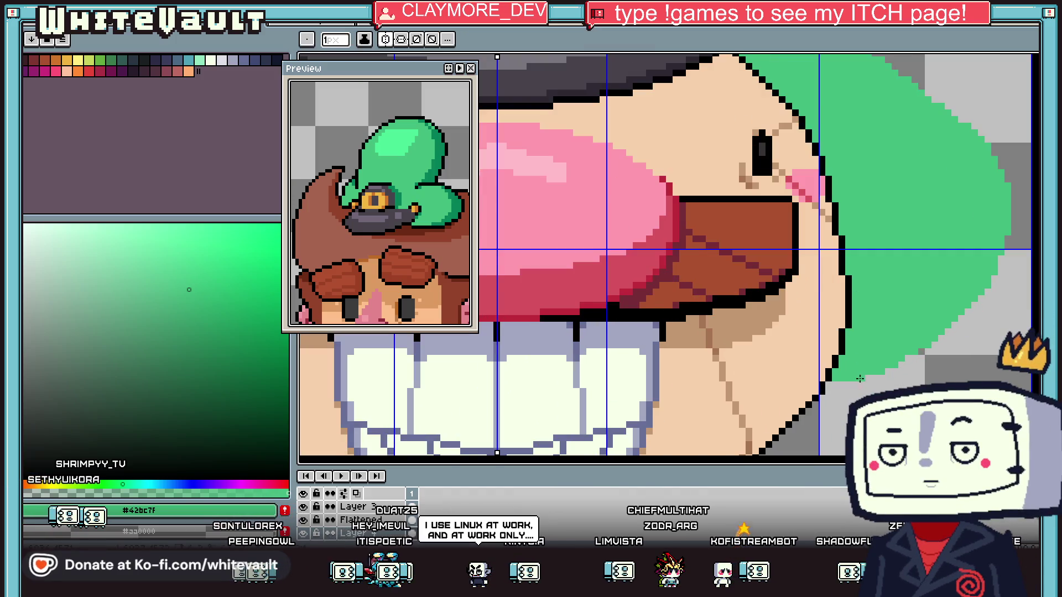
{"action": "scroll", "coordinate": [889, 364], "scroll_direction": "down", "scroll_amount": 1}
{"action": "scroll", "coordinate": [680, 226], "scroll_direction": "down", "scroll_amount": 2}
{"action": "scroll", "coordinate": [680, 225], "scroll_direction": "up", "scroll_amount": 4}
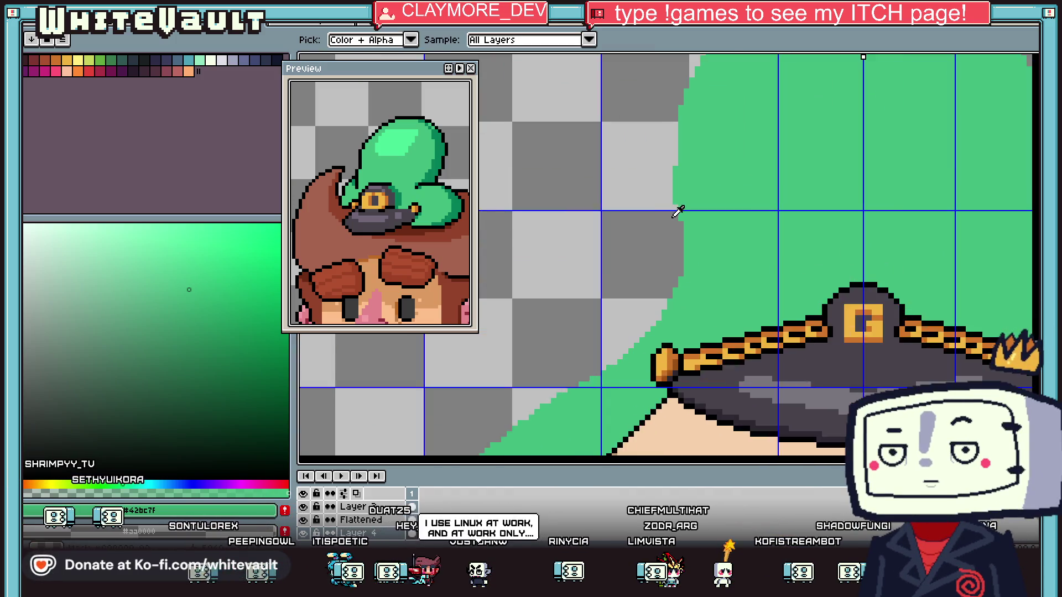
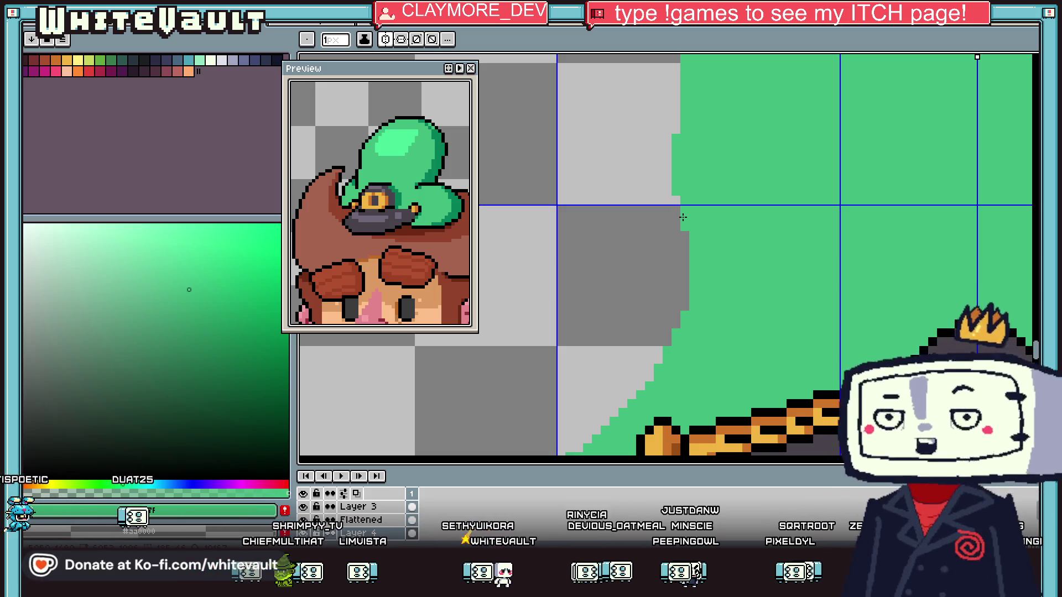
Sample the chain's orange and pick a darker reddish-orange swatch for shading
{"action": "scroll", "coordinate": [800, 334], "scroll_direction": "down", "scroll_amount": 4}
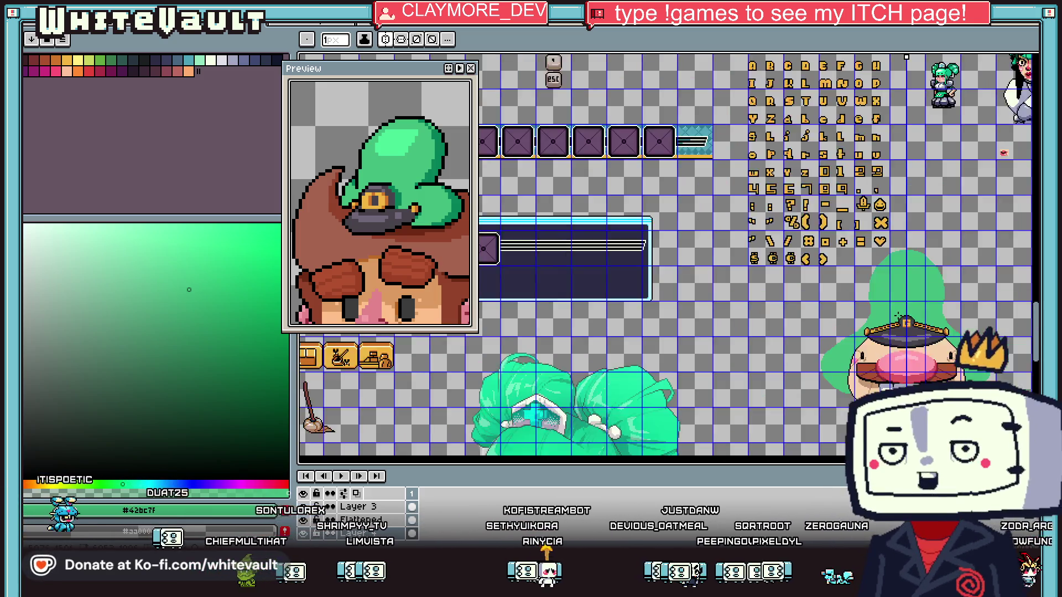
{"action": "scroll", "coordinate": [913, 322], "scroll_direction": "up", "scroll_amount": 3}
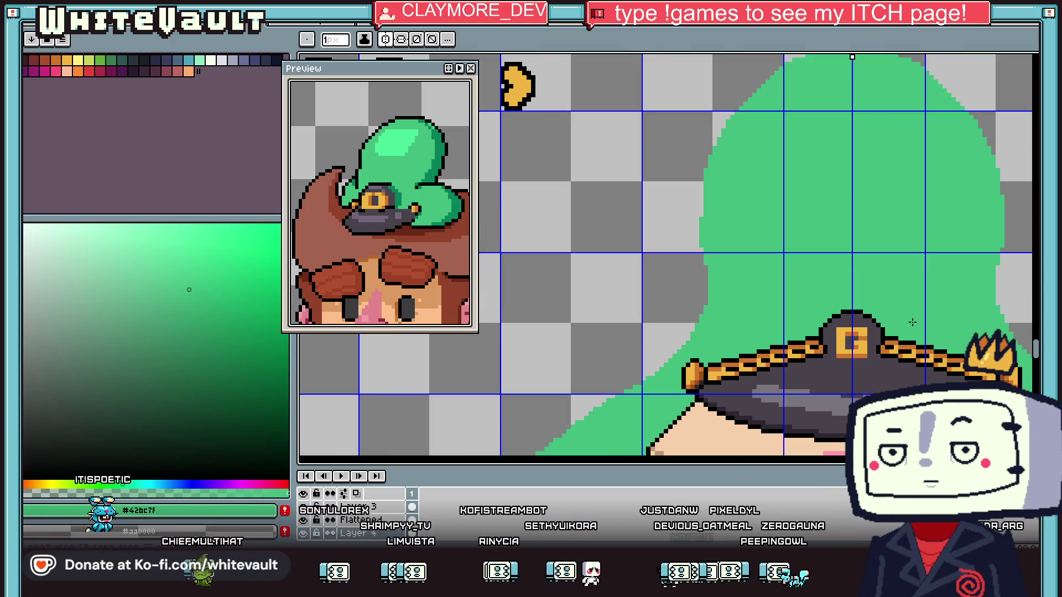
{"action": "key", "text": "i"}
{"action": "scroll", "coordinate": [915, 338], "scroll_direction": "down", "scroll_amount": 2}
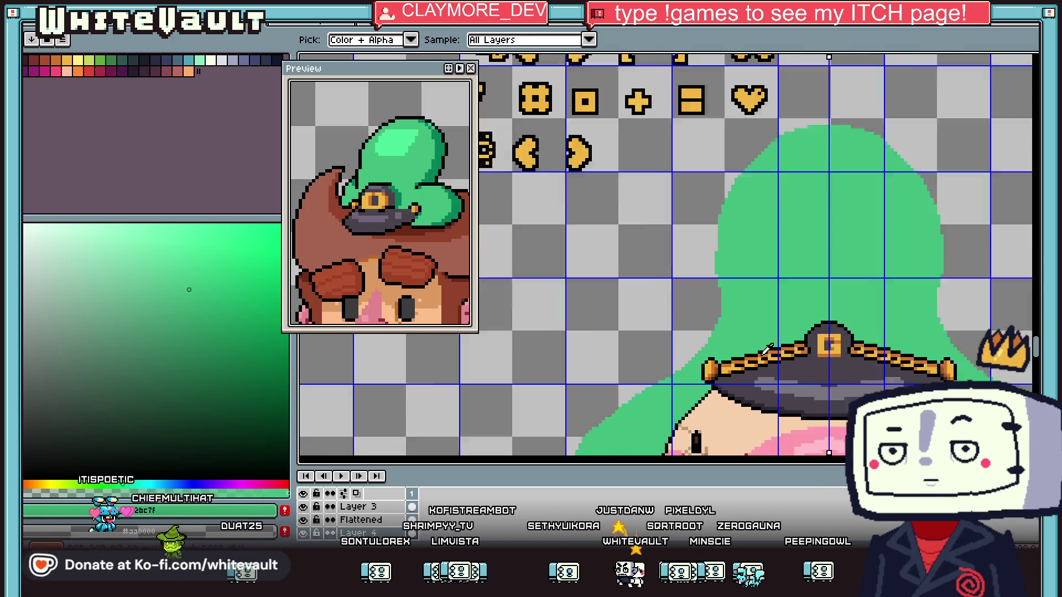
{"action": "scroll", "coordinate": [805, 340], "scroll_direction": "up", "scroll_amount": 4}
{"action": "scroll", "coordinate": [874, 350], "scroll_direction": "down", "scroll_amount": 1}
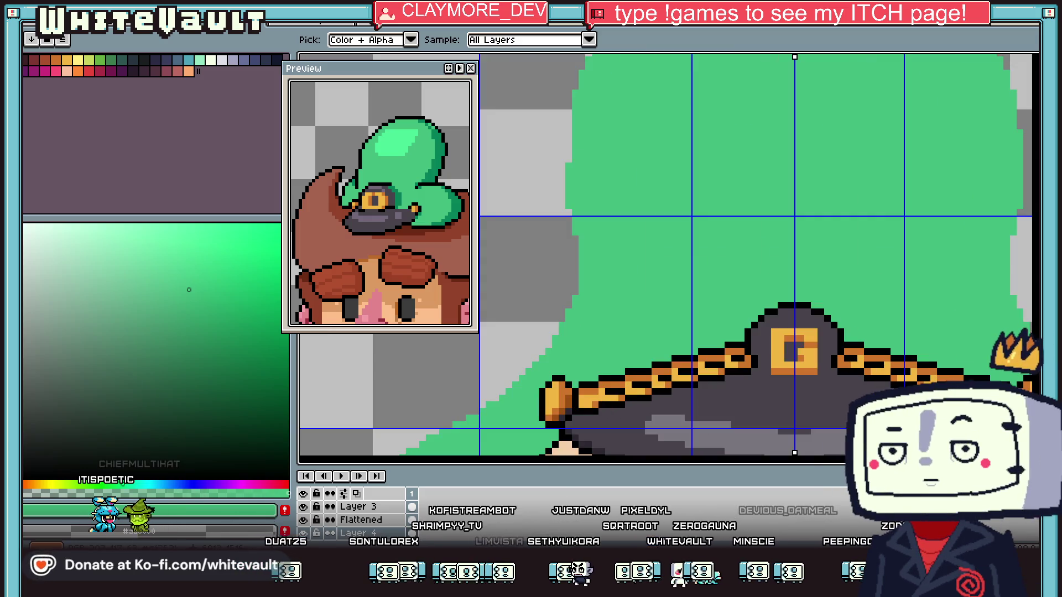
{"action": "left_click", "coordinate": [873, 351]}
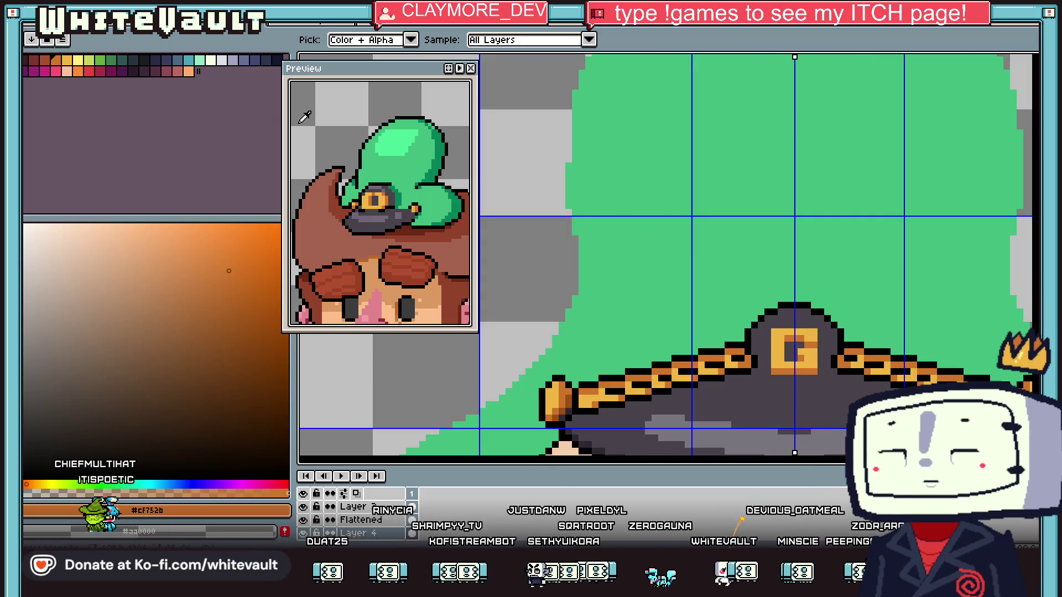
{"action": "left_click", "coordinate": [44, 59]}
{"action": "key", "text": "b"}
Shade the gold chain links with darker reddish-brown pixels along the band
{"action": "scroll", "coordinate": [821, 339], "scroll_direction": "up", "scroll_amount": 2}
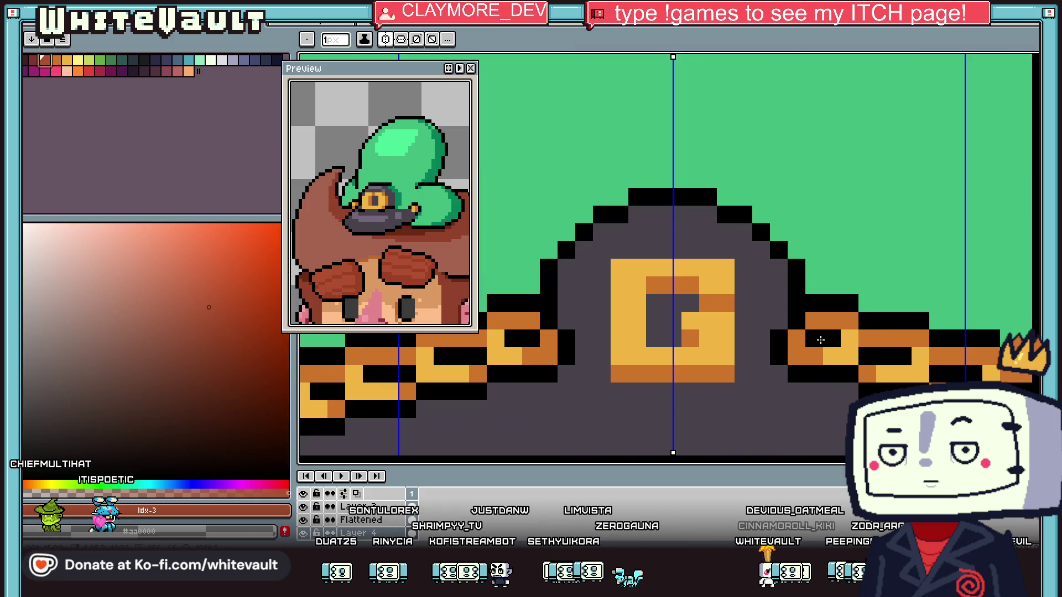
{"action": "left_click", "coordinate": [823, 338]}
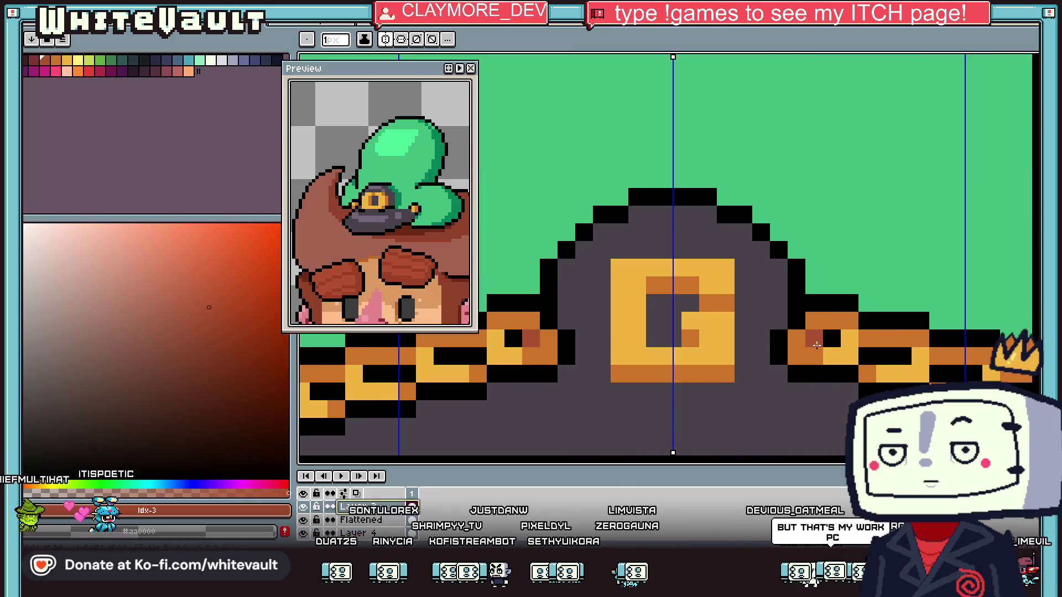
{"action": "left_click", "coordinate": [868, 356]}
{"action": "scroll", "coordinate": [903, 357], "scroll_direction": "down", "scroll_amount": 3}
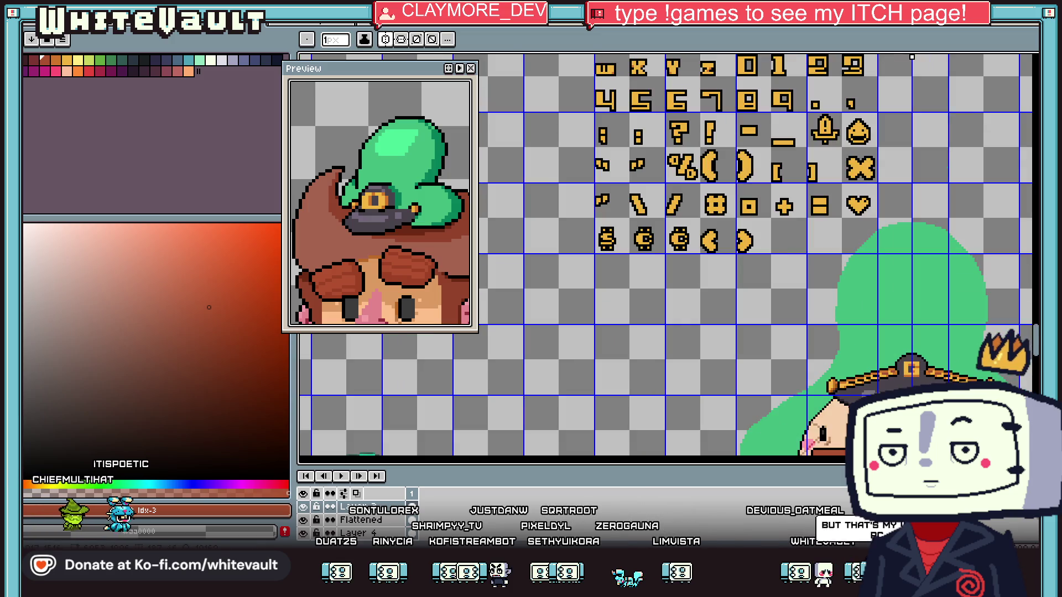
{"action": "scroll", "coordinate": [783, 314], "scroll_direction": "up", "scroll_amount": 3}
{"action": "left_click_drag", "start_coordinate": [783, 314], "coordinate": [825, 315]}
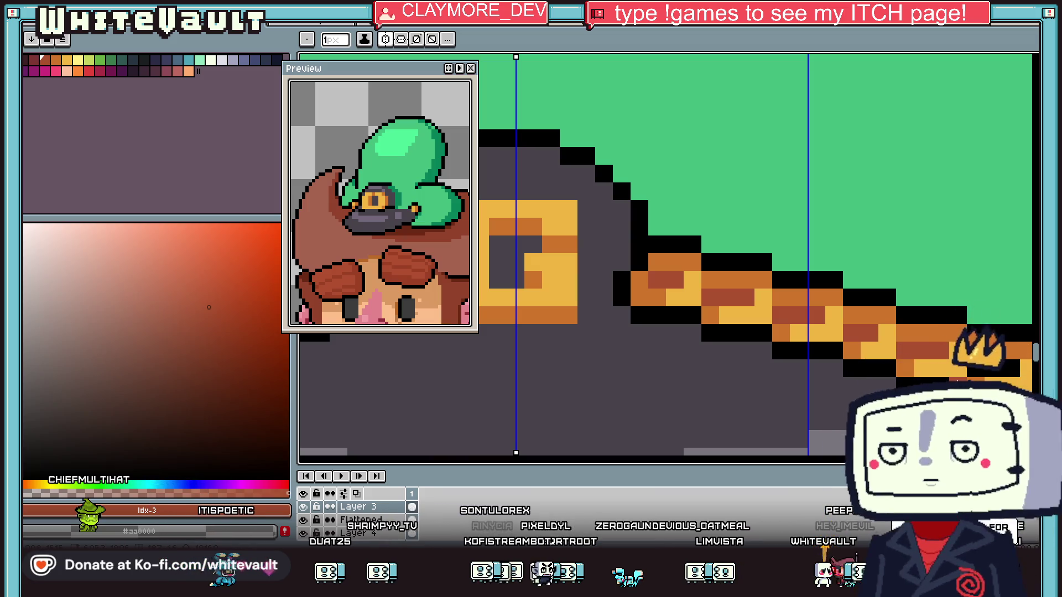
{"action": "scroll", "coordinate": [663, 254], "scroll_direction": "down", "scroll_amount": 3}
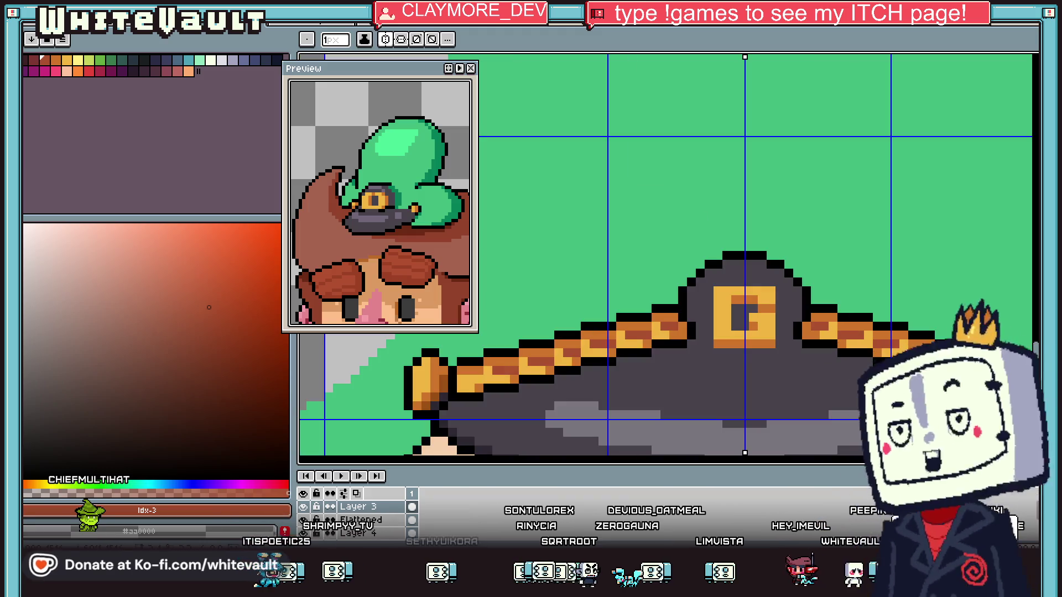
{"action": "scroll", "coordinate": [664, 254], "scroll_direction": "up", "scroll_amount": 3}
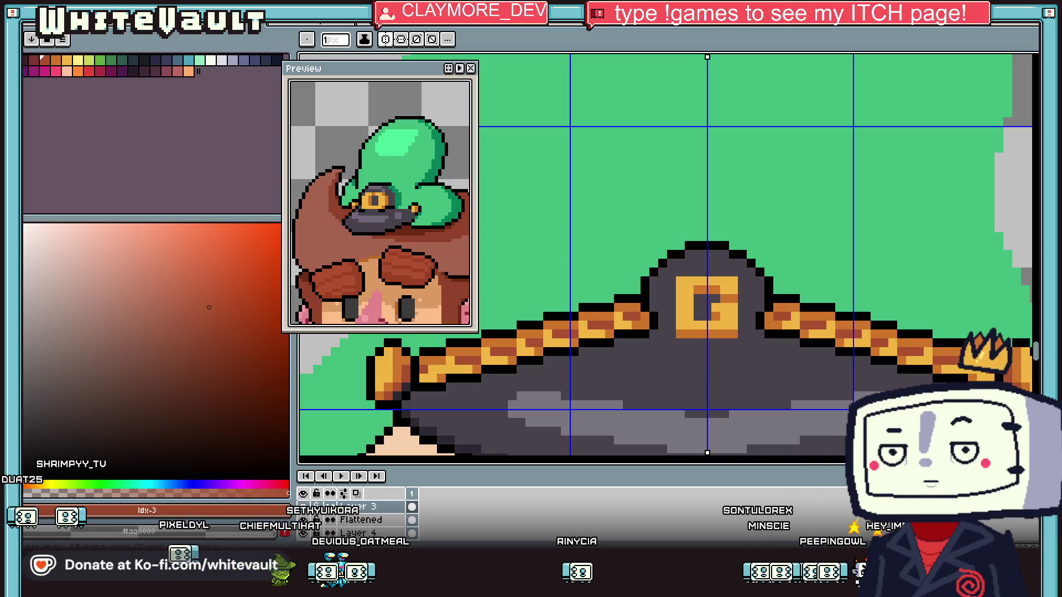
{"action": "scroll", "coordinate": [883, 337], "scroll_direction": "down", "scroll_amount": 2}
Sample the dark hat colour #2c2832 and draw a stepped shading line under the G emblem
{"action": "scroll", "coordinate": [891, 348], "scroll_direction": "up", "scroll_amount": 2}
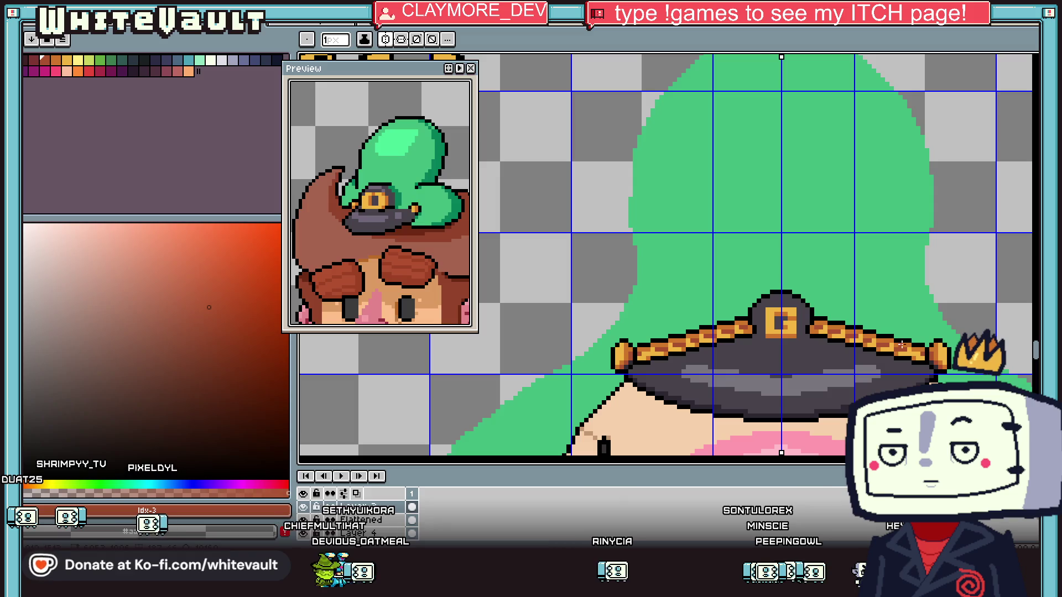
{"action": "key", "text": "alt"}
{"action": "left_click", "coordinate": [799, 427], "text": "alt"}
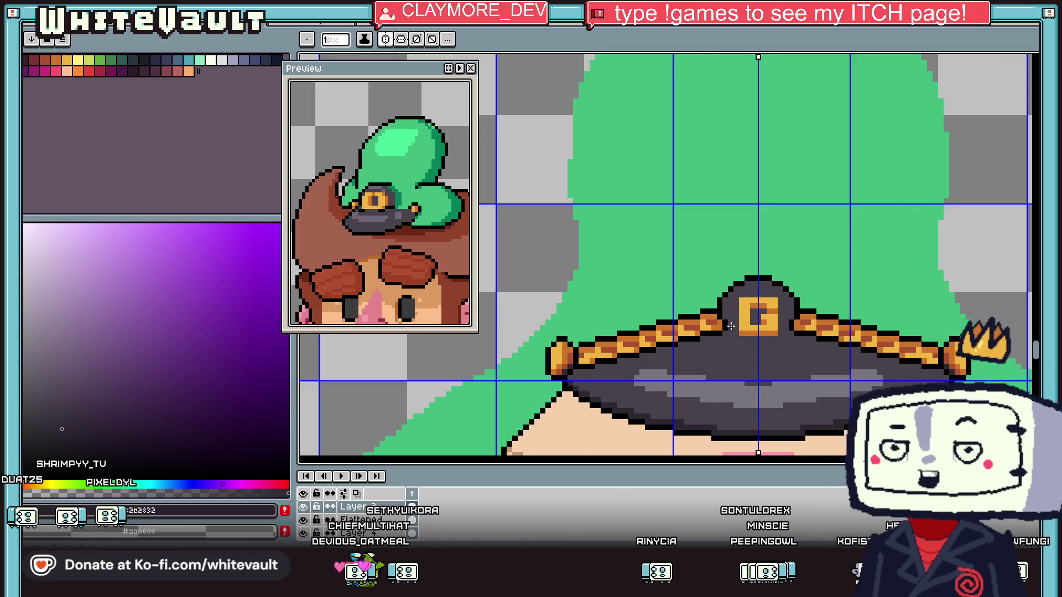
{"action": "scroll", "coordinate": [713, 340], "scroll_direction": "up", "scroll_amount": 2}
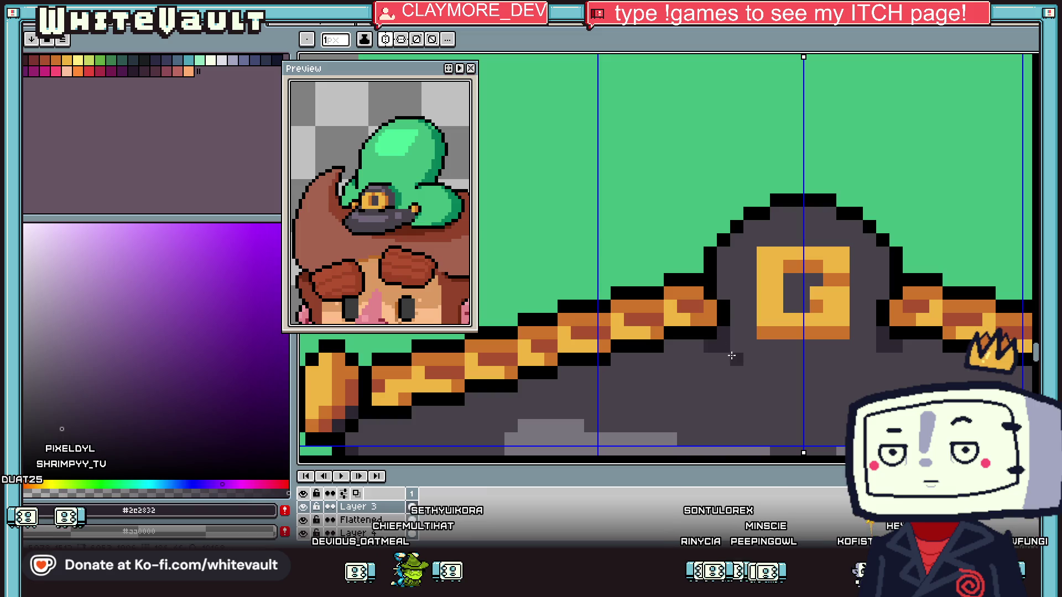
{"action": "left_click_drag", "start_coordinate": [709, 340], "coordinate": [804, 371]}
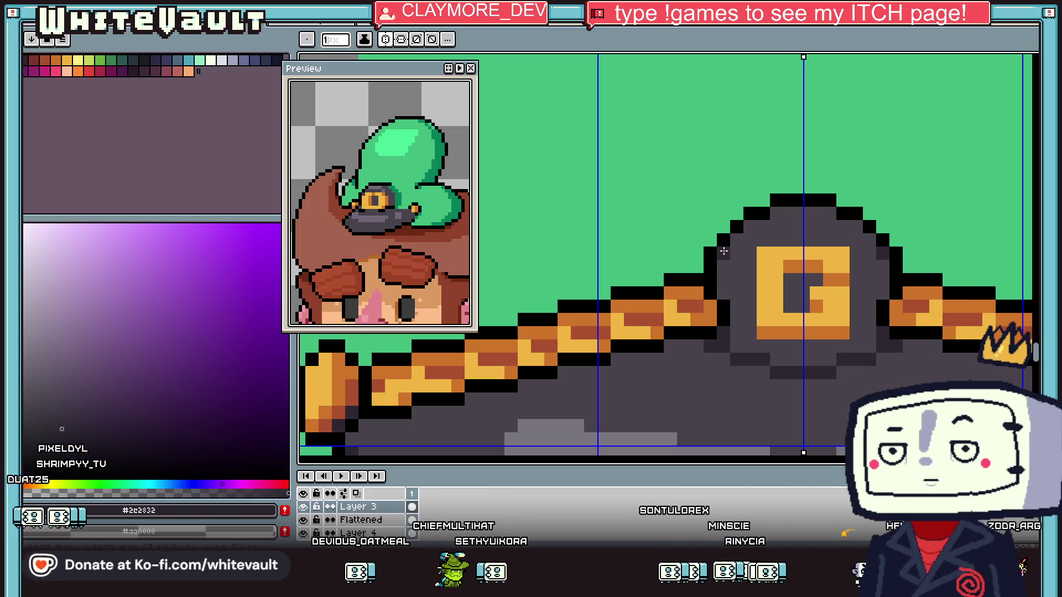
Add a diagonal run of dark hat-colour pixels on the brim
{"action": "scroll", "coordinate": [768, 221], "scroll_direction": "down", "scroll_amount": 2}
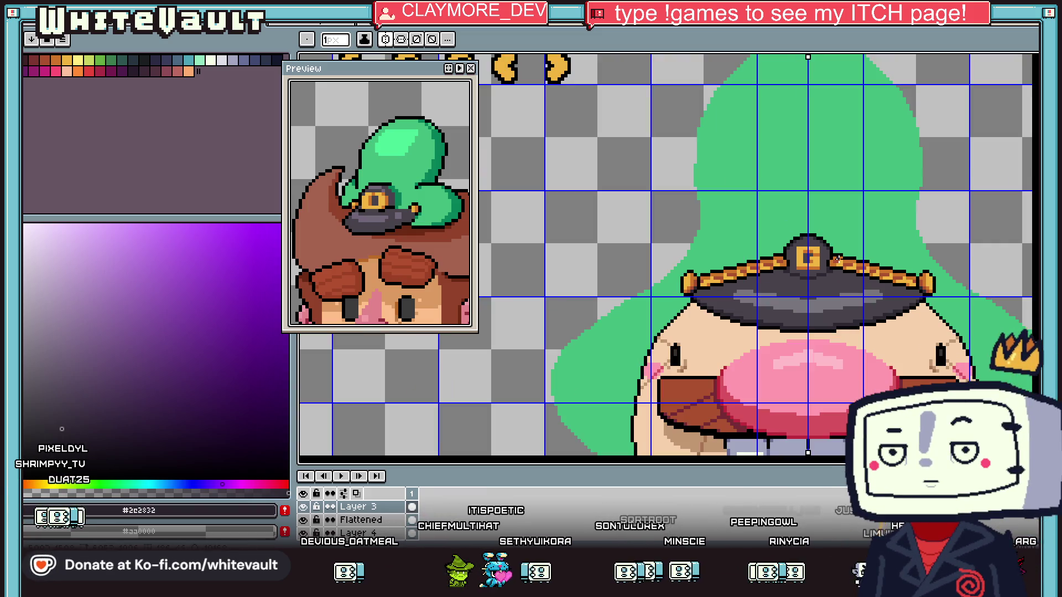
{"action": "scroll", "coordinate": [895, 303], "scroll_direction": "up", "scroll_amount": 1}
{"action": "scroll", "coordinate": [894, 303], "scroll_direction": "up", "scroll_amount": 2}
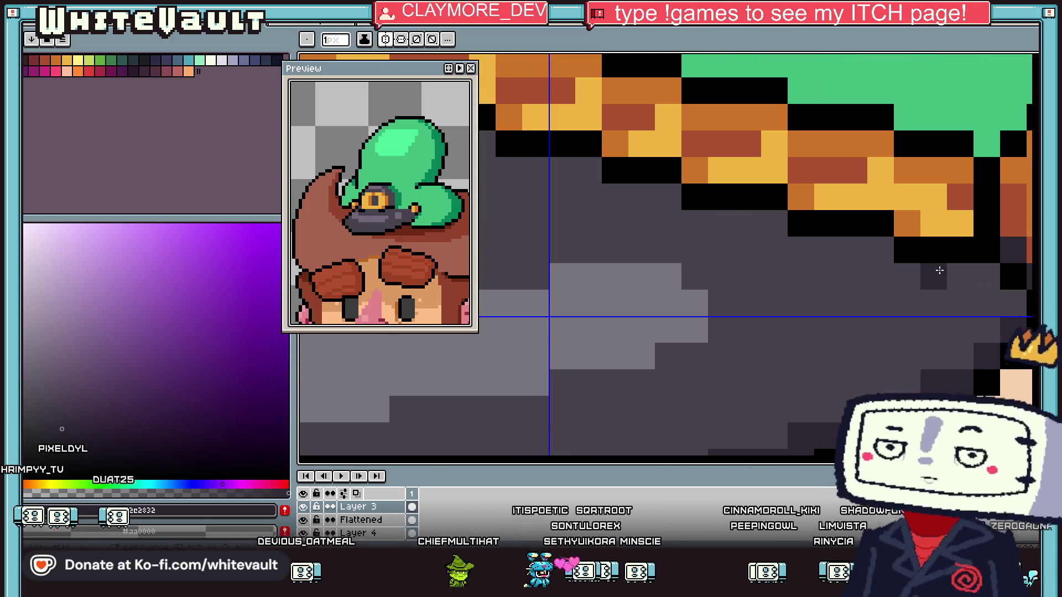
{"action": "key", "text": "i"}
{"action": "left_click", "coordinate": [875, 271]}
{"action": "key", "text": "b"}
{"action": "mouse_move", "coordinate": [848, 326]}
{"action": "left_mouse_down"}
{"action": "mouse_move", "coordinate": [737, 381]}
{"action": "mouse_move", "coordinate": [919, 261]}
{"action": "mouse_move", "coordinate": [851, 238]}
{"action": "left_mouse_up"}
Paint a horizontal band of dark shadow pixels along the brim
{"action": "key", "text": "i"}
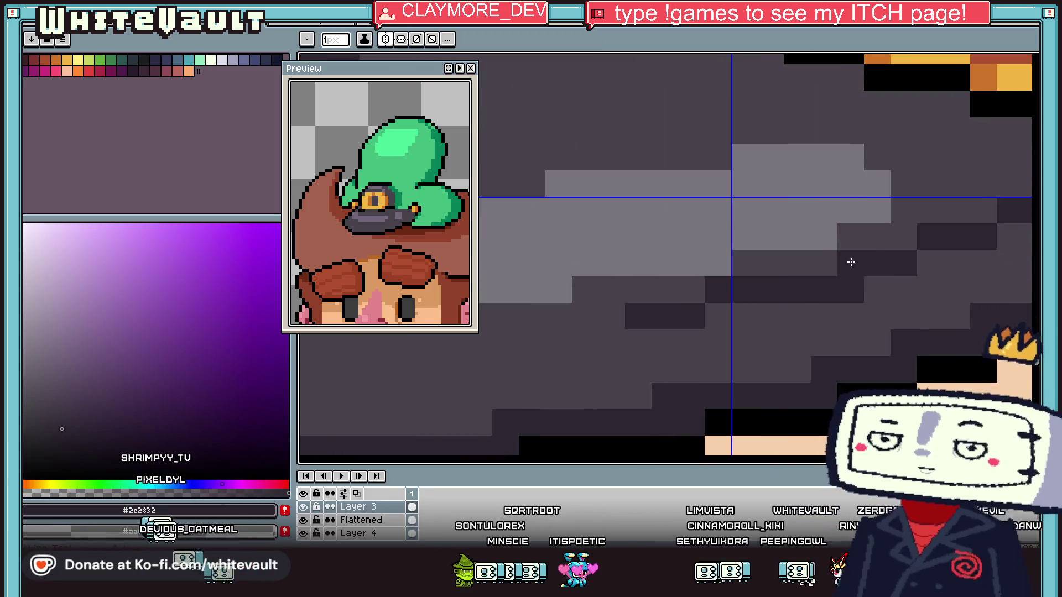
{"action": "left_click", "coordinate": [684, 303]}
{"action": "scroll", "coordinate": [685, 303], "scroll_direction": "down", "scroll_amount": 5}
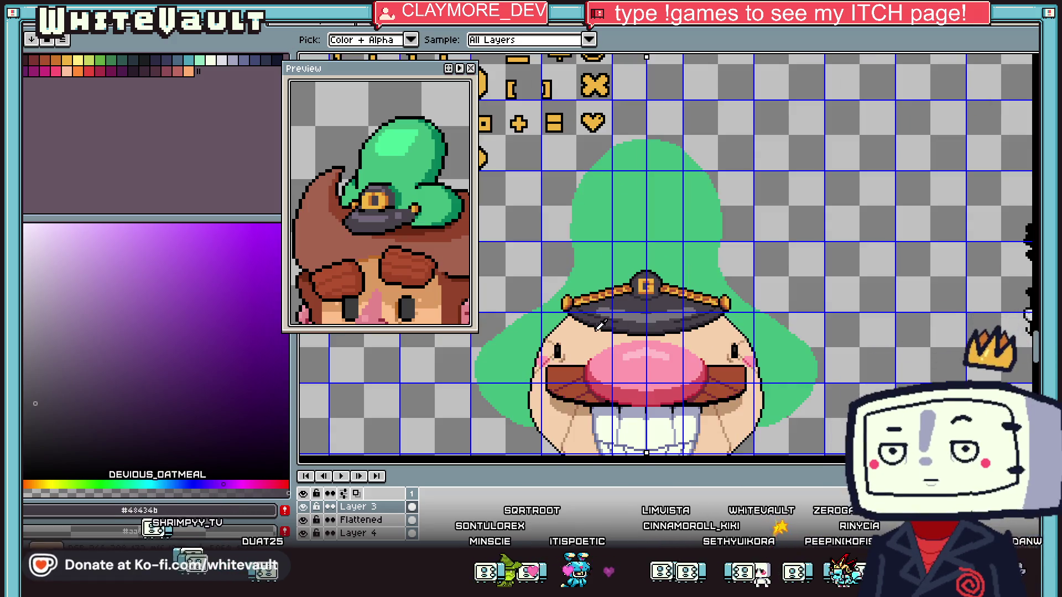
{"action": "scroll", "coordinate": [659, 306], "scroll_direction": "up", "scroll_amount": 3}
{"action": "scroll", "coordinate": [659, 305], "scroll_direction": "up", "scroll_amount": 1}
{"action": "left_click", "coordinate": [660, 306]}
{"action": "key", "text": "b"}
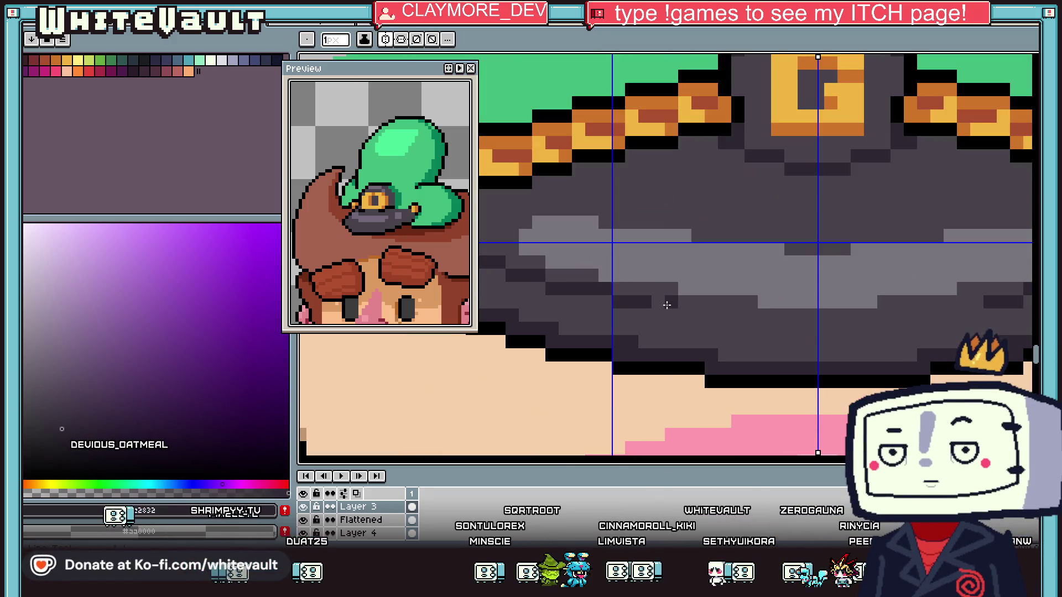
{"action": "left_click_drag", "start_coordinate": [680, 302], "coordinate": [741, 302]}
Sample the light grey brim highlight colour
{"action": "left_click", "coordinate": [723, 267], "text": "alt"}
{"action": "scroll", "coordinate": [552, 296], "scroll_direction": "down", "scroll_amount": 2}
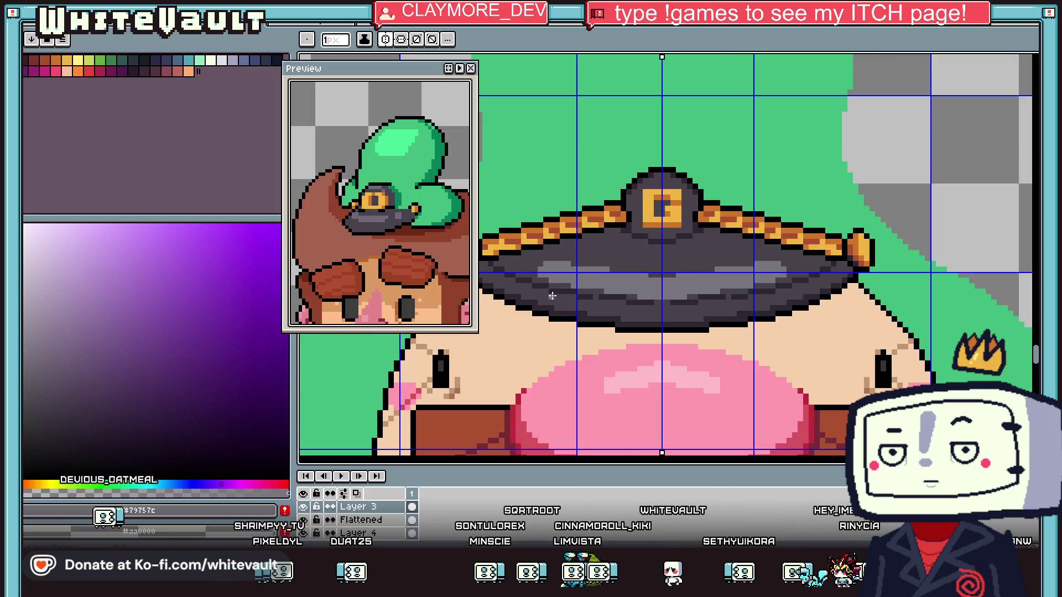
{"action": "scroll", "coordinate": [519, 281], "scroll_direction": "down", "scroll_amount": 3}
{"action": "scroll", "coordinate": [752, 327], "scroll_direction": "up", "scroll_amount": 3}
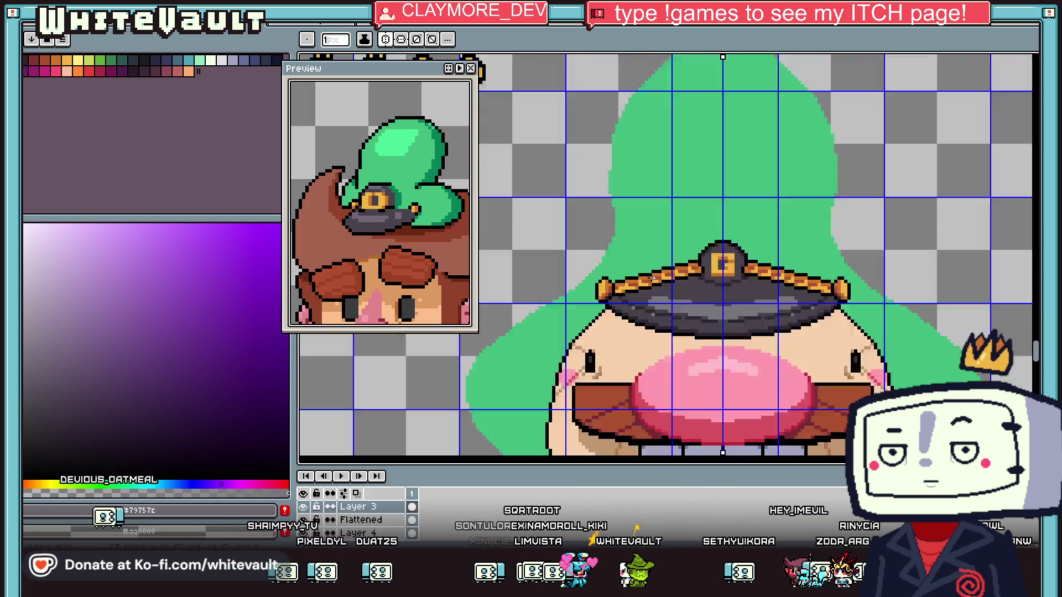
{"action": "key", "text": "alt"}
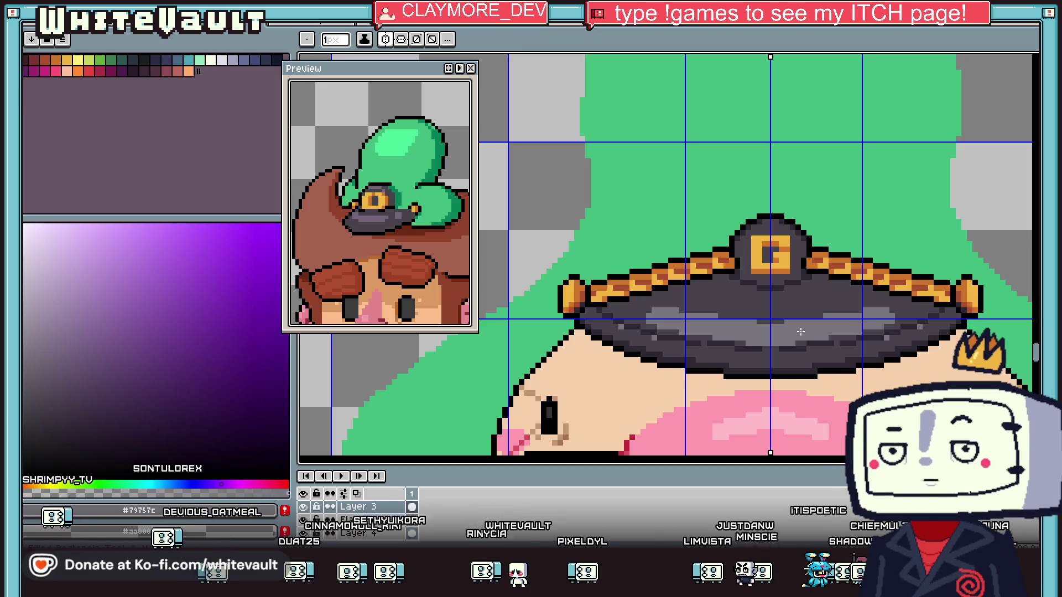
{"action": "key", "text": "alt"}
Repaint the hat's top pixel grey and close its top edge and corners with black outline
{"action": "scroll", "coordinate": [780, 234], "scroll_direction": "up", "scroll_amount": 2}
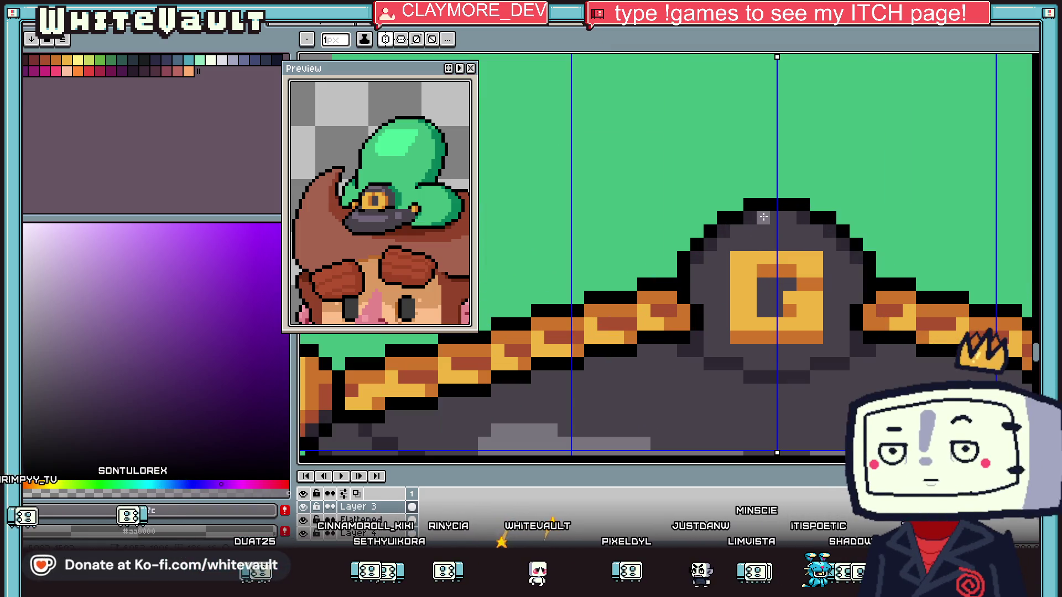
{"action": "key", "text": "alt"}
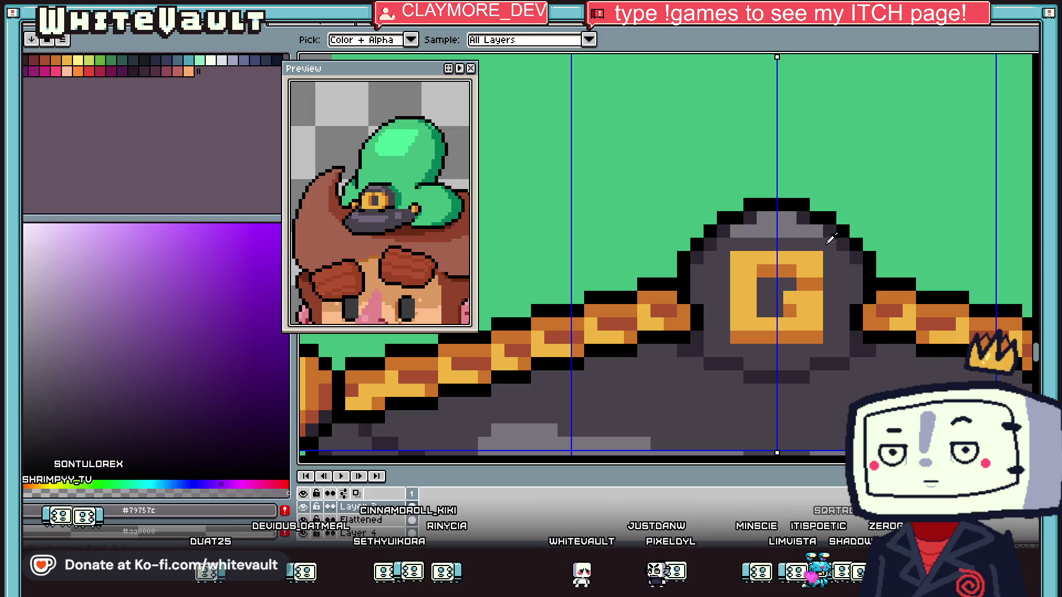
{"action": "left_click", "coordinate": [826, 242], "text": "alt"}
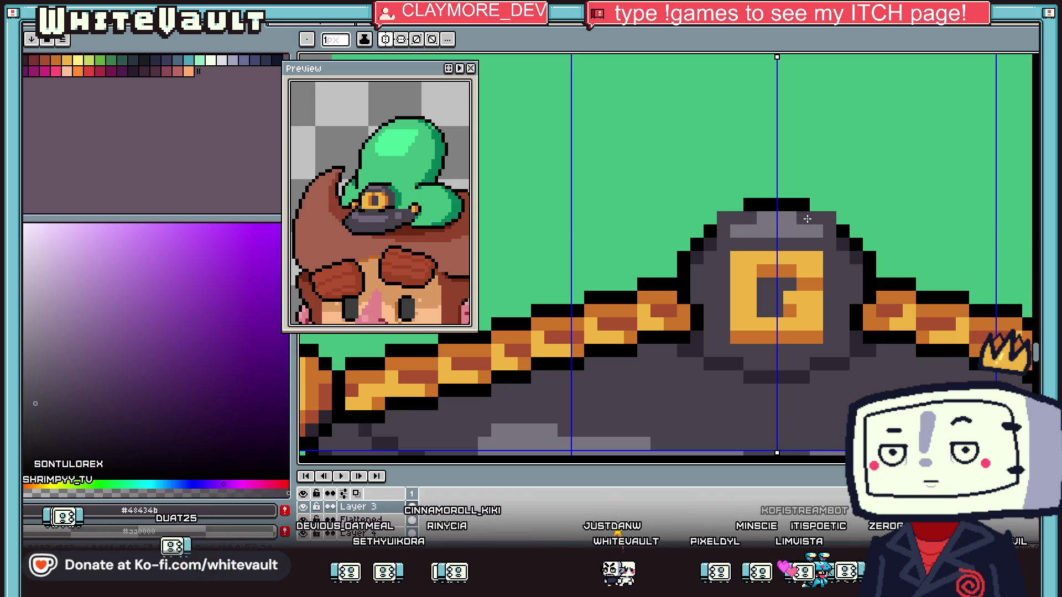
{"action": "left_click", "coordinate": [776, 205]}
{"action": "left_click", "coordinate": [842, 228], "text": "alt"}
{"action": "left_click", "coordinate": [843, 218]}
{"action": "left_click", "coordinate": [710, 217]}
{"action": "left_click", "coordinate": [723, 204]}
{"action": "left_click", "coordinate": [830, 204]}
{"action": "left_click_drag", "start_coordinate": [804, 195], "coordinate": [756, 191]}
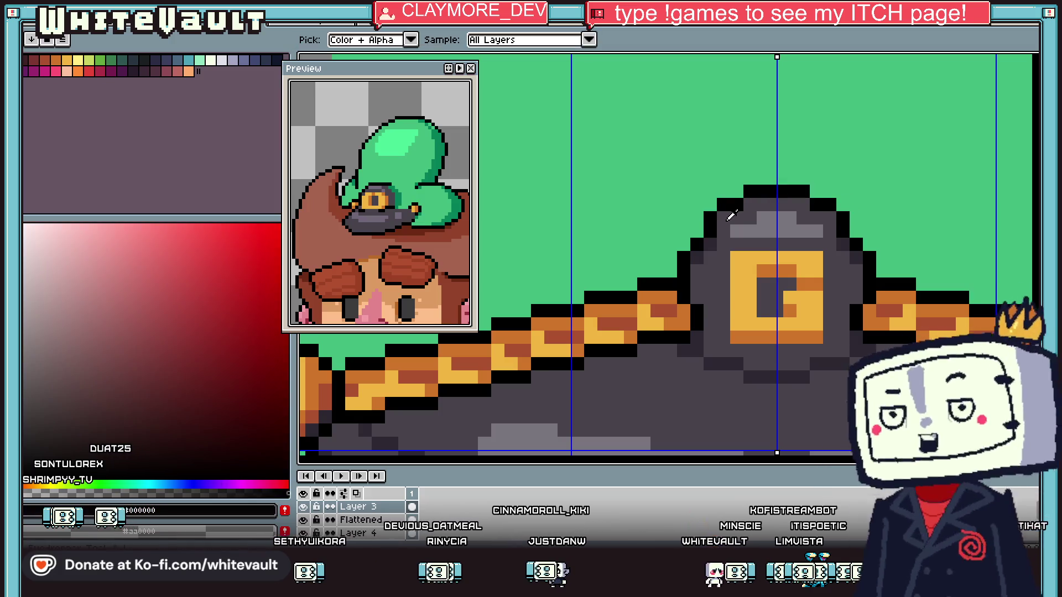
Extend the G emblem's inner gap upward in dark grey
{"action": "left_click", "coordinate": [700, 249], "text": "alt"}
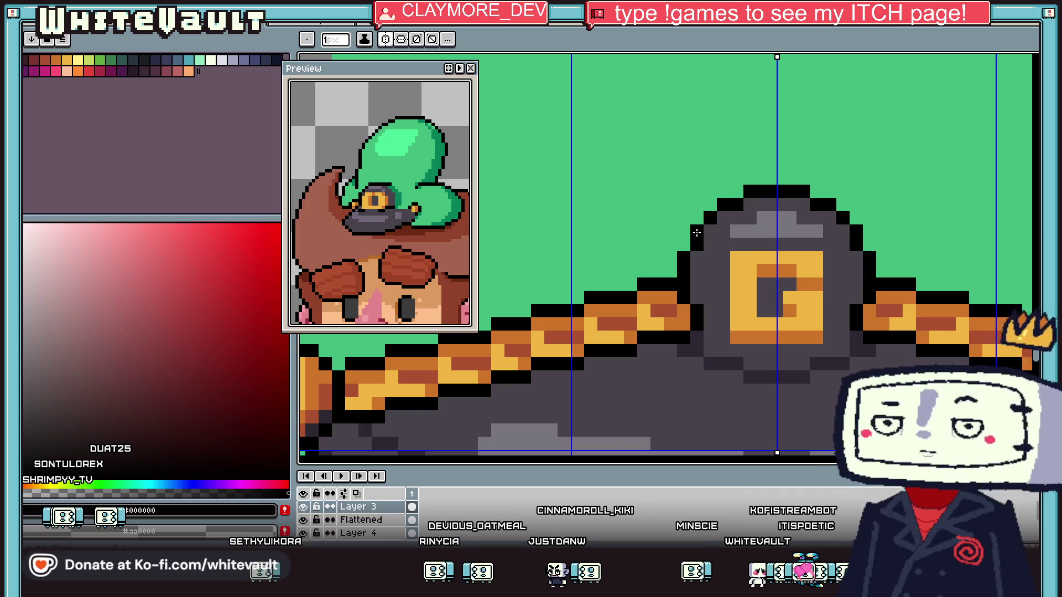
{"action": "scroll", "coordinate": [791, 258], "scroll_direction": "down", "scroll_amount": 4}
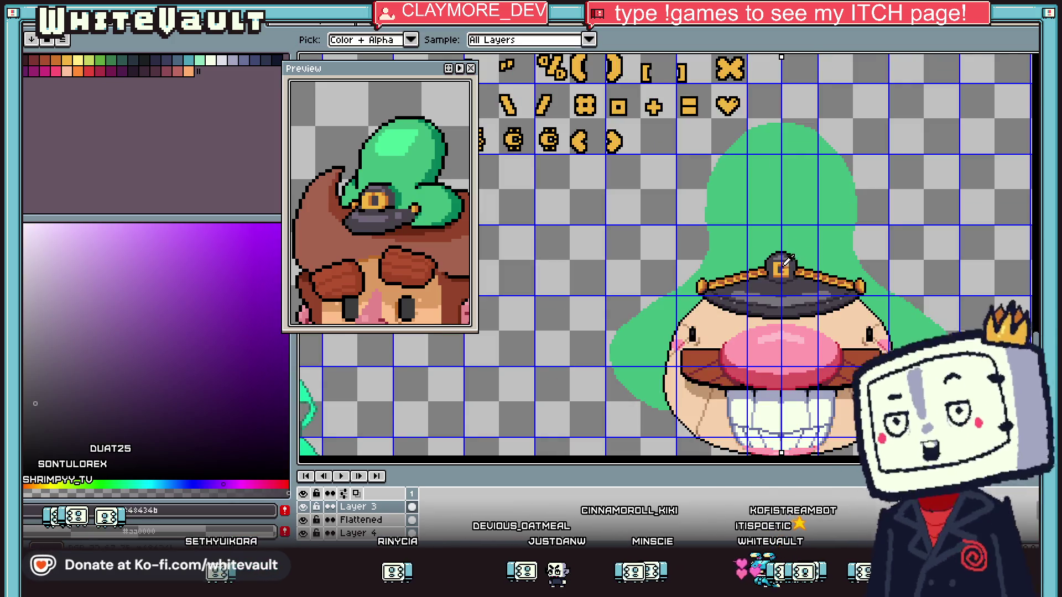
{"action": "scroll", "coordinate": [786, 261], "scroll_direction": "up", "scroll_amount": 4}
{"action": "left_click_drag", "start_coordinate": [757, 250], "coordinate": [773, 252]}
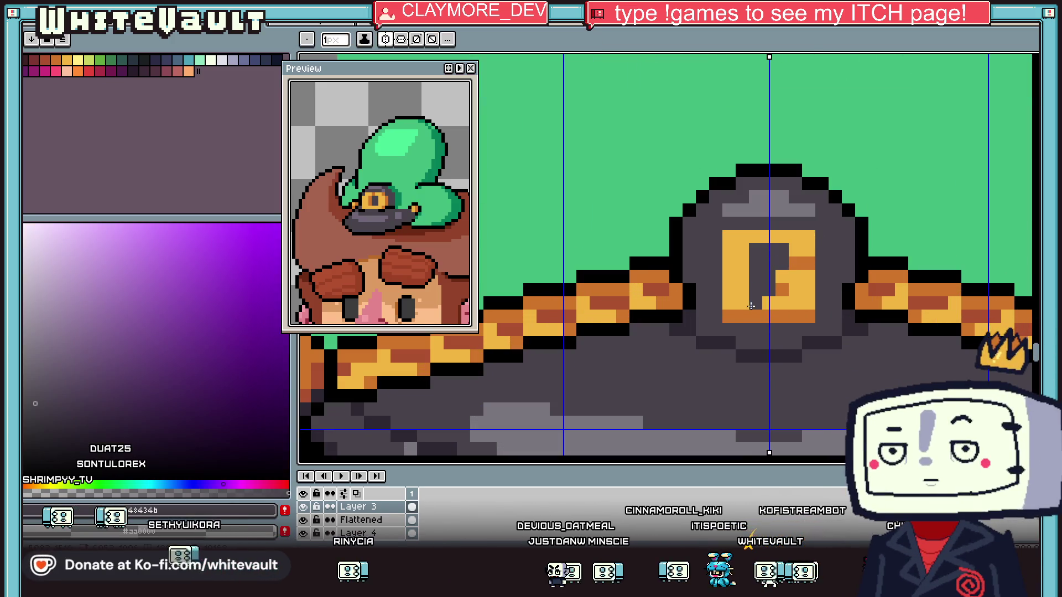
{"action": "key", "text": "alt"}
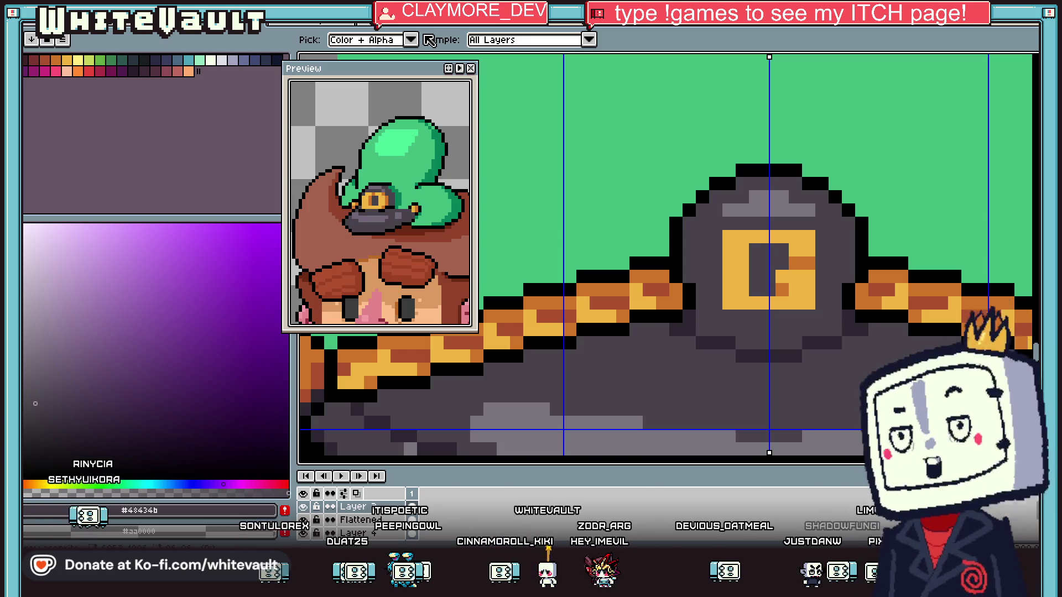
Pick black from the outline as the drawing colour
{"action": "scroll", "coordinate": [864, 254], "scroll_direction": "down", "scroll_amount": 5}
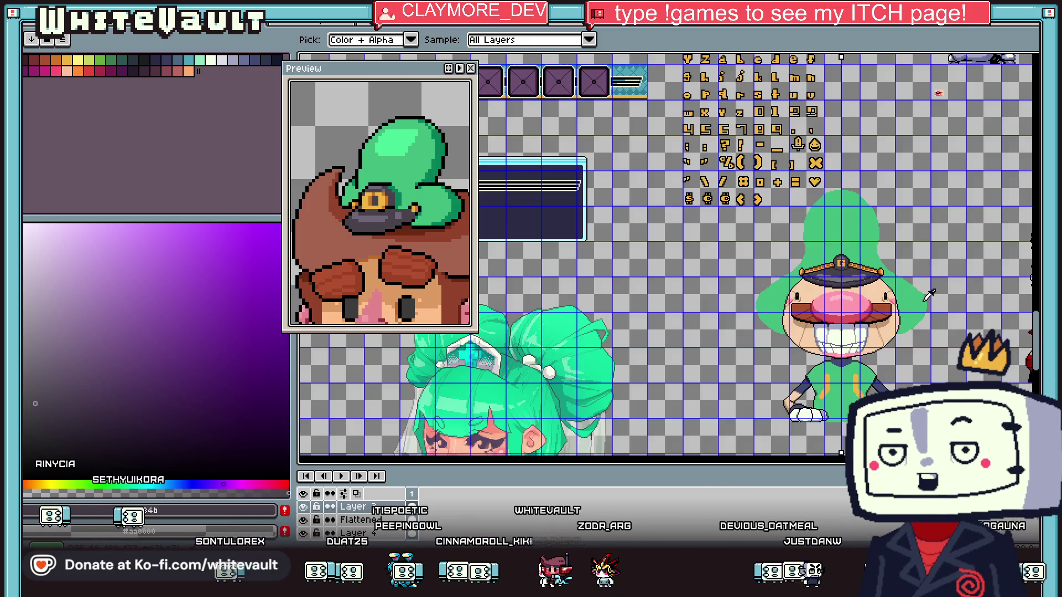
{"action": "scroll", "coordinate": [928, 296], "scroll_direction": "up", "scroll_amount": 2}
{"action": "scroll", "coordinate": [914, 321], "scroll_direction": "up", "scroll_amount": 1}
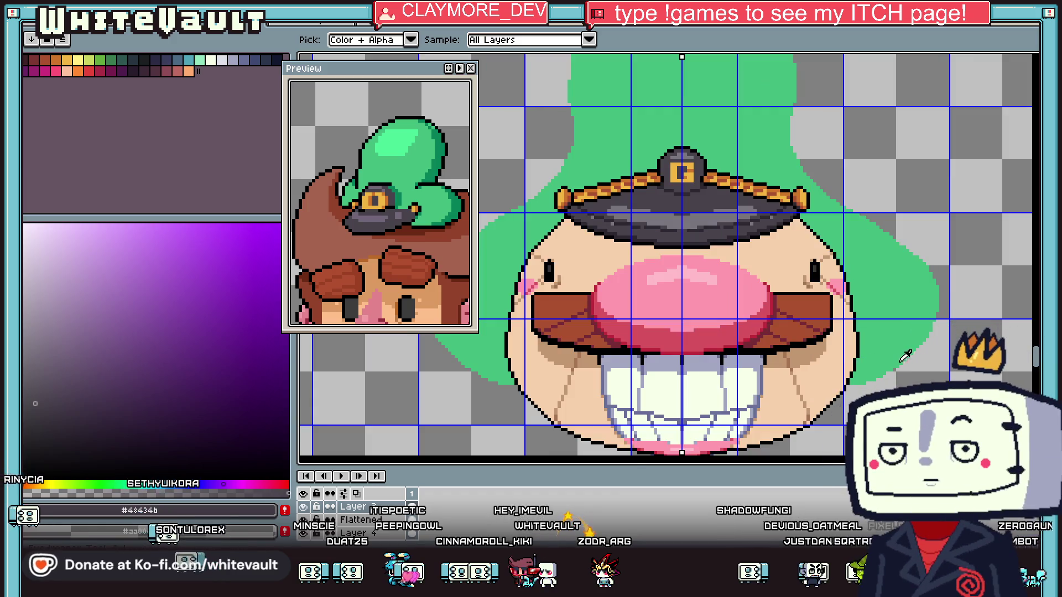
{"action": "scroll", "coordinate": [905, 355], "scroll_direction": "up", "scroll_amount": 1}
{"action": "left_click", "coordinate": [868, 365], "text": "alt"}
{"action": "scroll", "coordinate": [852, 376], "scroll_direction": "up", "scroll_amount": 1}
{"action": "left_click", "coordinate": [835, 383], "text": "alt"}
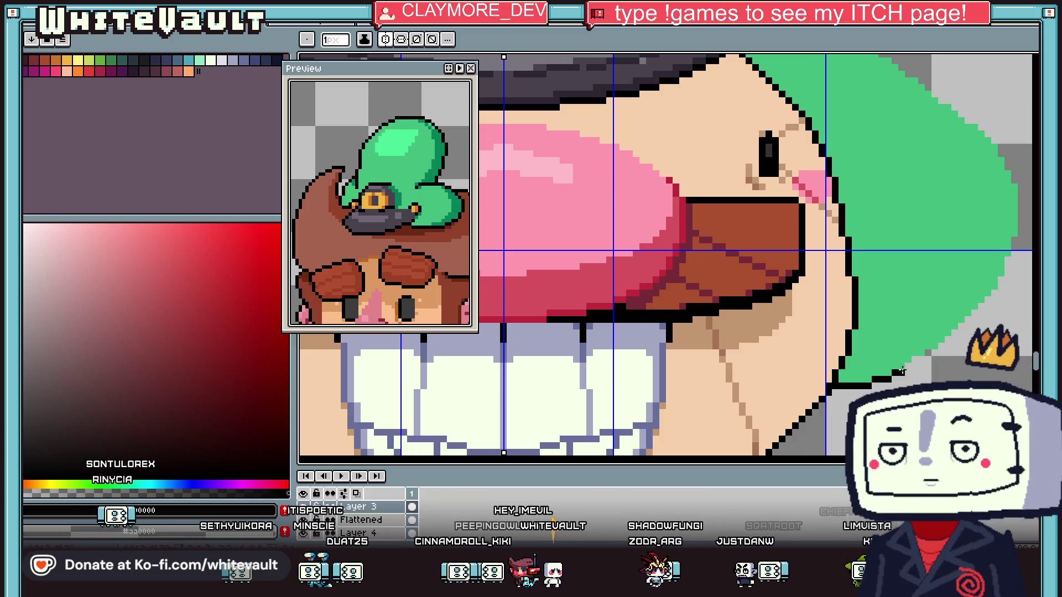
{"action": "scroll", "coordinate": [915, 358], "scroll_direction": "up", "scroll_amount": 1}
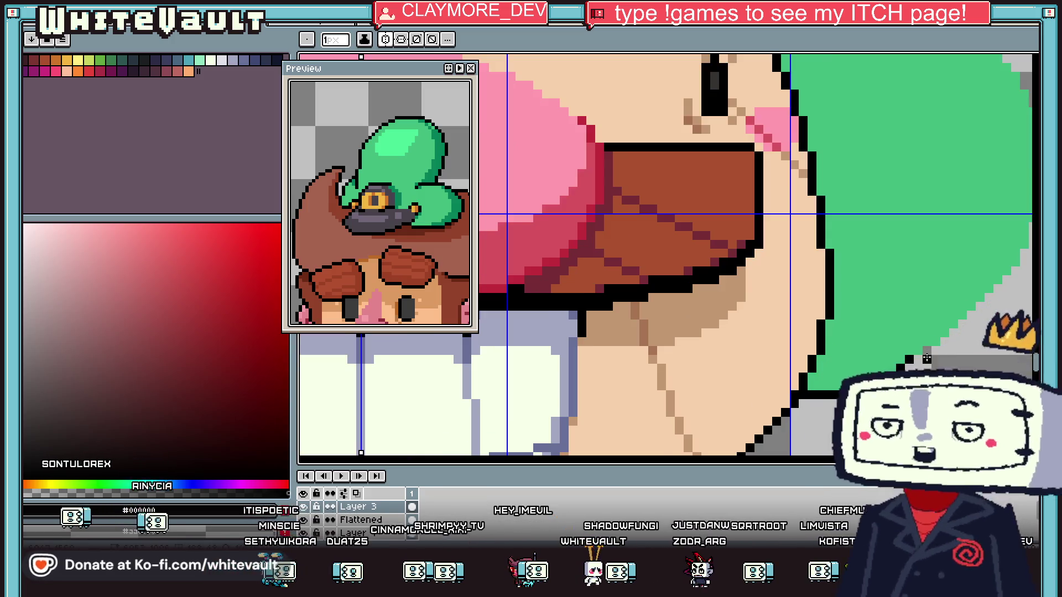
{"action": "scroll", "coordinate": [913, 365], "scroll_direction": "up", "scroll_amount": 2}
{"action": "left_click", "coordinate": [920, 326], "text": "alt"}
{"action": "left_click", "coordinate": [939, 338], "text": "alt"}
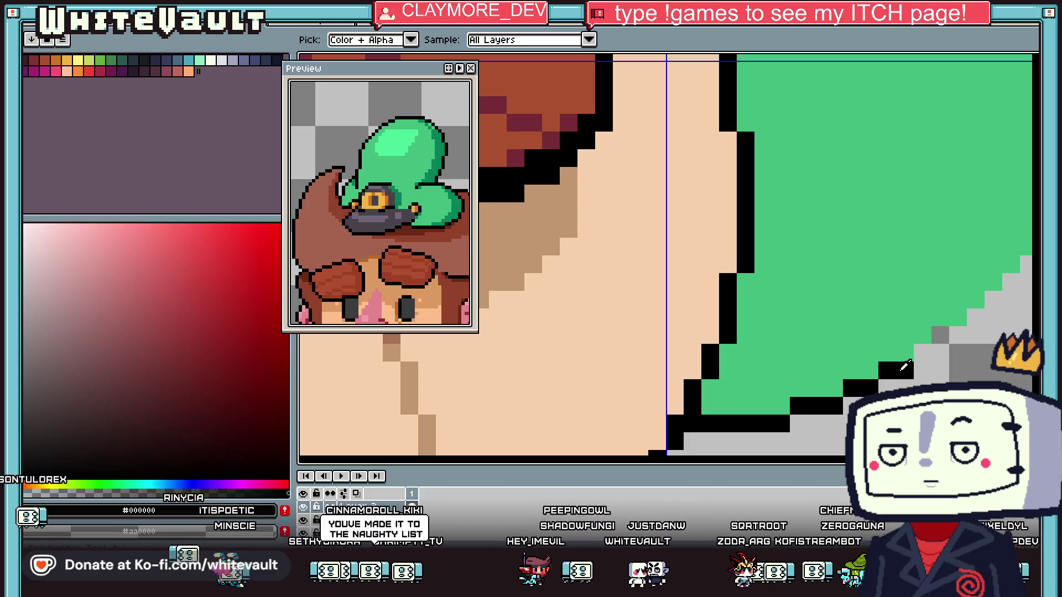
Draw a black diagonal outline along the hair's edge
{"action": "scroll", "coordinate": [939, 339], "scroll_direction": "down", "scroll_amount": 4}
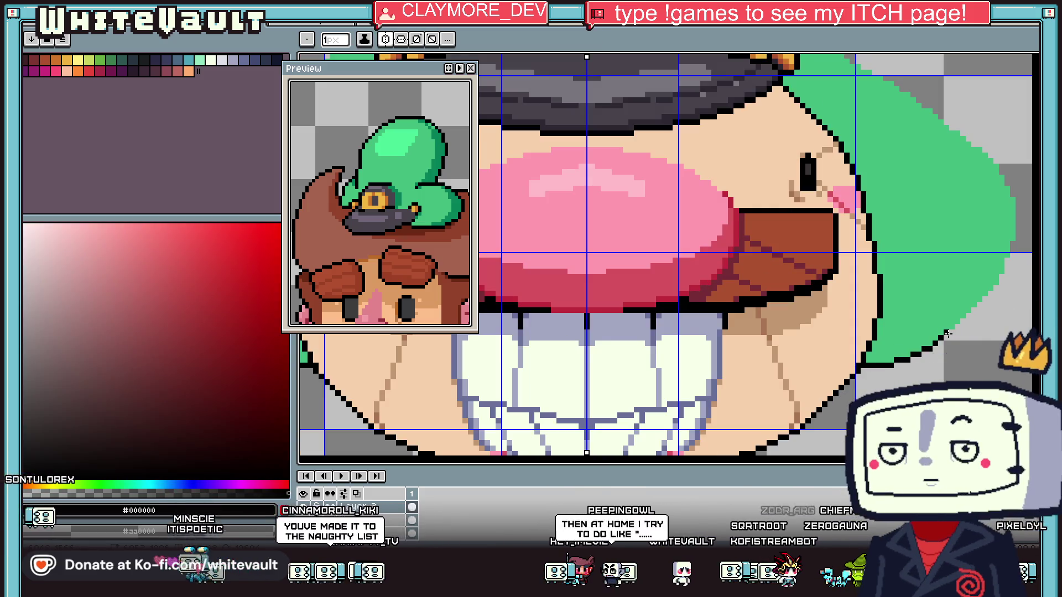
{"action": "left_click_drag", "start_coordinate": [947, 333], "coordinate": [997, 282]}
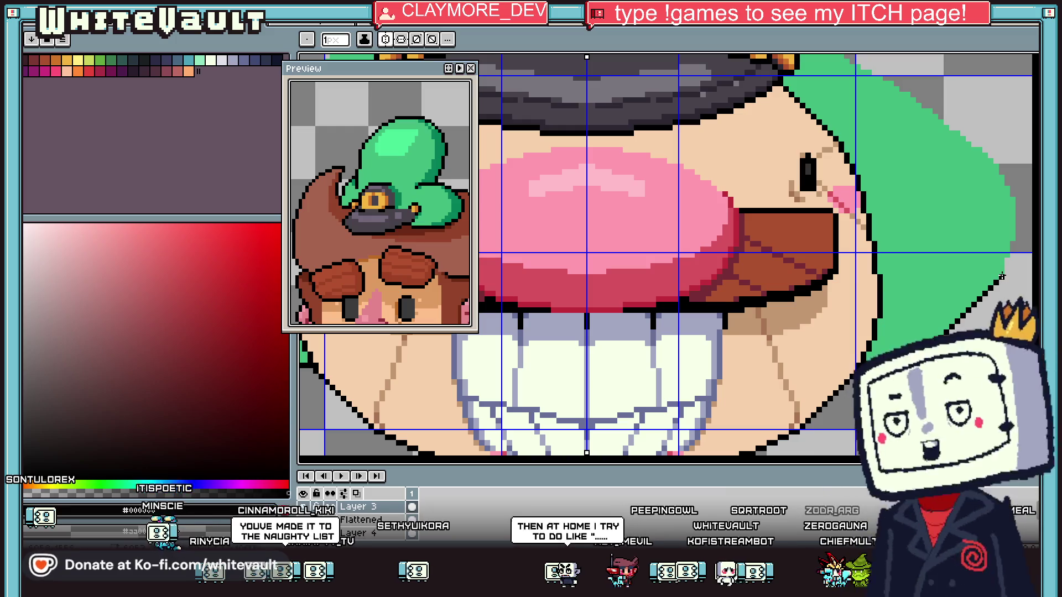
{"action": "scroll", "coordinate": [1006, 260], "scroll_direction": "down", "scroll_amount": 3}
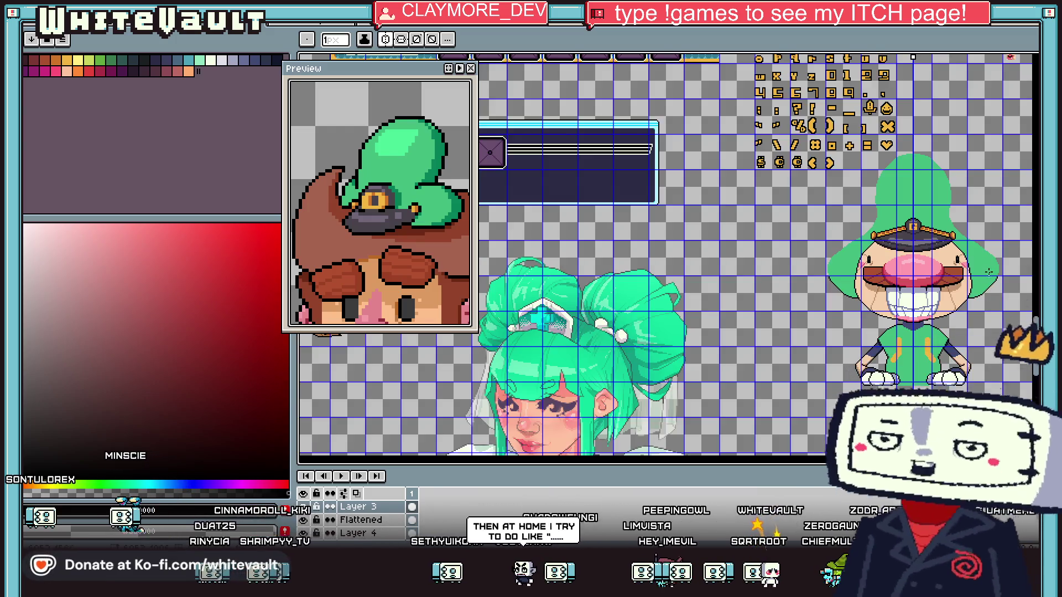
{"action": "scroll", "coordinate": [995, 250], "scroll_direction": "up", "scroll_amount": 2}
{"action": "scroll", "coordinate": [1010, 324], "scroll_direction": "up", "scroll_amount": 4}
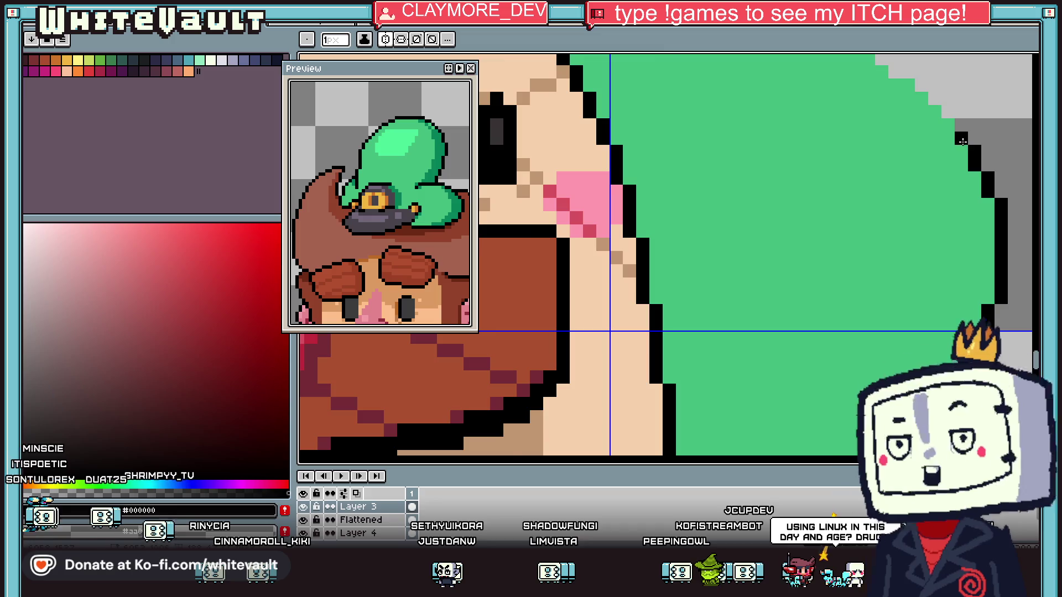
{"action": "scroll", "coordinate": [962, 140], "scroll_direction": "down", "scroll_amount": 2}
{"action": "scroll", "coordinate": [746, 55], "scroll_direction": "up", "scroll_amount": 2}
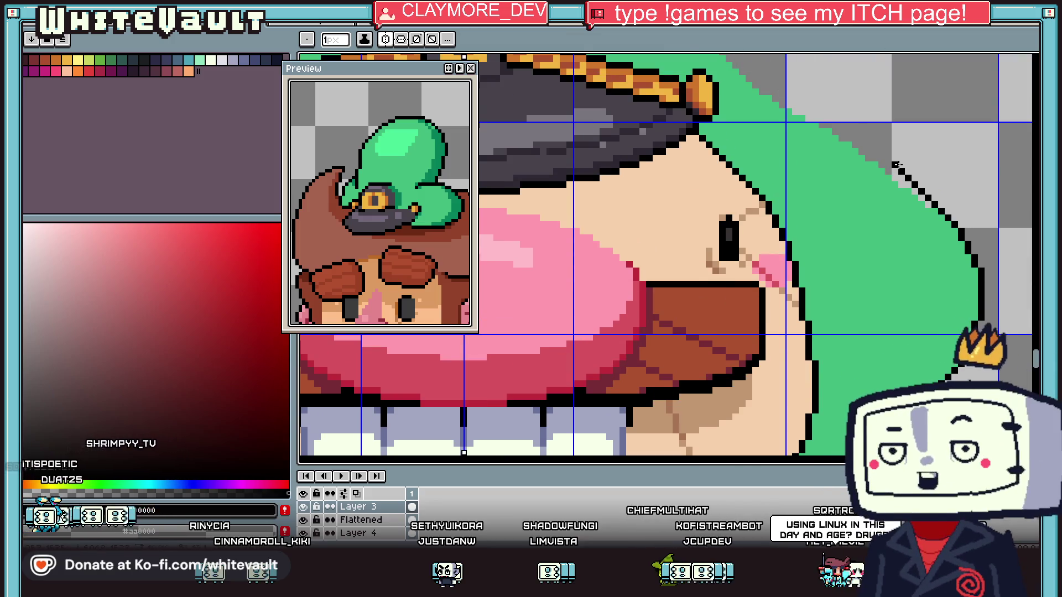
{"action": "scroll", "coordinate": [933, 198], "scroll_direction": "up", "scroll_amount": 2}
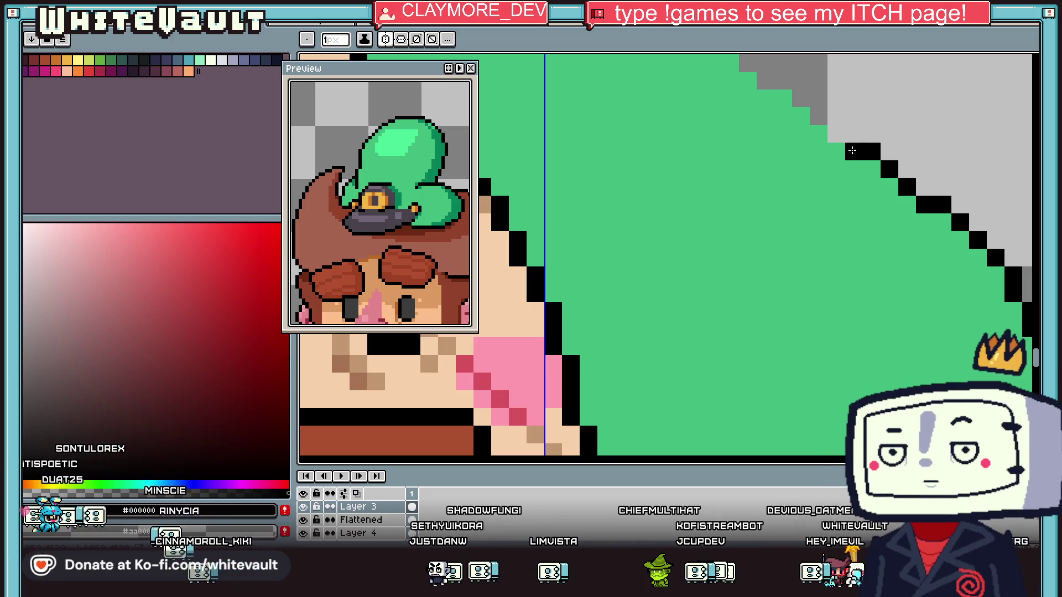
{"action": "scroll", "coordinate": [835, 136], "scroll_direction": "down", "scroll_amount": 3}
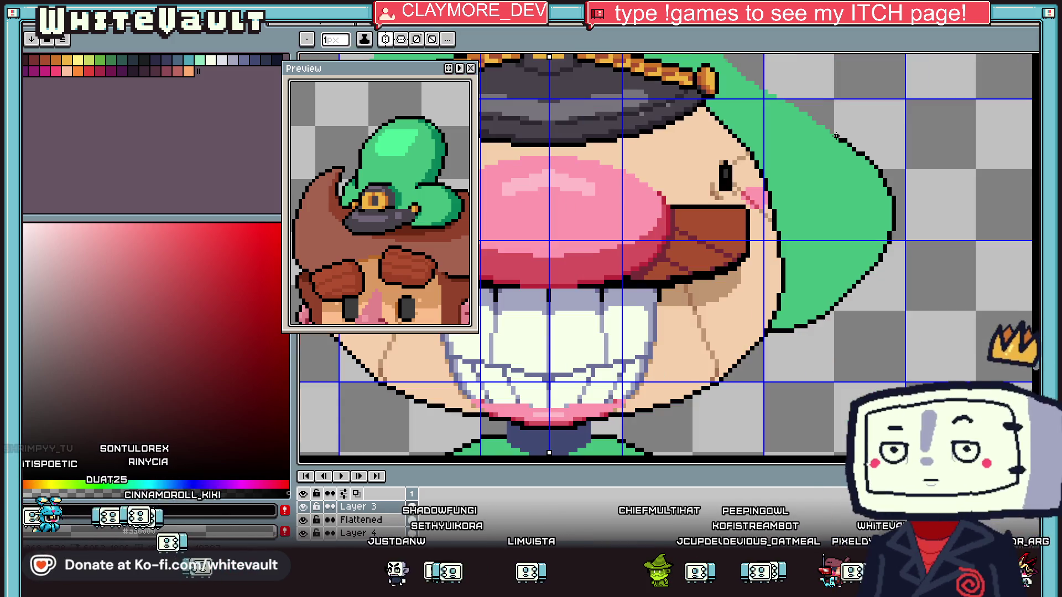
{"action": "scroll", "coordinate": [833, 136], "scroll_direction": "up", "scroll_amount": 2}
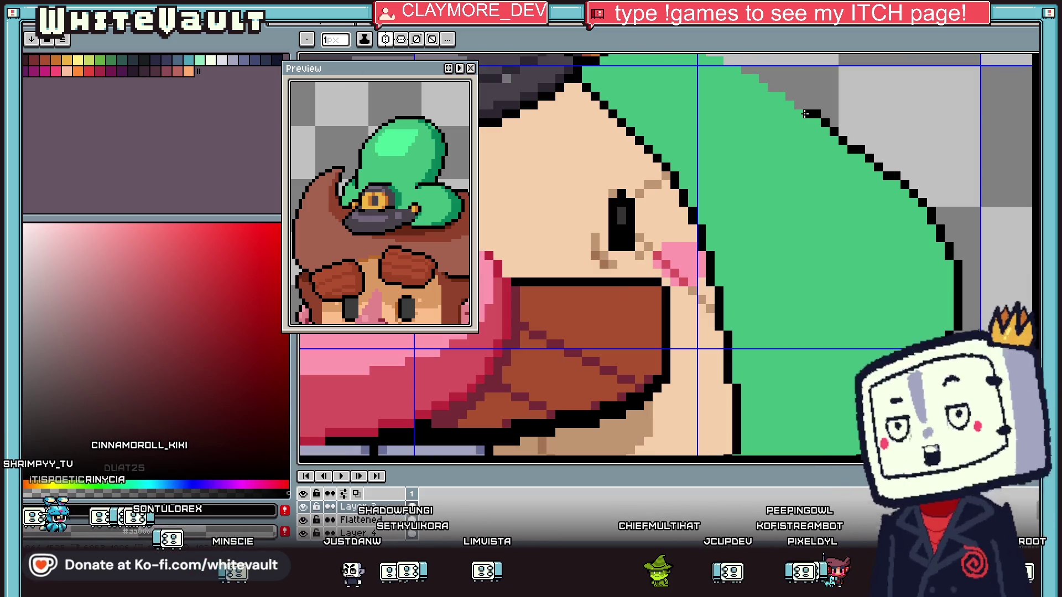
Draw the black stepped outline down the green hair's right edge
{"action": "left_click_drag", "start_coordinate": [795, 105], "coordinate": [789, 164]}
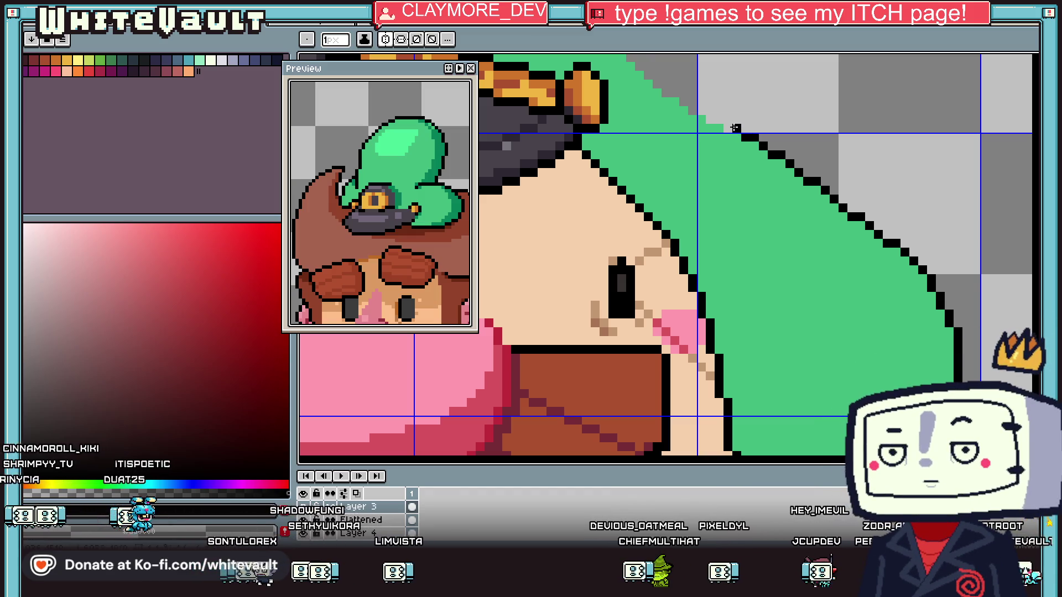
{"action": "scroll", "coordinate": [710, 177], "scroll_direction": "down", "scroll_amount": 2}
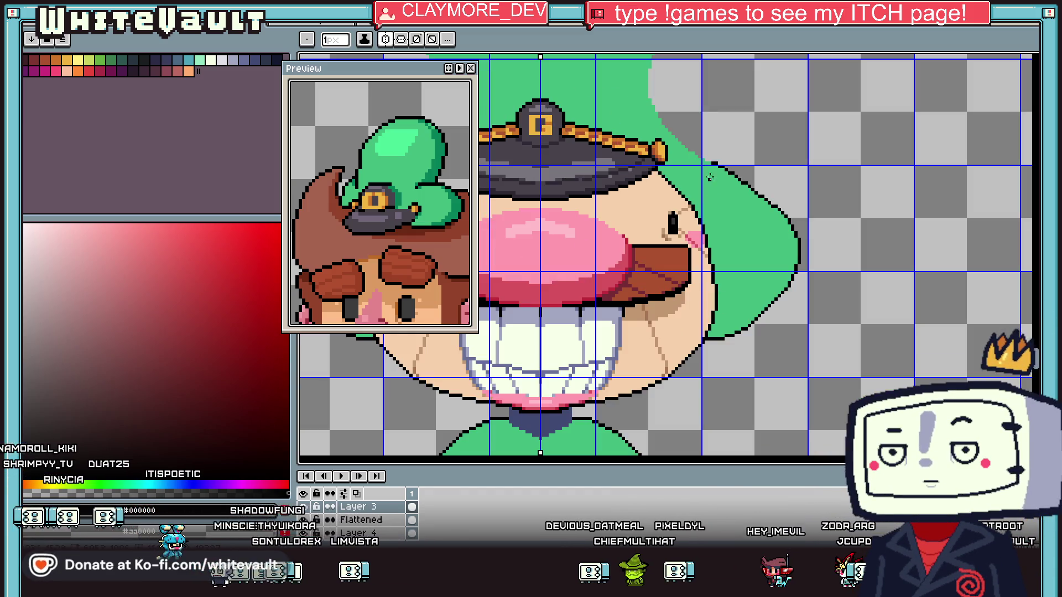
{"action": "scroll", "coordinate": [709, 177], "scroll_direction": "up", "scroll_amount": 3}
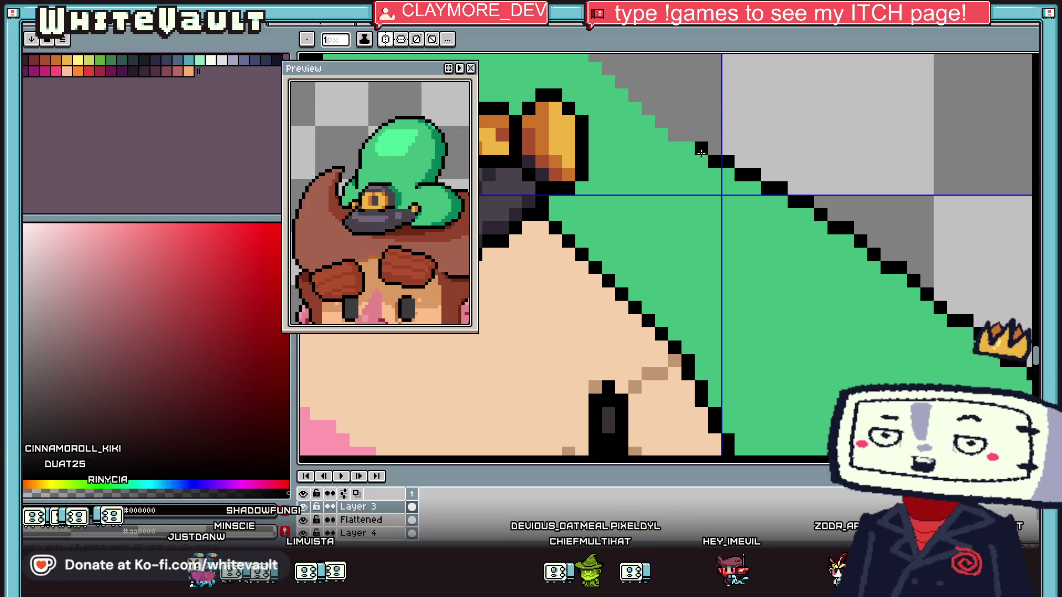
{"action": "scroll", "coordinate": [674, 137], "scroll_direction": "down", "scroll_amount": 4}
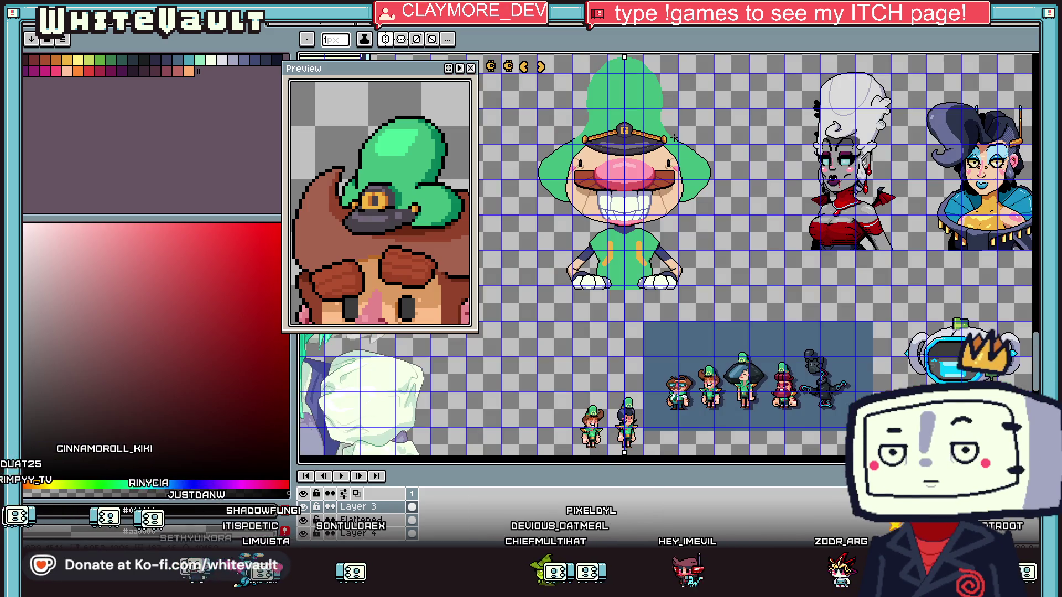
{"action": "scroll", "coordinate": [674, 138], "scroll_direction": "up", "scroll_amount": 4}
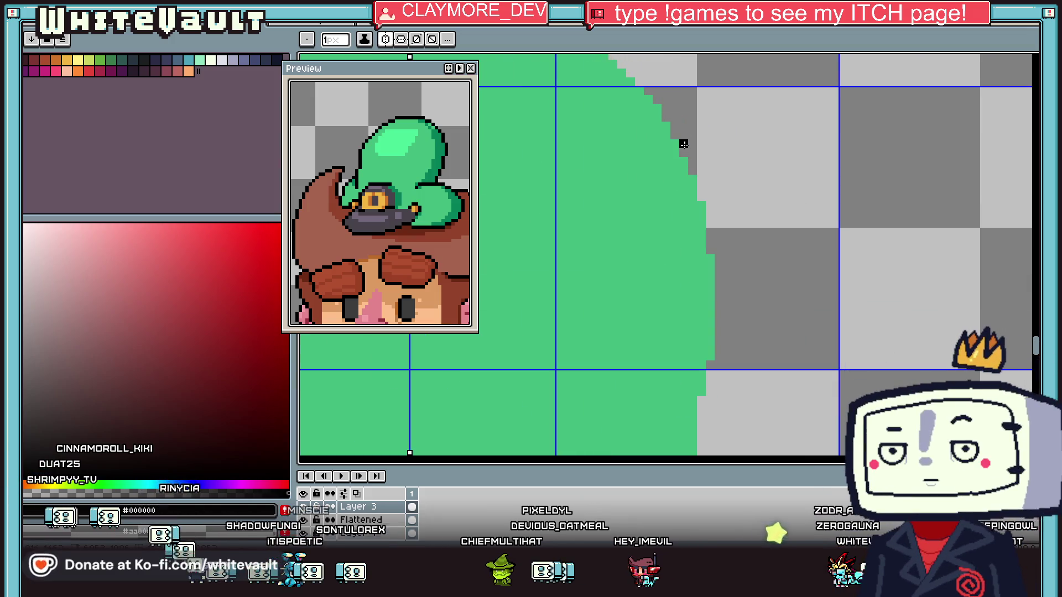
{"action": "mouse_move", "coordinate": [684, 149]}
{"action": "left_mouse_down"}
{"action": "mouse_move", "coordinate": [703, 201]}
{"action": "mouse_move", "coordinate": [717, 307]}
{"action": "left_mouse_up"}
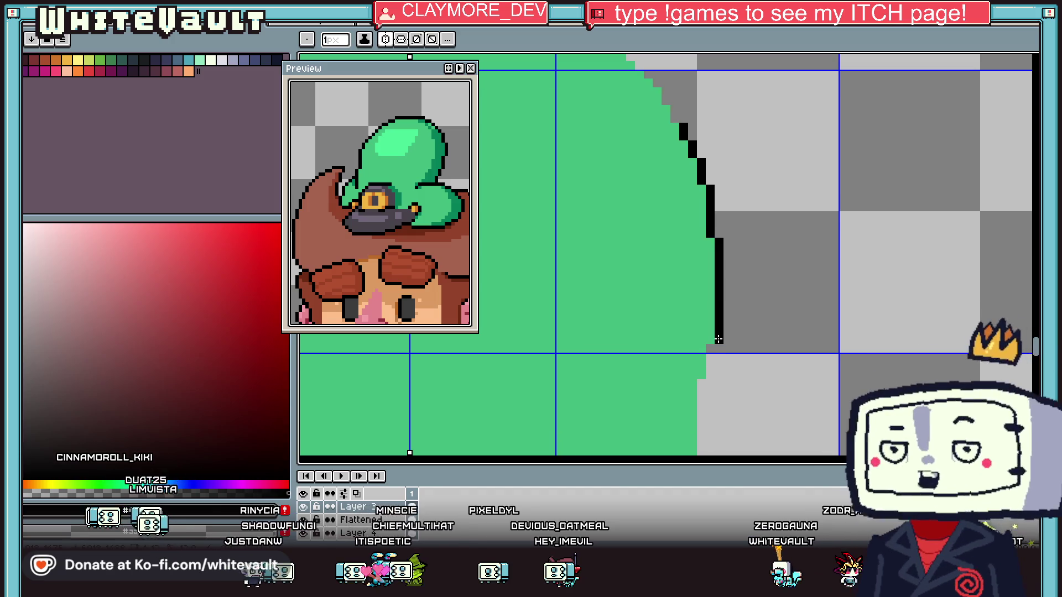
{"action": "scroll", "coordinate": [709, 348], "scroll_direction": "down", "scroll_amount": 1}
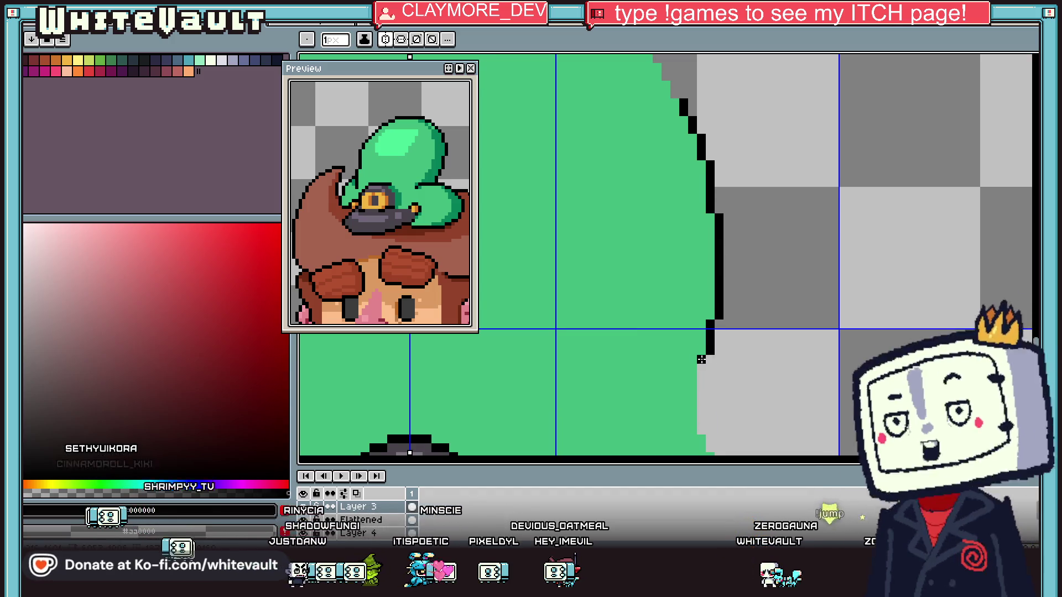
{"action": "scroll", "coordinate": [709, 348], "scroll_direction": "down", "scroll_amount": 3}
{"action": "left_click_drag", "start_coordinate": [709, 239], "coordinate": [708, 340]}
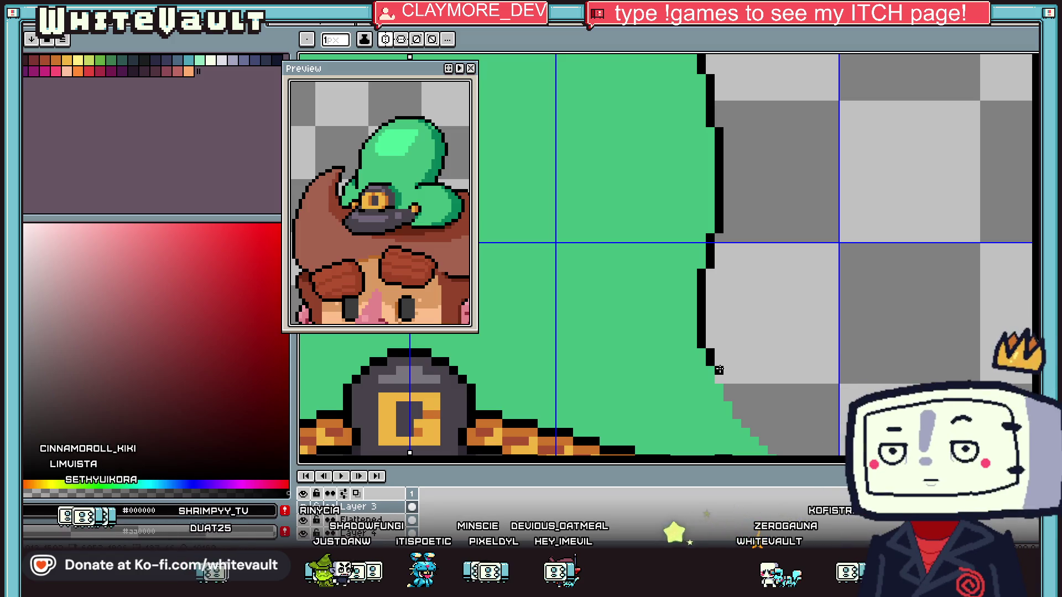
{"action": "scroll", "coordinate": [738, 415], "scroll_direction": "down", "scroll_amount": 3}
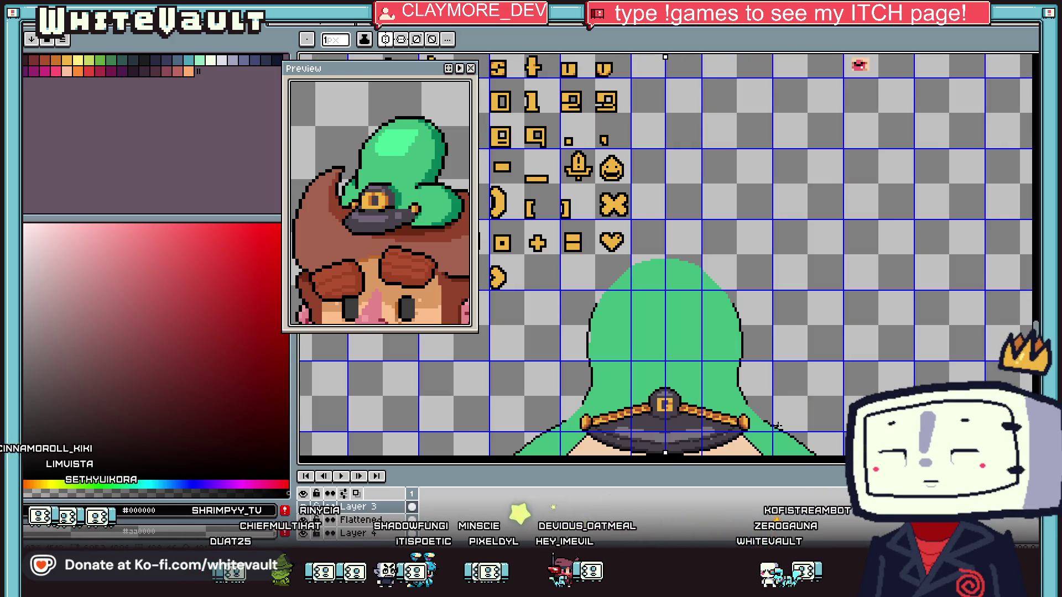
{"action": "scroll", "coordinate": [685, 350], "scroll_direction": "up", "scroll_amount": 2}
{"action": "left_click_drag", "start_coordinate": [686, 350], "coordinate": [711, 376]}
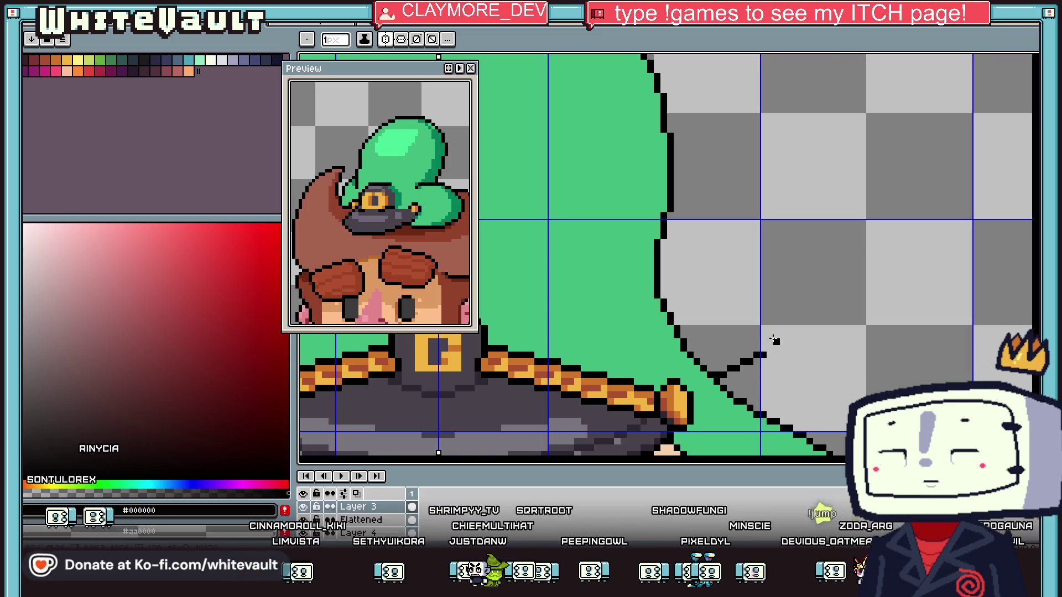
Draw a stepped black outline along the top of the green hair
{"action": "scroll", "coordinate": [773, 339], "scroll_direction": "down", "scroll_amount": 5}
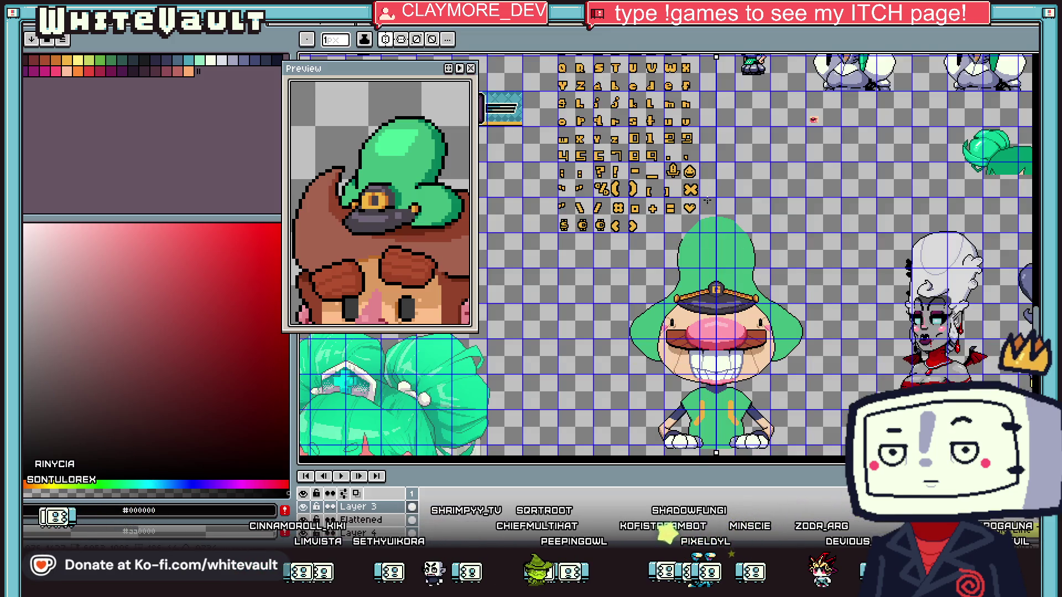
{"action": "scroll", "coordinate": [707, 201], "scroll_direction": "up", "scroll_amount": 4}
{"action": "scroll", "coordinate": [850, 339], "scroll_direction": "down", "scroll_amount": 1}
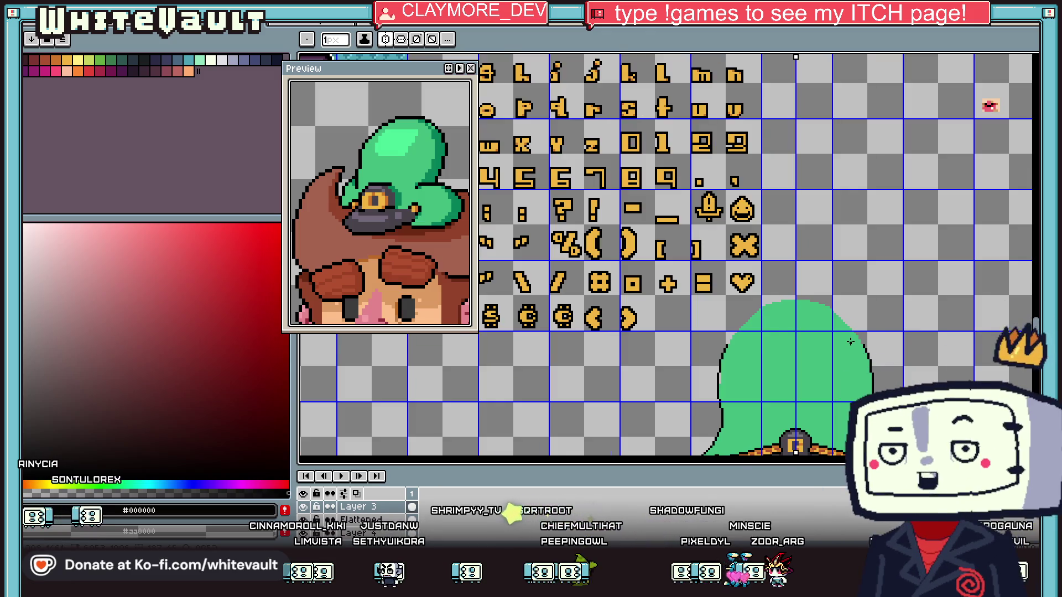
{"action": "scroll", "coordinate": [857, 318], "scroll_direction": "up", "scroll_amount": 3}
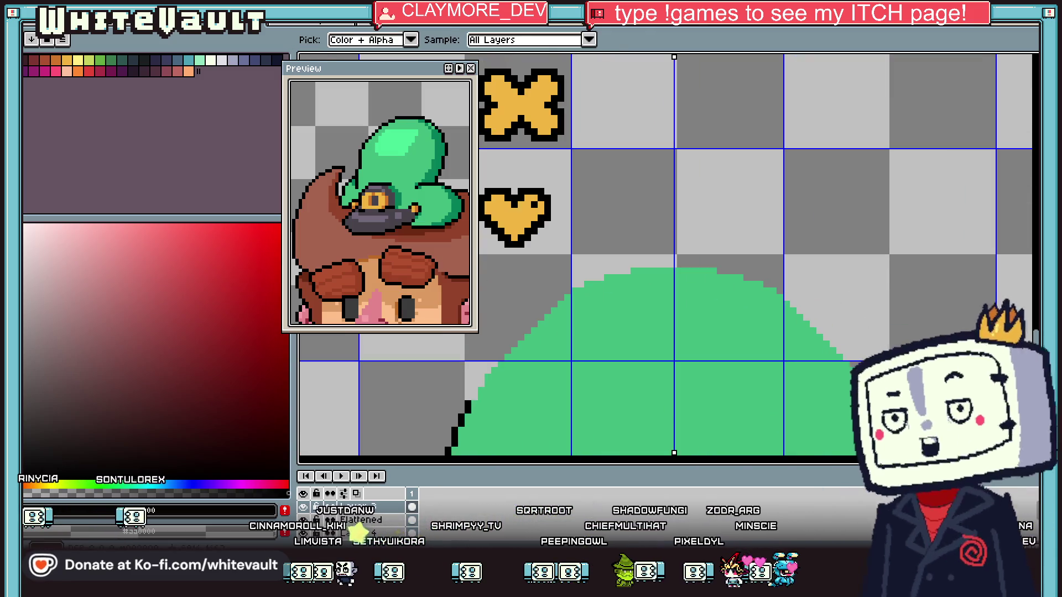
{"action": "scroll", "coordinate": [871, 384], "scroll_direction": "up", "scroll_amount": 1}
{"action": "left_click_drag", "start_coordinate": [823, 305], "coordinate": [765, 252]}
{"action": "left_click", "coordinate": [735, 220]}
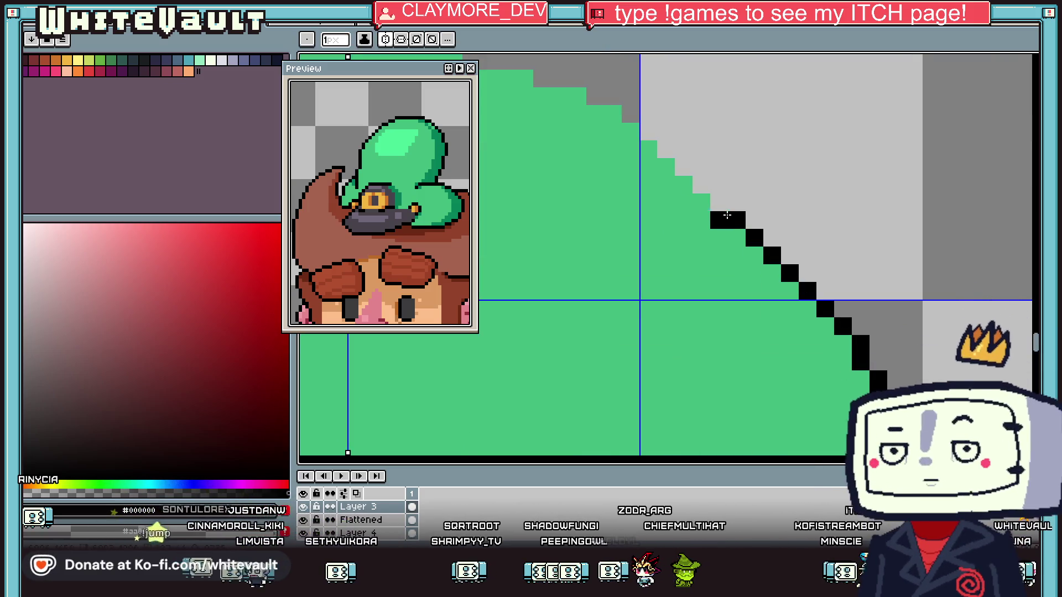
{"action": "left_click", "coordinate": [719, 201]}
{"action": "scroll", "coordinate": [566, 148], "scroll_direction": "down", "scroll_amount": 2}
{"action": "left_click_drag", "start_coordinate": [536, 159], "coordinate": [570, 158]}
{"action": "mouse_move", "coordinate": [572, 150]}
{"action": "left_mouse_down"}
{"action": "mouse_move", "coordinate": [684, 149]}
{"action": "mouse_move", "coordinate": [765, 166]}
{"action": "mouse_move", "coordinate": [830, 195]}
{"action": "mouse_move", "coordinate": [886, 250]}
{"action": "left_mouse_up"}
Sample the hair green and paint over the jagged outline pixels
{"action": "scroll", "coordinate": [719, 160], "scroll_direction": "up", "scroll_amount": 2}
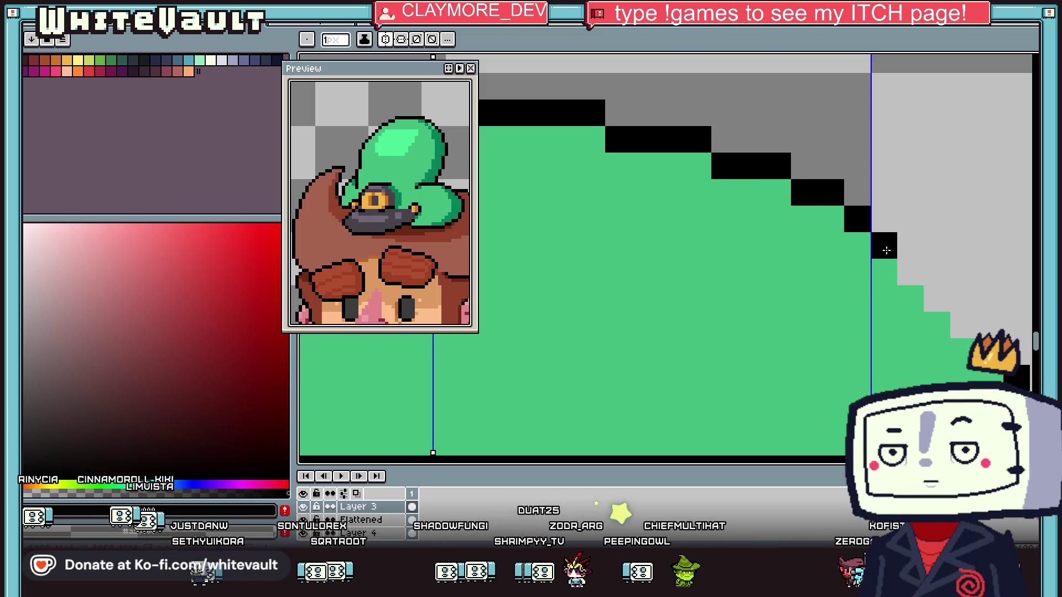
{"action": "scroll", "coordinate": [971, 334], "scroll_direction": "down", "scroll_amount": 4}
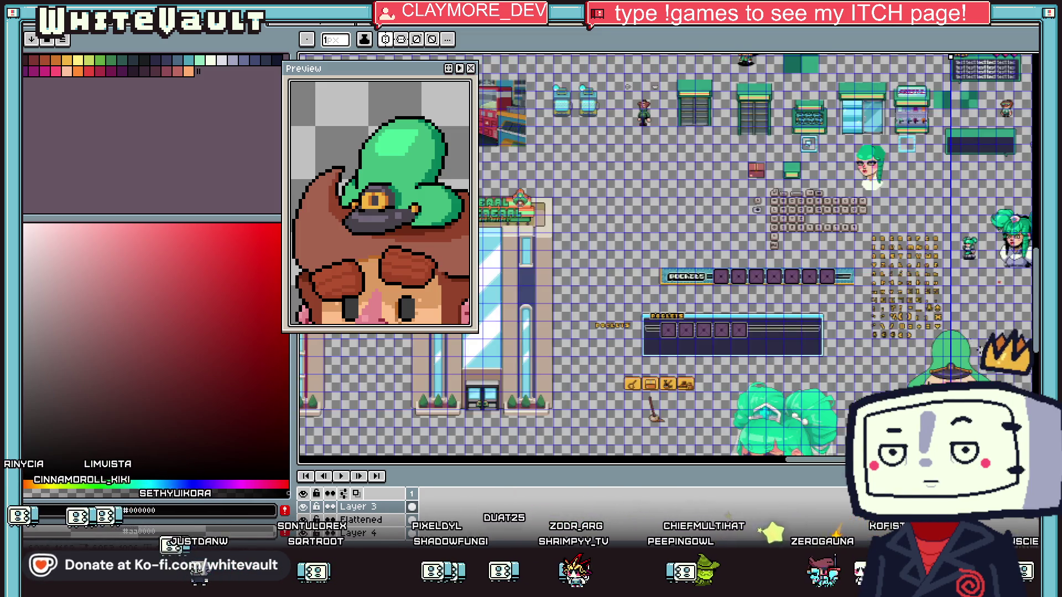
{"action": "scroll", "coordinate": [769, 331], "scroll_direction": "up", "scroll_amount": 3}
{"action": "left_click", "coordinate": [768, 331], "text": "alt"}
{"action": "scroll", "coordinate": [768, 331], "scroll_direction": "up", "scroll_amount": 1}
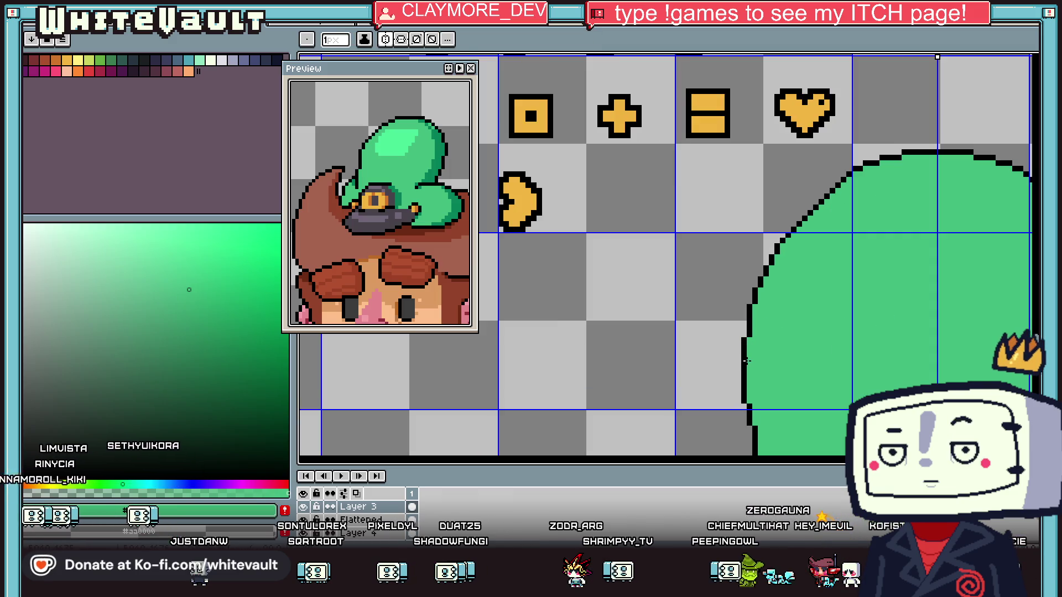
{"action": "scroll", "coordinate": [946, 358], "scroll_direction": "down", "scroll_amount": 4}
{"action": "scroll", "coordinate": [946, 358], "scroll_direction": "up", "scroll_amount": 3}
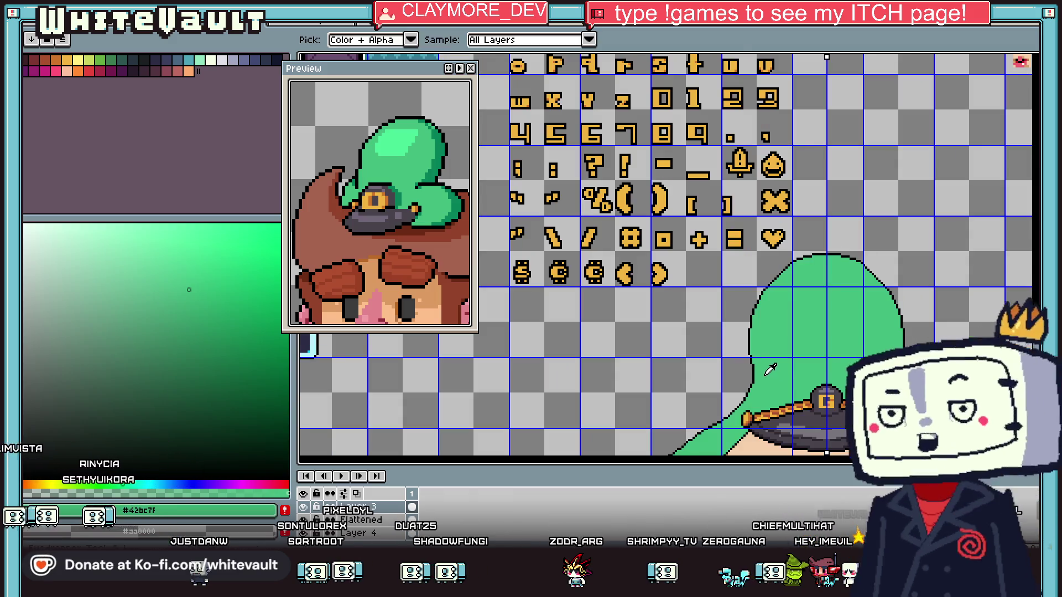
{"action": "scroll", "coordinate": [736, 335], "scroll_direction": "up", "scroll_amount": 2}
{"action": "left_click_drag", "start_coordinate": [720, 271], "coordinate": [721, 315]}
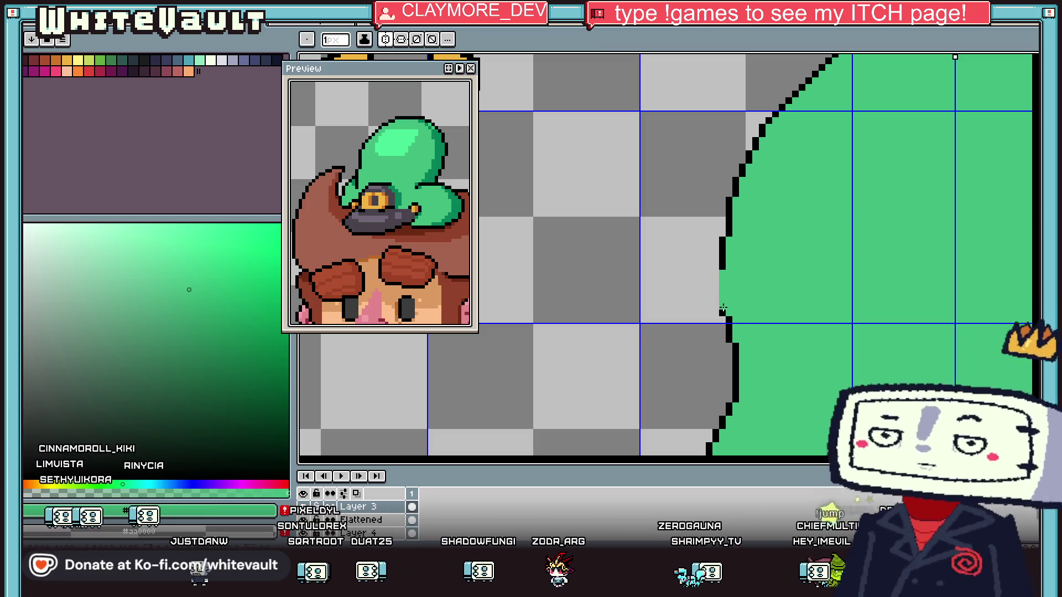
Undo a new black outline stroke and repaint stray outline pixels green along the edge
{"action": "left_click", "coordinate": [716, 273], "text": "alt"}
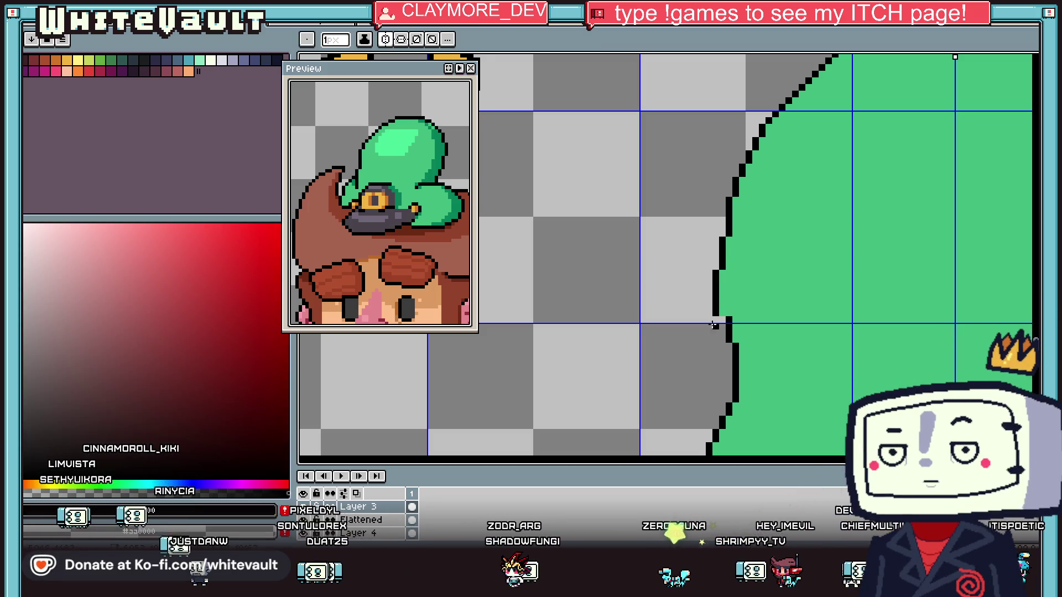
{"action": "scroll", "coordinate": [713, 325], "scroll_direction": "up", "scroll_amount": 1}
{"action": "left_click_drag", "start_coordinate": [707, 308], "coordinate": [707, 345]}
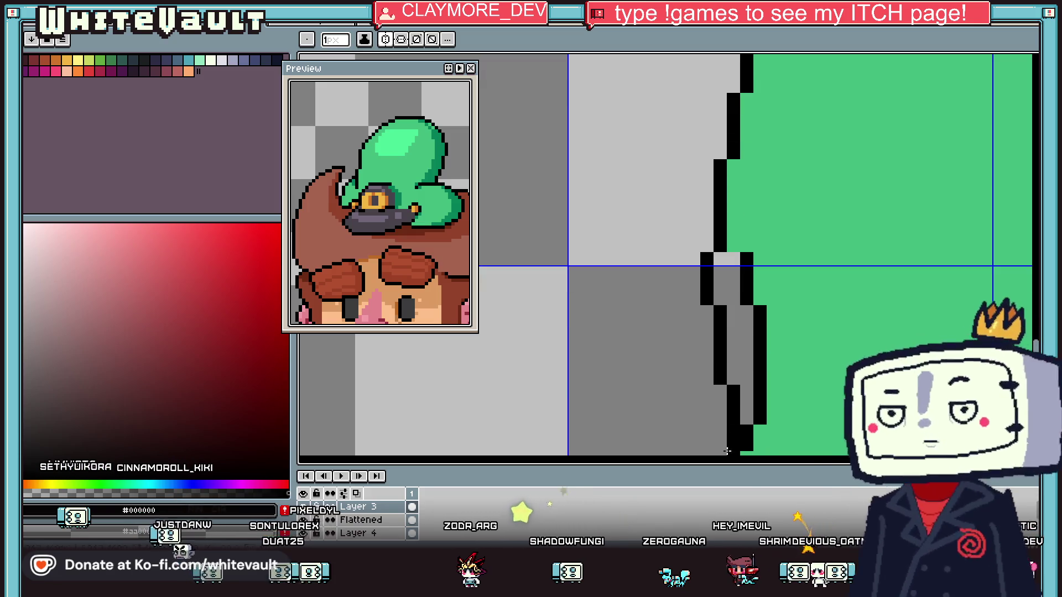
{"action": "key", "text": "ctrl+z"}
{"action": "left_click", "coordinate": [763, 387], "text": "alt"}
{"action": "left_click_drag", "start_coordinate": [760, 387], "coordinate": [763, 300]}
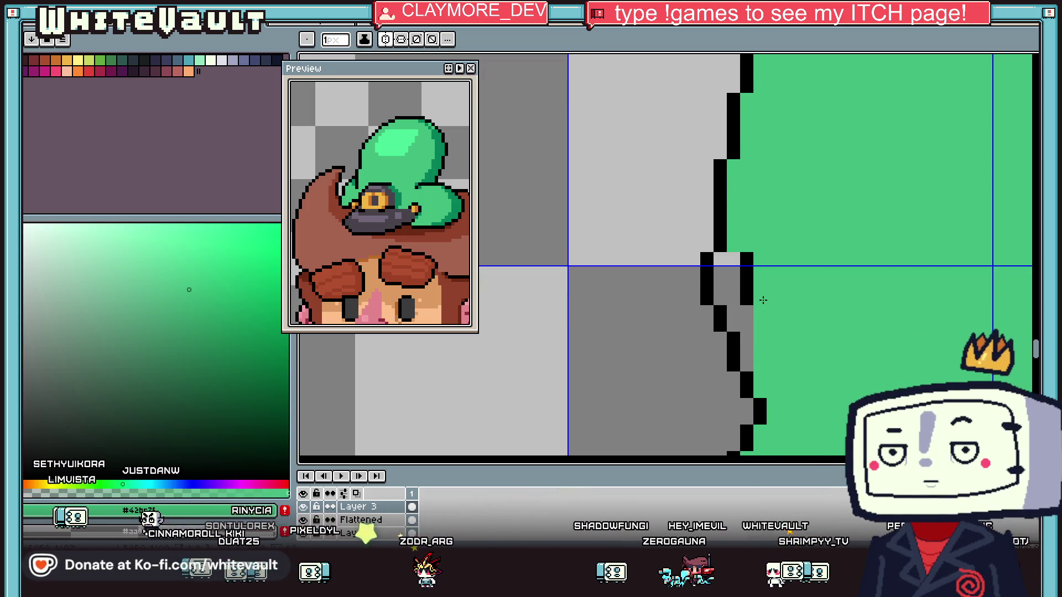
{"action": "left_click_drag", "start_coordinate": [746, 259], "coordinate": [724, 327]}
{"action": "scroll", "coordinate": [751, 274], "scroll_direction": "down", "scroll_amount": 2}
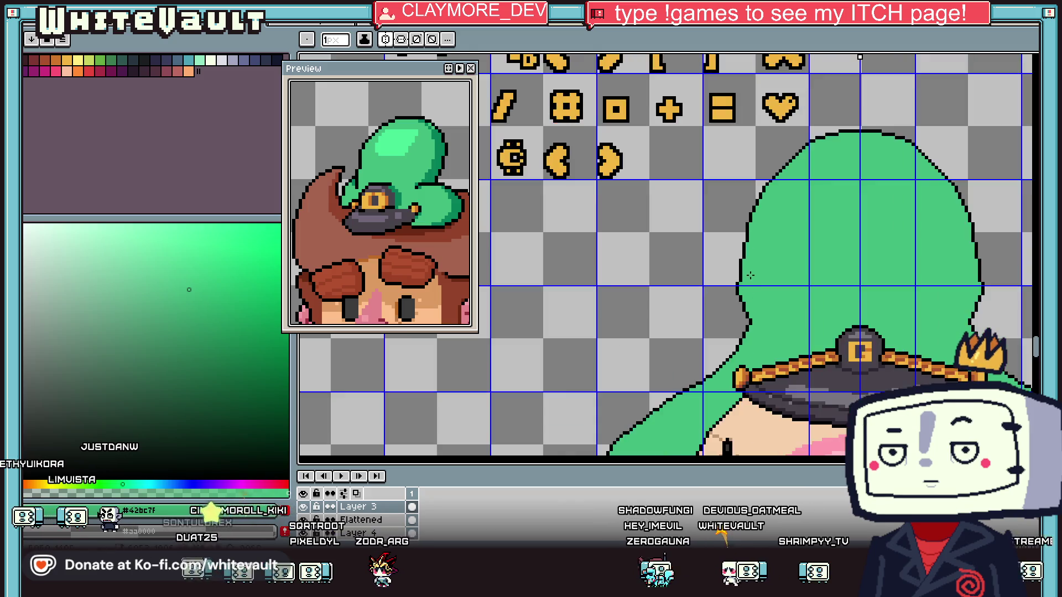
{"action": "scroll", "coordinate": [750, 275], "scroll_direction": "up", "scroll_amount": 2}
Touch up single outline pixels on the hair's left edge, alternating black and green
{"action": "left_click", "coordinate": [722, 260], "text": "alt"}
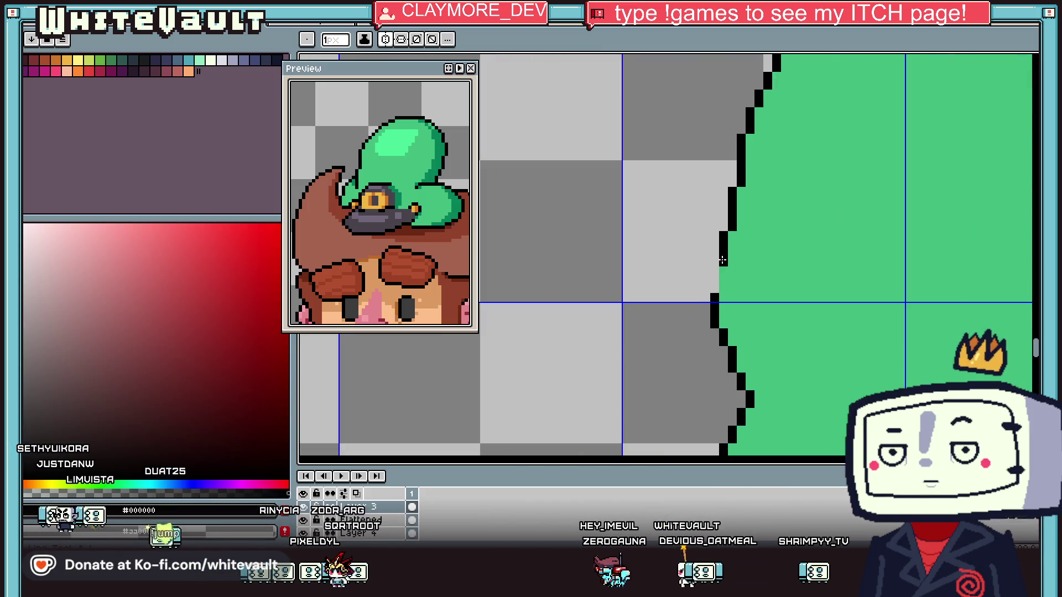
{"action": "scroll", "coordinate": [716, 287], "scroll_direction": "down", "scroll_amount": 3}
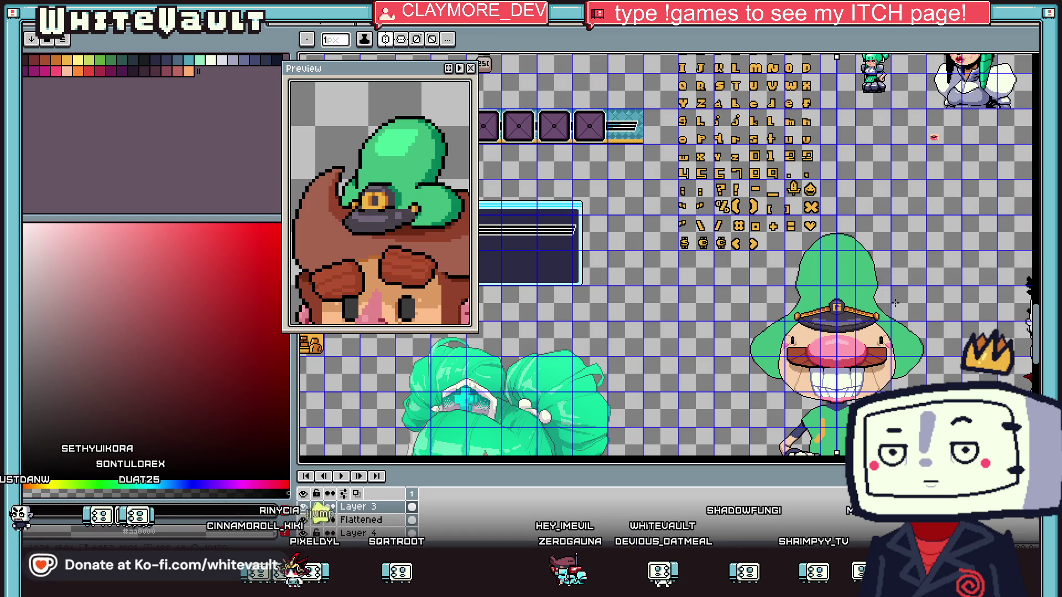
{"action": "scroll", "coordinate": [719, 309], "scroll_direction": "up", "scroll_amount": 3}
{"action": "left_click", "coordinate": [729, 327], "text": "alt"}
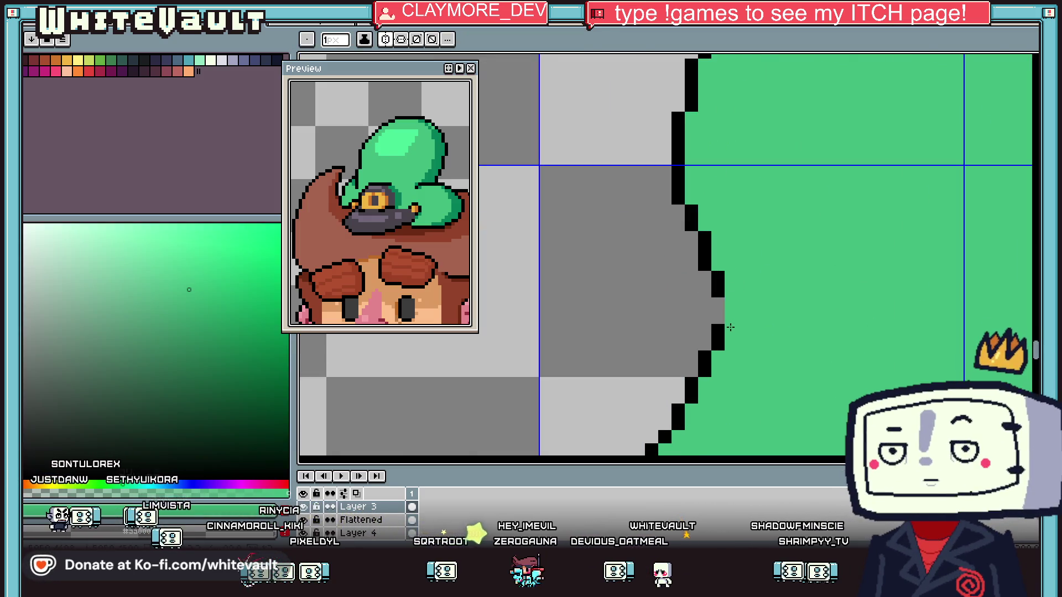
{"action": "left_click", "coordinate": [717, 337], "text": "alt"}
{"action": "left_click_drag", "start_coordinate": [718, 304], "coordinate": [717, 317]}
{"action": "left_click", "coordinate": [742, 268], "text": "alt"}
{"action": "left_click", "coordinate": [718, 278]}
{"action": "left_click", "coordinate": [704, 259], "text": "alt"}
{"action": "left_click", "coordinate": [704, 278]}
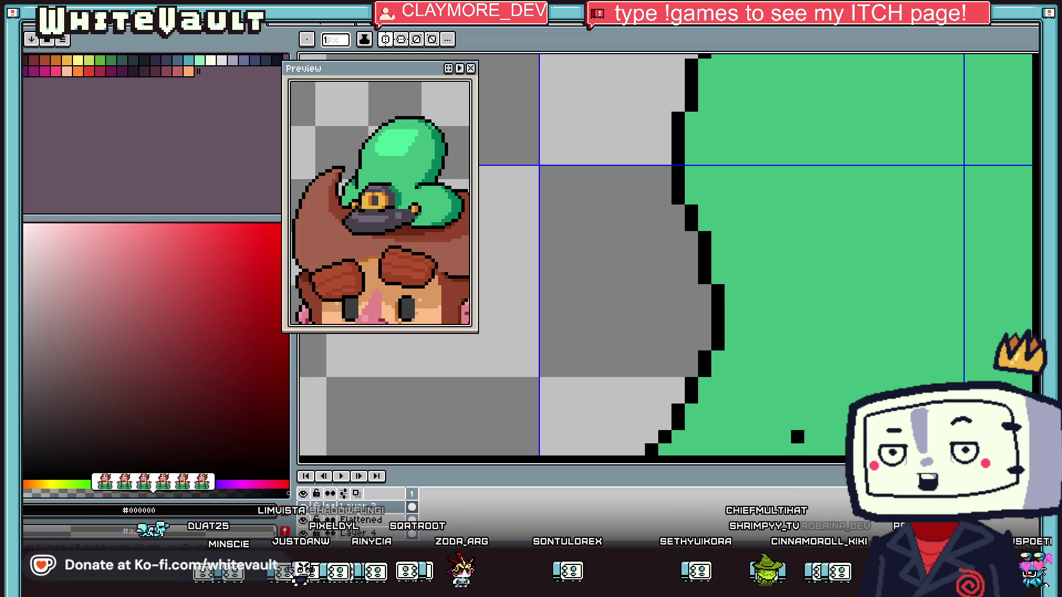
Zoom around the sprite and eyedrop the hair's green, swapping between the green and black colours
{"action": "scroll", "coordinate": [797, 437], "scroll_direction": "down", "scroll_amount": 5}
{"action": "scroll", "coordinate": [758, 304], "scroll_direction": "up", "scroll_amount": 2}
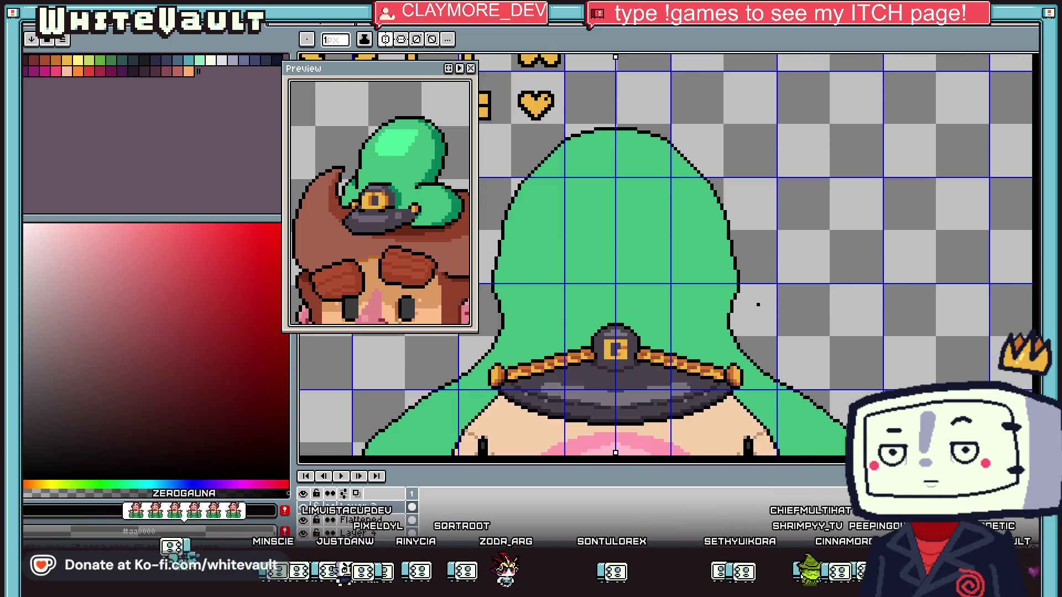
{"action": "scroll", "coordinate": [757, 304], "scroll_direction": "down", "scroll_amount": 1}
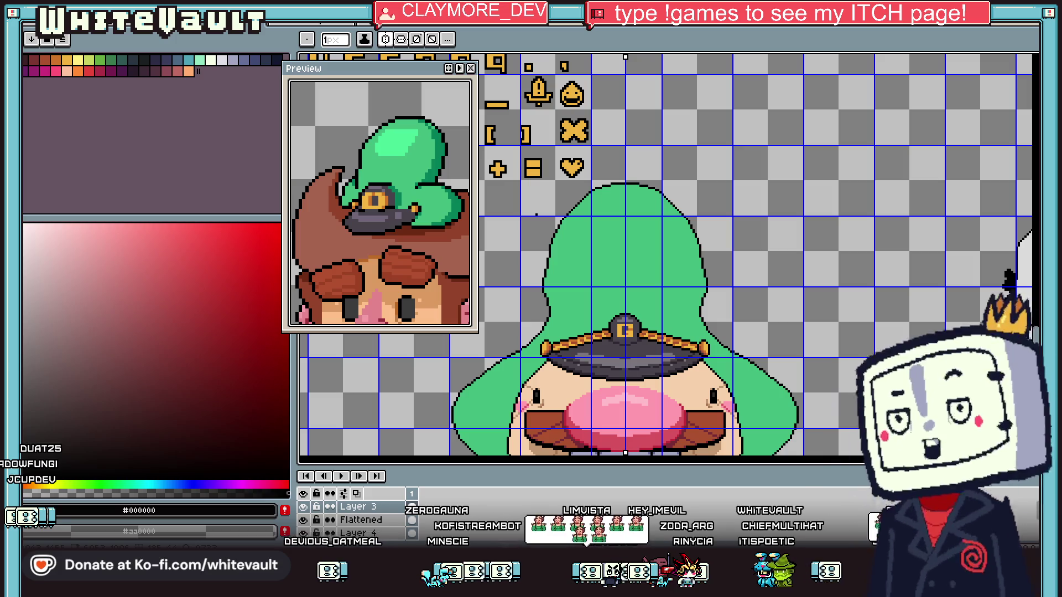
{"action": "scroll", "coordinate": [544, 229], "scroll_direction": "down", "scroll_amount": 2}
{"action": "scroll", "coordinate": [544, 229], "scroll_direction": "up", "scroll_amount": 3}
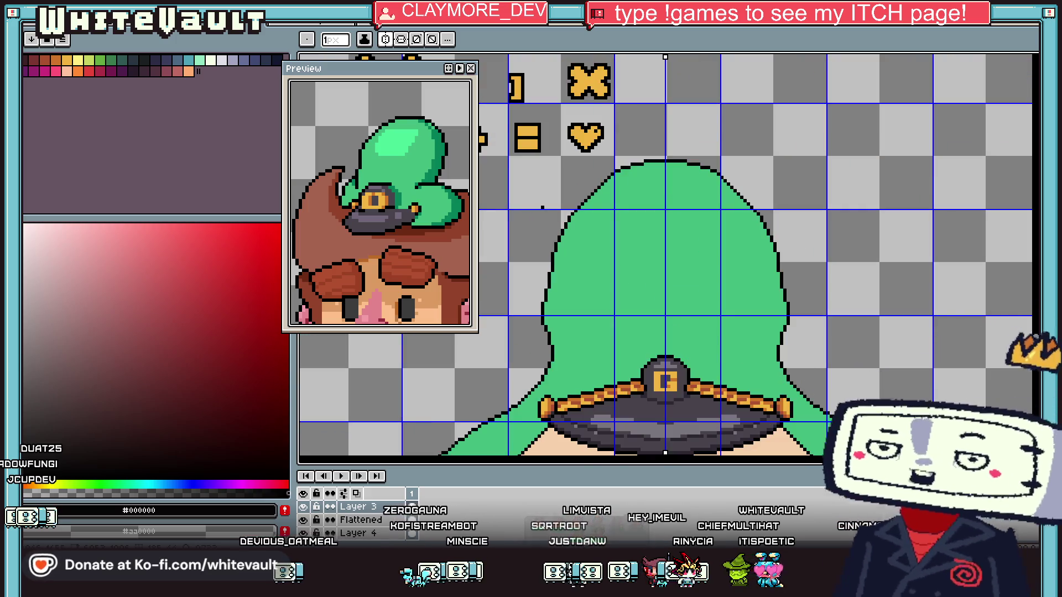
{"action": "scroll", "coordinate": [578, 238], "scroll_direction": "down", "scroll_amount": 1}
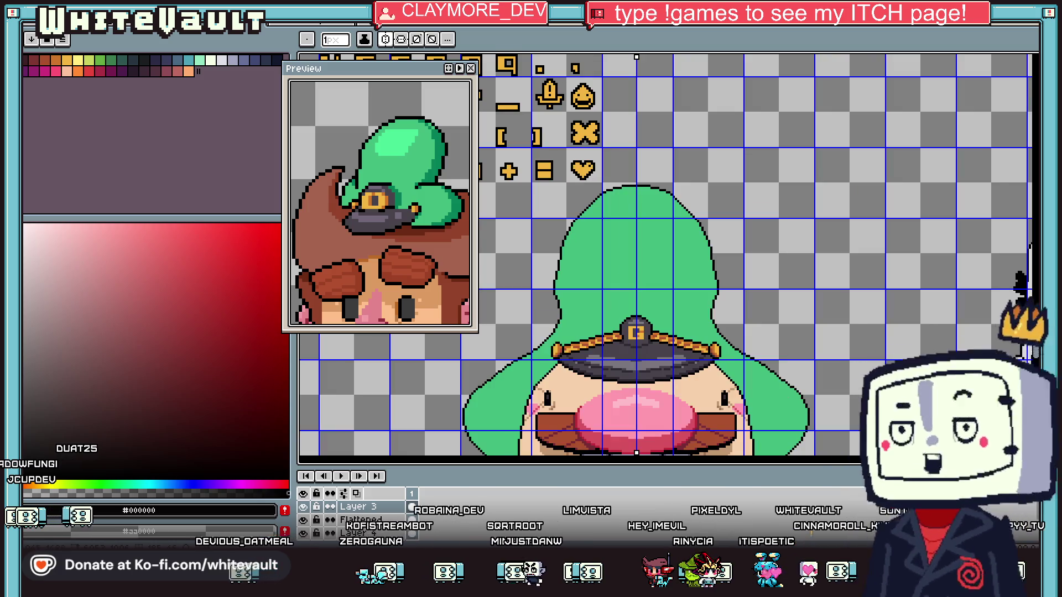
{"action": "scroll", "coordinate": [560, 295], "scroll_direction": "up", "scroll_amount": 2}
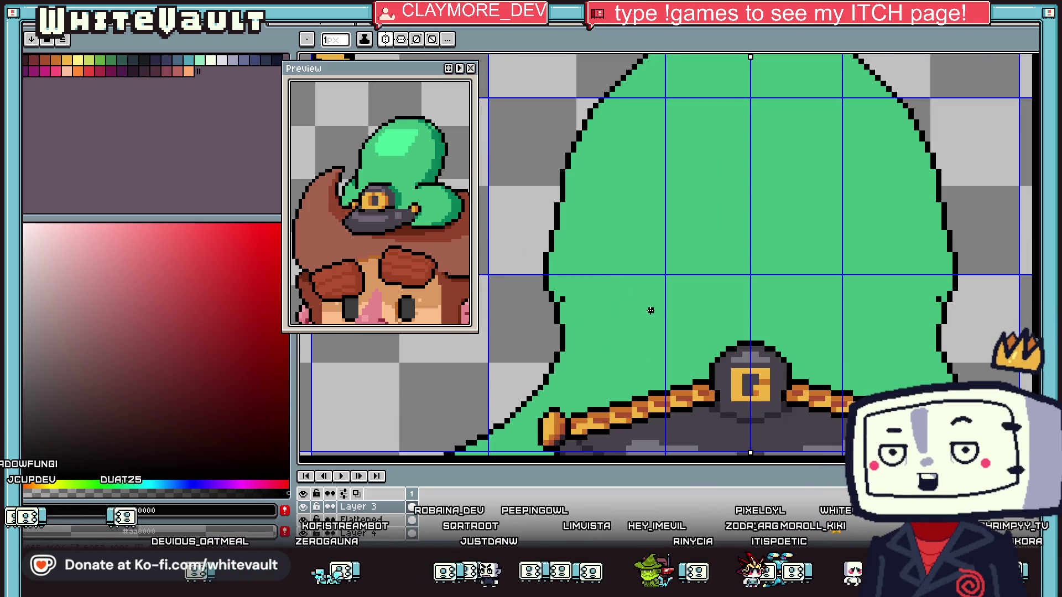
{"action": "left_click", "coordinate": [650, 311], "text": "alt"}
{"action": "scroll", "coordinate": [564, 299], "scroll_direction": "up", "scroll_amount": 1}
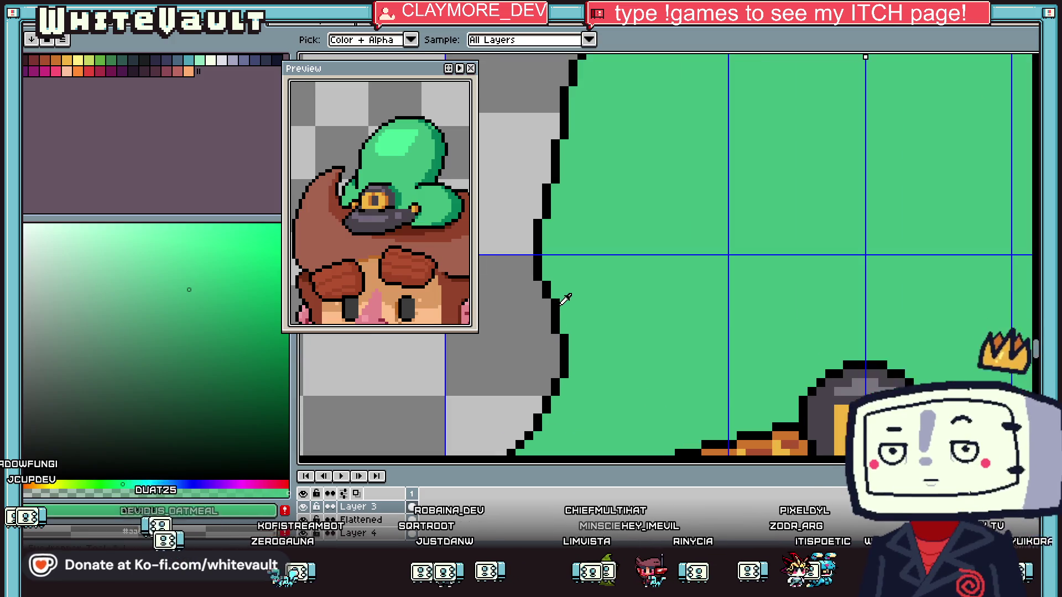
{"action": "key", "text": "i"}
{"action": "key", "text": "x"}
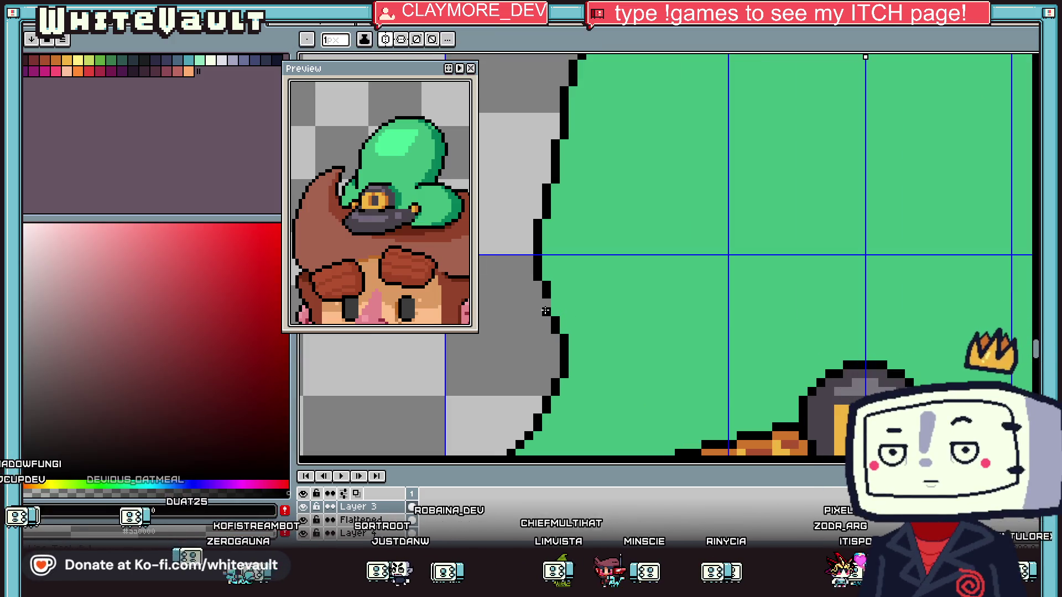
{"action": "scroll", "coordinate": [571, 318], "scroll_direction": "down", "scroll_amount": 2}
{"action": "scroll", "coordinate": [567, 310], "scroll_direction": "up", "scroll_amount": 2}
{"action": "key", "text": "x"}
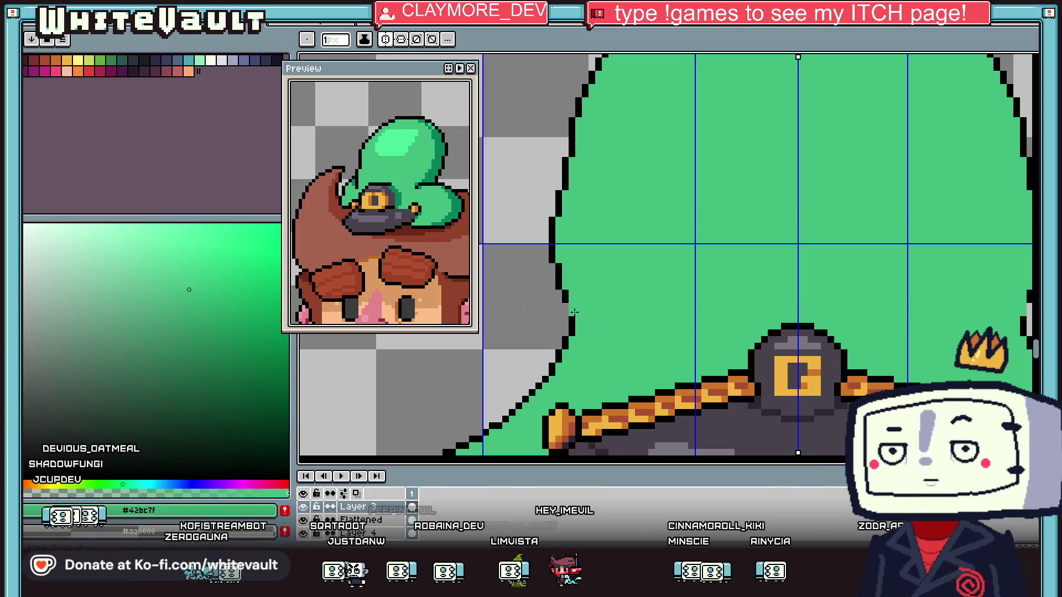
{"action": "key", "text": "b"}
{"action": "key", "text": "x"}
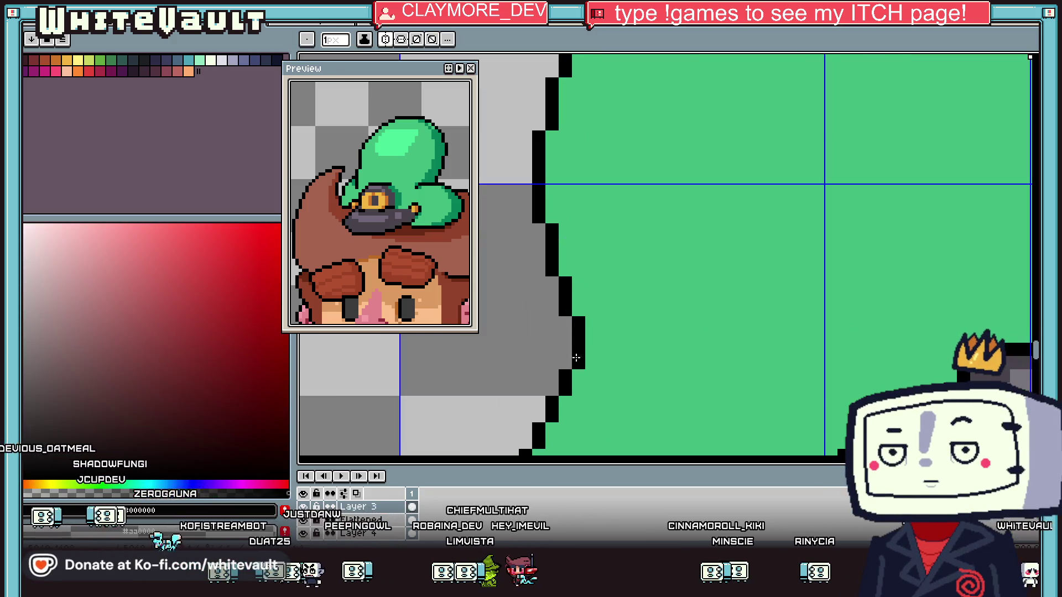
Sample the hair's light green and return to the pencil, zoomed in on the hair's right edge
{"action": "scroll", "coordinate": [636, 347], "scroll_direction": "down", "scroll_amount": 2}
{"action": "scroll", "coordinate": [635, 347], "scroll_direction": "down", "scroll_amount": 2}
{"action": "scroll", "coordinate": [664, 343], "scroll_direction": "up", "scroll_amount": 1}
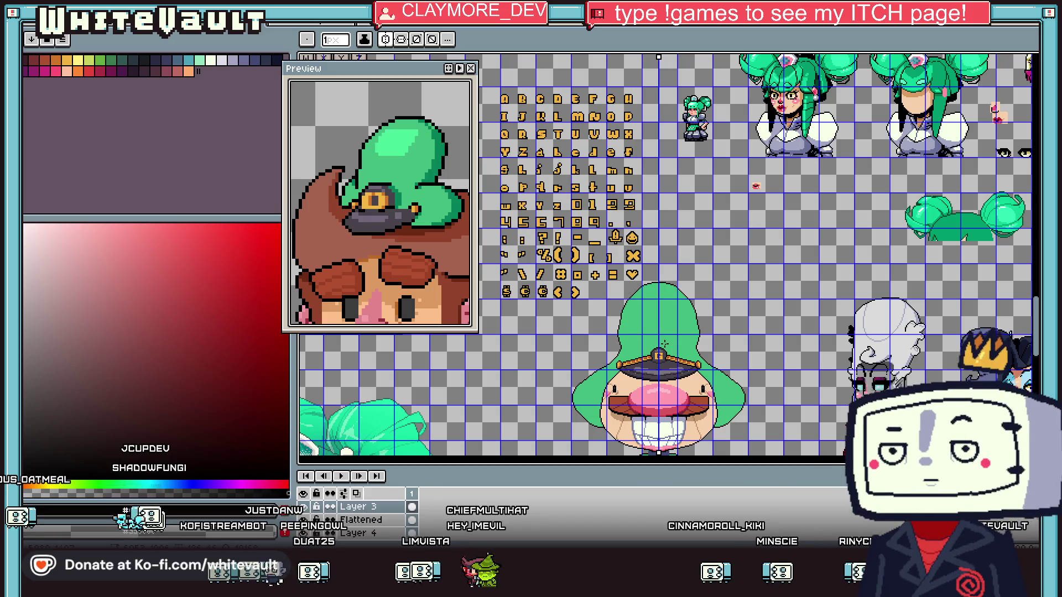
{"action": "key", "text": "i"}
{"action": "scroll", "coordinate": [664, 344], "scroll_direction": "down", "scroll_amount": 2}
{"action": "scroll", "coordinate": [664, 344], "scroll_direction": "up", "scroll_amount": 2}
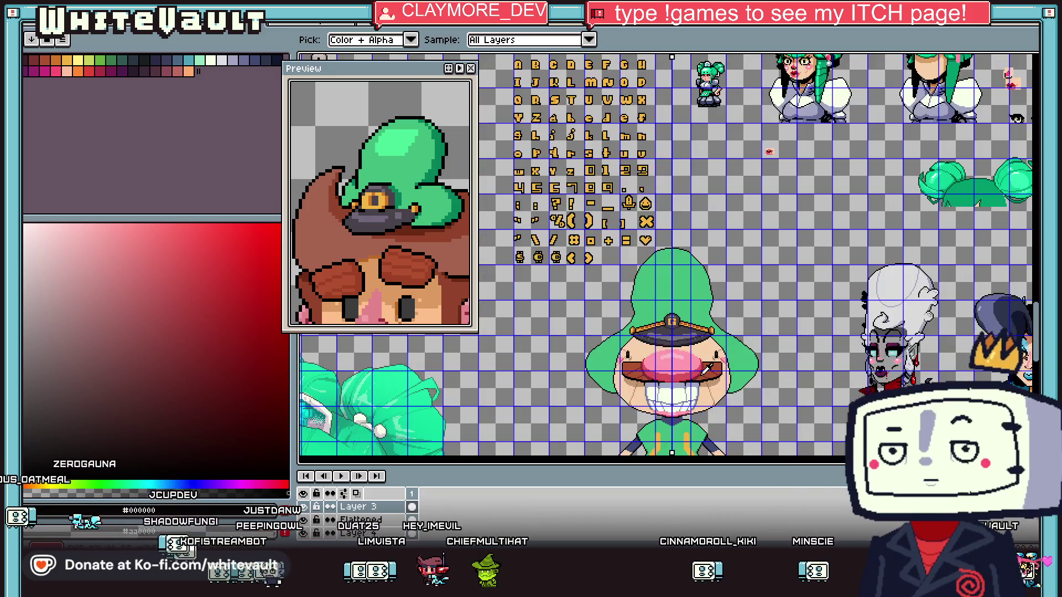
{"action": "scroll", "coordinate": [720, 360], "scroll_direction": "up", "scroll_amount": 1}
{"action": "left_click", "coordinate": [757, 348]}
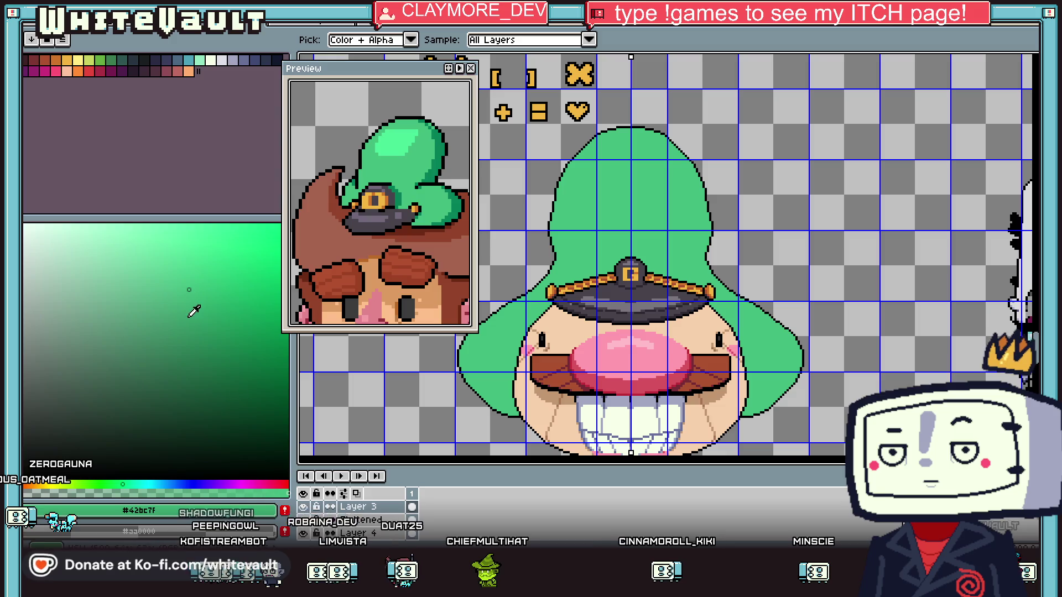
{"action": "key", "text": "b"}
{"action": "scroll", "coordinate": [807, 353], "scroll_direction": "up", "scroll_amount": 1}
{"action": "scroll", "coordinate": [807, 352], "scroll_direction": "up", "scroll_amount": 1}
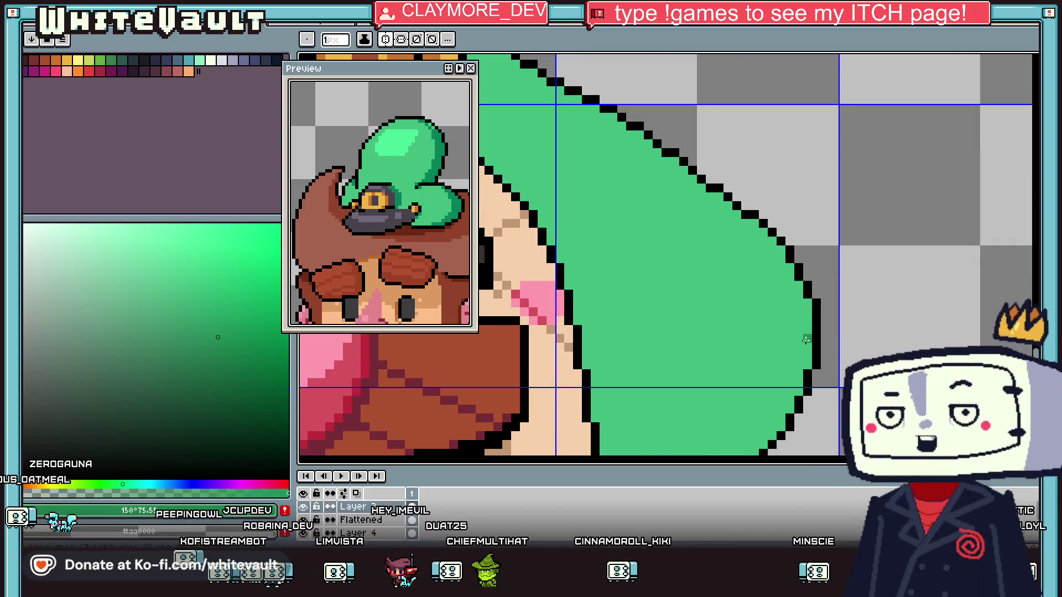
Draw dark green shading lines along the hair's lower edge and down its inner edge
{"action": "left_click_drag", "start_coordinate": [791, 374], "coordinate": [685, 419]}
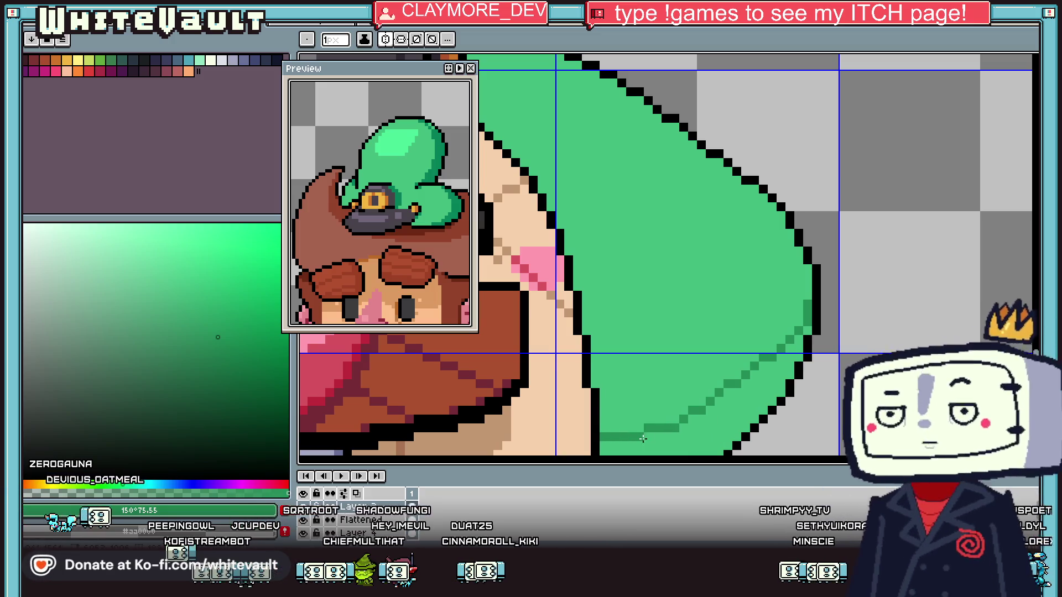
{"action": "scroll", "coordinate": [642, 438], "scroll_direction": "down", "scroll_amount": 2}
{"action": "scroll", "coordinate": [616, 369], "scroll_direction": "up", "scroll_amount": 1}
{"action": "scroll", "coordinate": [616, 369], "scroll_direction": "up", "scroll_amount": 1}
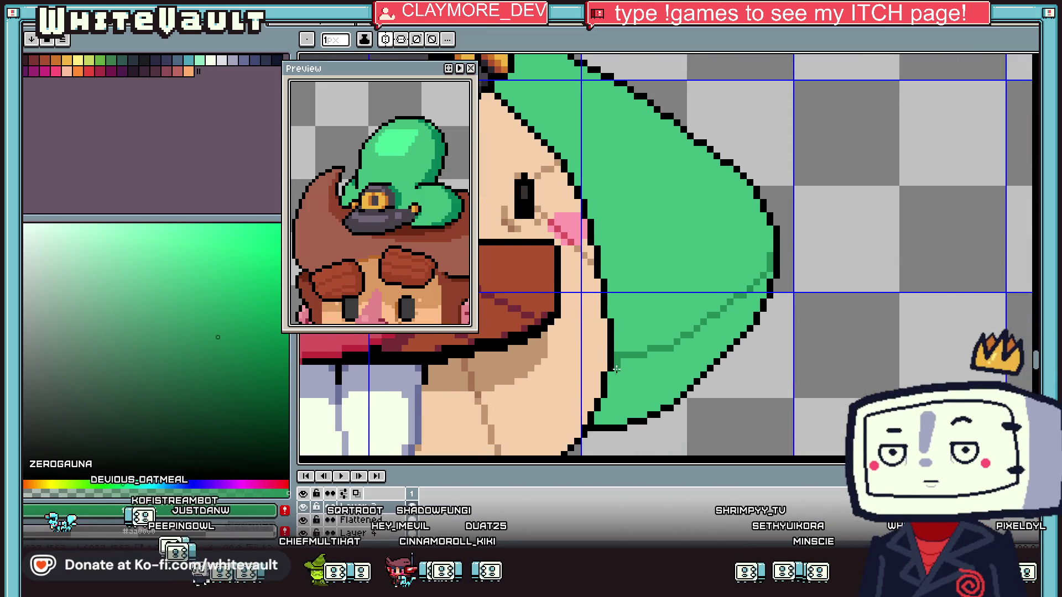
{"action": "scroll", "coordinate": [616, 369], "scroll_direction": "up", "scroll_amount": 1}
{"action": "left_click_drag", "start_coordinate": [613, 354], "coordinate": [603, 420]}
{"action": "scroll", "coordinate": [595, 359], "scroll_direction": "up", "scroll_amount": 1}
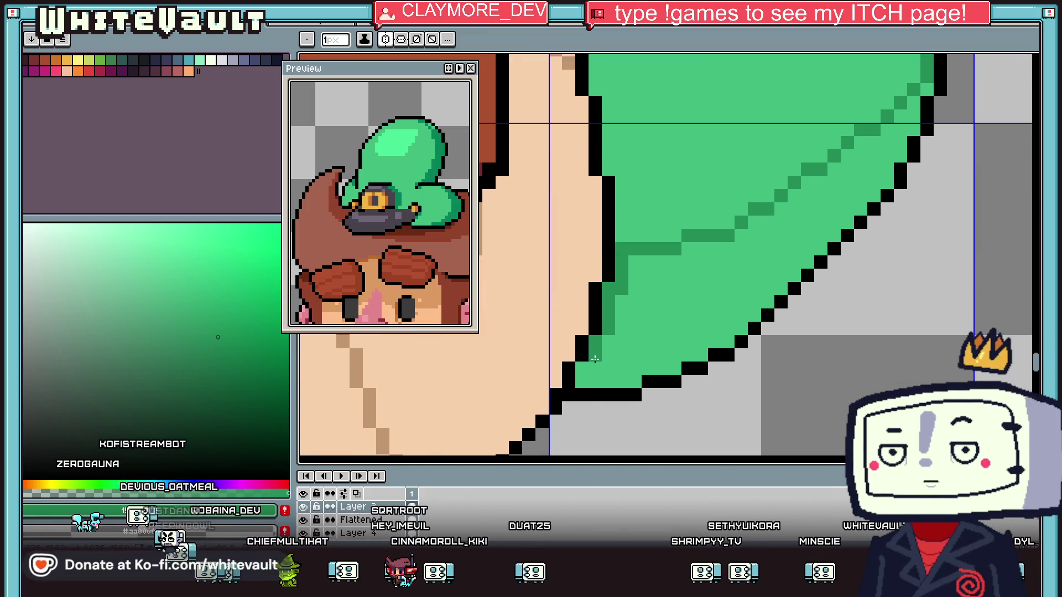
{"action": "scroll", "coordinate": [595, 359], "scroll_direction": "down", "scroll_amount": 2}
Flood-fill the lower hair area with dark green
{"action": "key", "text": "g"}
{"action": "left_click", "coordinate": [705, 328]}
{"action": "scroll", "coordinate": [705, 328], "scroll_direction": "down", "scroll_amount": 1}
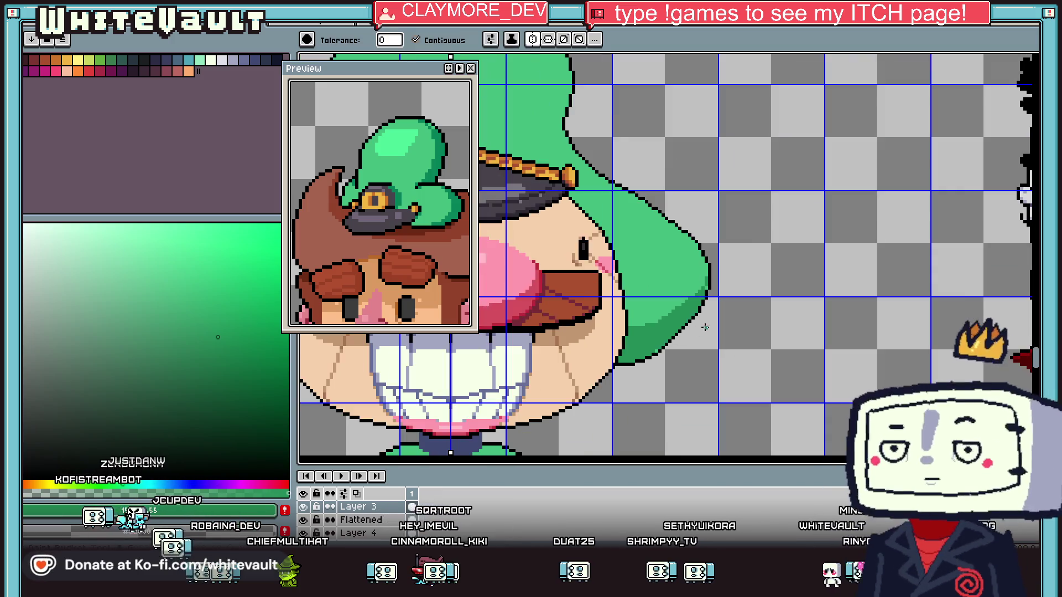
{"action": "scroll", "coordinate": [701, 296], "scroll_direction": "up", "scroll_amount": 1}
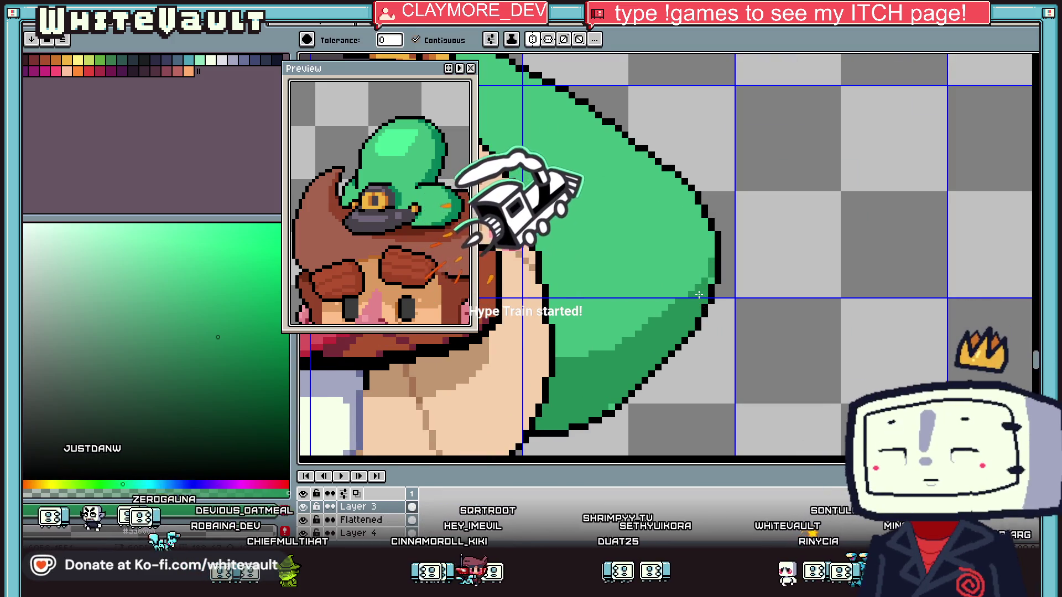
Eyedrop the hair's light green, then the darker shading green, back on the pencil
{"action": "key", "text": "i"}
{"action": "scroll", "coordinate": [717, 267], "scroll_direction": "down", "scroll_amount": 1}
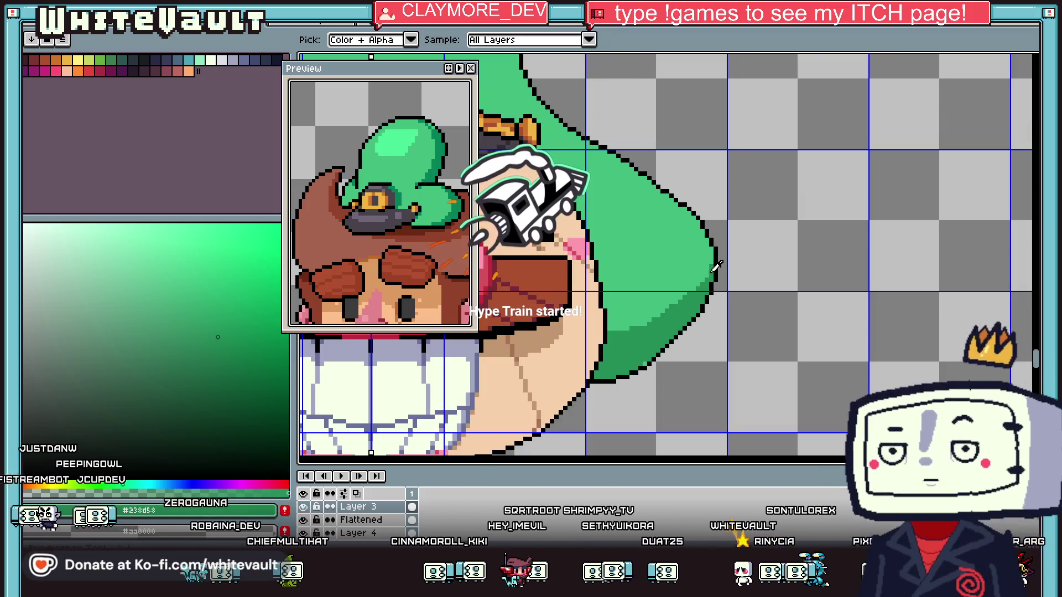
{"action": "left_click", "coordinate": [711, 265]}
{"action": "key", "text": "b"}
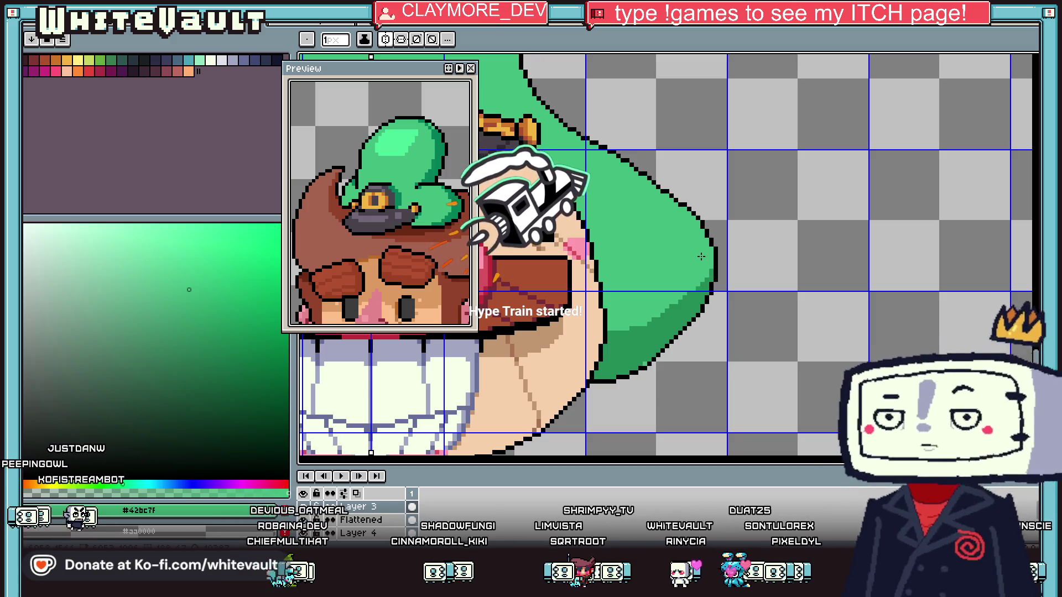
{"action": "key", "text": "i"}
{"action": "left_click", "coordinate": [643, 358]}
{"action": "key", "text": "b"}
{"action": "scroll", "coordinate": [643, 358], "scroll_direction": "down", "scroll_amount": 5}
{"action": "key", "text": "i"}
{"action": "scroll", "coordinate": [570, 319], "scroll_direction": "up", "scroll_amount": 5}
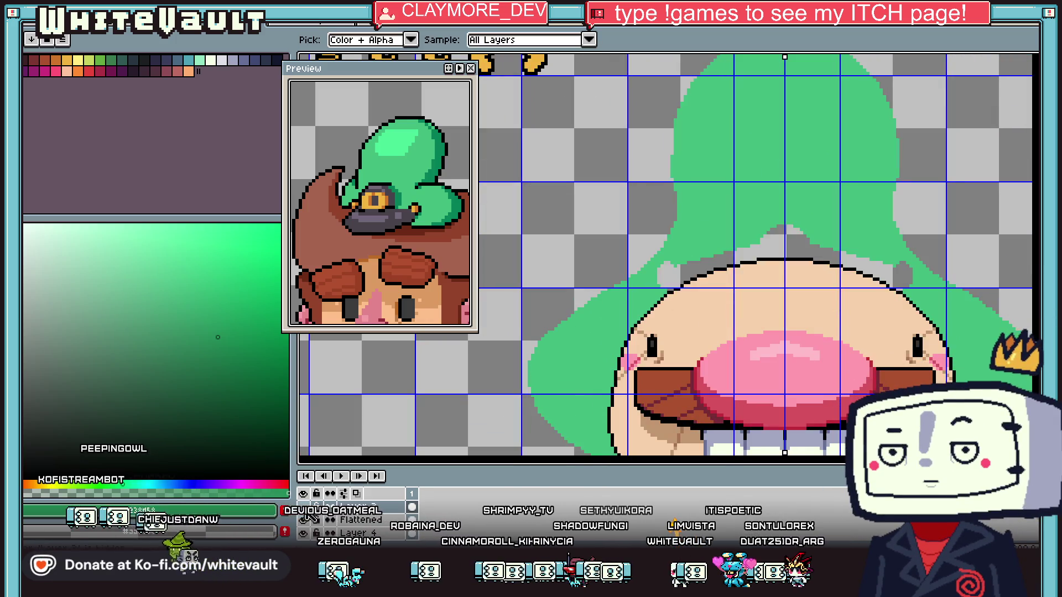
{"action": "scroll", "coordinate": [658, 279], "scroll_direction": "up", "scroll_amount": 3}
{"action": "key", "text": "b"}
Add a short dark green stroke, darken an edge pixel, and fill the gap beside the brim
{"action": "left_click_drag", "start_coordinate": [658, 279], "coordinate": [640, 322]}
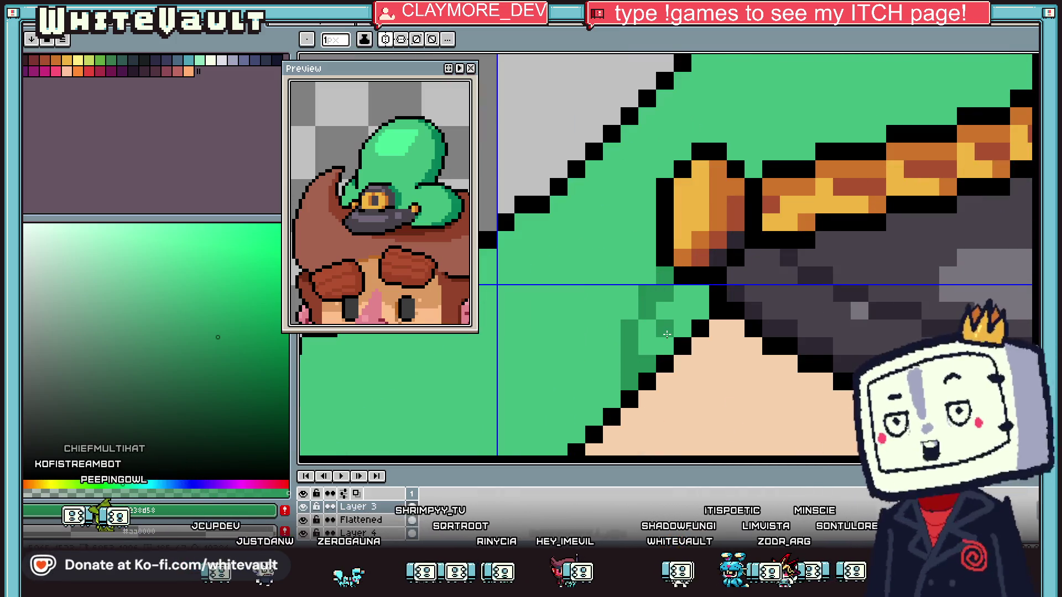
{"action": "left_click", "coordinate": [700, 293]}
{"action": "key", "text": "g"}
{"action": "left_click", "coordinate": [682, 310]}
{"action": "scroll", "coordinate": [803, 324], "scroll_direction": "down", "scroll_amount": 5}
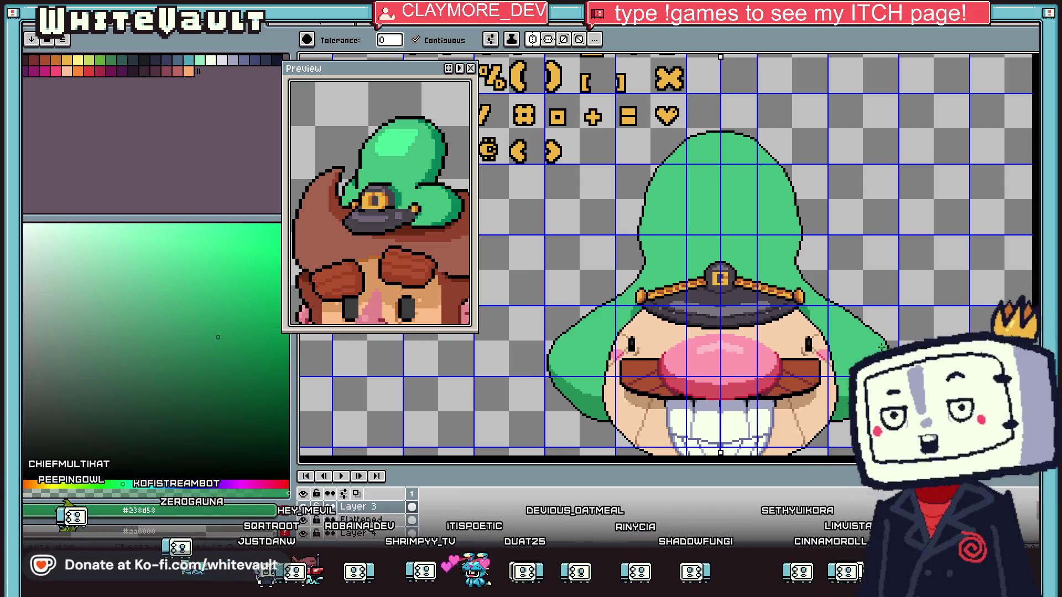
{"action": "scroll", "coordinate": [882, 347], "scroll_direction": "up", "scroll_amount": 1}
Return to the pencil and zoom out to view the whole captain sprite
{"action": "key", "text": "i"}
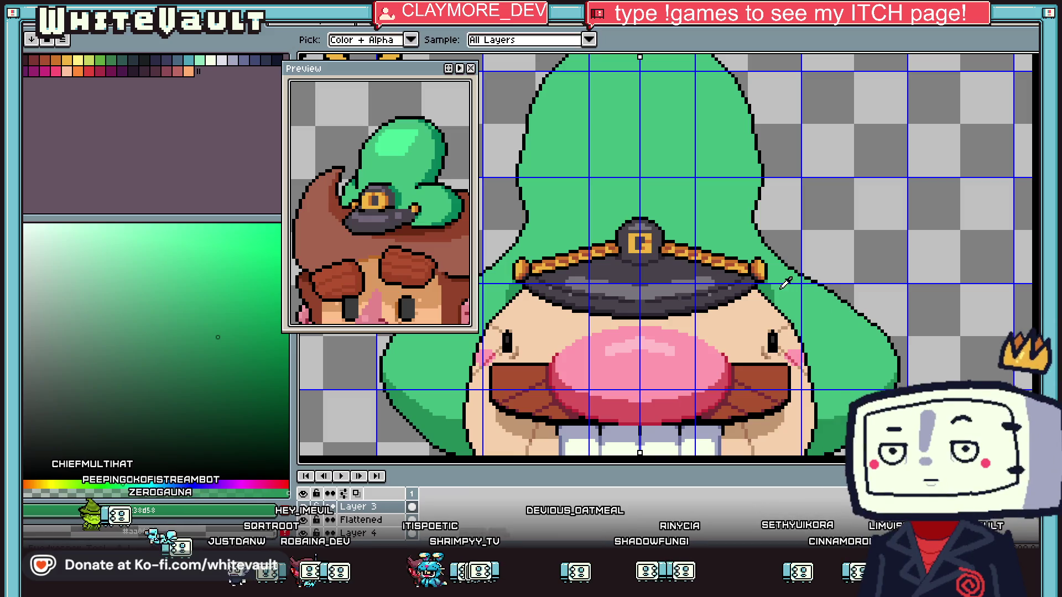
{"action": "key", "text": "b"}
{"action": "scroll", "coordinate": [775, 292], "scroll_direction": "up", "scroll_amount": 2}
{"action": "scroll", "coordinate": [776, 292], "scroll_direction": "up", "scroll_amount": 2}
{"action": "scroll", "coordinate": [776, 292], "scroll_direction": "down", "scroll_amount": 4}
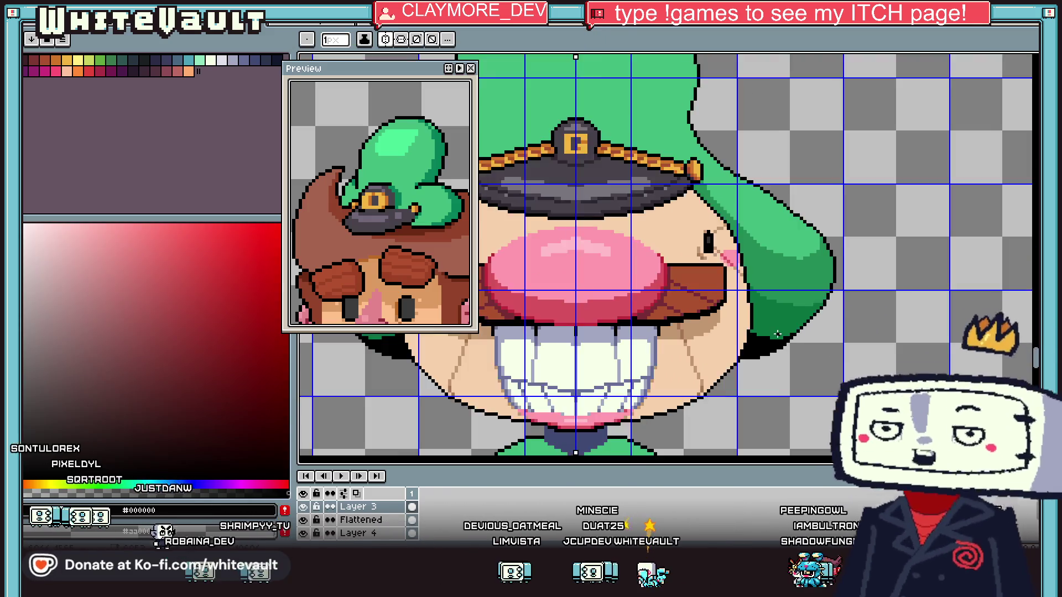
{"action": "scroll", "coordinate": [772, 333], "scroll_direction": "up", "scroll_amount": 2}
{"action": "scroll", "coordinate": [634, 405], "scroll_direction": "down", "scroll_amount": 1}
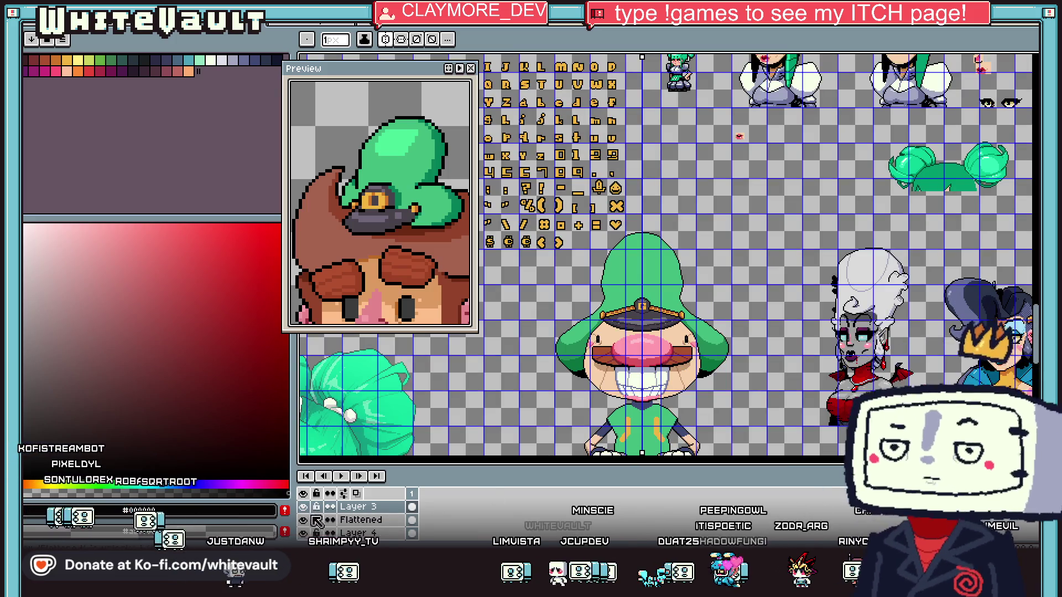
Switch to the selection tool and browse the sprite sheet with the mouse wheel
{"action": "key", "text": "m"}
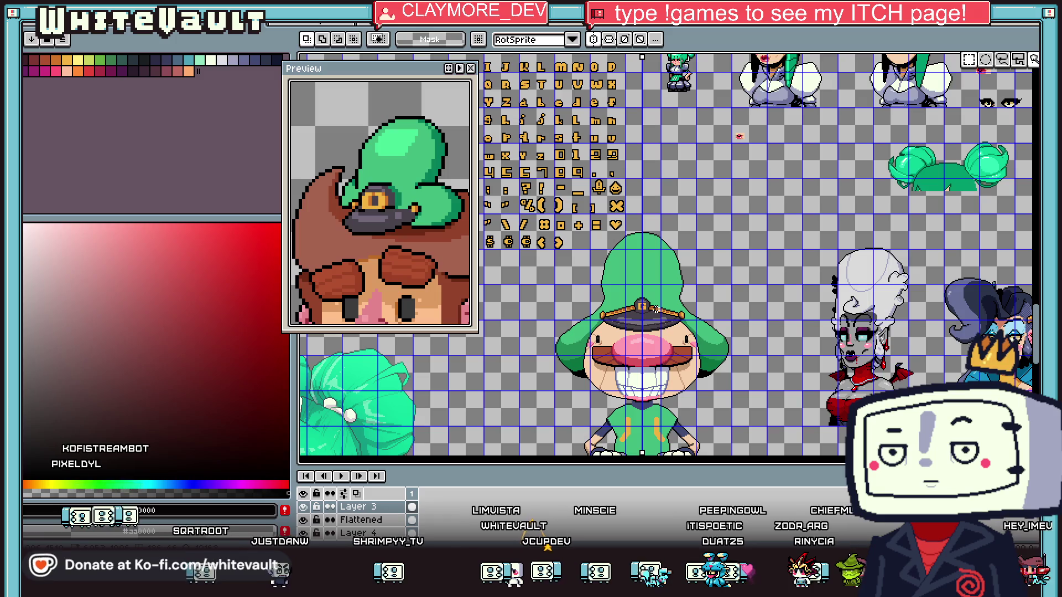
{"action": "scroll", "coordinate": [642, 311], "scroll_direction": "up", "scroll_amount": 1}
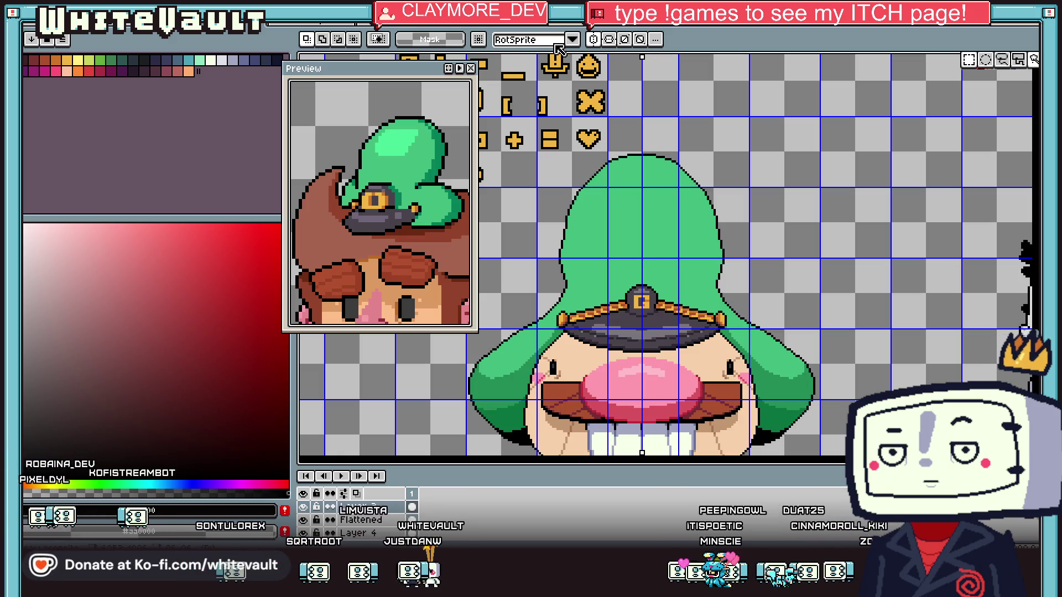
{"action": "scroll", "coordinate": [622, 102], "scroll_direction": "down", "scroll_amount": 2}
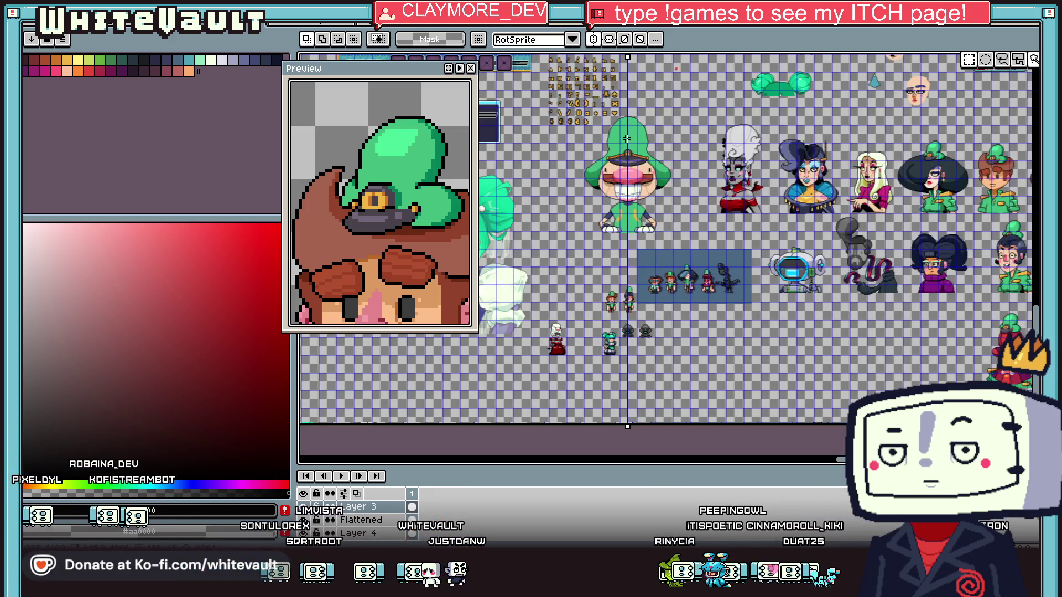
{"action": "scroll", "coordinate": [608, 150], "scroll_direction": "up", "scroll_amount": 3}
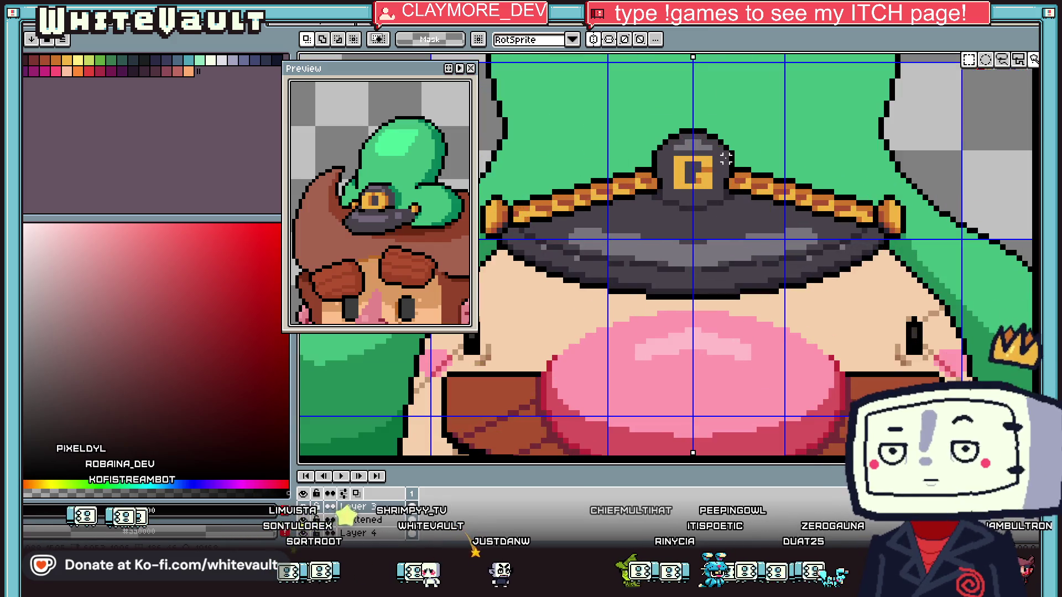
{"action": "scroll", "coordinate": [698, 224], "scroll_direction": "down", "scroll_amount": 2}
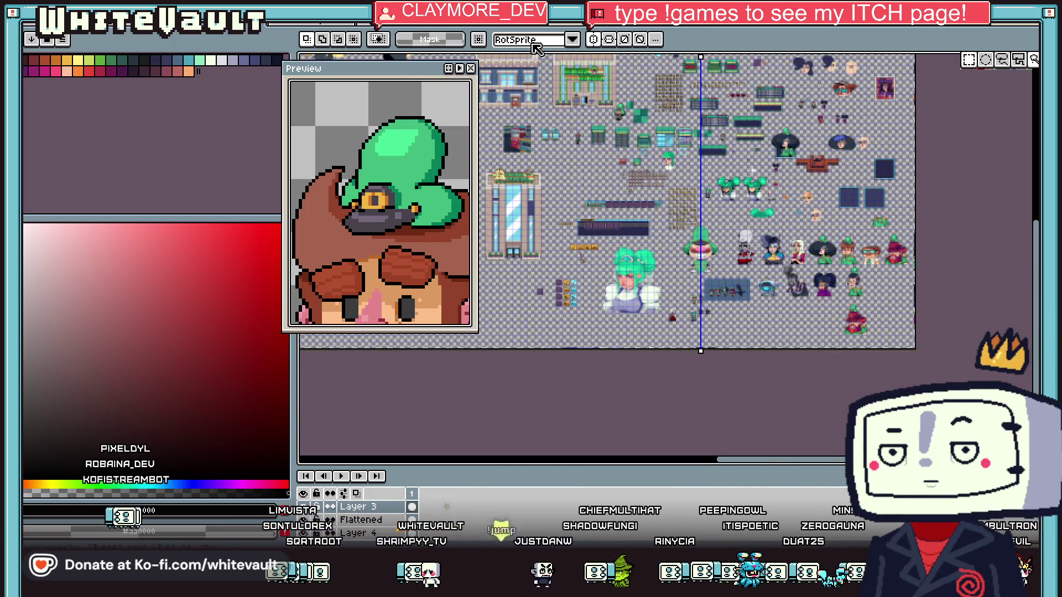
{"action": "scroll", "coordinate": [793, 180], "scroll_direction": "up", "scroll_amount": 1}
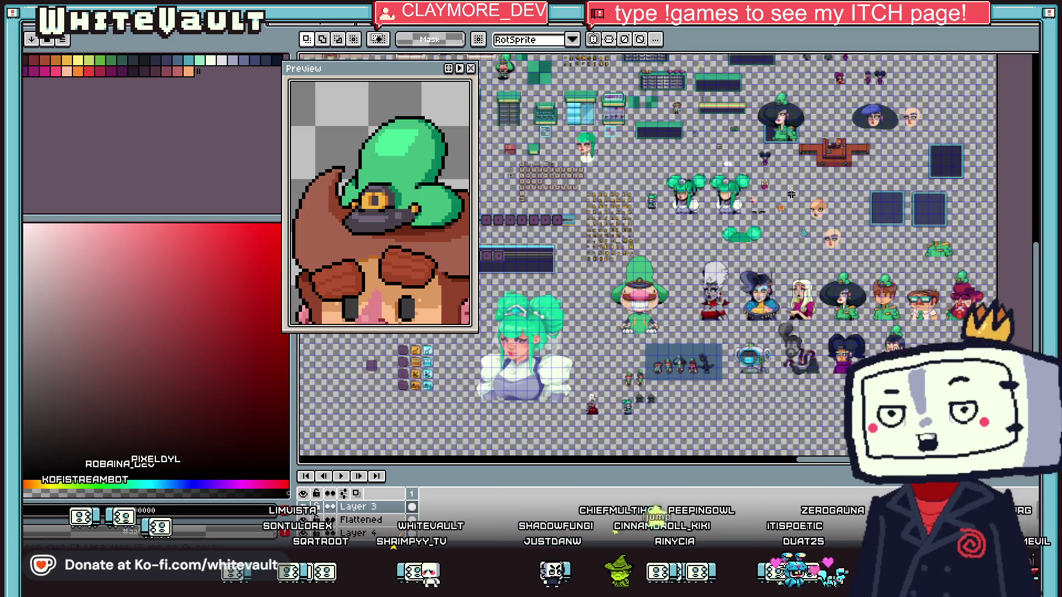
{"action": "scroll", "coordinate": [767, 176], "scroll_direction": "up", "scroll_amount": 1}
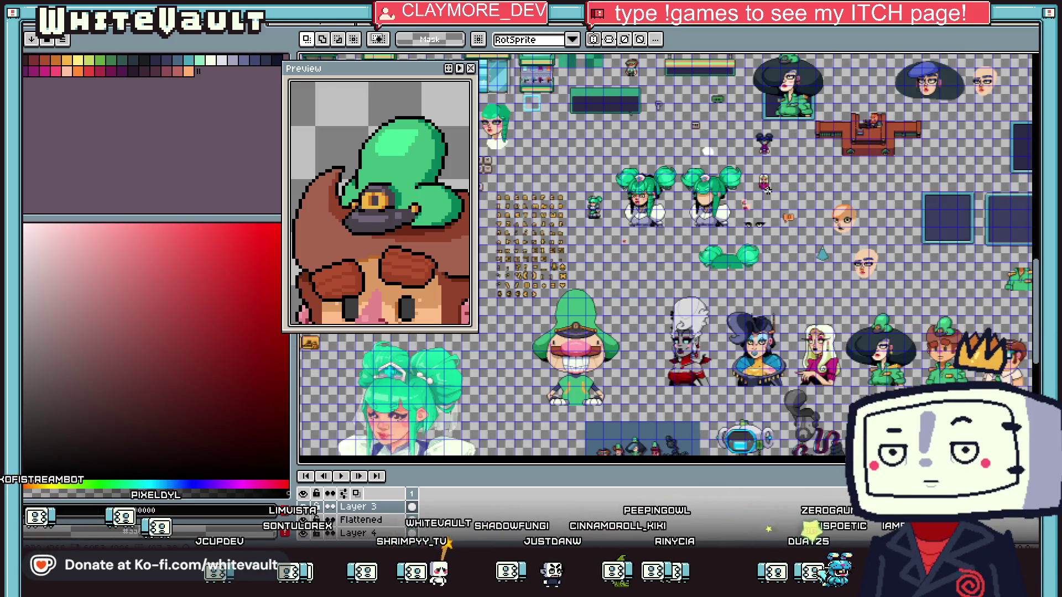
{"action": "scroll", "coordinate": [768, 190], "scroll_direction": "down", "scroll_amount": 3}
{"action": "scroll", "coordinate": [613, 135], "scroll_direction": "up", "scroll_amount": 4}
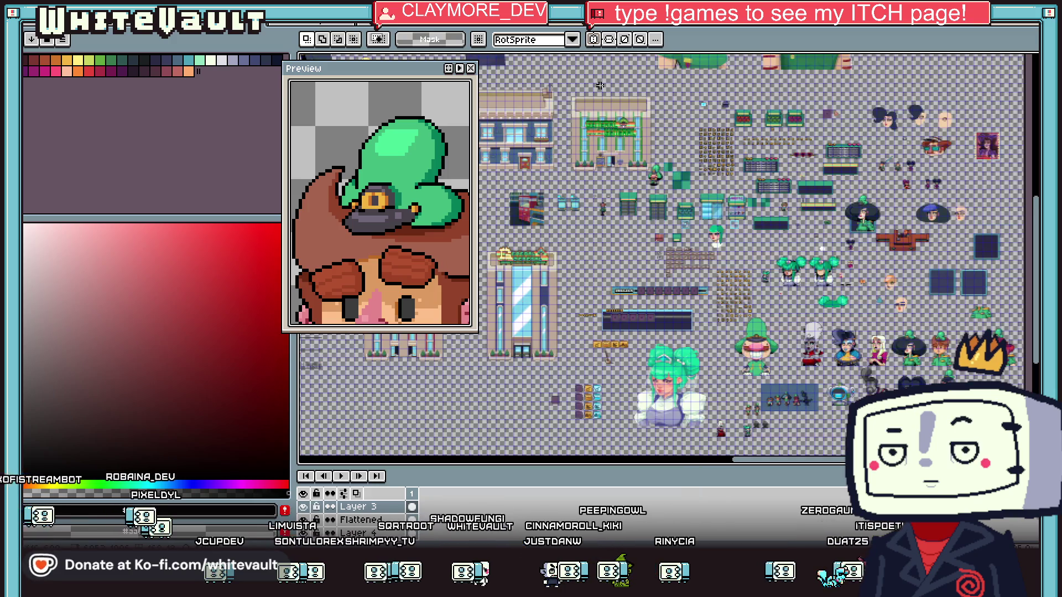
{"action": "scroll", "coordinate": [690, 235], "scroll_direction": "up", "scroll_amount": 2}
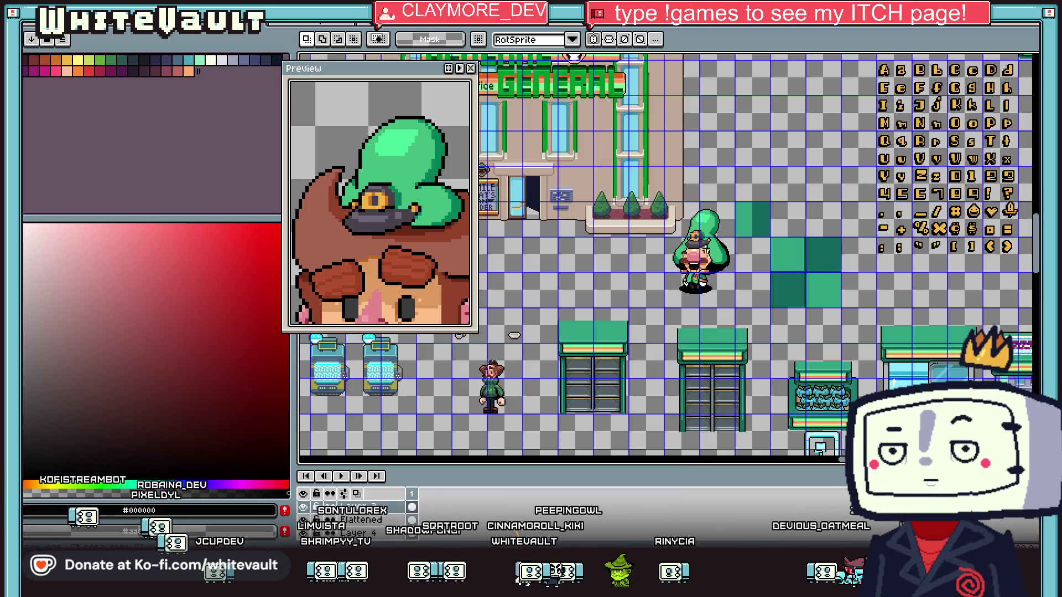
{"action": "scroll", "coordinate": [794, 348], "scroll_direction": "down", "scroll_amount": 3}
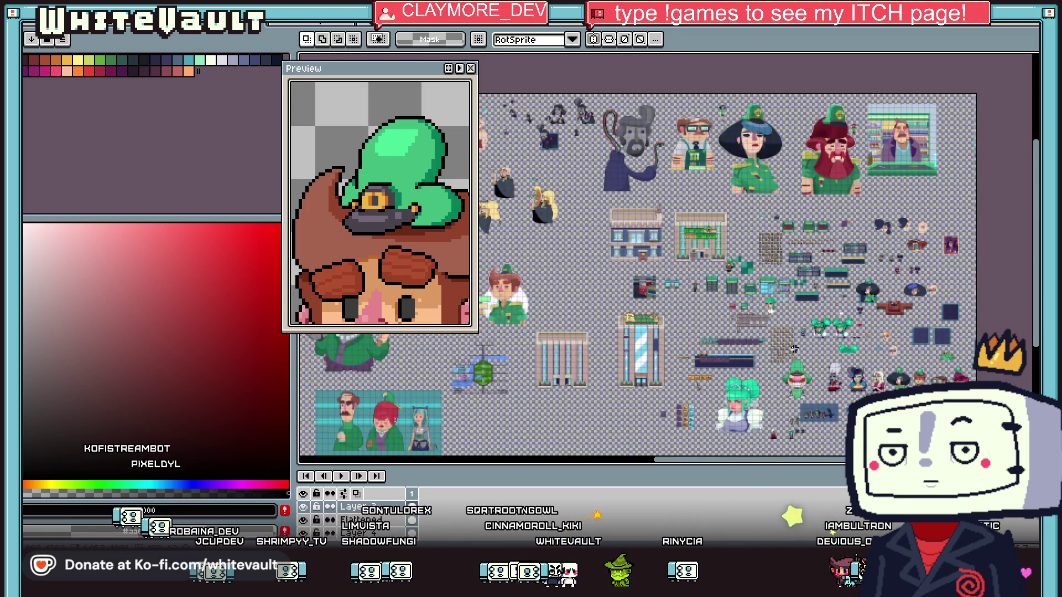
{"action": "left_click_drag", "start_coordinate": [723, 468], "coordinate": [579, 467]}
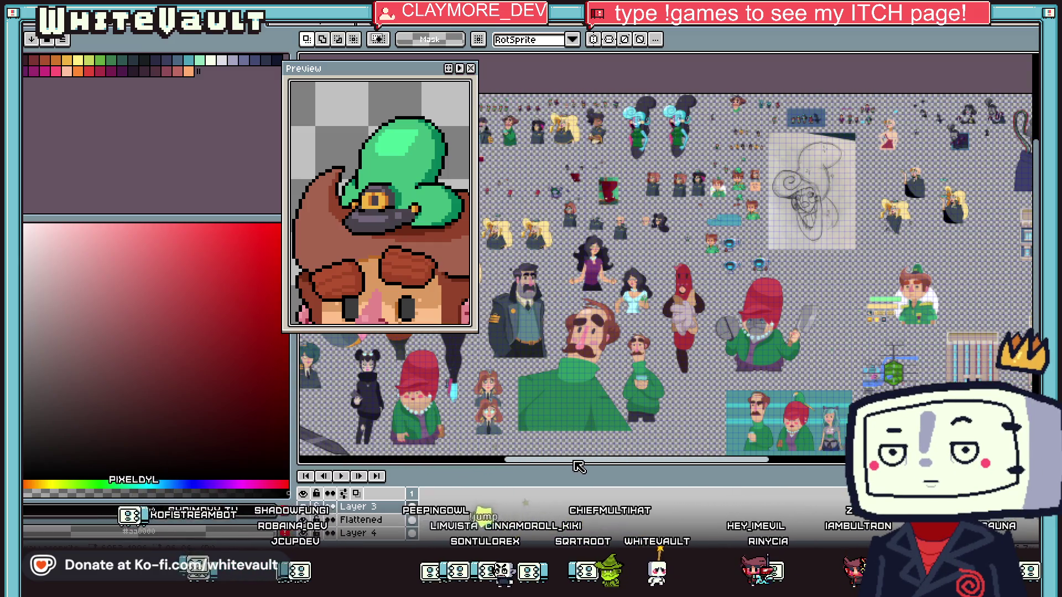
Zoom onto the hat's gold emblem and enable vertical mirror symmetry
{"action": "scroll", "coordinate": [649, 131], "scroll_direction": "up", "scroll_amount": 2}
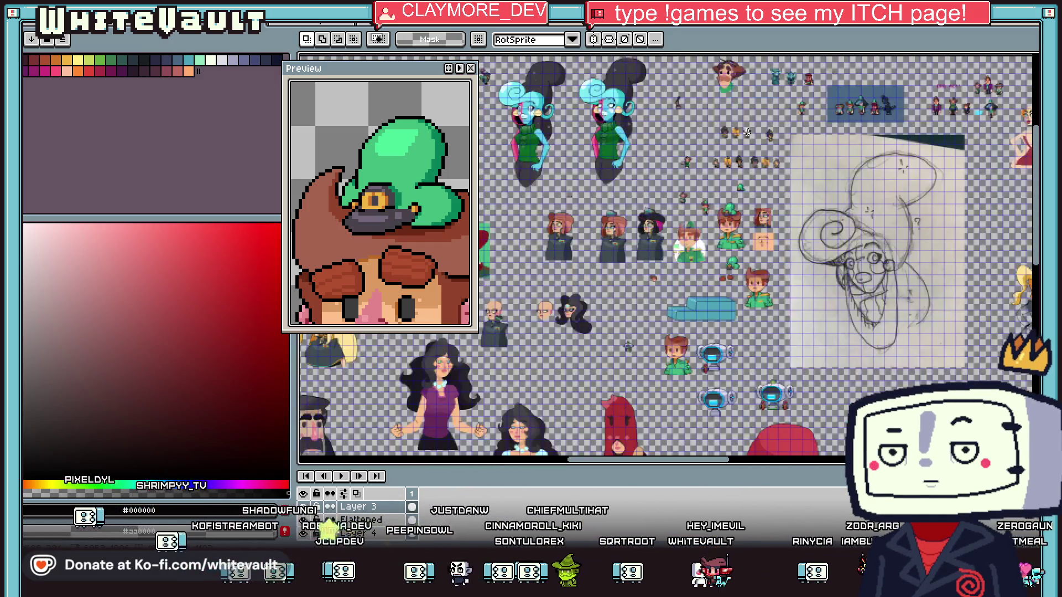
{"action": "scroll", "coordinate": [530, 165], "scroll_direction": "down", "scroll_amount": 3}
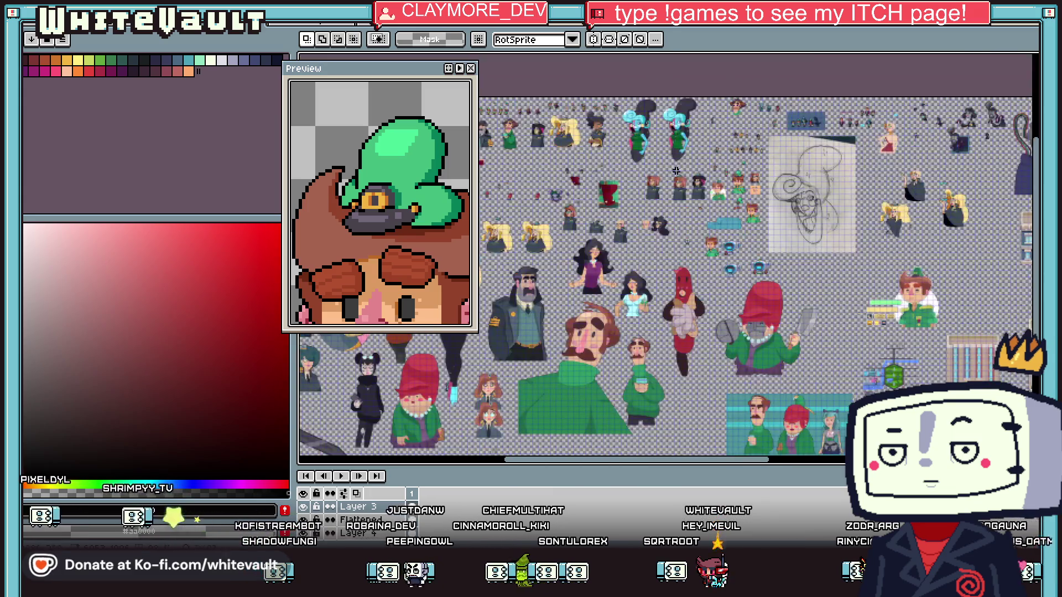
{"action": "scroll", "coordinate": [637, 225], "scroll_direction": "up", "scroll_amount": 2}
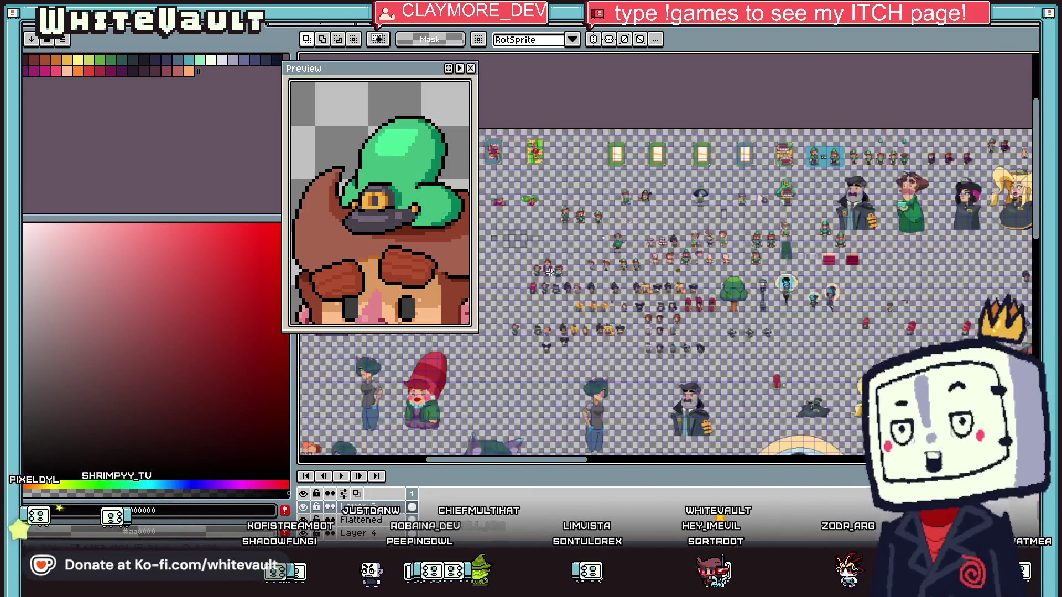
{"action": "scroll", "coordinate": [637, 225], "scroll_direction": "up", "scroll_amount": 1}
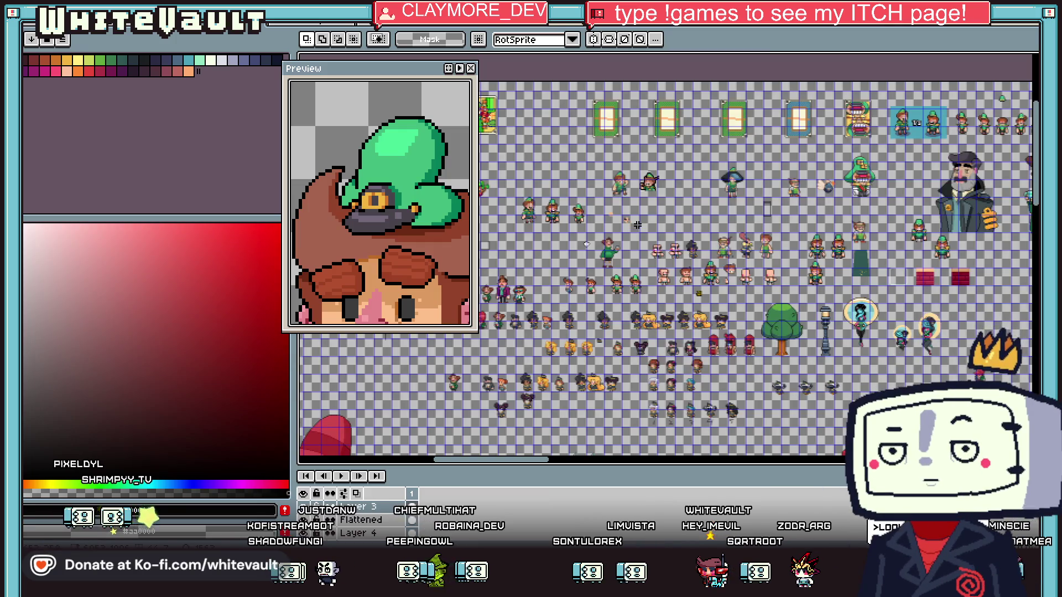
{"action": "scroll", "coordinate": [636, 196], "scroll_direction": "up", "scroll_amount": 1}
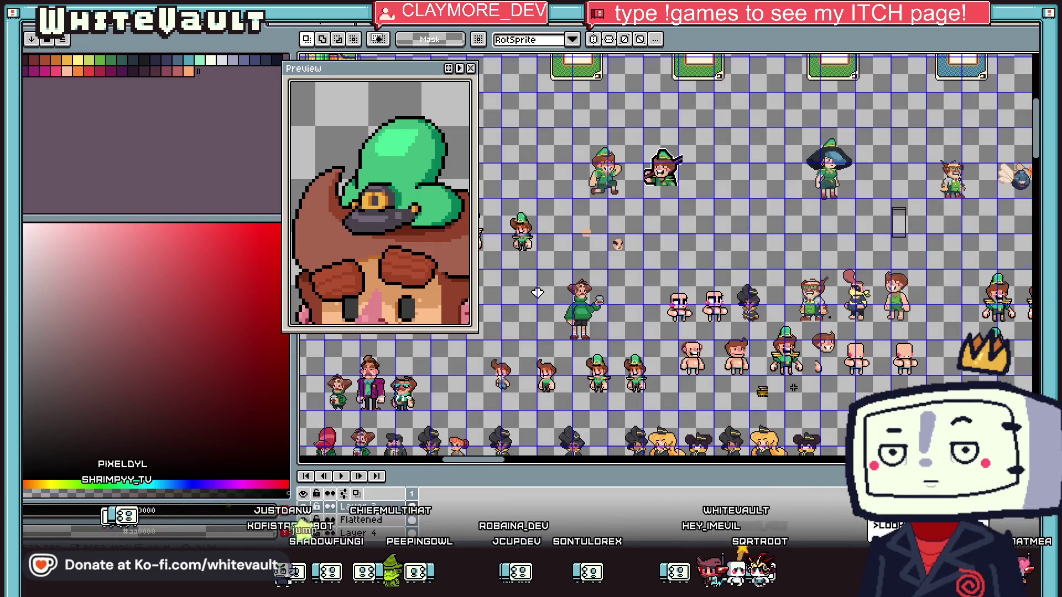
{"action": "scroll", "coordinate": [810, 187], "scroll_direction": "down", "scroll_amount": 5}
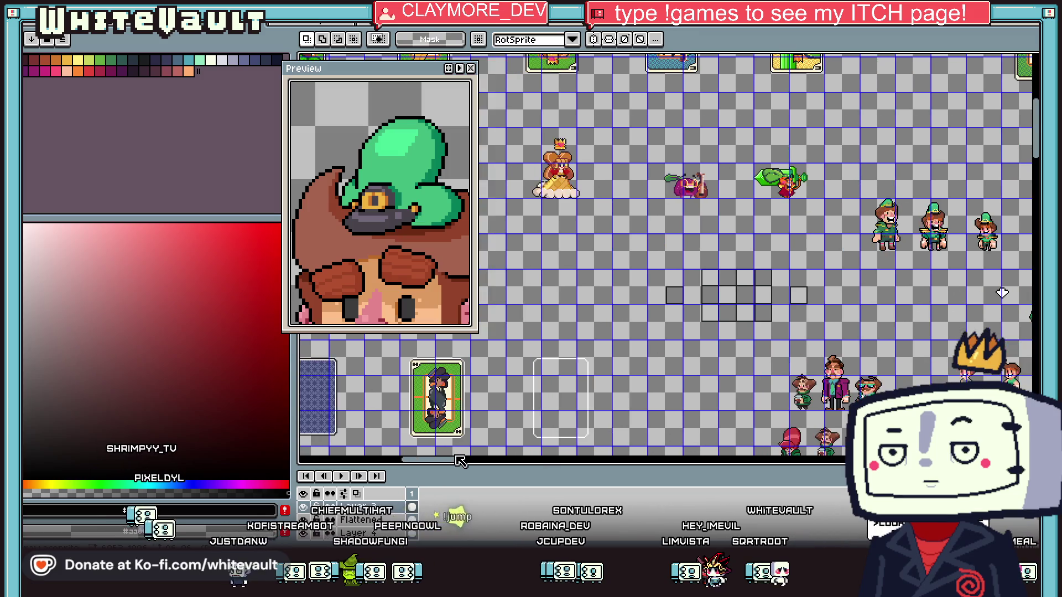
{"action": "scroll", "coordinate": [828, 144], "scroll_direction": "up", "scroll_amount": 1}
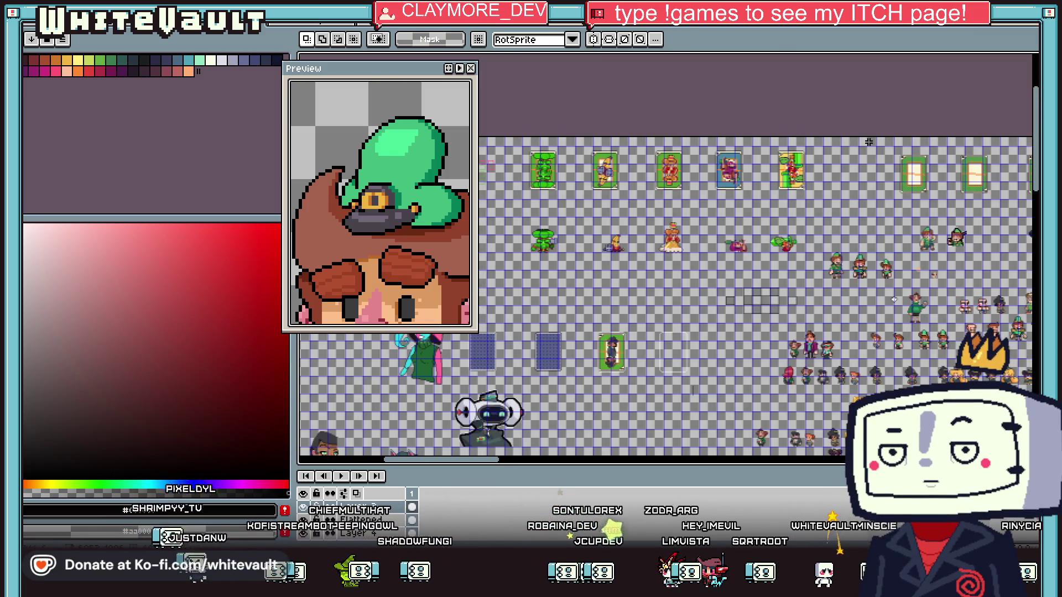
{"action": "scroll", "coordinate": [817, 132], "scroll_direction": "up", "scroll_amount": 1}
{"action": "mouse_move", "coordinate": [463, 462]}
{"action": "left_mouse_down"}
{"action": "mouse_move", "coordinate": [717, 477]}
{"action": "mouse_move", "coordinate": [808, 468]}
{"action": "left_mouse_up"}
{"action": "scroll", "coordinate": [805, 391], "scroll_direction": "down", "scroll_amount": 3}
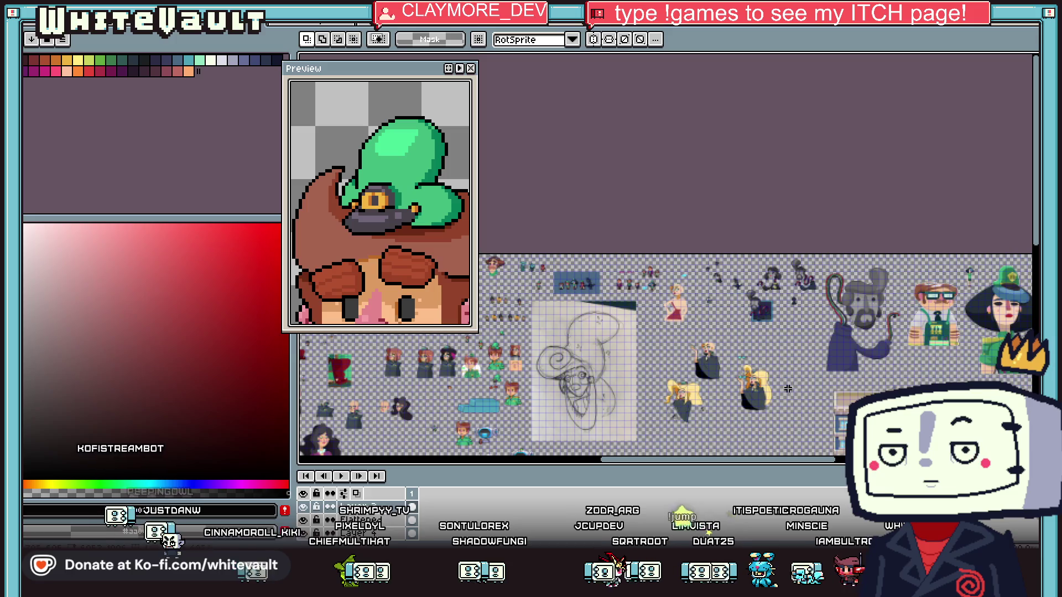
{"action": "scroll", "coordinate": [413, 424], "scroll_direction": "up", "scroll_amount": 3}
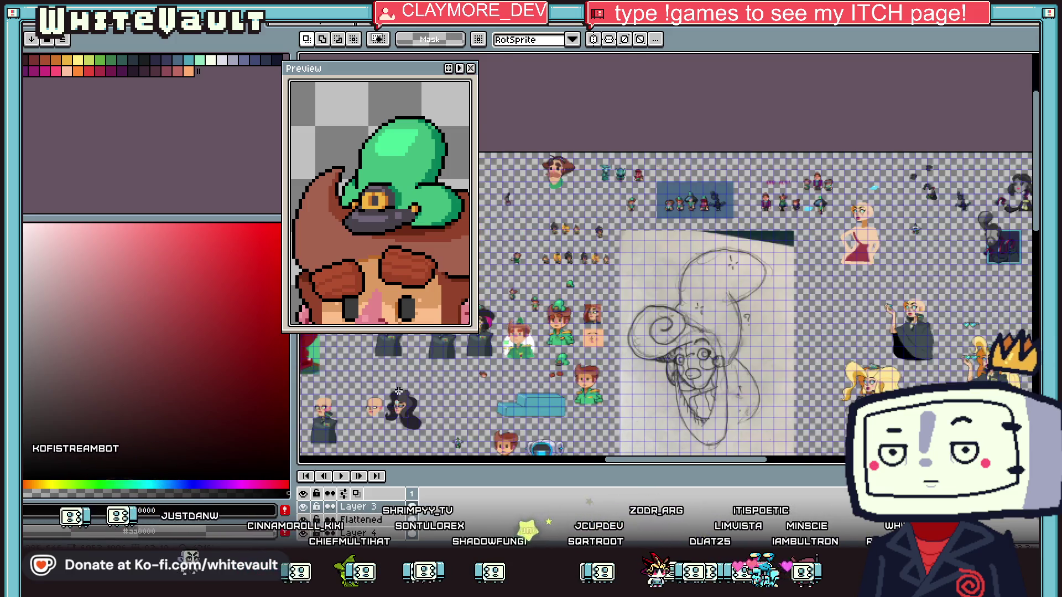
{"action": "scroll", "coordinate": [591, 389], "scroll_direction": "down", "scroll_amount": 4}
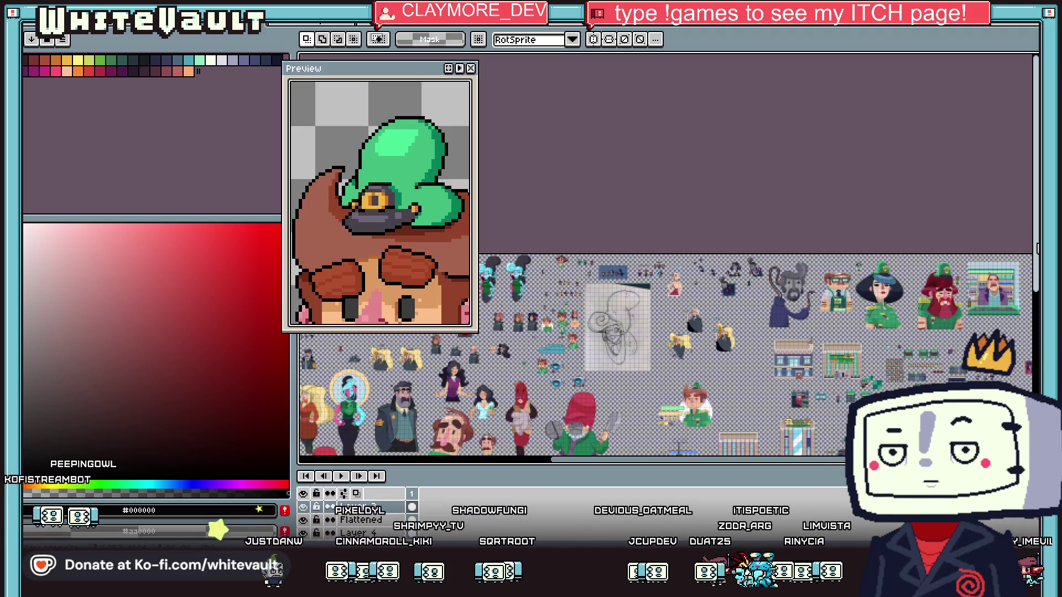
{"action": "scroll", "coordinate": [664, 304], "scroll_direction": "down", "scroll_amount": 3}
{"action": "scroll", "coordinate": [796, 331], "scroll_direction": "up", "scroll_amount": 5}
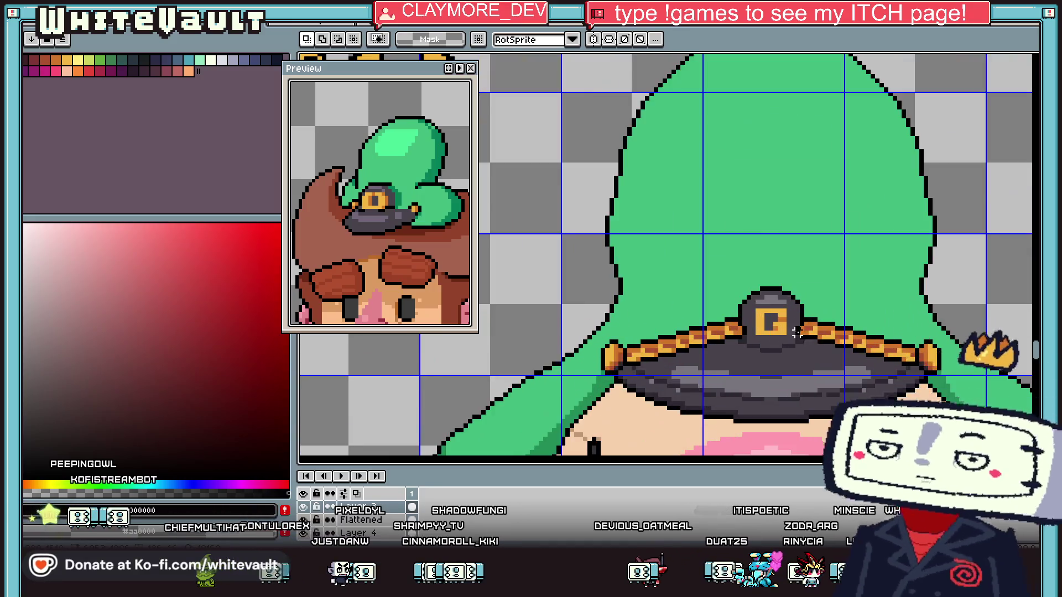
{"action": "scroll", "coordinate": [785, 329], "scroll_direction": "up", "scroll_amount": 1}
{"action": "left_click", "coordinate": [598, 40]}
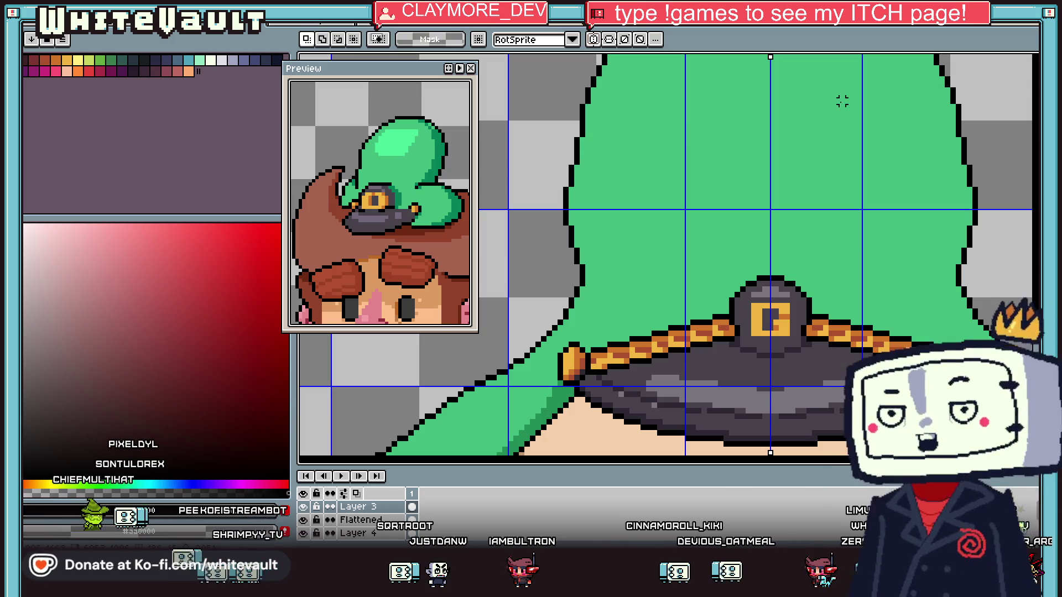
Undo two emblem strokes and redraw the emblem's letter as a closed G in gold
{"action": "key", "text": "ctrl+z"}
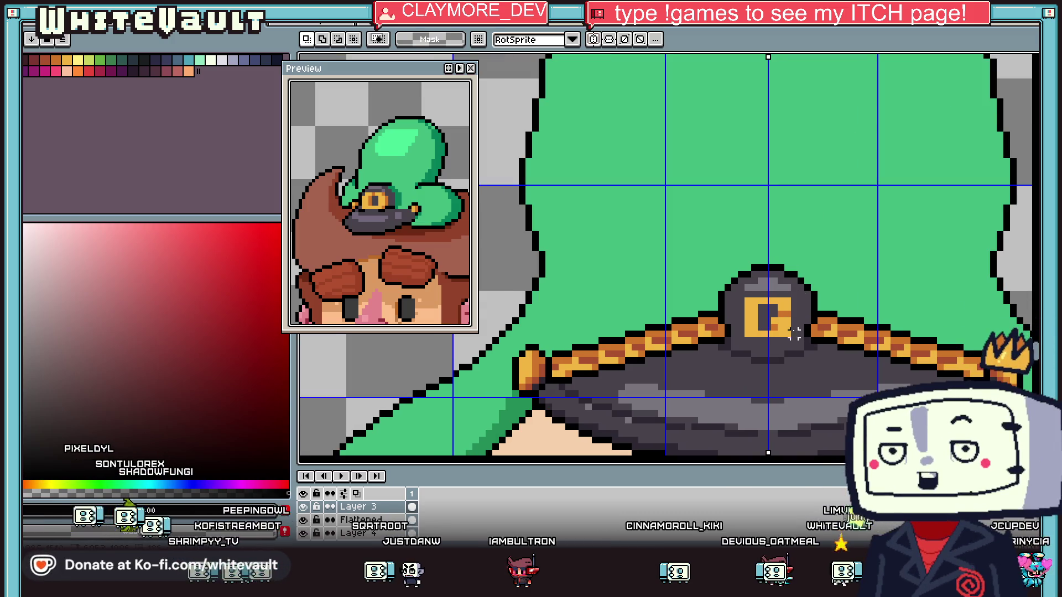
{"action": "key", "text": "b"}
{"action": "scroll", "coordinate": [705, 302], "scroll_direction": "up", "scroll_amount": 2}
{"action": "key", "text": "ctrl+z"}
{"action": "key", "text": "ctrl+z"}
{"action": "key", "text": "ctrl+z"}
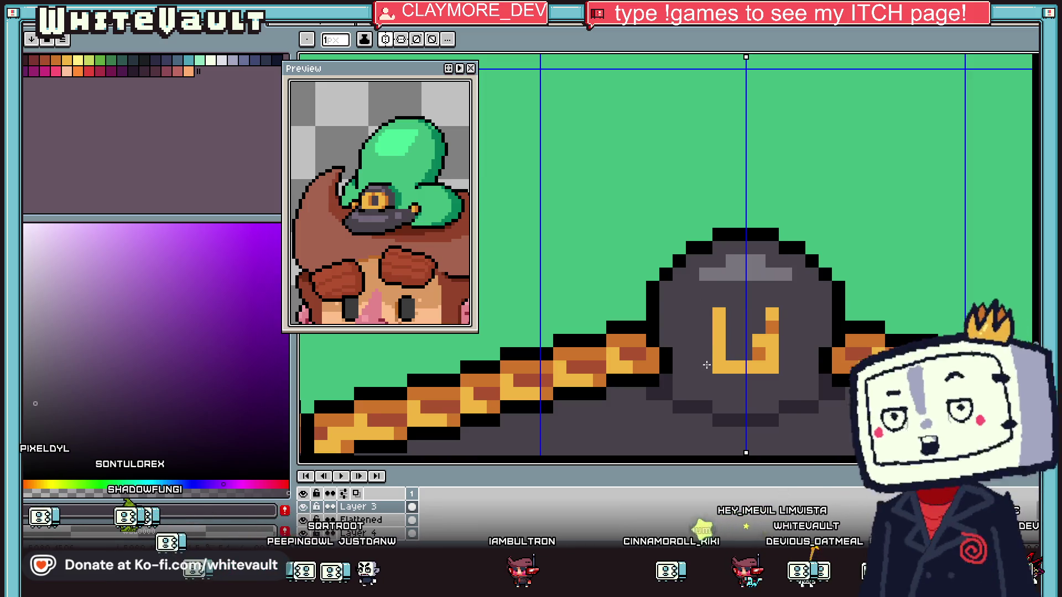
{"action": "left_click", "coordinate": [729, 302], "text": "alt"}
{"action": "scroll", "coordinate": [725, 301], "scroll_direction": "up", "scroll_amount": 2}
{"action": "mouse_move", "coordinate": [791, 300]}
{"action": "left_mouse_down"}
{"action": "mouse_move", "coordinate": [766, 301]}
{"action": "mouse_move", "coordinate": [791, 327]}
{"action": "left_mouse_up"}
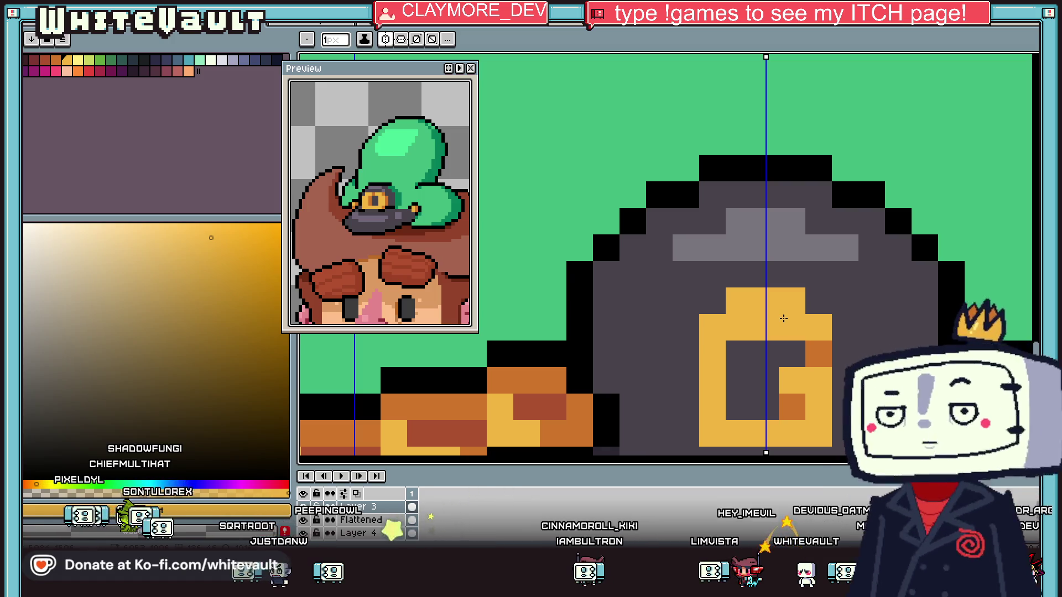
Widen the emblem's G with mirrored yellow pixels across its top rows and sides
{"action": "left_click_drag", "start_coordinate": [686, 353], "coordinate": [686, 375]}
{"action": "left_click", "coordinate": [739, 274]}
{"action": "left_click", "coordinate": [766, 274]}
{"action": "left_click", "coordinate": [818, 301]}
{"action": "left_click", "coordinate": [712, 301]}
{"action": "left_click", "coordinate": [686, 328]}
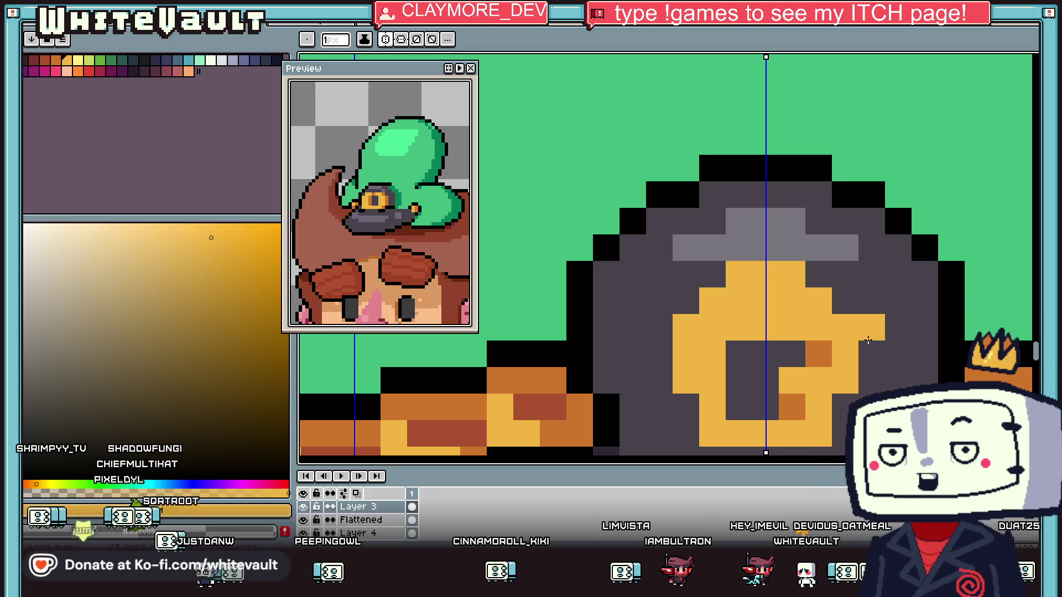
{"action": "left_click", "coordinate": [868, 353]}
Fill the emblem's inside and bottom row with yellow
{"action": "left_click_drag", "start_coordinate": [868, 353], "coordinate": [868, 380]}
{"action": "mouse_move", "coordinate": [739, 380]}
{"action": "left_mouse_down"}
{"action": "mouse_move", "coordinate": [796, 354]}
{"action": "mouse_move", "coordinate": [689, 359]}
{"action": "left_mouse_up"}
{"action": "scroll", "coordinate": [746, 348], "scroll_direction": "down", "scroll_amount": 2}
{"action": "scroll", "coordinate": [746, 348], "scroll_direction": "up", "scroll_amount": 2}
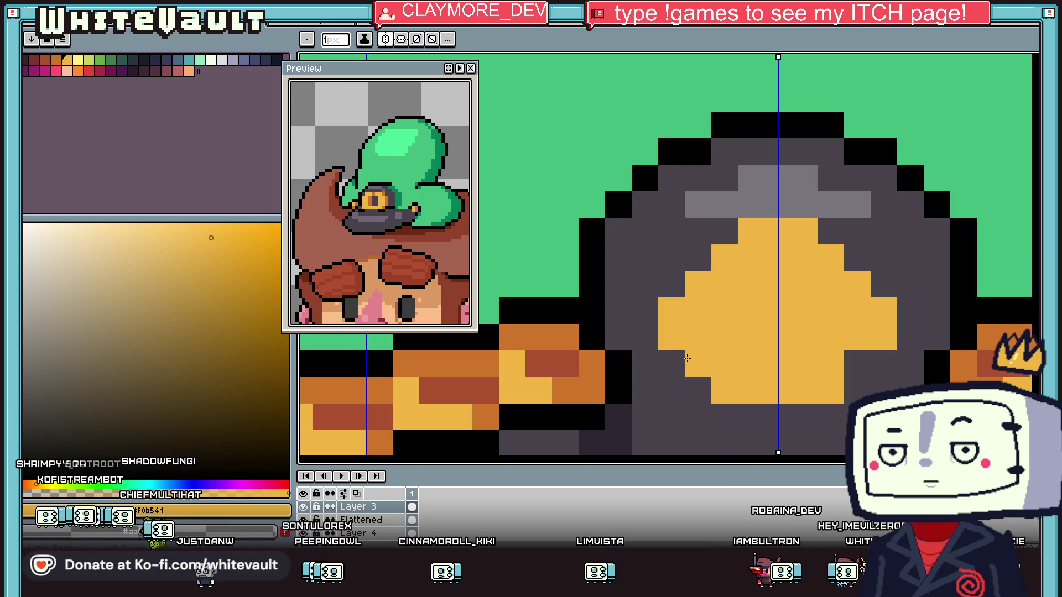
{"action": "left_click_drag", "start_coordinate": [710, 415], "coordinate": [774, 416]}
{"action": "scroll", "coordinate": [774, 416], "scroll_direction": "down", "scroll_amount": 1}
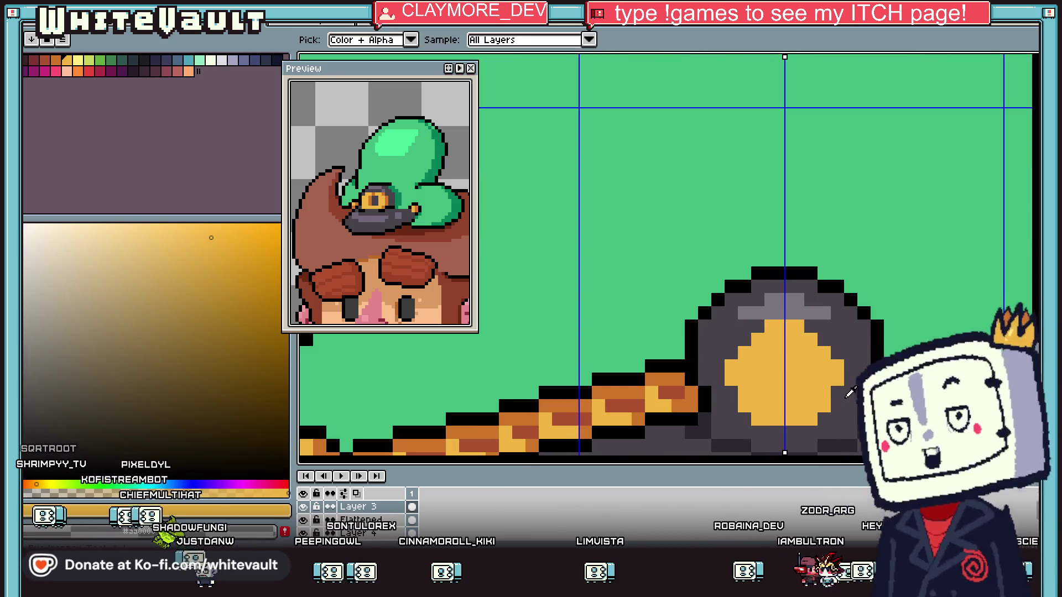
Sample the emblem's greys and paint light-grey highlights across the emblem top
{"action": "left_click", "coordinate": [838, 381], "text": "alt"}
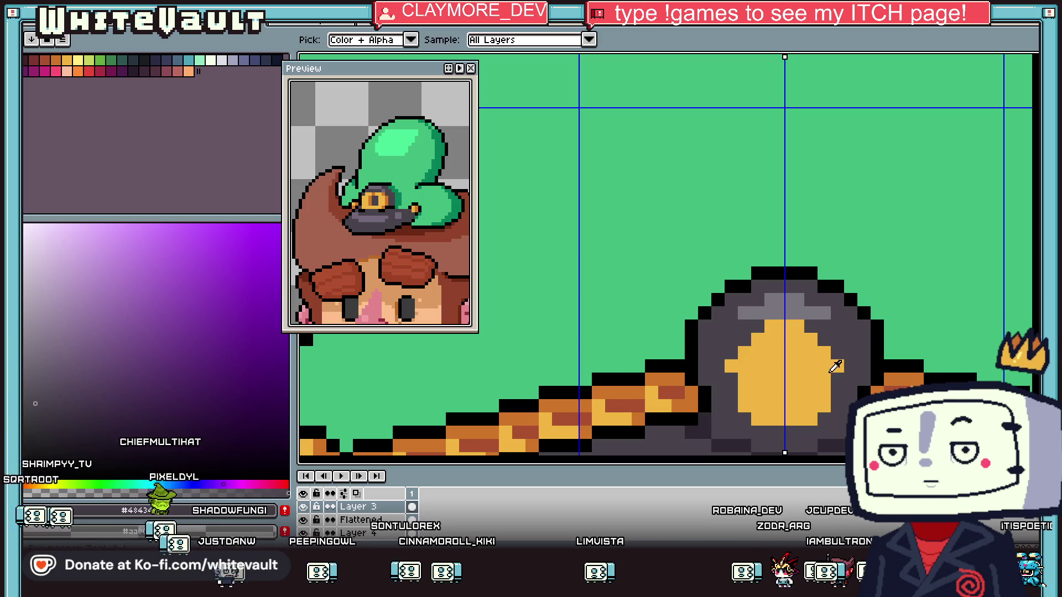
{"action": "scroll", "coordinate": [835, 379], "scroll_direction": "up", "scroll_amount": 1}
{"action": "left_click", "coordinate": [802, 311], "text": "alt"}
{"action": "mouse_move", "coordinate": [787, 296]}
{"action": "left_mouse_down"}
{"action": "mouse_move", "coordinate": [749, 296]}
{"action": "mouse_move", "coordinate": [769, 276]}
{"action": "mouse_move", "coordinate": [736, 271]}
{"action": "mouse_move", "coordinate": [813, 294]}
{"action": "left_mouse_up"}
{"action": "left_click", "coordinate": [807, 284], "text": "alt"}
{"action": "scroll", "coordinate": [736, 271], "scroll_direction": "down", "scroll_amount": 2}
{"action": "scroll", "coordinate": [753, 289], "scroll_direction": "up", "scroll_amount": 2}
{"action": "left_click", "coordinate": [832, 312]}
{"action": "left_click_drag", "start_coordinate": [724, 313], "coordinate": [705, 312]}
Paint dark grey along the emblem's outer edges to form its arched frame
{"action": "key", "text": "alt"}
{"action": "left_click", "coordinate": [876, 331], "text": "alt"}
{"action": "mouse_move", "coordinate": [900, 329]}
{"action": "left_mouse_down"}
{"action": "mouse_move", "coordinate": [900, 311]}
{"action": "mouse_move", "coordinate": [874, 303]}
{"action": "mouse_move", "coordinate": [881, 311]}
{"action": "mouse_move", "coordinate": [879, 292]}
{"action": "mouse_move", "coordinate": [812, 222]}
{"action": "mouse_move", "coordinate": [788, 222]}
{"action": "mouse_move", "coordinate": [805, 256]}
{"action": "mouse_move", "coordinate": [744, 259]}
{"action": "left_mouse_up"}
{"action": "scroll", "coordinate": [746, 288], "scroll_direction": "down", "scroll_amount": 4}
{"action": "scroll", "coordinate": [736, 292], "scroll_direction": "up", "scroll_amount": 2}
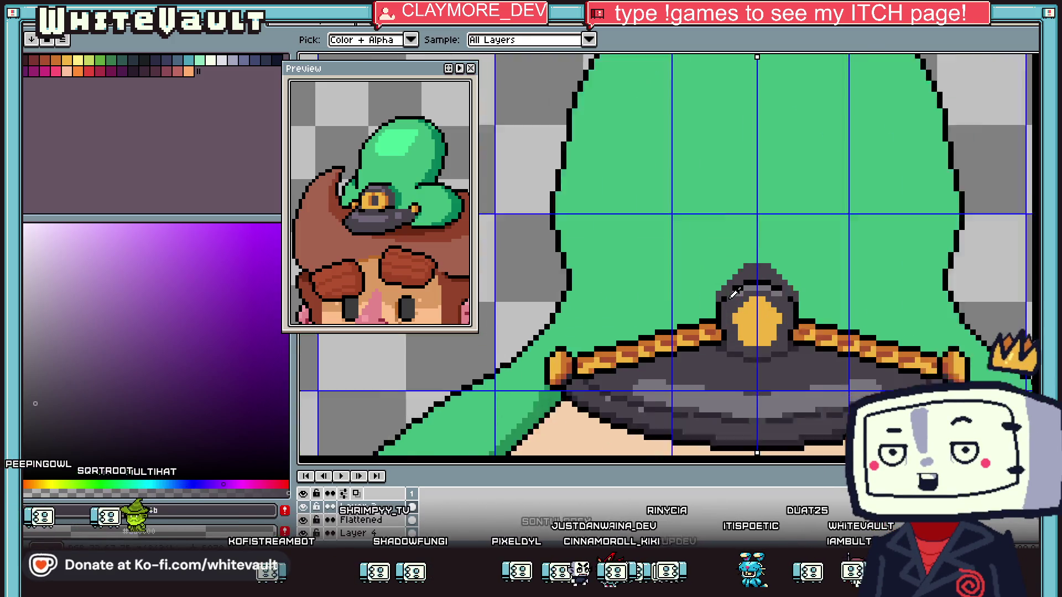
Using the sampled dark outline colour, paint mirrored dark pixels on the emblem housing and darken its sides
{"action": "scroll", "coordinate": [734, 293], "scroll_direction": "up", "scroll_amount": 2}
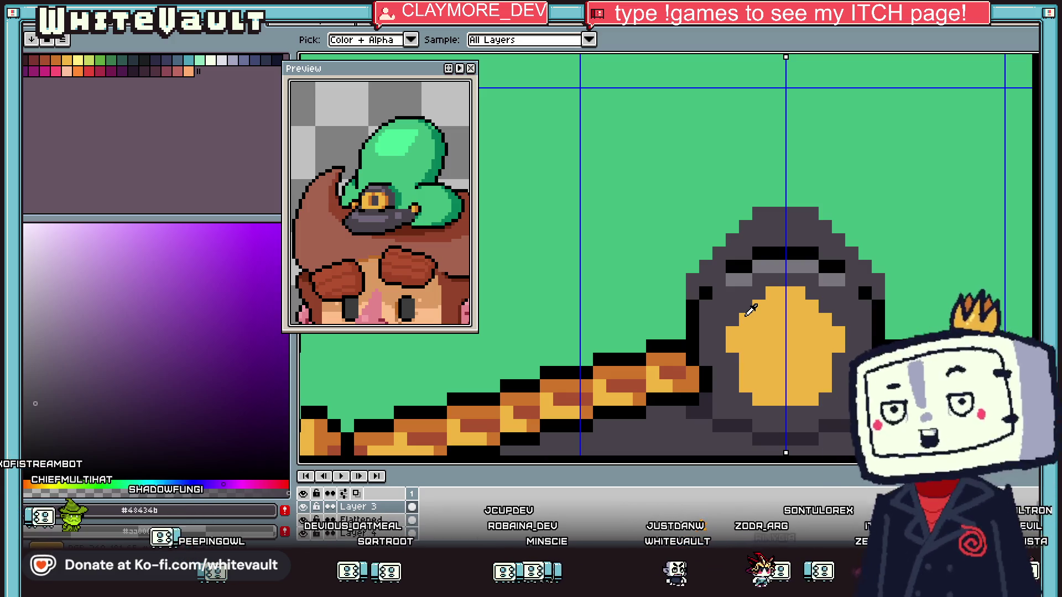
{"action": "scroll", "coordinate": [801, 387], "scroll_direction": "down", "scroll_amount": 2}
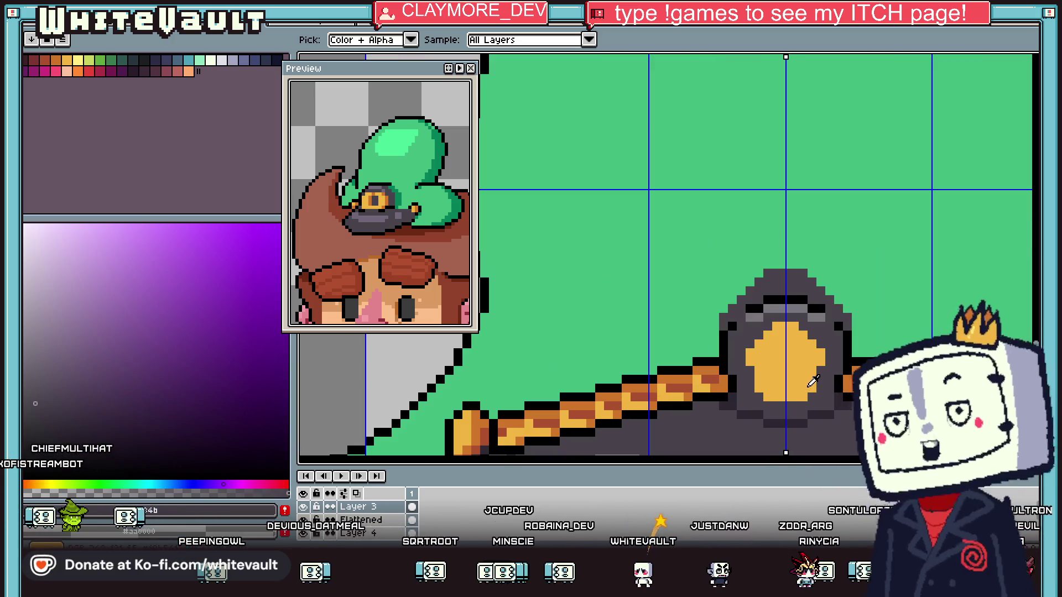
{"action": "left_click", "coordinate": [842, 412], "text": "alt"}
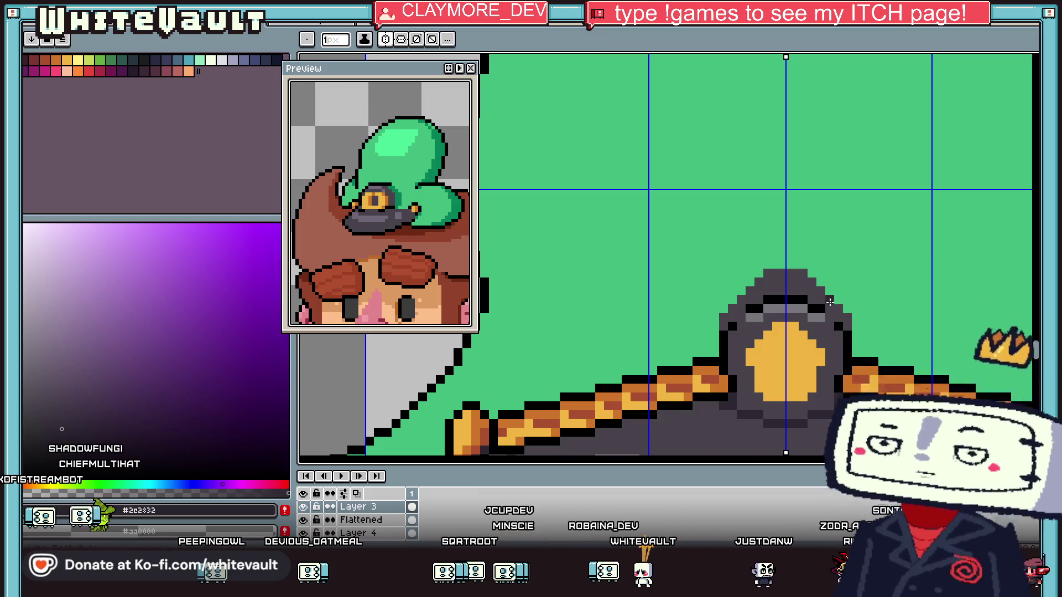
{"action": "scroll", "coordinate": [830, 301], "scroll_direction": "up", "scroll_amount": 3}
{"action": "left_click", "coordinate": [829, 299]}
{"action": "left_click", "coordinate": [854, 329]}
{"action": "left_click_drag", "start_coordinate": [855, 351], "coordinate": [876, 354]}
{"action": "mouse_move", "coordinate": [801, 283]}
{"action": "left_mouse_down"}
{"action": "mouse_move", "coordinate": [782, 244]}
{"action": "mouse_move", "coordinate": [776, 276]}
{"action": "mouse_move", "coordinate": [742, 268]}
{"action": "mouse_move", "coordinate": [741, 217]}
{"action": "left_mouse_up"}
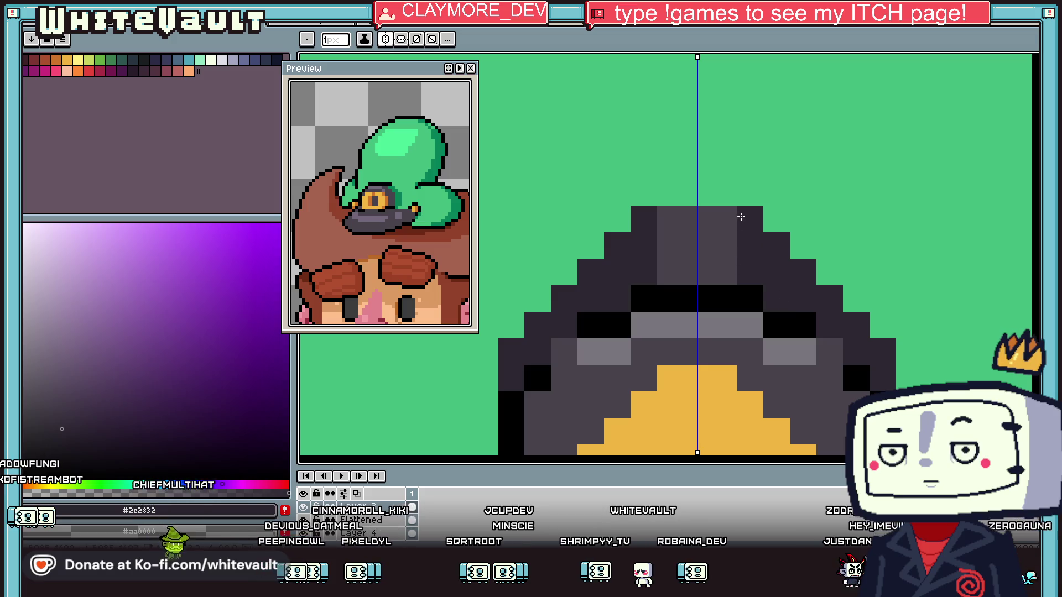
{"action": "scroll", "coordinate": [741, 216], "scroll_direction": "down", "scroll_amount": 5}
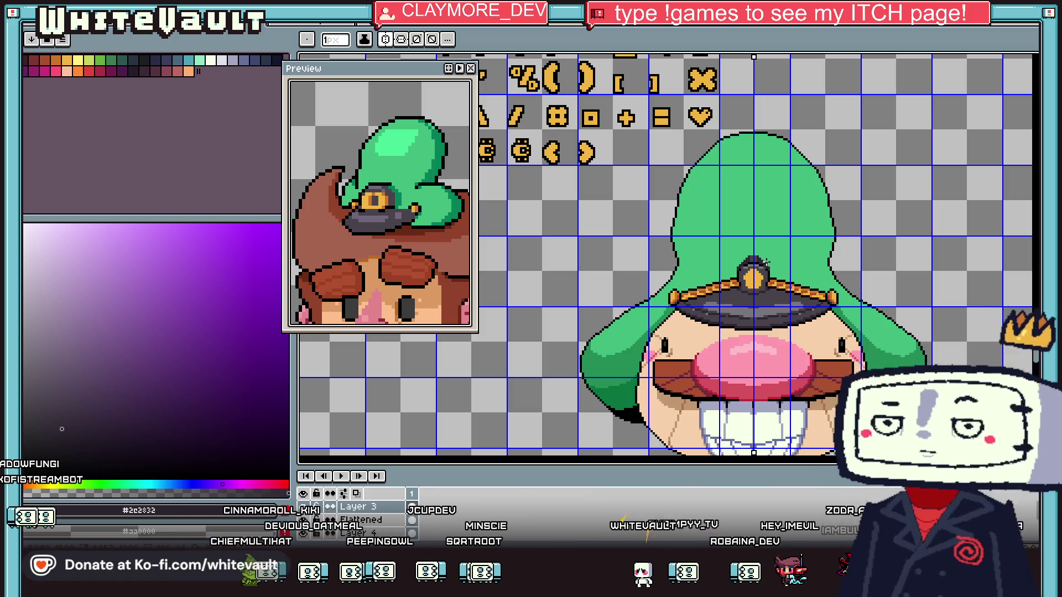
Widen the housing's stepped dark top outline, undo a stray pixel above it, and sample the hair green
{"action": "key", "text": "i"}
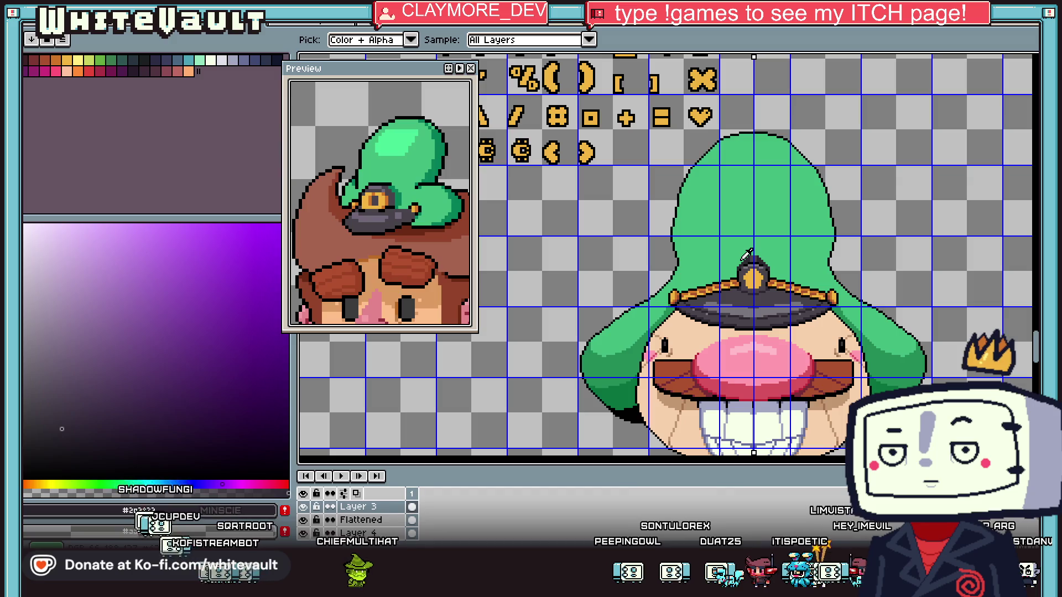
{"action": "scroll", "coordinate": [747, 255], "scroll_direction": "up", "scroll_amount": 3}
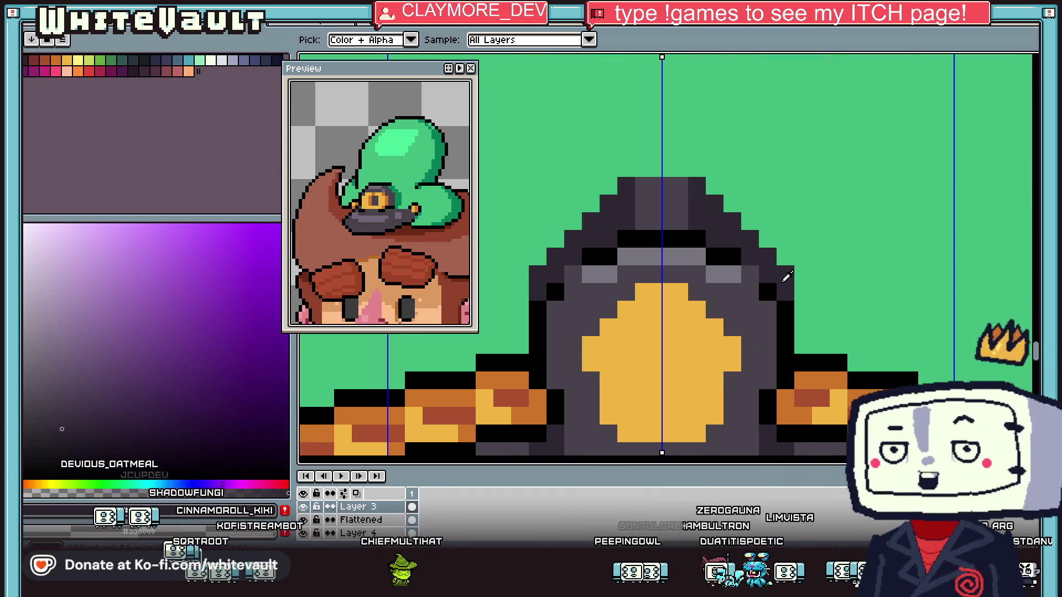
{"action": "key", "text": "b"}
{"action": "left_click_drag", "start_coordinate": [766, 235], "coordinate": [711, 183]}
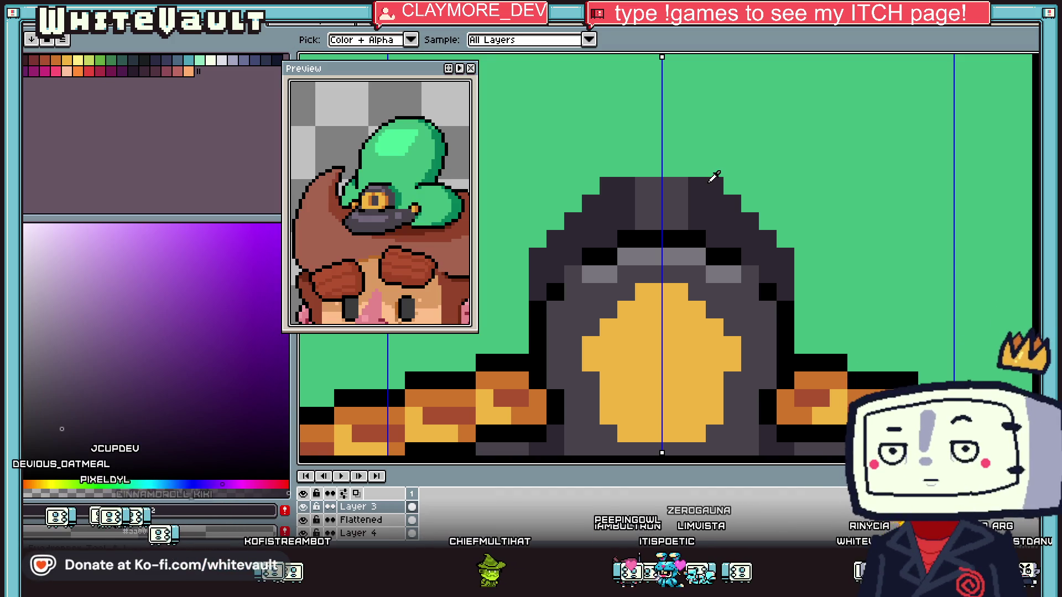
{"action": "left_click", "coordinate": [647, 174]}
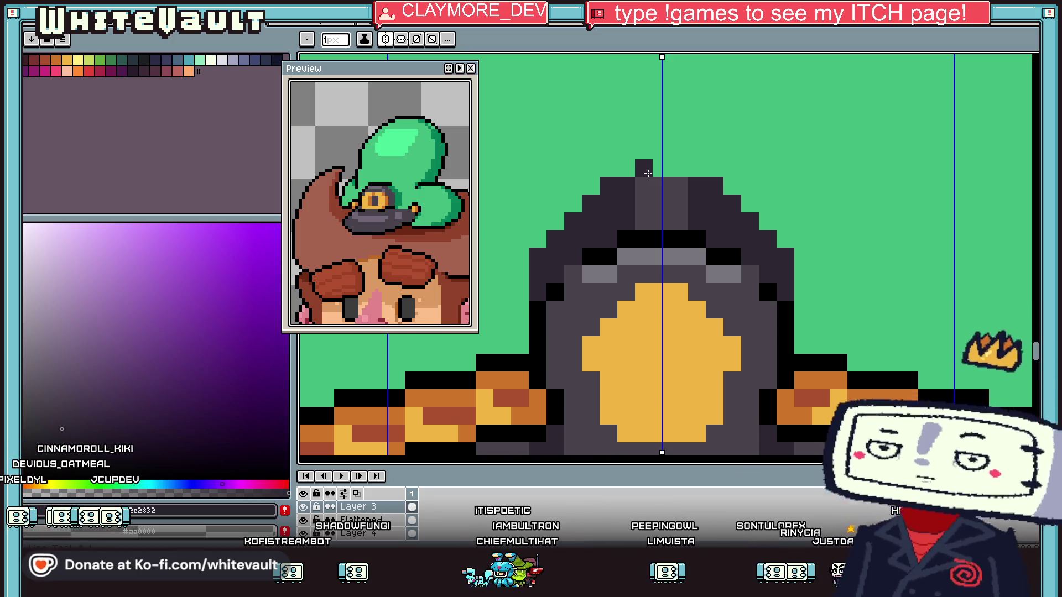
{"action": "key", "text": "ctrl+z"}
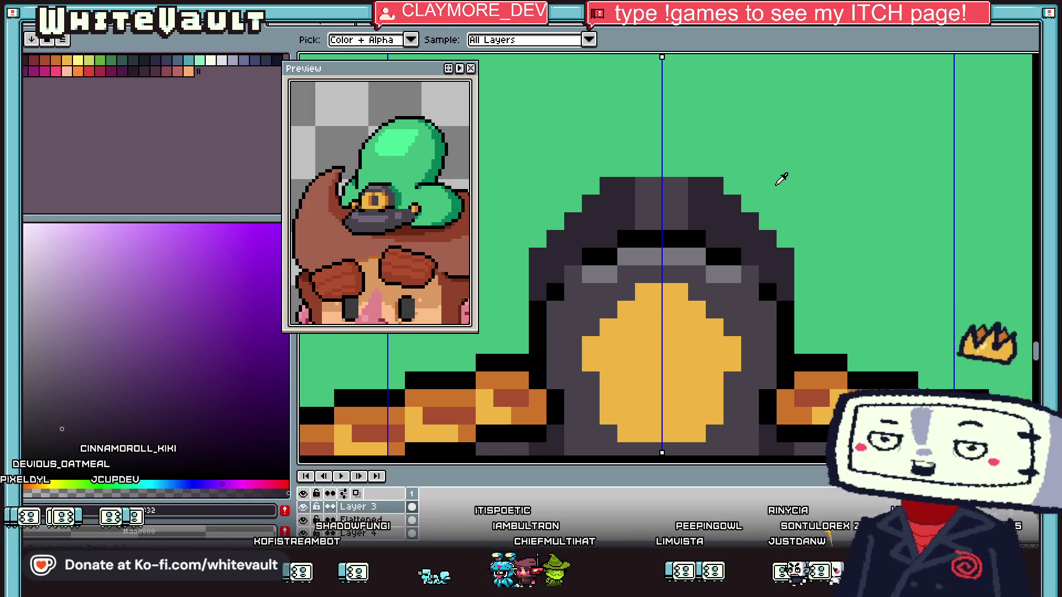
{"action": "left_click", "coordinate": [781, 177], "text": "alt"}
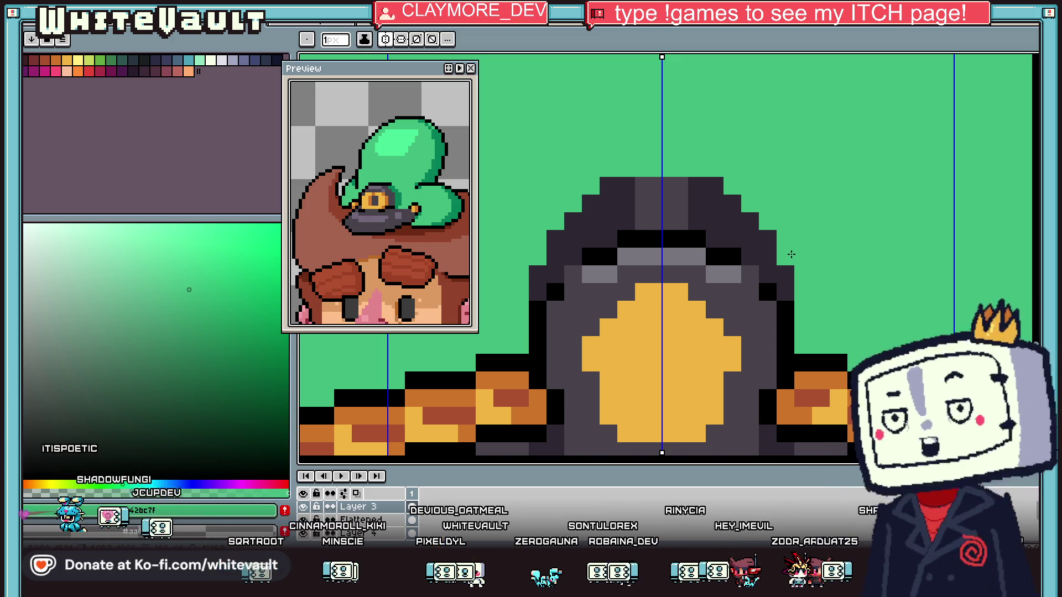
{"action": "key", "text": "i"}
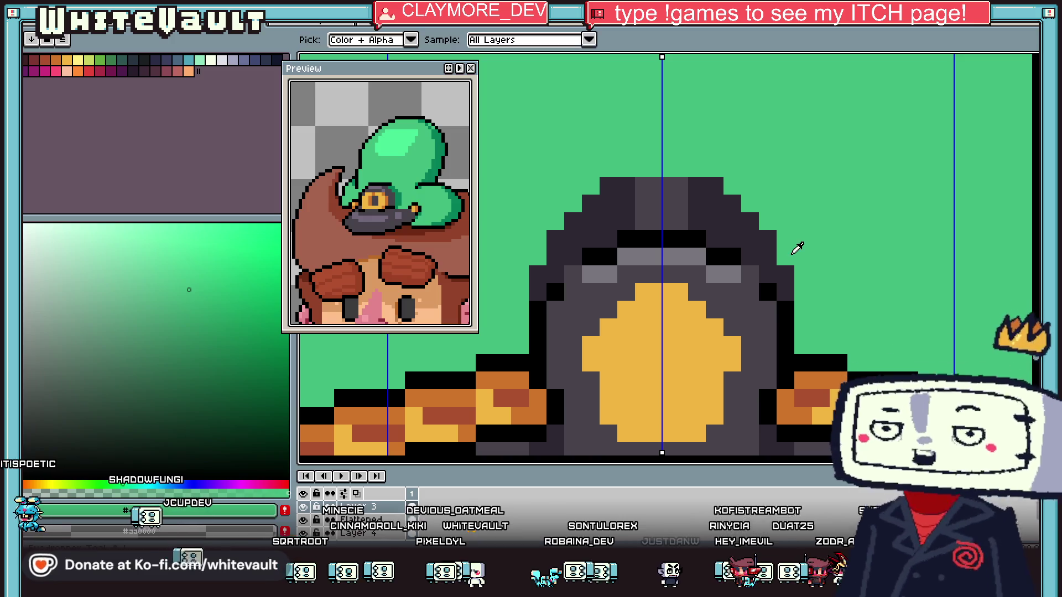
{"action": "scroll", "coordinate": [791, 255], "scroll_direction": "down", "scroll_amount": 3}
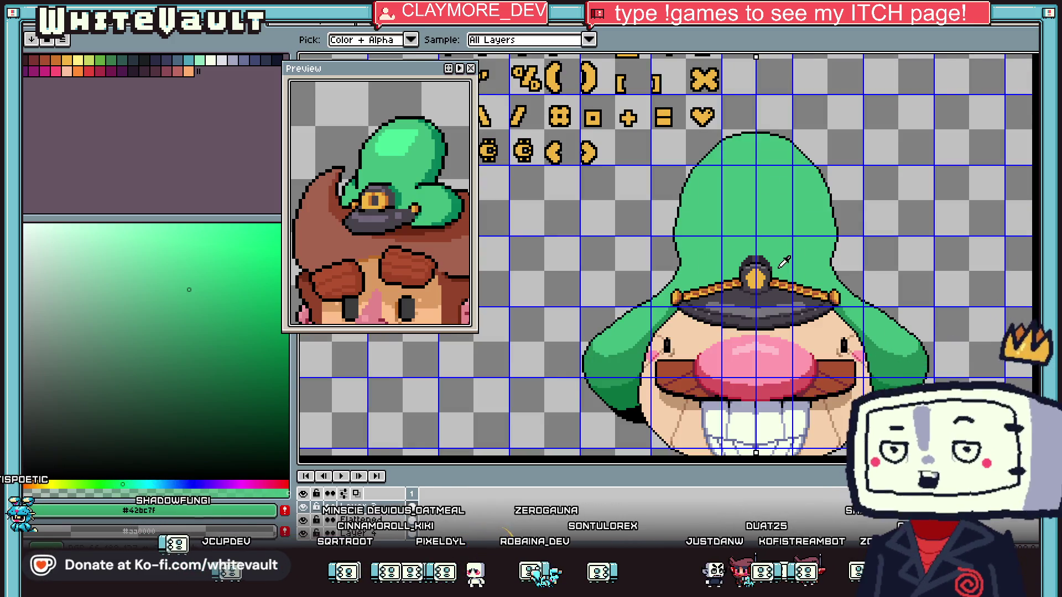
Sample the chain's colours and paint dark red pixels beside the chain's end piece on the brim
{"action": "scroll", "coordinate": [784, 263], "scroll_direction": "up", "scroll_amount": 4}
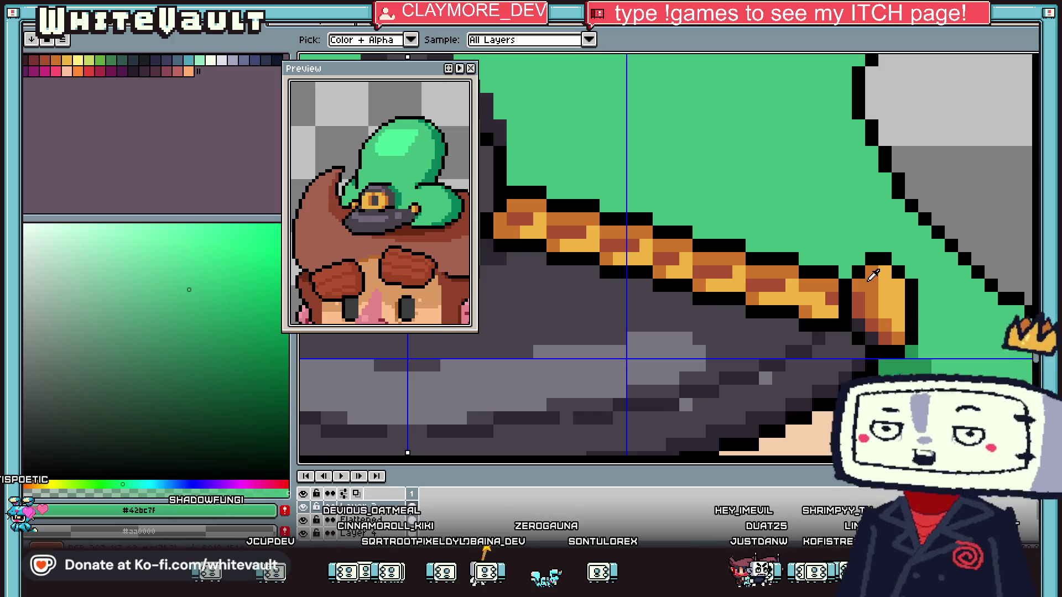
{"action": "left_click", "coordinate": [875, 279]}
{"action": "left_click", "coordinate": [879, 259]}
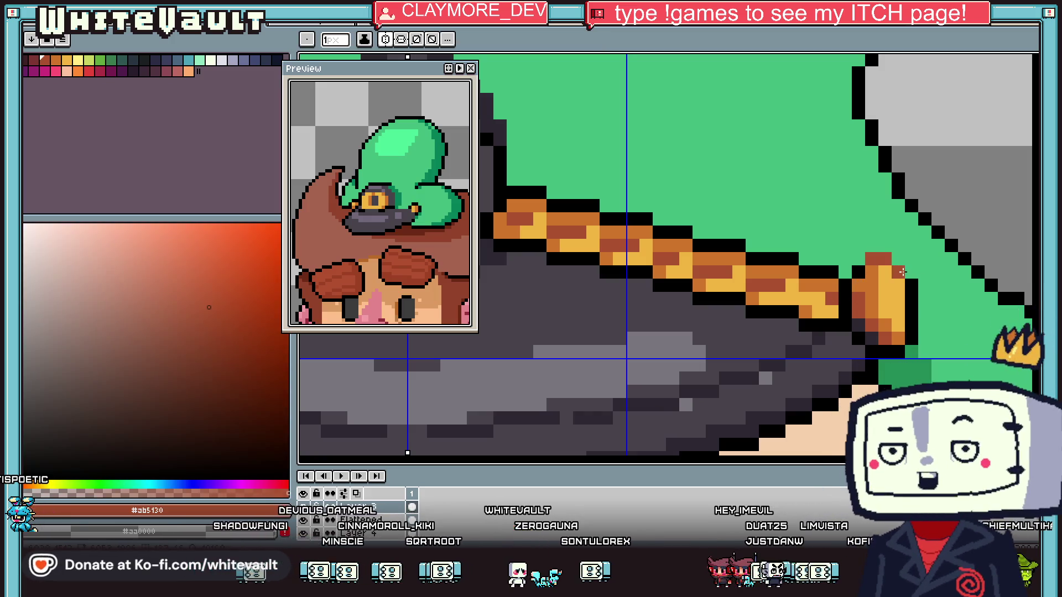
{"action": "left_click", "coordinate": [889, 285]}
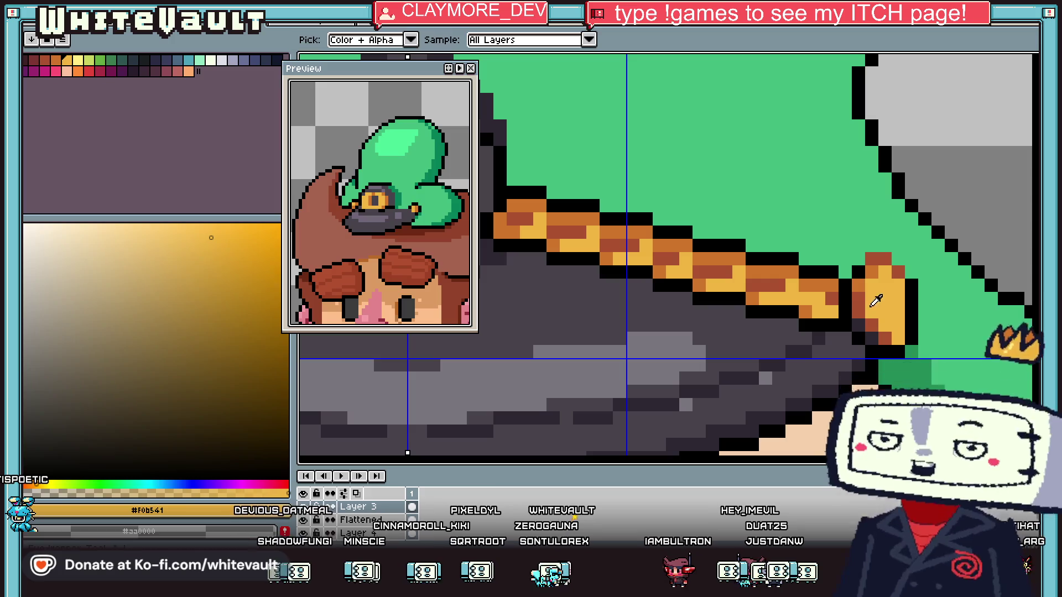
{"action": "left_click", "coordinate": [857, 303], "text": "alt"}
{"action": "left_click", "coordinate": [859, 323], "text": "alt"}
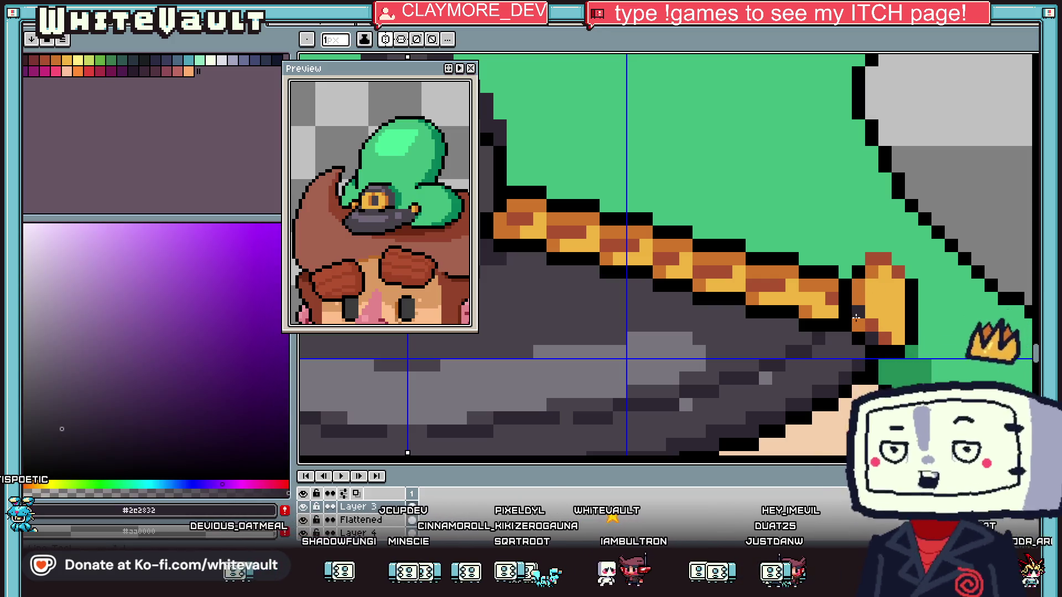
{"action": "scroll", "coordinate": [873, 312], "scroll_direction": "down", "scroll_amount": 2}
{"action": "scroll", "coordinate": [866, 299], "scroll_direction": "up", "scroll_amount": 1}
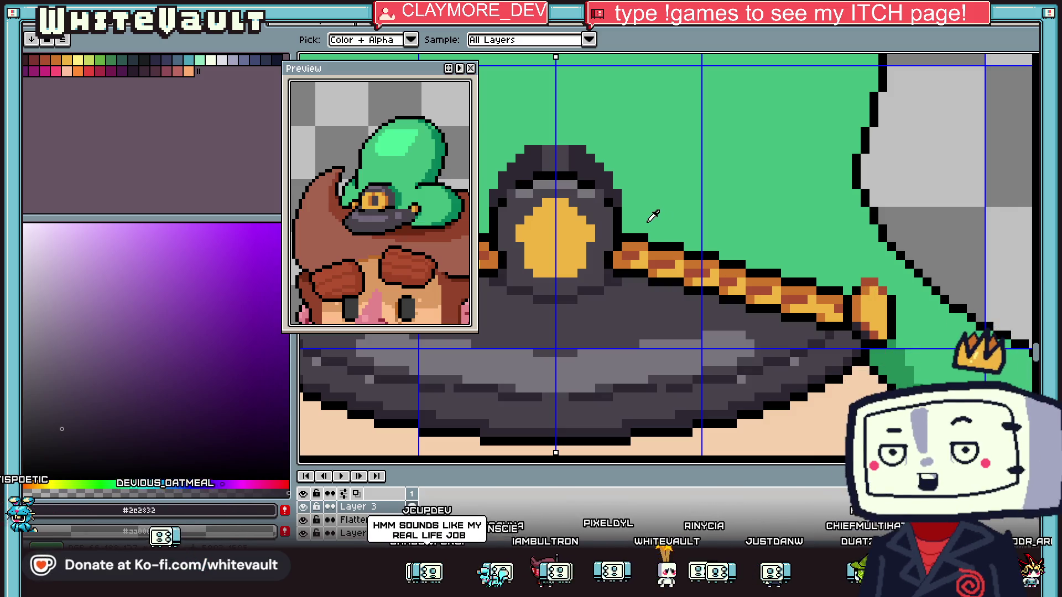
{"action": "scroll", "coordinate": [651, 217], "scroll_direction": "down", "scroll_amount": 2}
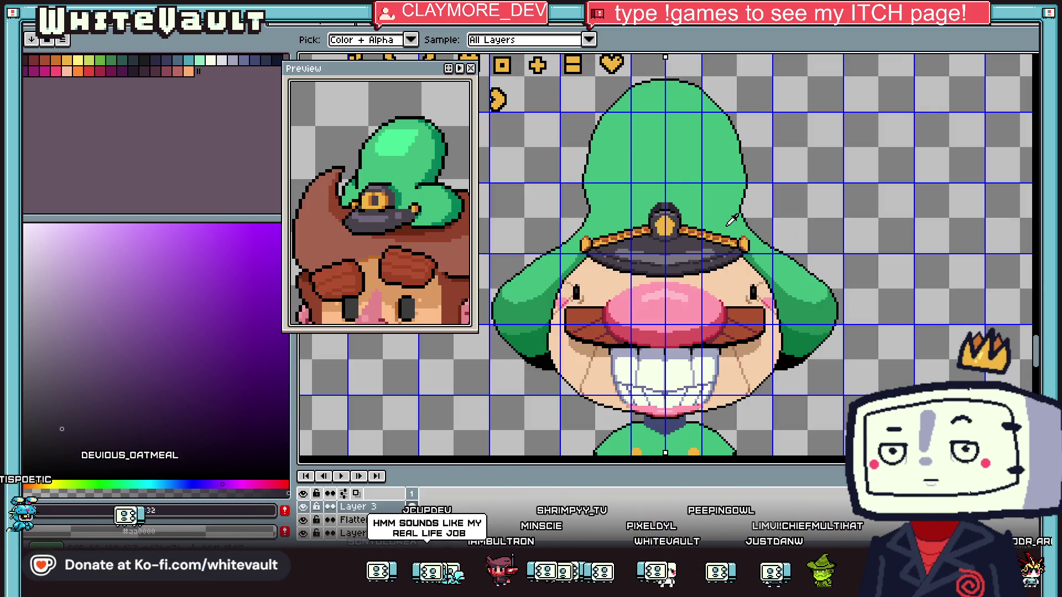
{"action": "scroll", "coordinate": [719, 227], "scroll_direction": "down", "scroll_amount": 2}
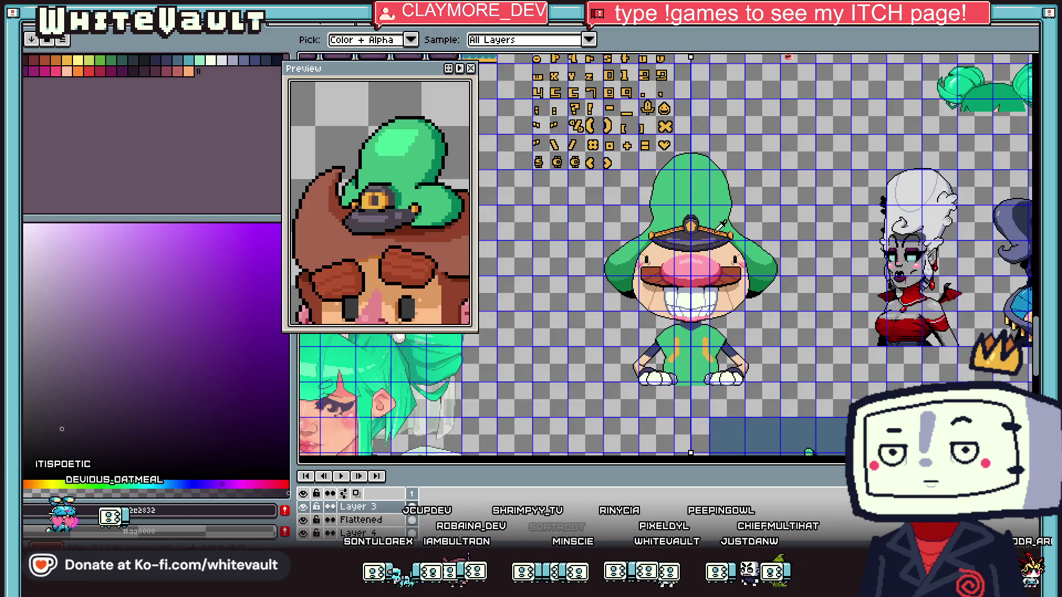
{"action": "scroll", "coordinate": [741, 225], "scroll_direction": "up", "scroll_amount": 3}
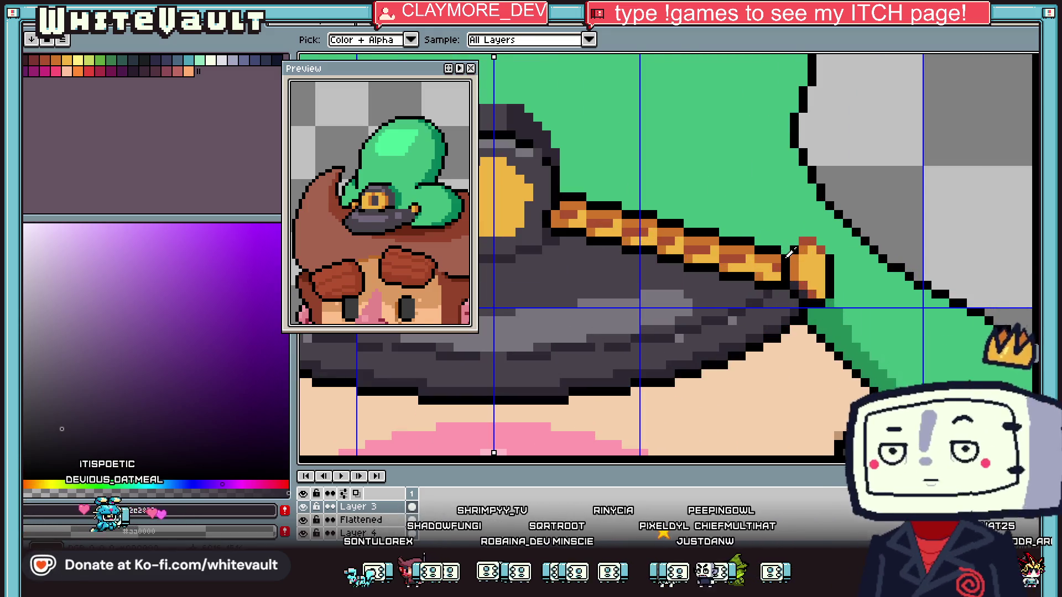
{"action": "left_click", "coordinate": [780, 243]}
{"action": "left_click", "coordinate": [827, 246]}
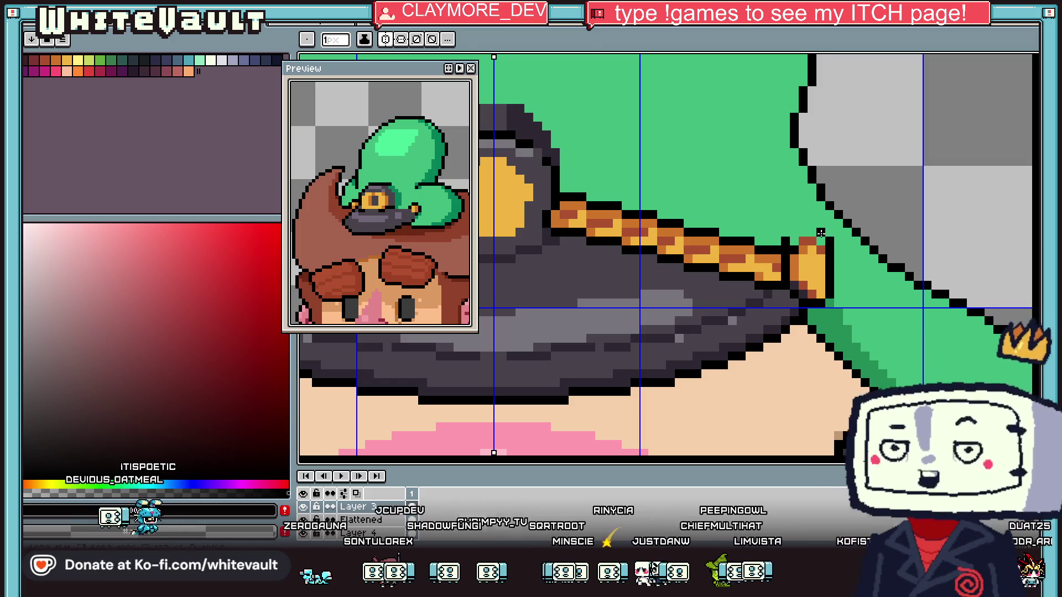
Shade the chain's end piece darker orange with red-brown pixels along its top, then pick black
{"action": "left_click", "coordinate": [803, 248], "text": "alt"}
{"action": "left_click", "coordinate": [802, 250], "text": "alt"}
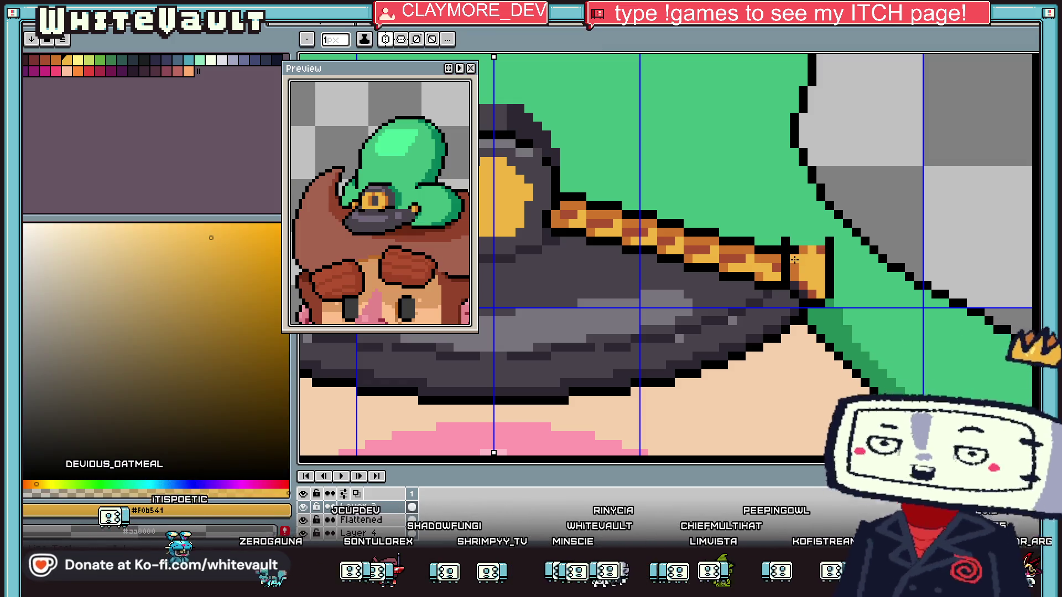
{"action": "scroll", "coordinate": [801, 288], "scroll_direction": "up", "scroll_amount": 1}
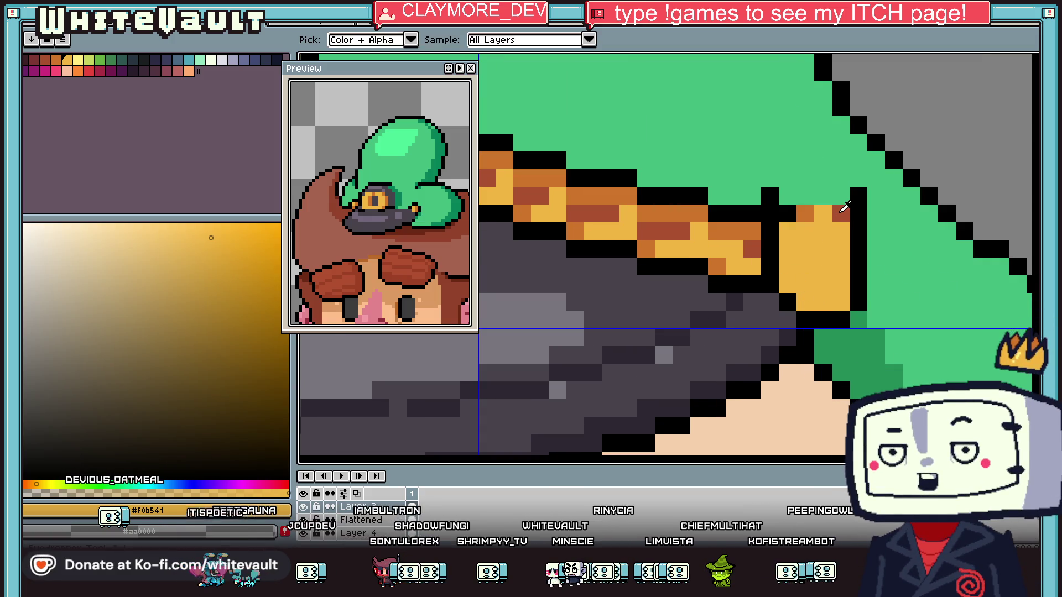
{"action": "left_click", "coordinate": [805, 212], "text": "alt"}
{"action": "left_click", "coordinate": [802, 198]}
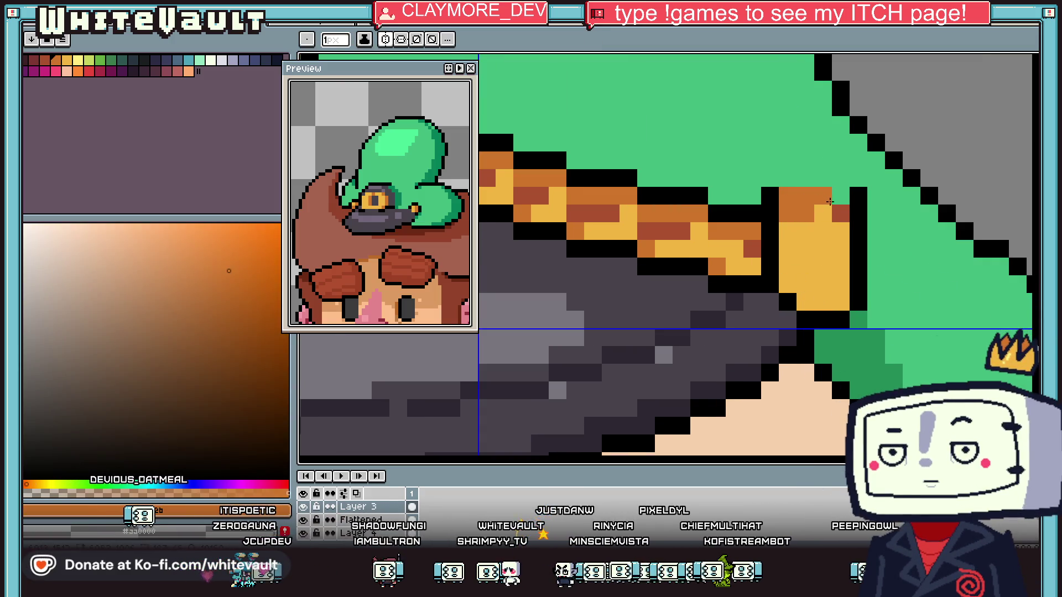
{"action": "left_click", "coordinate": [837, 213], "text": "alt"}
{"action": "left_click_drag", "start_coordinate": [823, 178], "coordinate": [806, 180]}
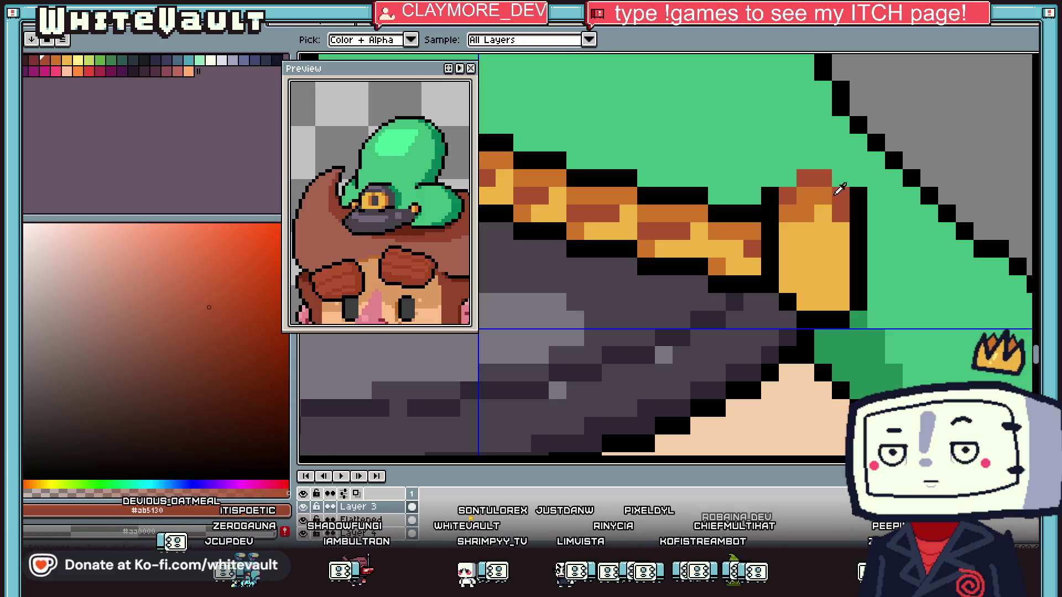
{"action": "left_click", "coordinate": [856, 196], "text": "alt"}
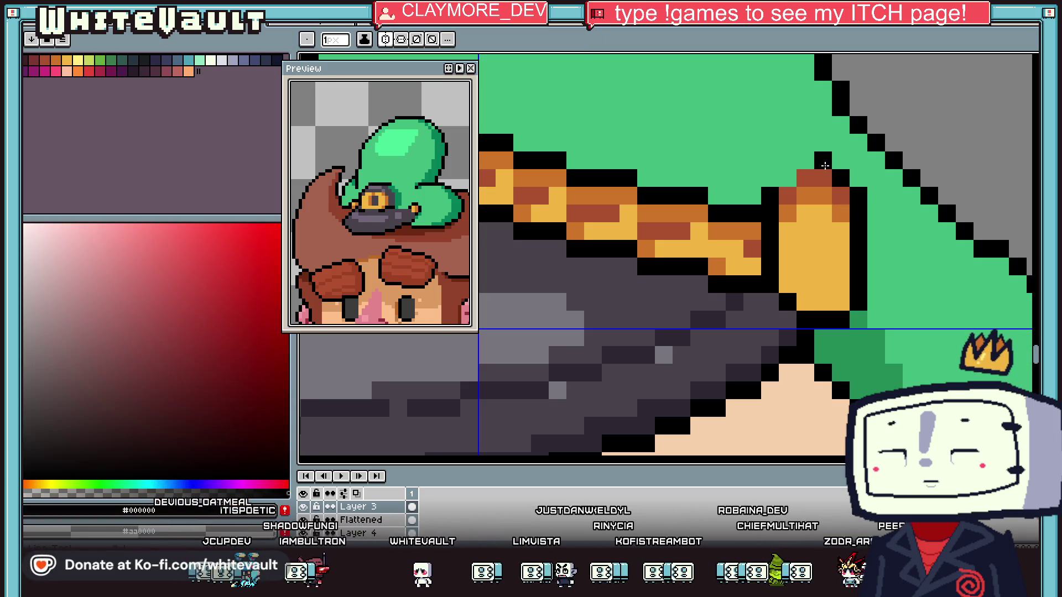
{"action": "scroll", "coordinate": [846, 232], "scroll_direction": "down", "scroll_amount": 5}
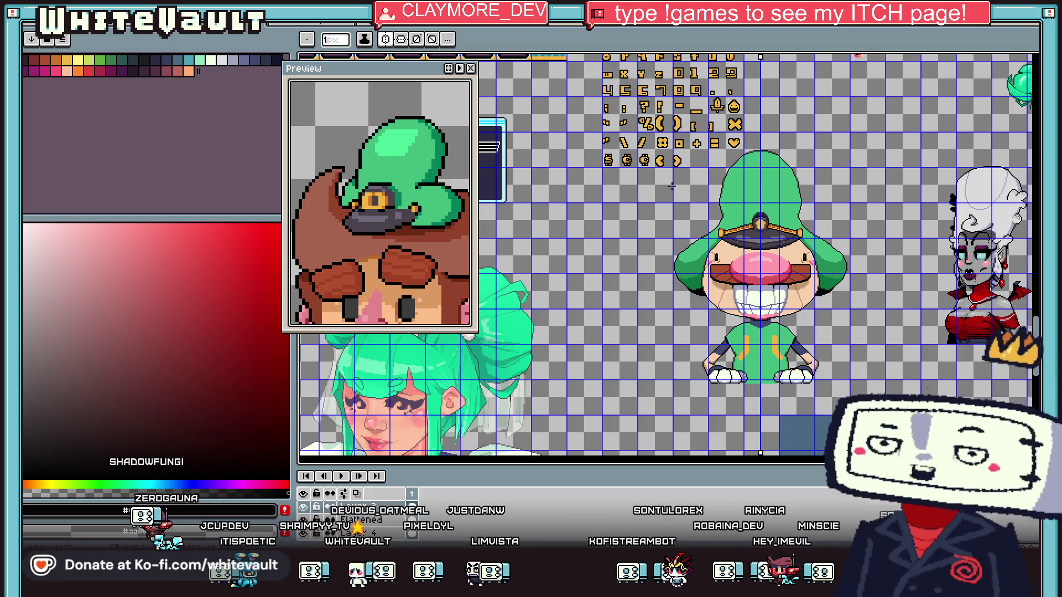
Check the hat layer's position with the move tool, showing its bounding-box distances
{"action": "scroll", "coordinate": [784, 250], "scroll_direction": "up", "scroll_amount": 2}
{"action": "key", "text": "v"}
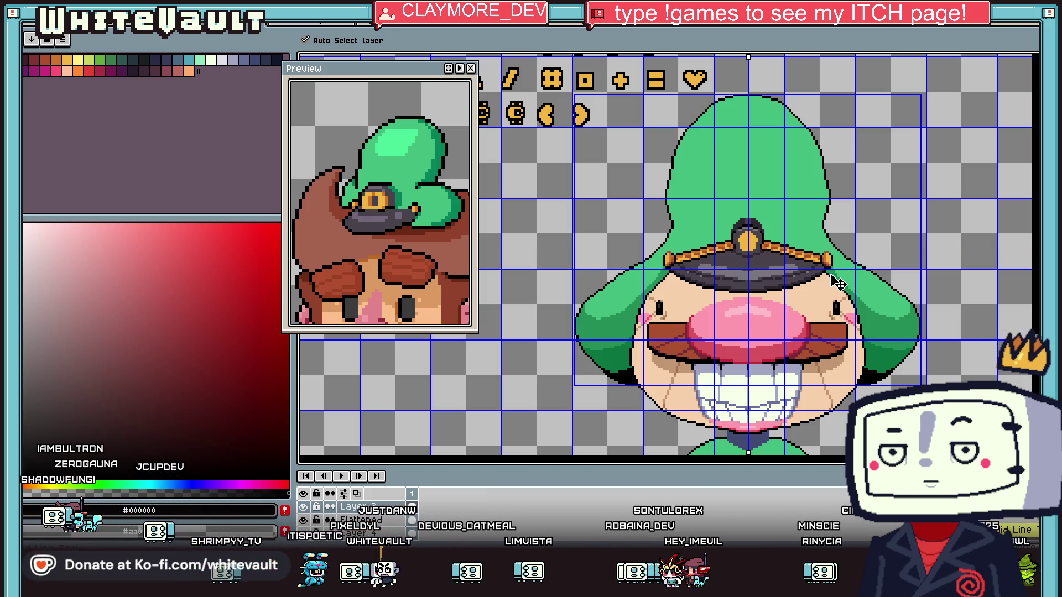
{"action": "key", "text": "ctrl"}
{"action": "scroll", "coordinate": [741, 221], "scroll_direction": "down", "scroll_amount": 3}
{"action": "scroll", "coordinate": [737, 211], "scroll_direction": "up", "scroll_amount": 2}
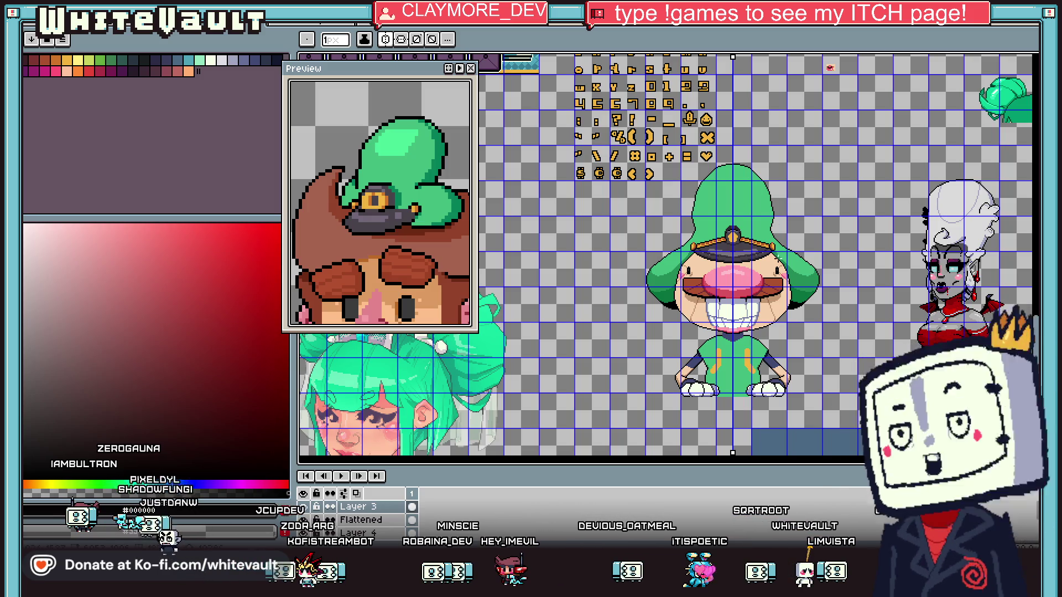
Sample the hair green for the pixels around the badge top, then pick the badge's orange
{"action": "scroll", "coordinate": [777, 259], "scroll_direction": "up", "scroll_amount": 4}
{"action": "key", "text": "i"}
{"action": "left_click", "coordinate": [774, 264]}
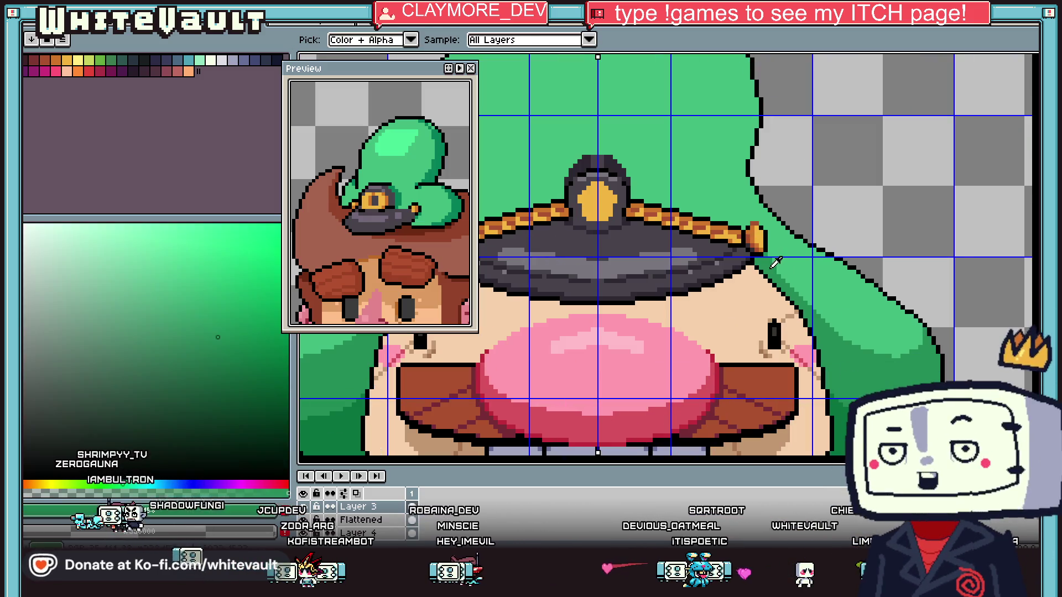
{"action": "key", "text": "b"}
{"action": "scroll", "coordinate": [629, 208], "scroll_direction": "up", "scroll_amount": 2}
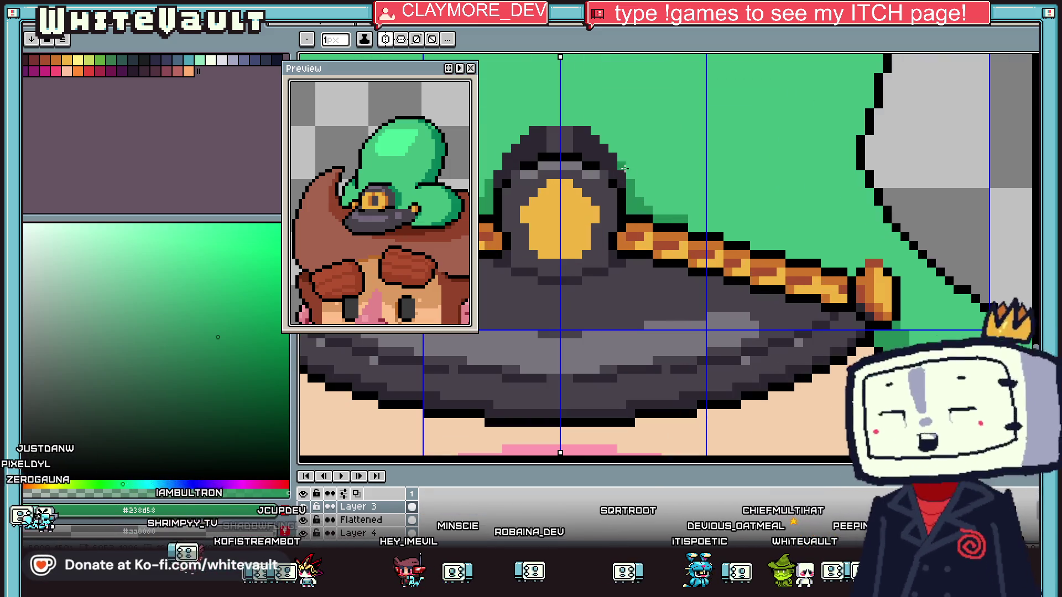
{"action": "scroll", "coordinate": [623, 159], "scroll_direction": "down", "scroll_amount": 5}
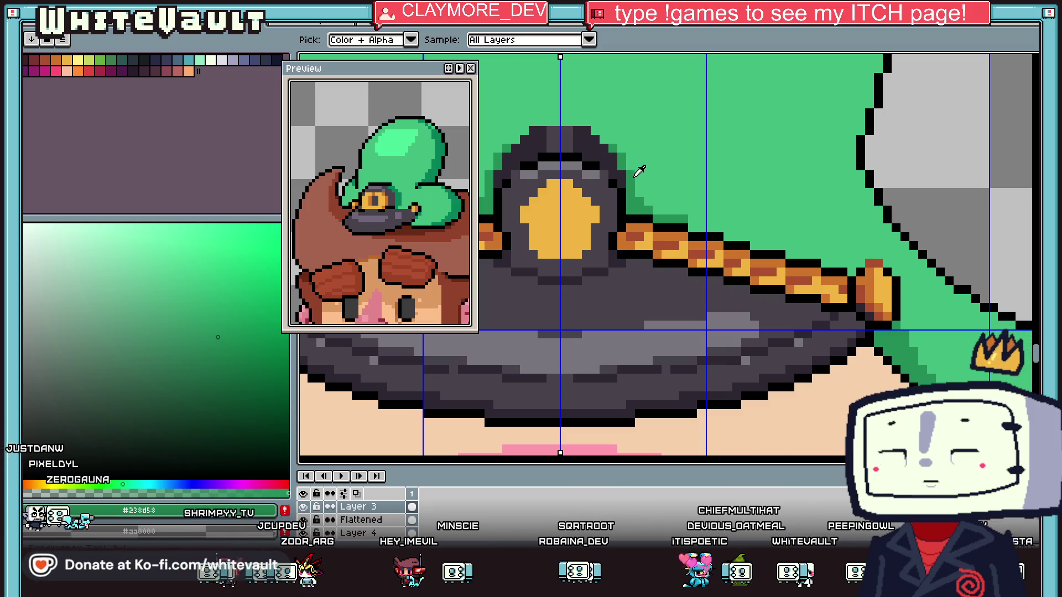
{"action": "key", "text": "i"}
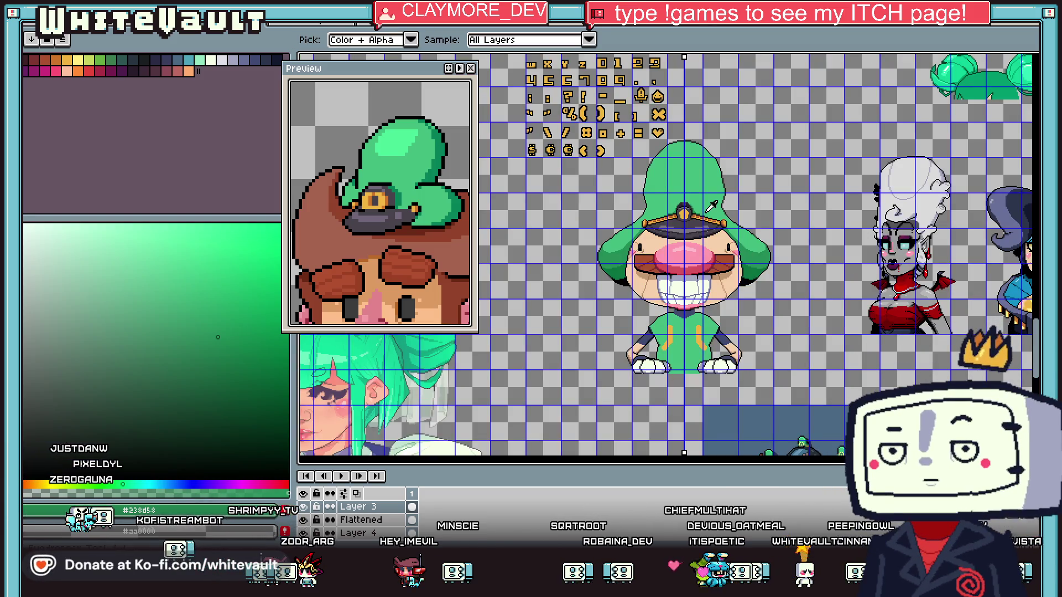
{"action": "scroll", "coordinate": [758, 219], "scroll_direction": "up", "scroll_amount": 3}
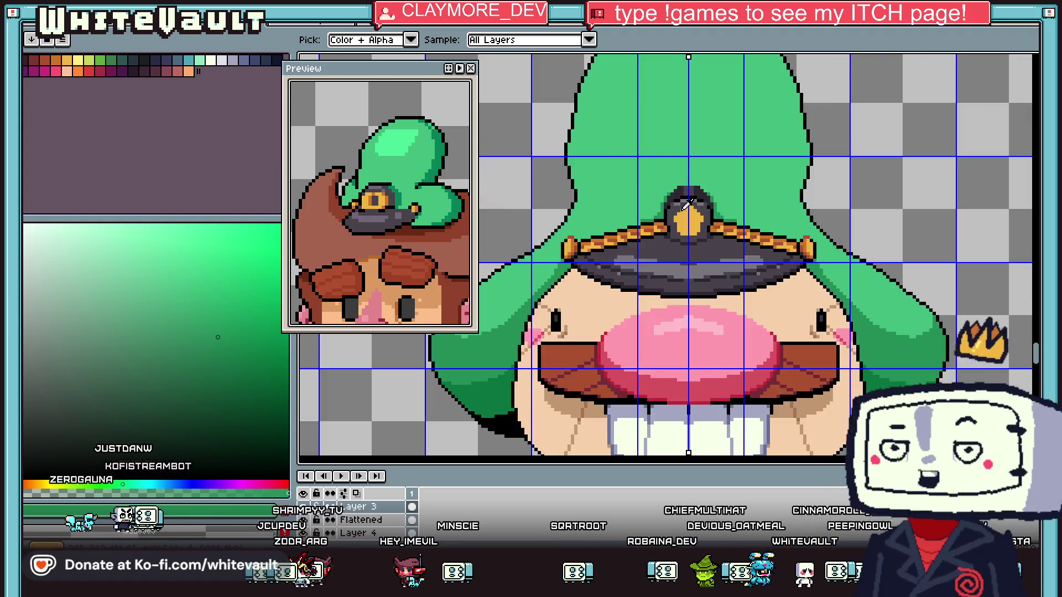
{"action": "left_click", "coordinate": [781, 243]}
Paint the badge's top row dark orange, restoring one pixel to yellow
{"action": "key", "text": "b"}
{"action": "scroll", "coordinate": [686, 204], "scroll_direction": "up", "scroll_amount": 2}
{"action": "scroll", "coordinate": [686, 205], "scroll_direction": "up", "scroll_amount": 1}
{"action": "left_click_drag", "start_coordinate": [686, 205], "coordinate": [708, 203]}
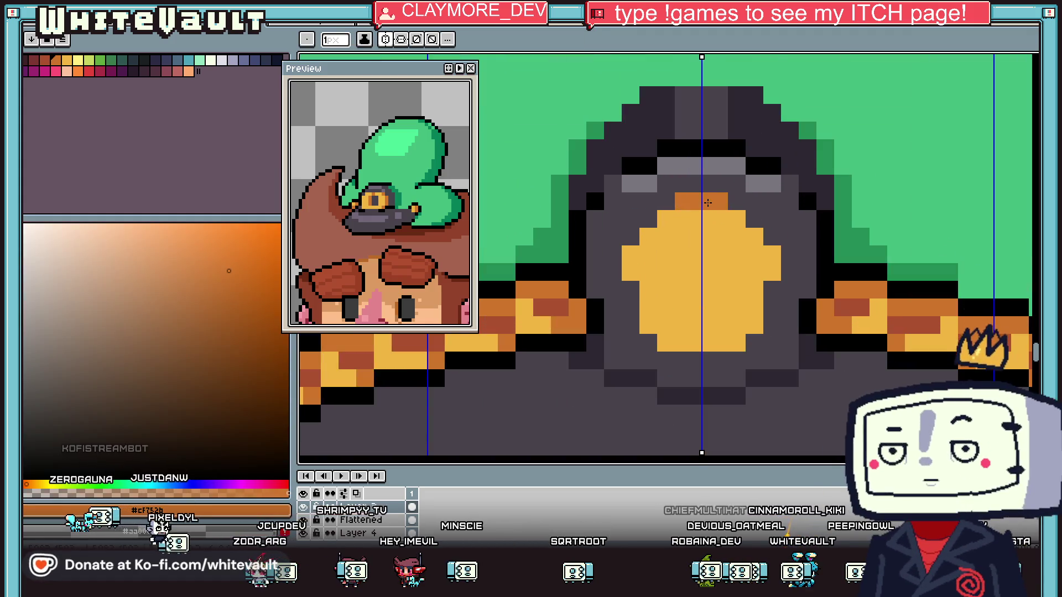
{"action": "left_click", "coordinate": [682, 218]}
{"action": "key", "text": "x"}
Draw a black line across the yellow badge and outline its sides below it
{"action": "left_click", "coordinate": [683, 307]}
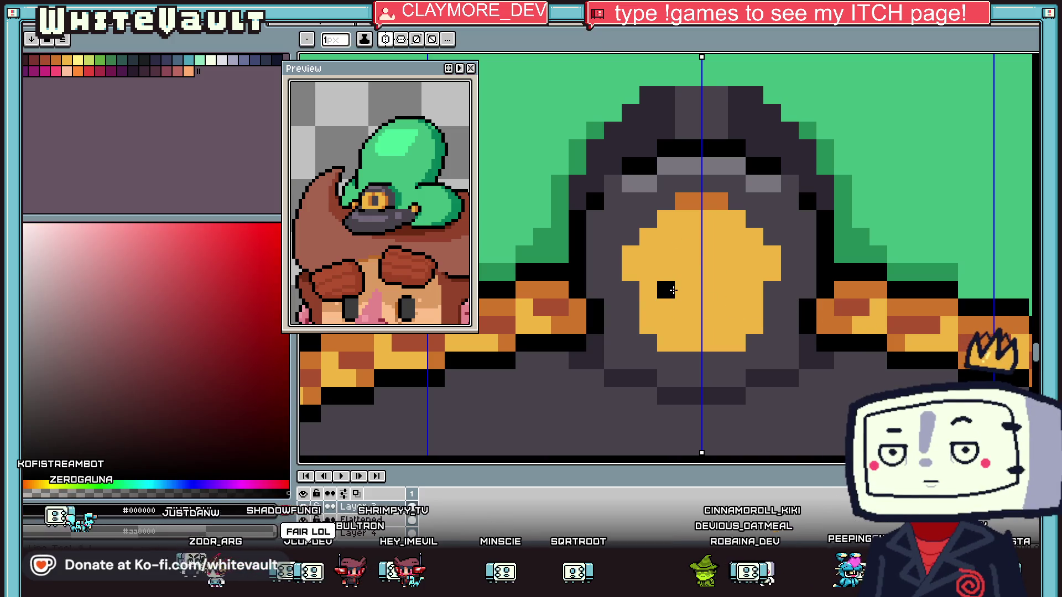
{"action": "left_click_drag", "start_coordinate": [648, 285], "coordinate": [726, 285]}
{"action": "left_click_drag", "start_coordinate": [647, 303], "coordinate": [640, 355]}
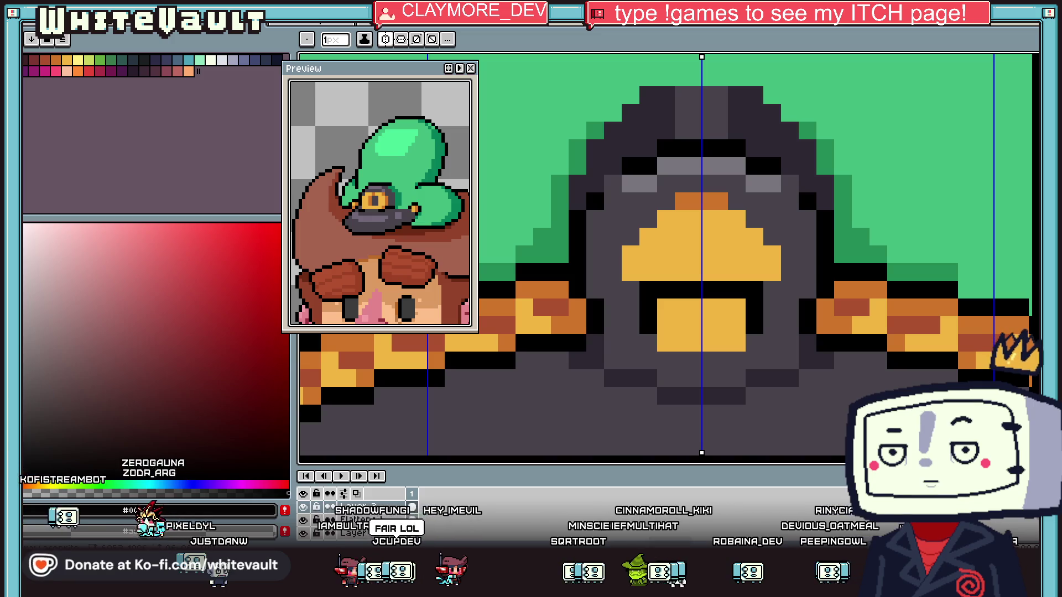
{"action": "scroll", "coordinate": [643, 392], "scroll_direction": "down", "scroll_amount": 3}
{"action": "scroll", "coordinate": [675, 316], "scroll_direction": "up", "scroll_amount": 2}
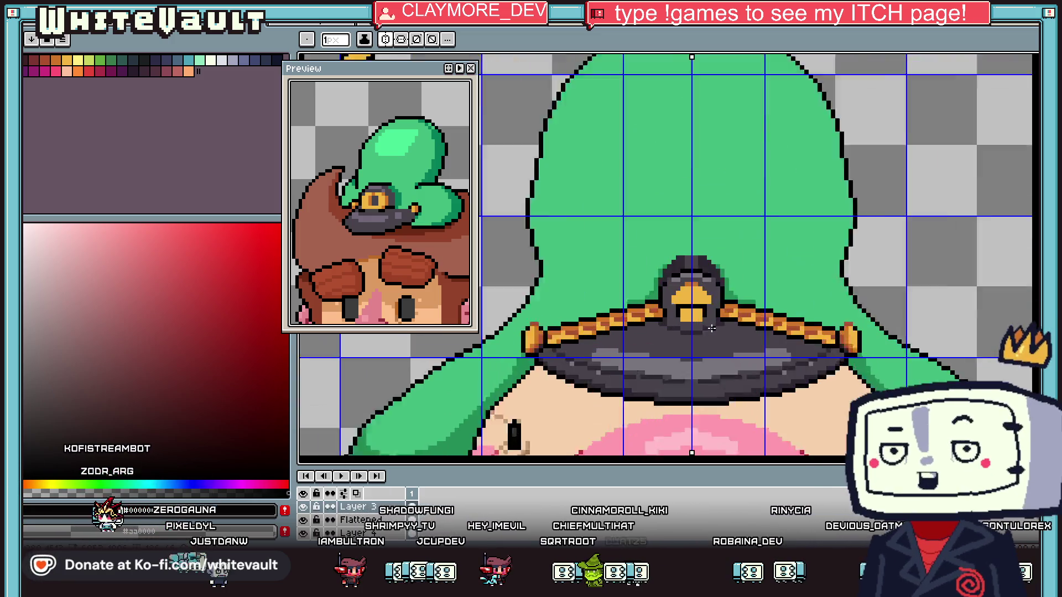
Add mirrored black badge edges, a widened middle slot, and blackened upper corners
{"action": "key", "text": "v"}
{"action": "key", "text": "b"}
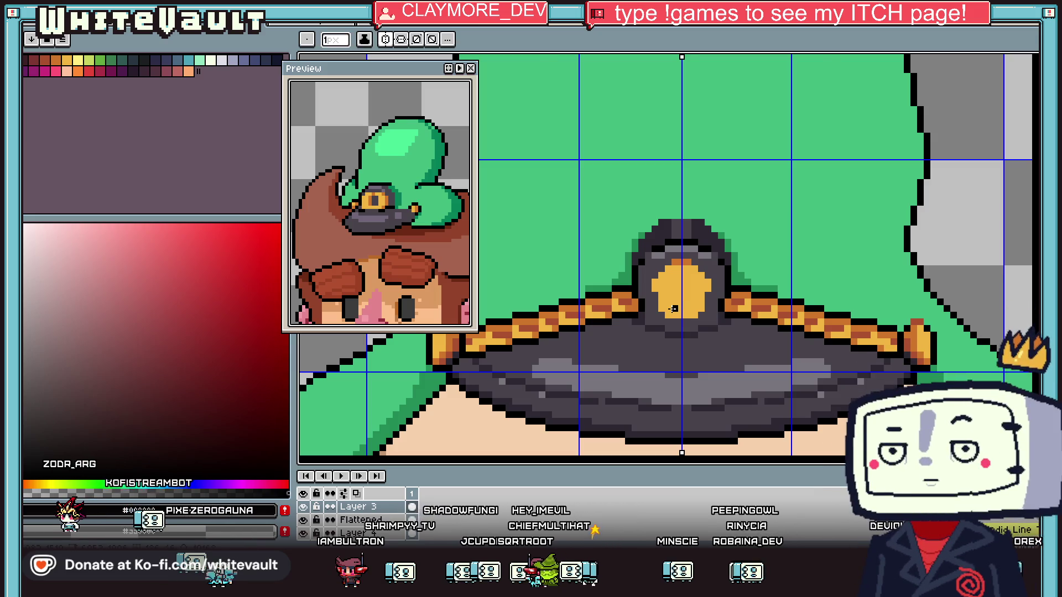
{"action": "scroll", "coordinate": [679, 316], "scroll_direction": "up", "scroll_amount": 1}
{"action": "scroll", "coordinate": [659, 289], "scroll_direction": "up", "scroll_amount": 1}
{"action": "key", "text": "i"}
{"action": "key", "text": "b"}
{"action": "mouse_move", "coordinate": [645, 285]}
{"action": "left_mouse_down"}
{"action": "mouse_move", "coordinate": [656, 338]}
{"action": "mouse_move", "coordinate": [698, 357]}
{"action": "left_mouse_up"}
{"action": "left_click", "coordinate": [697, 287]}
{"action": "left_click", "coordinate": [680, 287]}
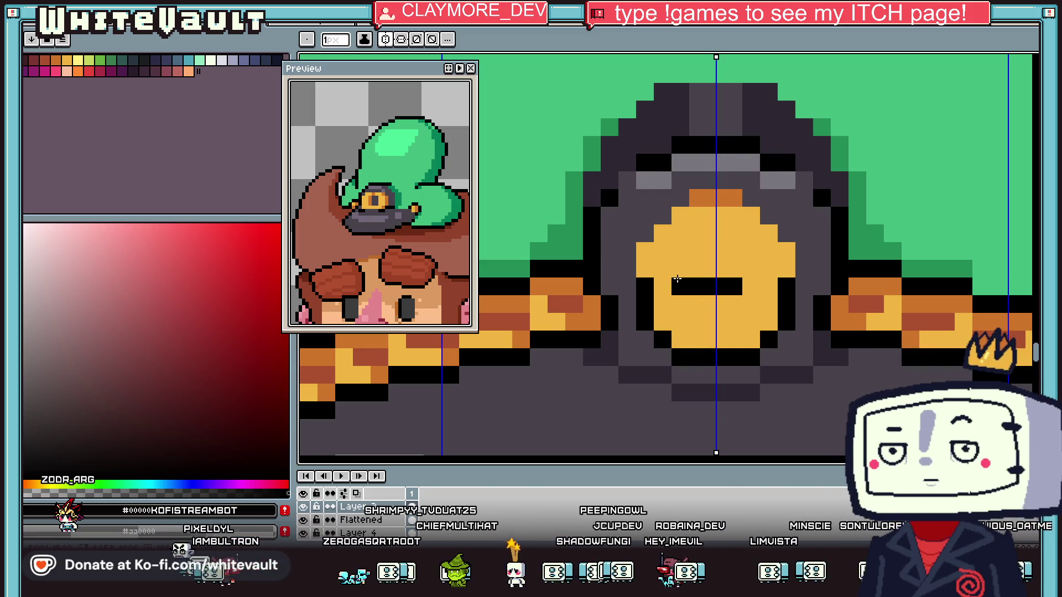
{"action": "left_click", "coordinate": [659, 269]}
{"action": "left_click", "coordinate": [644, 268]}
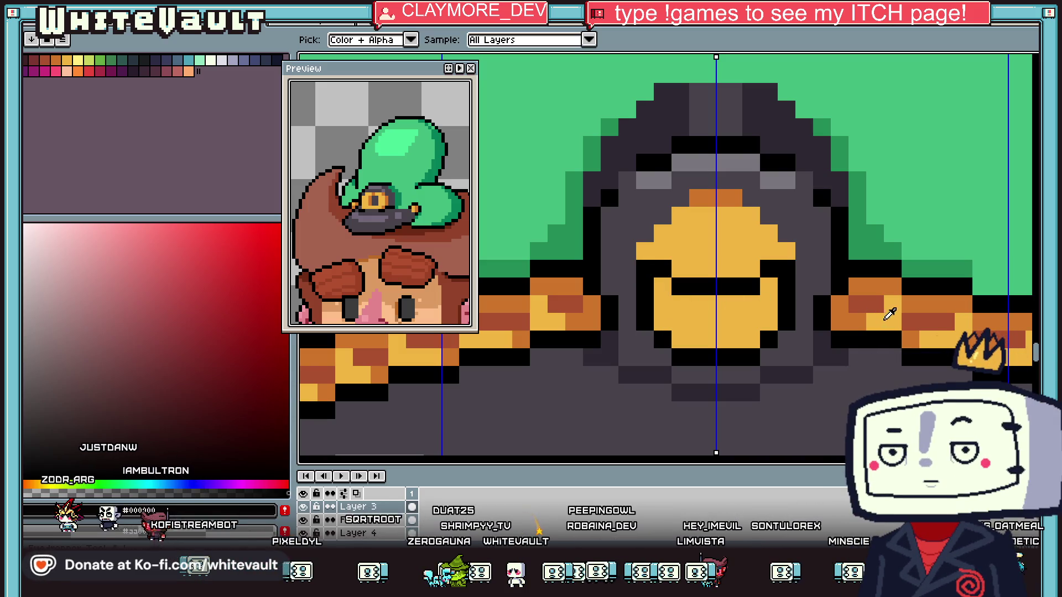
Fill the badge's lower rows with brown
{"action": "left_click", "coordinate": [866, 304], "text": "alt"}
{"action": "left_click", "coordinate": [692, 303]}
{"action": "mouse_move", "coordinate": [680, 304]}
{"action": "left_mouse_down"}
{"action": "mouse_move", "coordinate": [662, 304]}
{"action": "mouse_move", "coordinate": [713, 322]}
{"action": "left_mouse_up"}
{"action": "key", "text": "alt"}
{"action": "scroll", "coordinate": [736, 314], "scroll_direction": "down", "scroll_amount": 3}
{"action": "scroll", "coordinate": [713, 323], "scroll_direction": "up", "scroll_amount": 4}
Fix the badge's bottom pixels with a yellow bottom row and a black lowest row
{"action": "left_click", "coordinate": [707, 332], "text": "alt"}
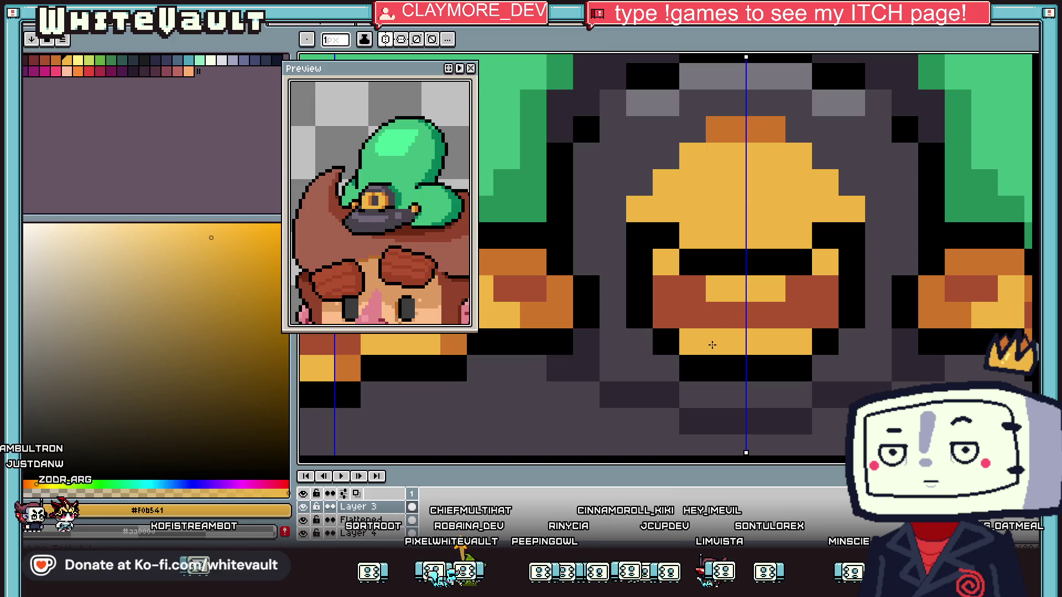
{"action": "left_click", "coordinate": [719, 360], "text": "alt"}
{"action": "left_click", "coordinate": [722, 342]}
{"action": "left_click", "coordinate": [743, 340]}
{"action": "left_click", "coordinate": [703, 335], "text": "alt"}
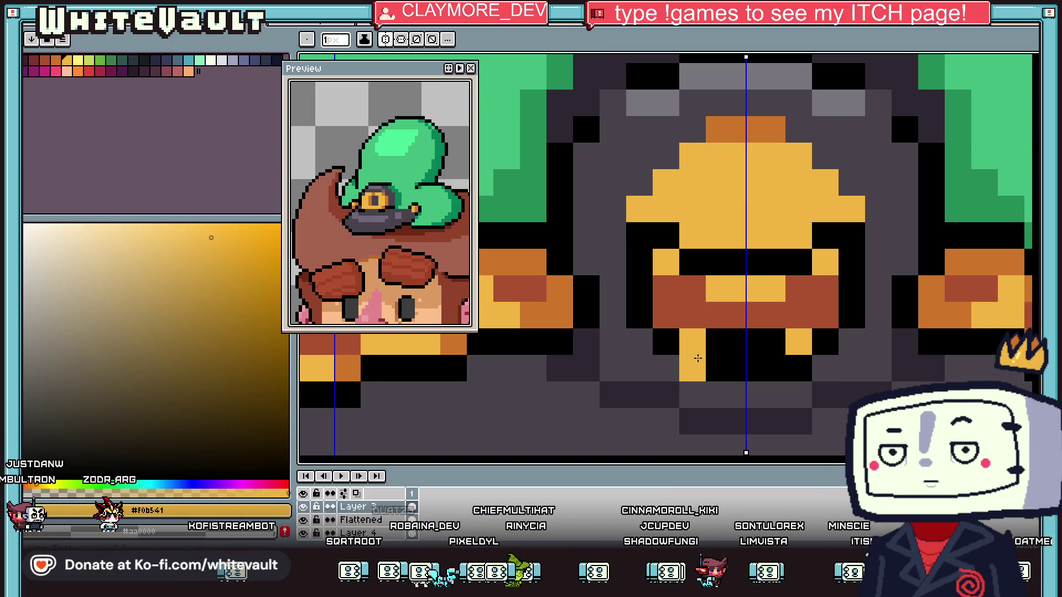
{"action": "left_click", "coordinate": [798, 369]}
{"action": "left_click", "coordinate": [722, 369]}
{"action": "left_click", "coordinate": [746, 368]}
{"action": "left_click", "coordinate": [824, 360], "text": "alt"}
{"action": "left_click", "coordinate": [823, 360]}
{"action": "left_click", "coordinate": [798, 395]}
{"action": "left_click", "coordinate": [772, 395]}
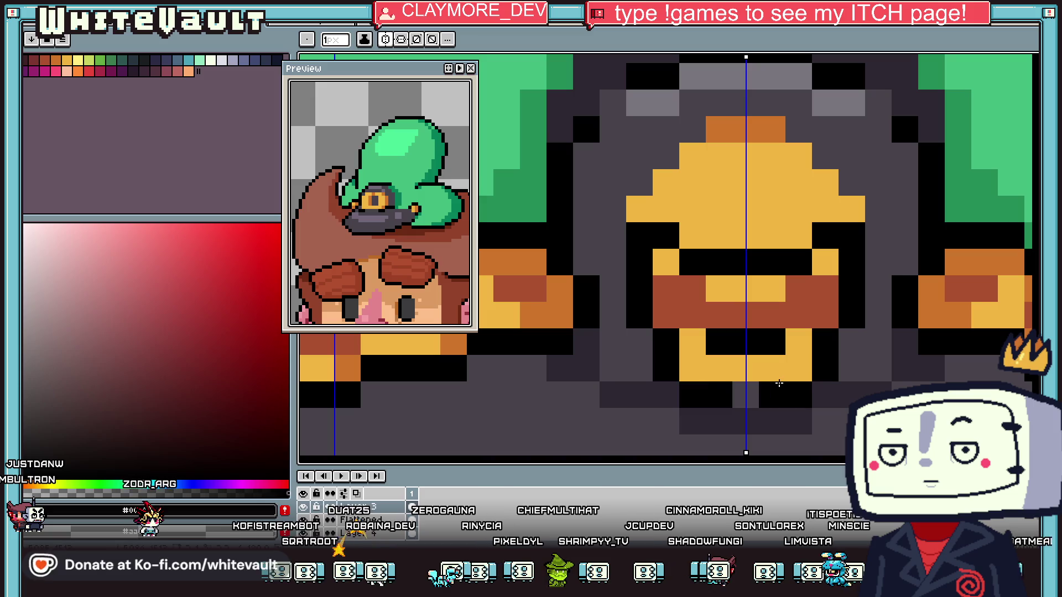
Paint the badge's bottom corners brown
{"action": "left_click", "coordinate": [745, 395]}
{"action": "left_click", "coordinate": [798, 368]}
{"action": "left_click", "coordinate": [798, 315], "text": "alt"}
{"action": "left_click", "coordinate": [798, 368]}
{"action": "scroll", "coordinate": [778, 357], "scroll_direction": "down", "scroll_amount": 4}
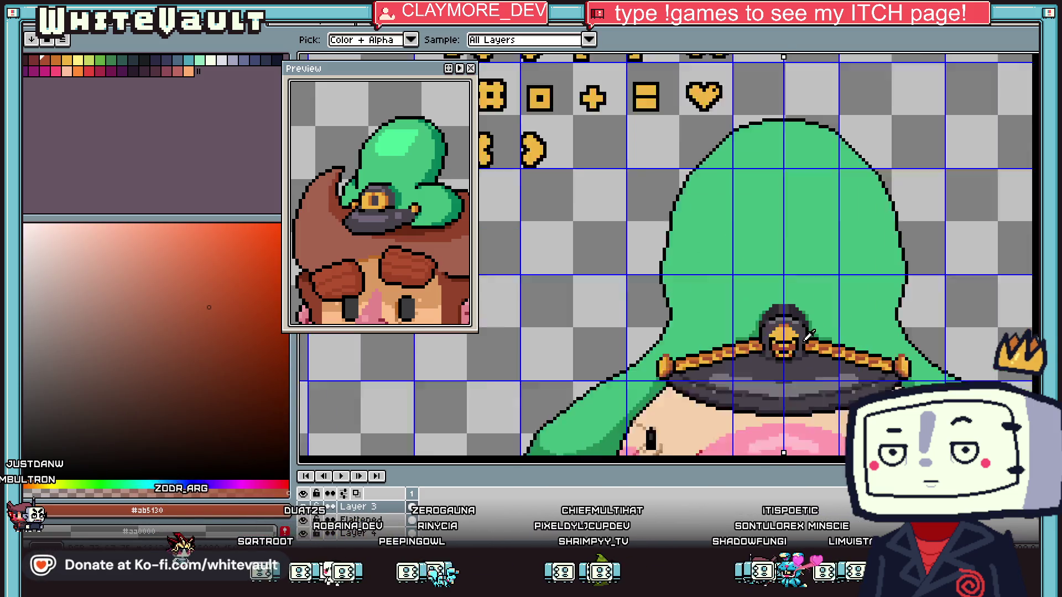
{"action": "scroll", "coordinate": [816, 393], "scroll_direction": "up", "scroll_amount": 4}
Repaint the badge's lower-left pixels in the hat's dark grey, then zoom out to view the sprite
{"action": "left_click", "coordinate": [816, 393], "text": "alt"}
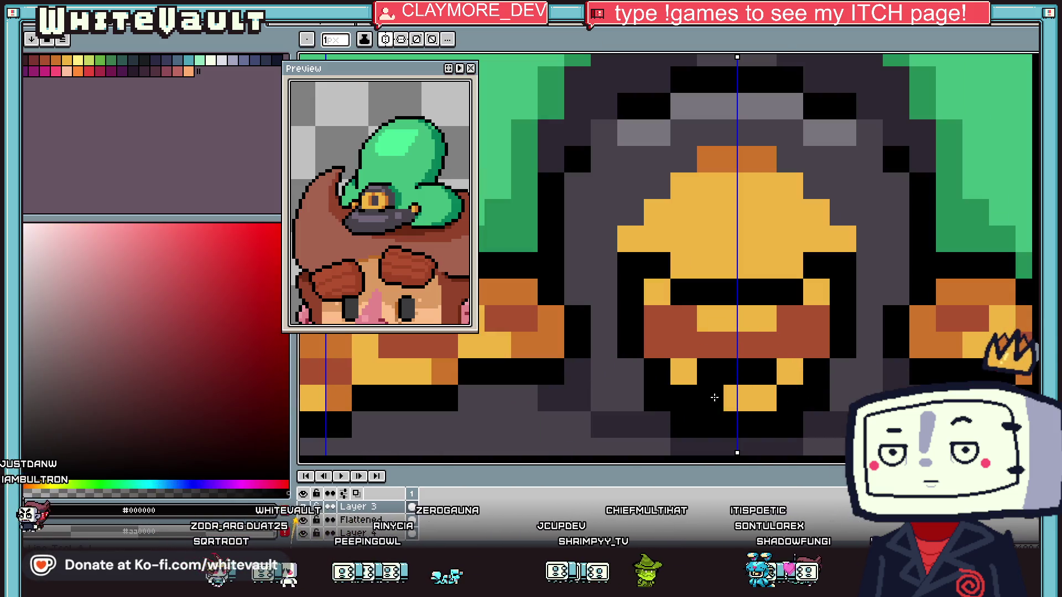
{"action": "left_click", "coordinate": [683, 398]}
{"action": "left_click", "coordinate": [695, 427]}
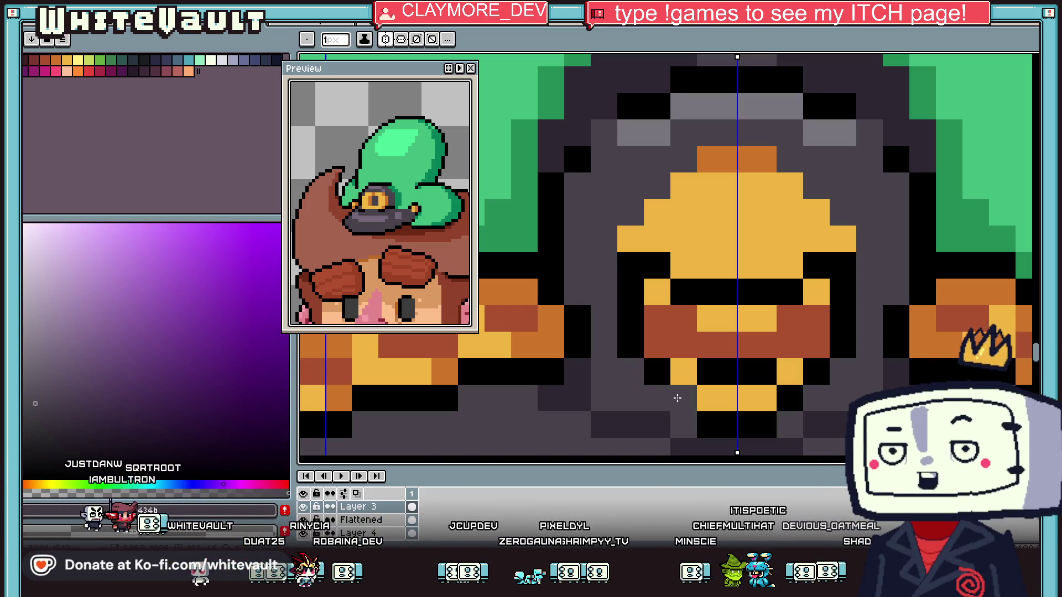
{"action": "scroll", "coordinate": [677, 398], "scroll_direction": "down", "scroll_amount": 5}
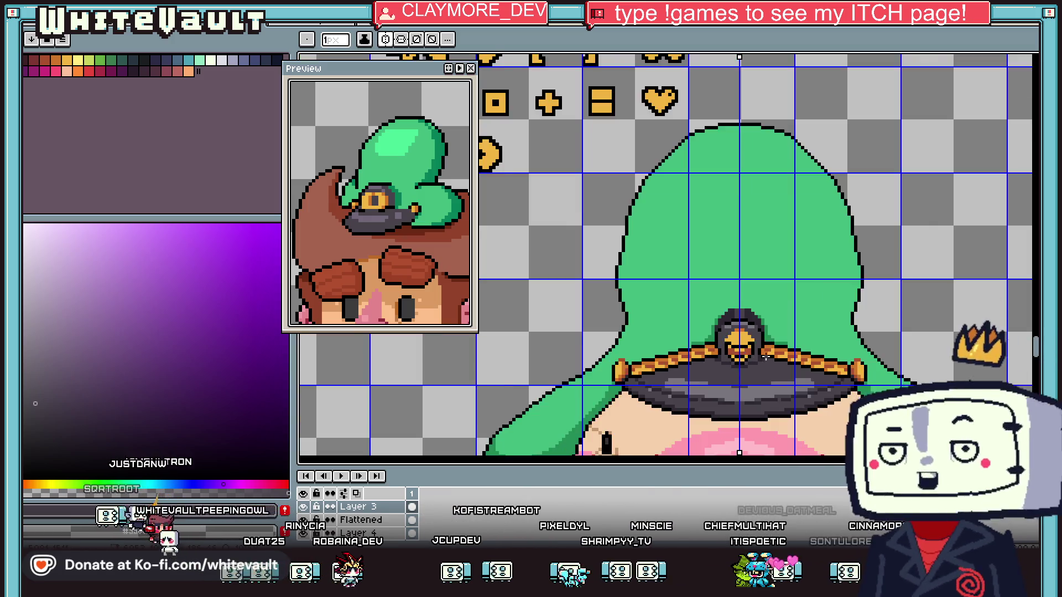
{"action": "scroll", "coordinate": [780, 380], "scroll_direction": "up", "scroll_amount": 3}
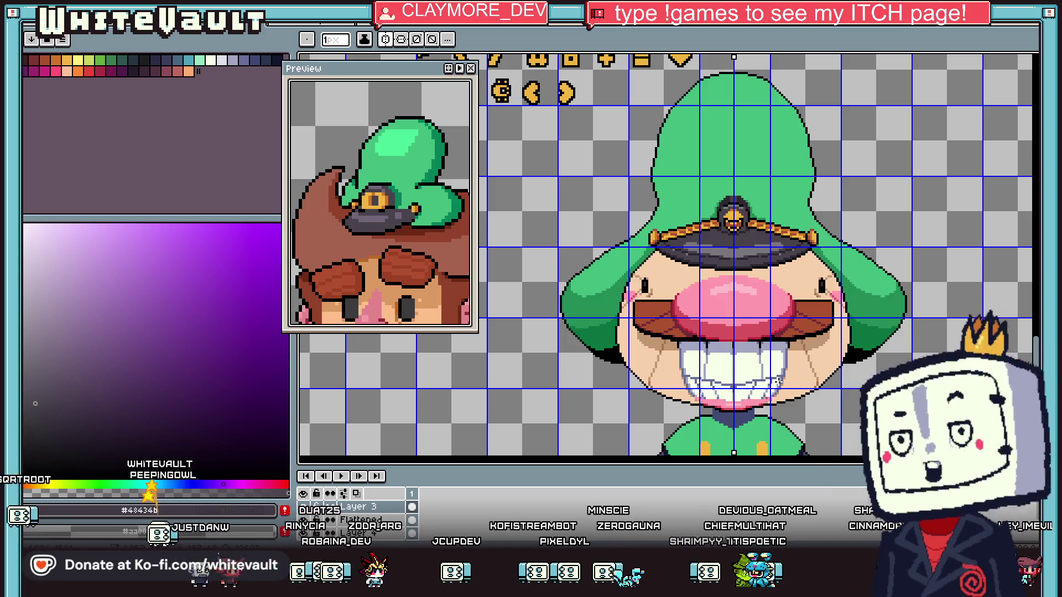
{"action": "scroll", "coordinate": [743, 248], "scroll_direction": "up", "scroll_amount": 3}
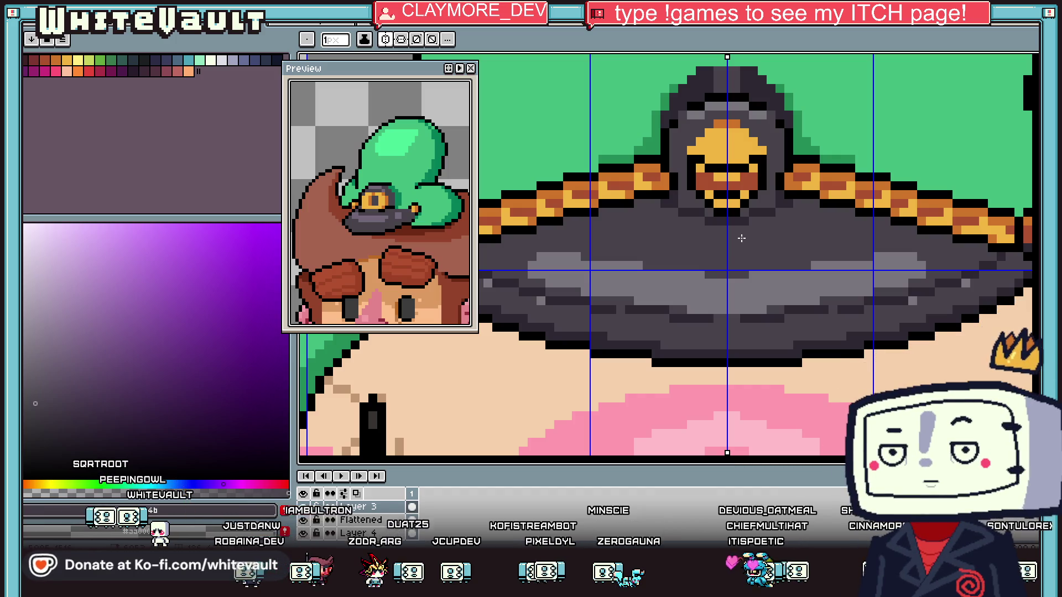
{"action": "key", "text": "i"}
{"action": "scroll", "coordinate": [752, 243], "scroll_direction": "down", "scroll_amount": 5}
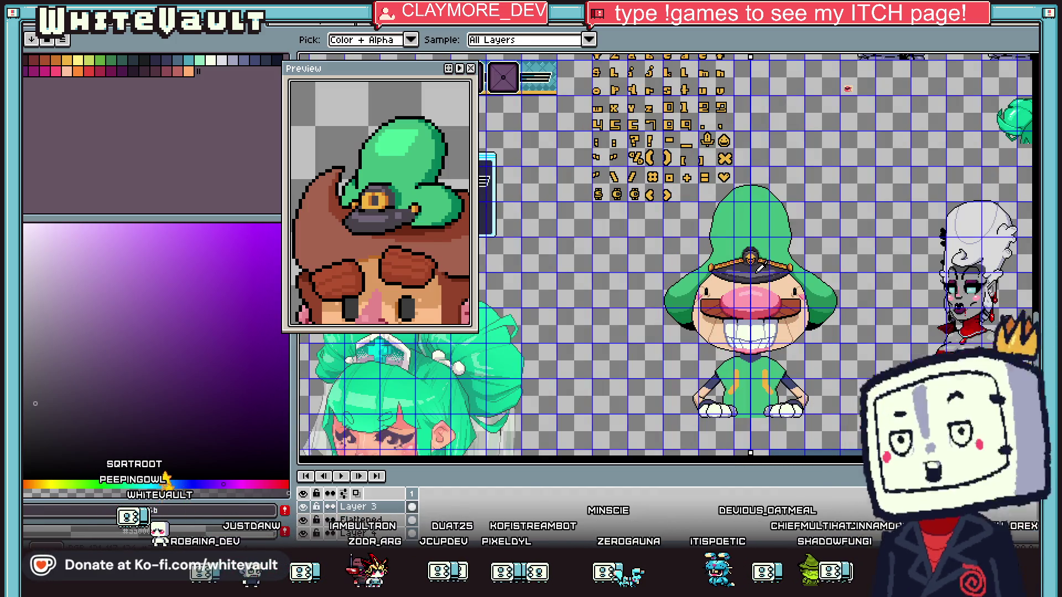